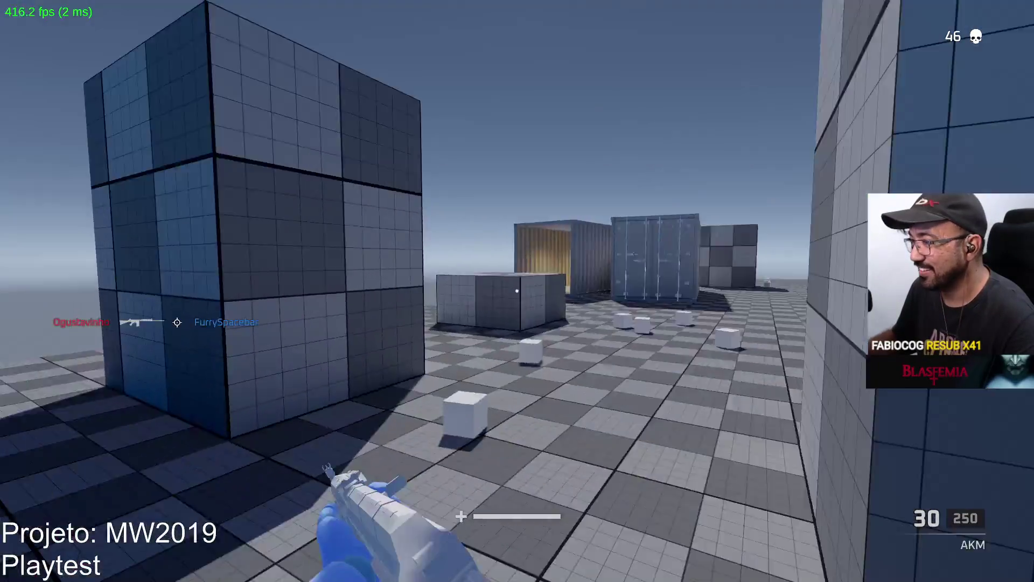
Shoot the red enemy at close range, then check the team scoreboard after dying
{"action": "left_click", "coordinate": [517, 290]}
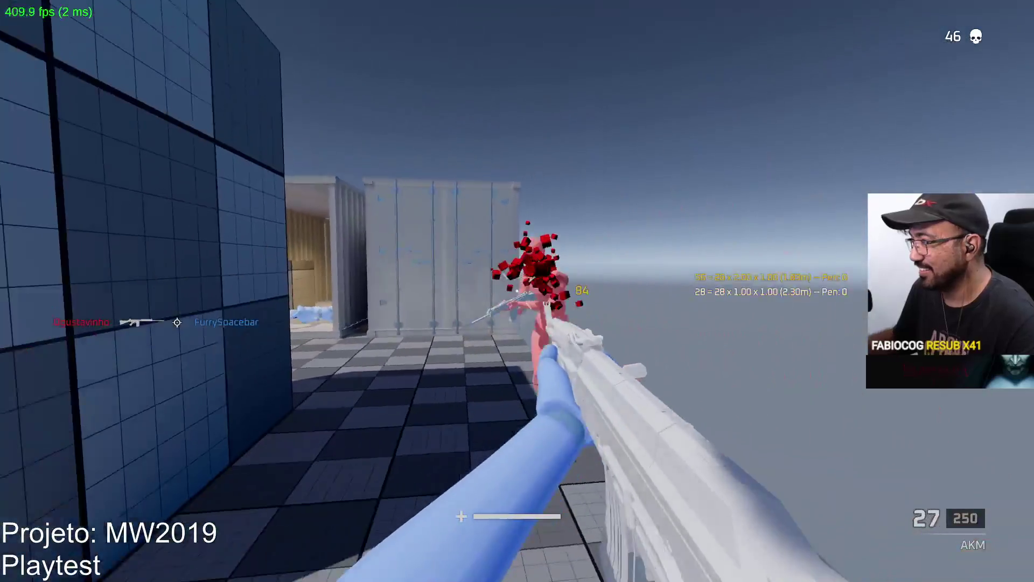
{"action": "left_click", "coordinate": [517, 292]}
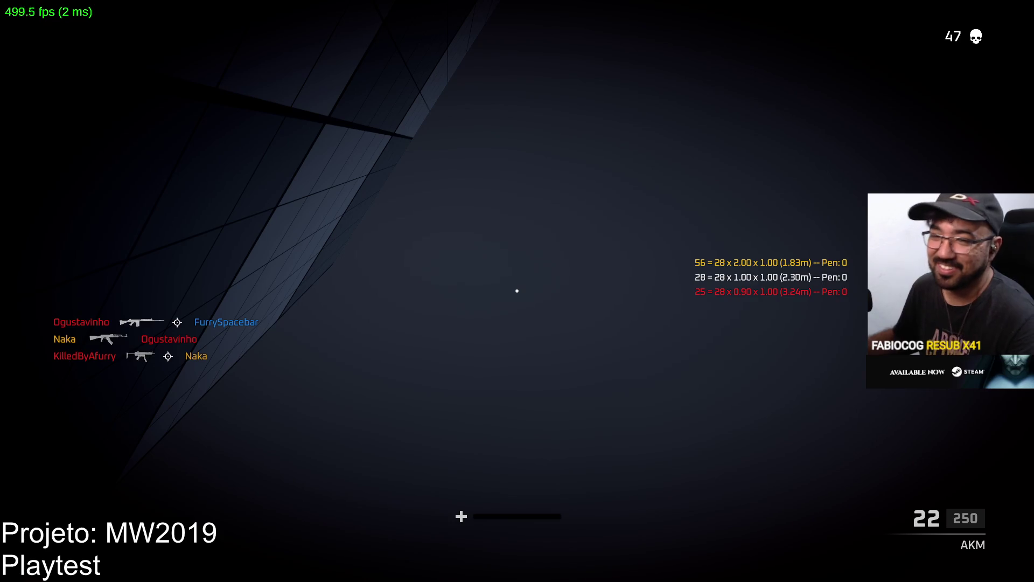
{"action": "key", "text": "Tab"}
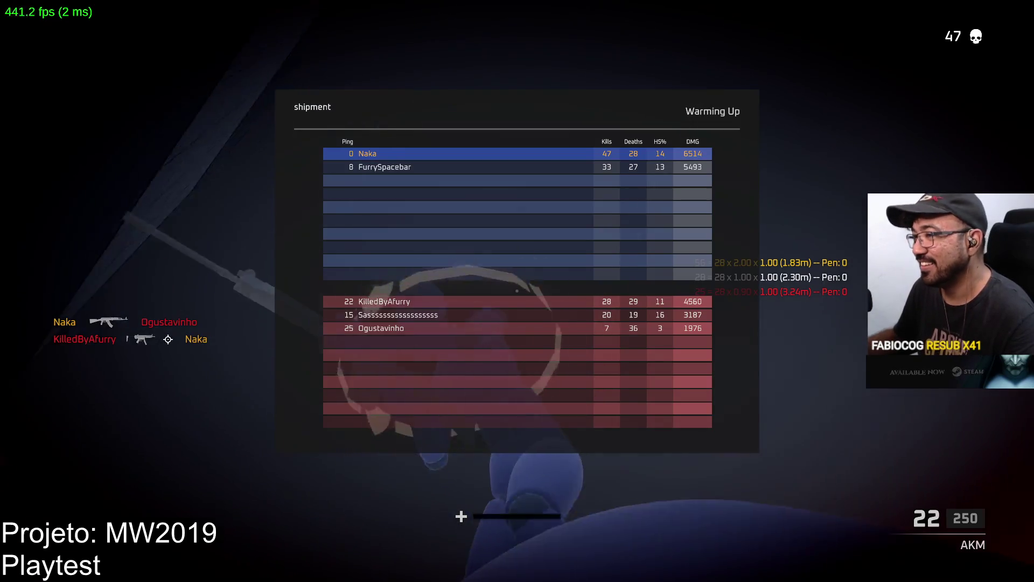
{"action": "key", "text": "Tab"}
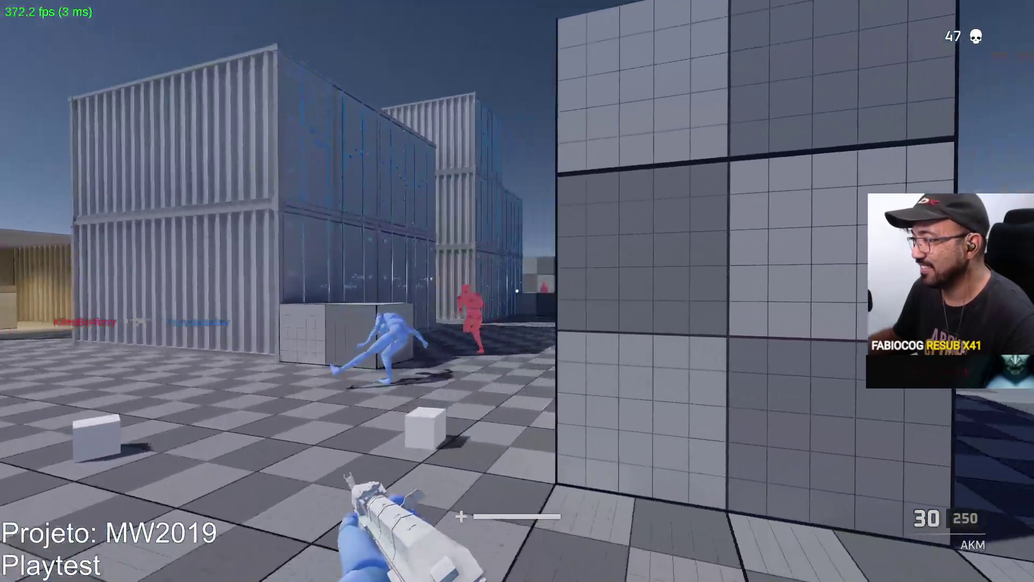
Kill the enemy beside the block, reload, and shoot the pink target by the containers
{"action": "left_click_drag", "start_coordinate": [517, 291], "coordinate": [518, 291]}
{"action": "key", "text": "r"}
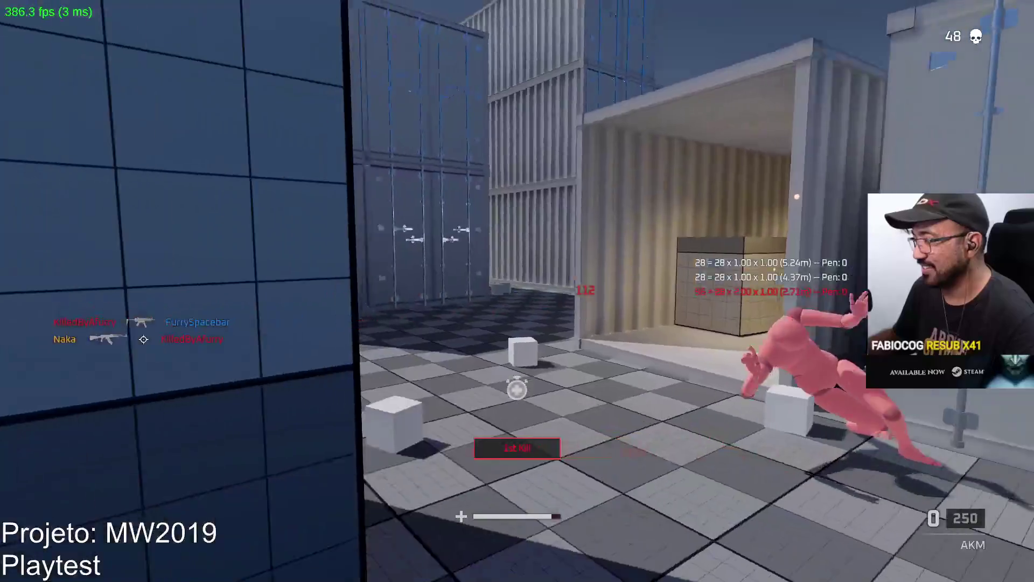
{"action": "right_click_drag", "start_coordinate": [517, 292], "coordinate": [518, 290]}
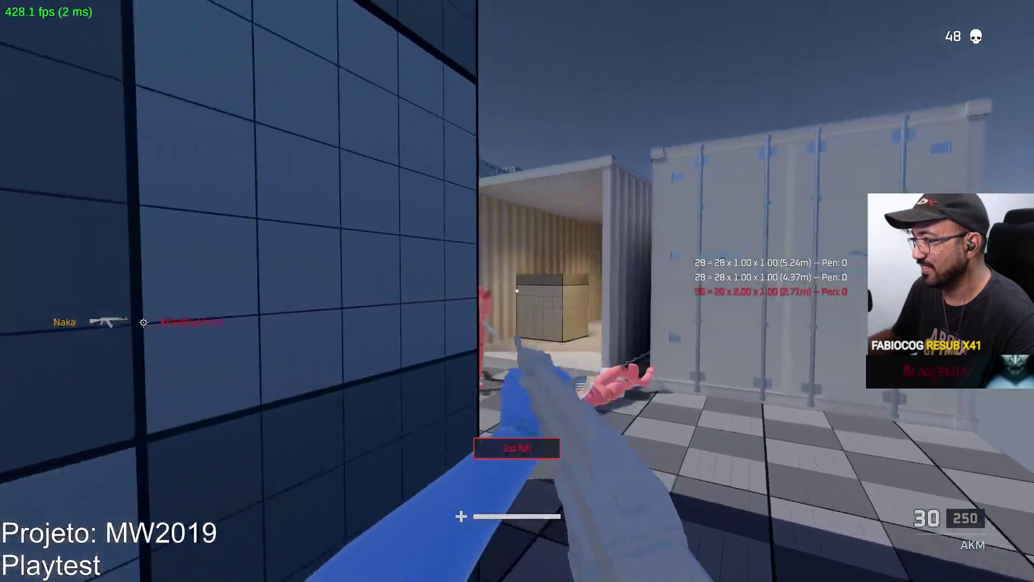
{"action": "left_click_drag", "start_coordinate": [517, 292], "coordinate": [517, 291]}
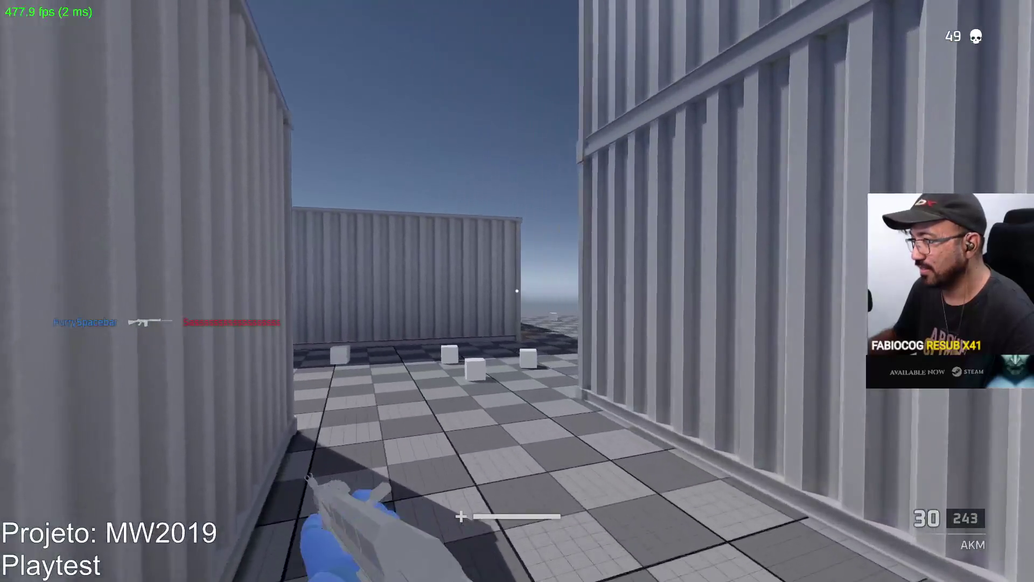
Sprint through the containers into the open and gun down enemies near the open container
{"action": "key", "text": "w"}
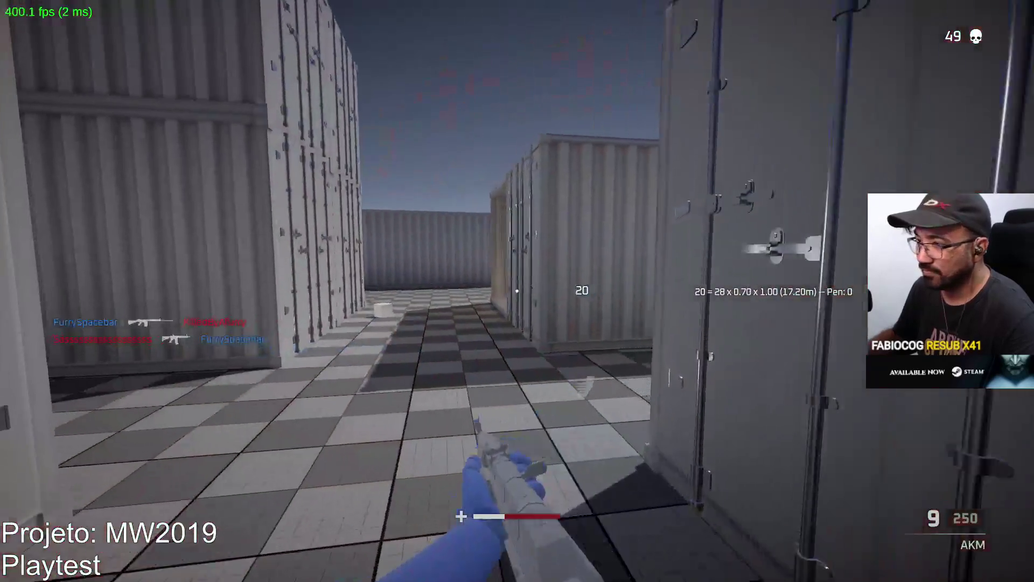
{"action": "key", "text": "w"}
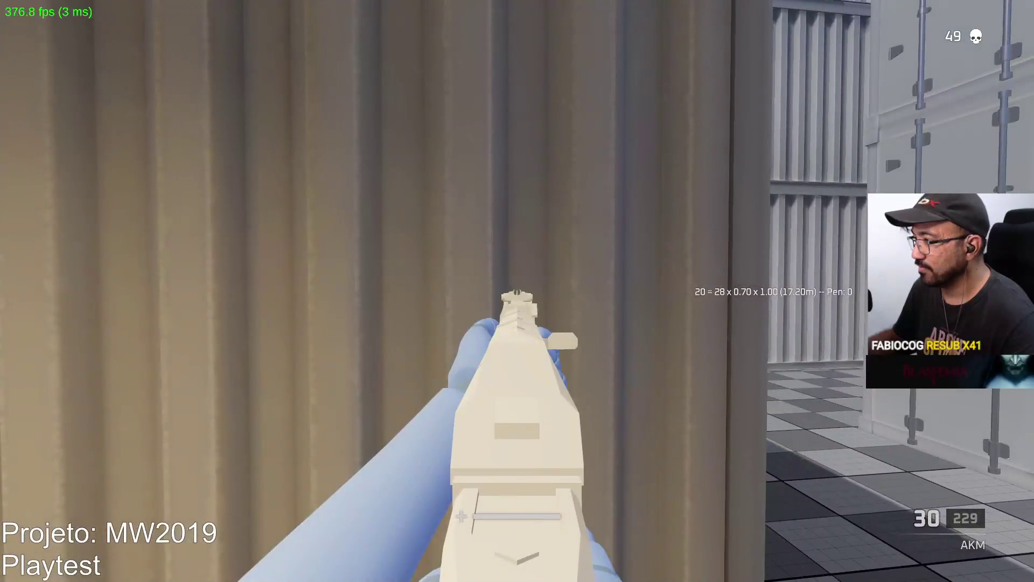
{"action": "key", "text": "shift+w"}
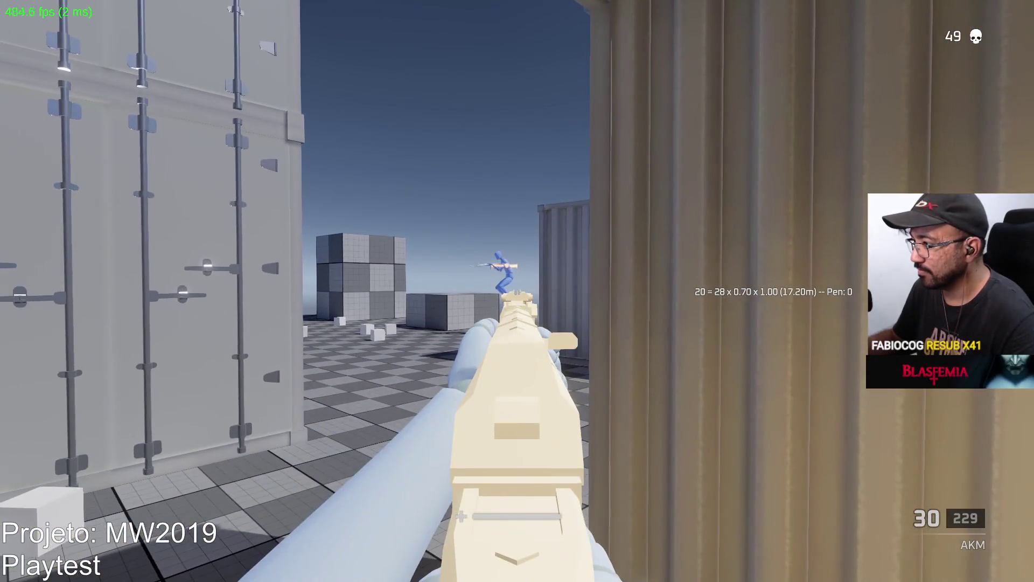
{"action": "key", "text": "shift+w"}
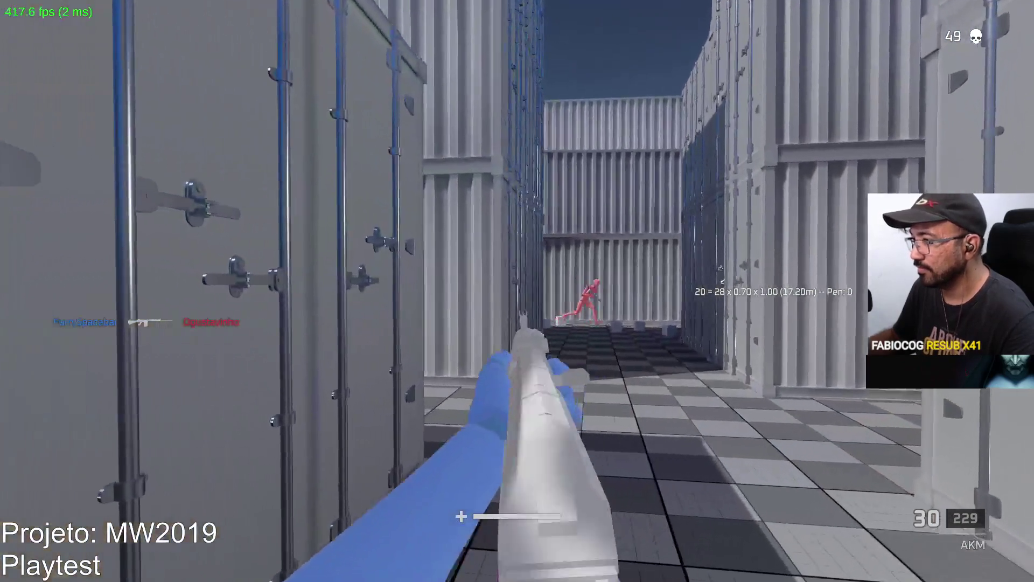
{"action": "left_click", "coordinate": [518, 291]}
{"action": "left_click", "coordinate": [518, 291]}
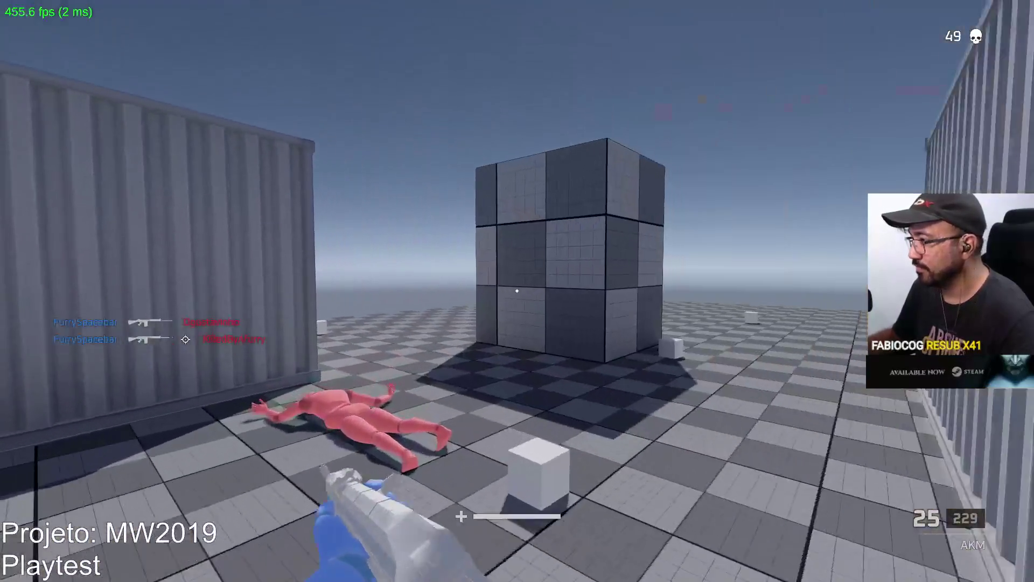
{"action": "key", "text": "shift+w"}
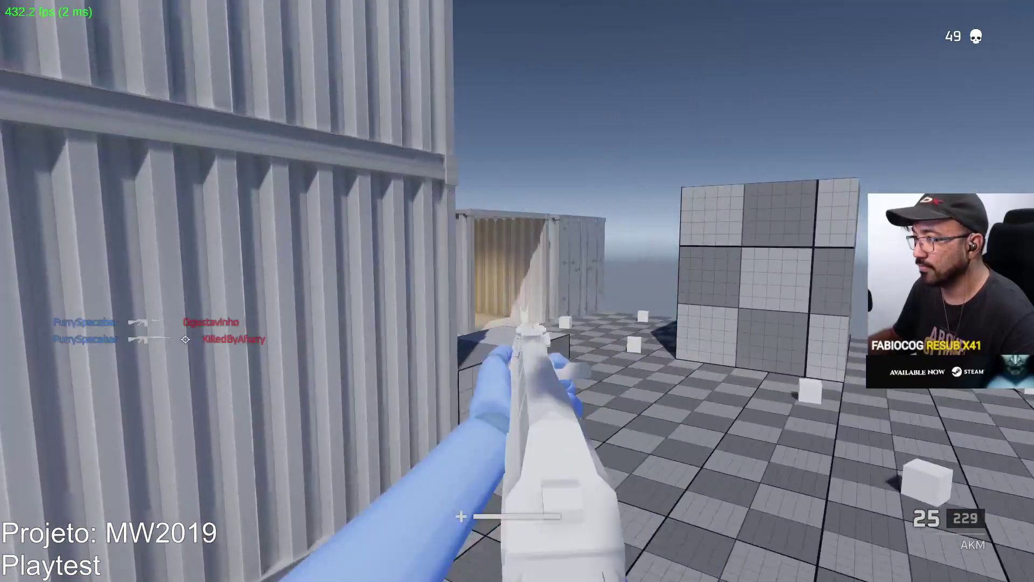
{"action": "right_click", "coordinate": [517, 290]}
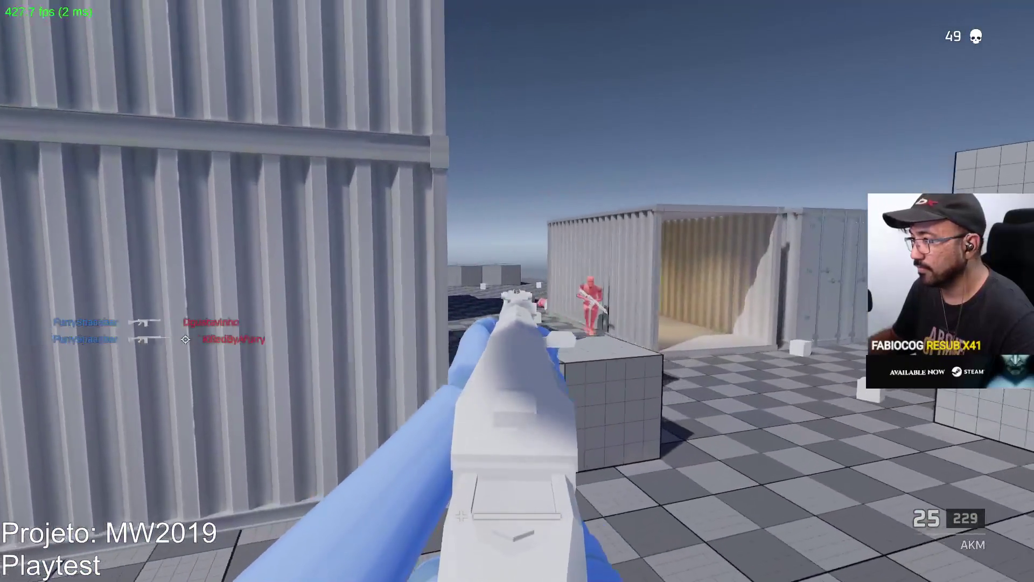
{"action": "left_click", "coordinate": [517, 291]}
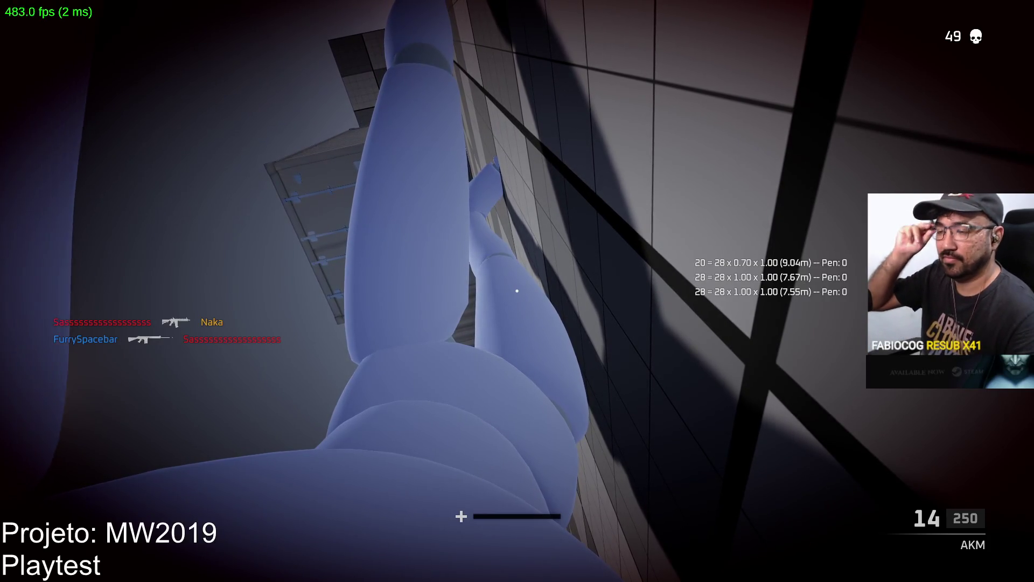
After respawning, fire down the container corridor and at the distant red enemy
{"action": "key", "text": "w"}
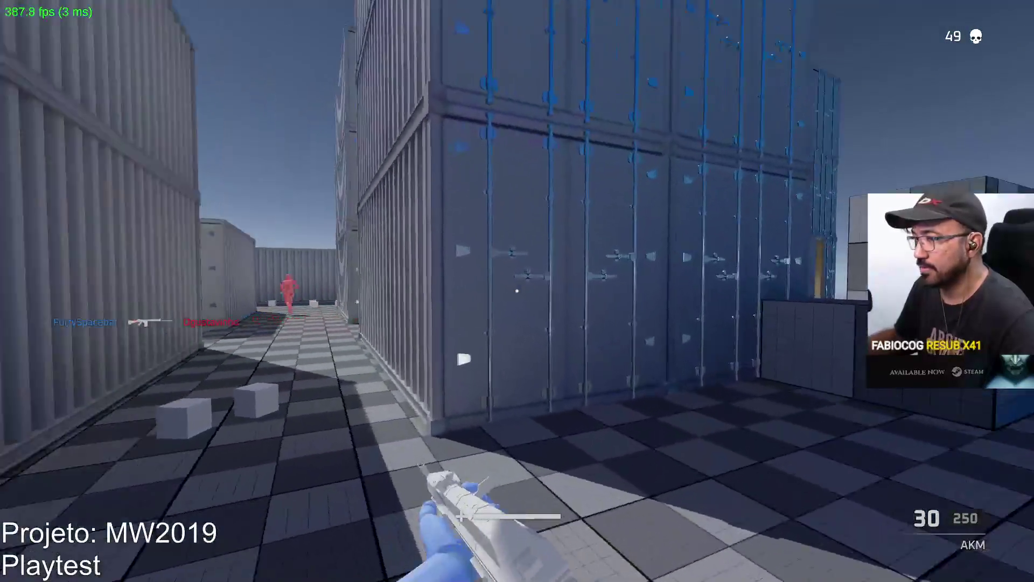
{"action": "left_click", "coordinate": [517, 291]}
{"action": "left_click_drag", "start_coordinate": [518, 292], "coordinate": [517, 290]}
{"action": "right_click_drag", "start_coordinate": [518, 291], "coordinate": [518, 292]}
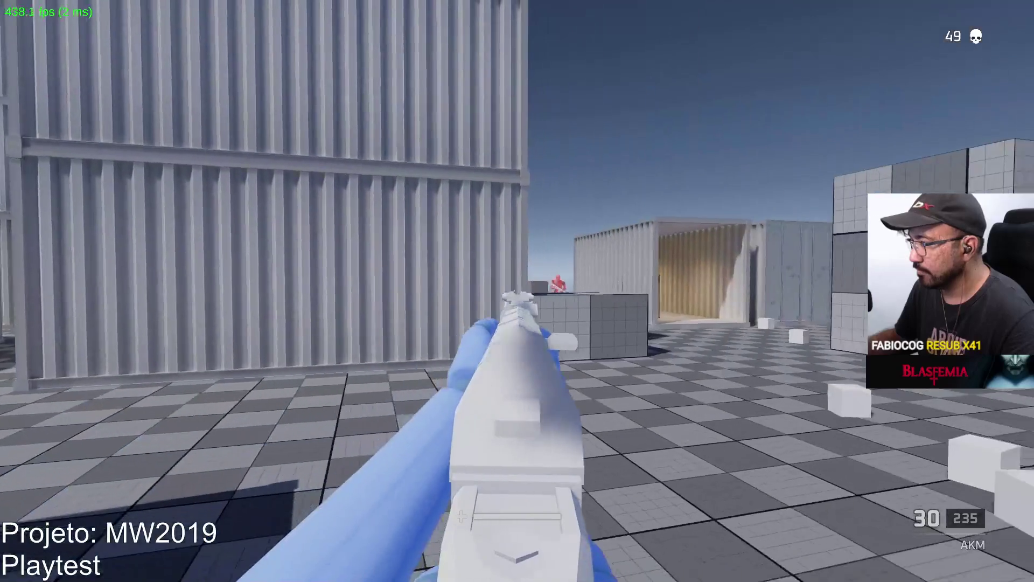
{"action": "left_click_drag", "start_coordinate": [517, 291], "coordinate": [517, 292]}
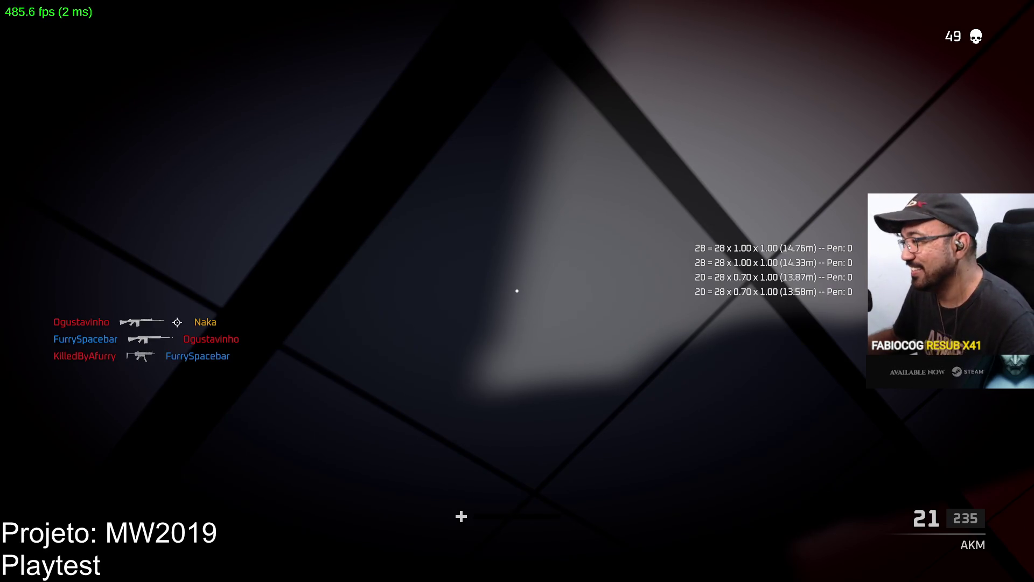
Respawn, push through the container and corridor, and shoot the red enemy in the open
{"action": "key", "text": "r"}
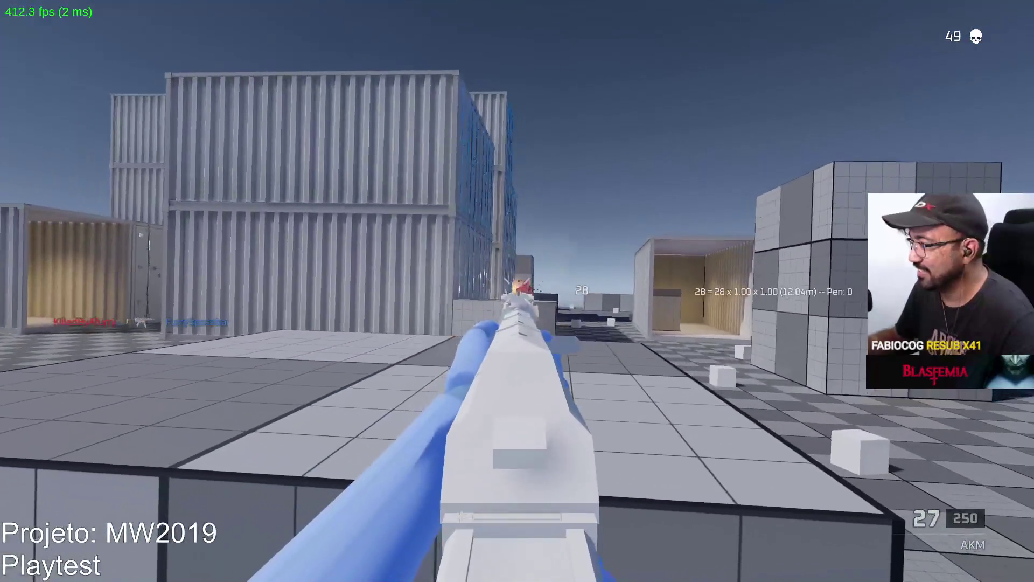
{"action": "left_click", "coordinate": [517, 291]}
{"action": "key", "text": "w"}
{"action": "key", "text": "r"}
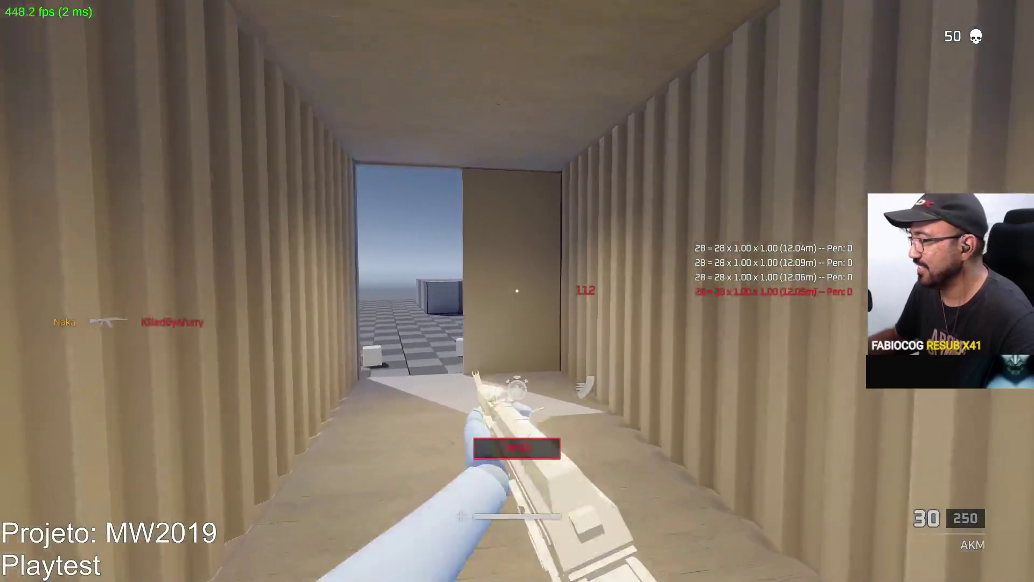
{"action": "key", "text": "w"}
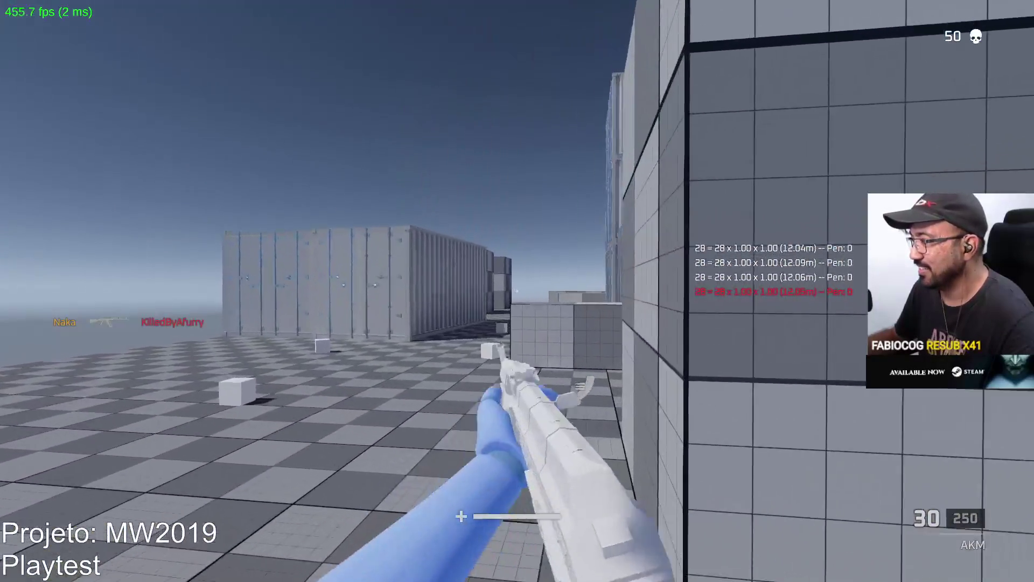
{"action": "key", "text": "w"}
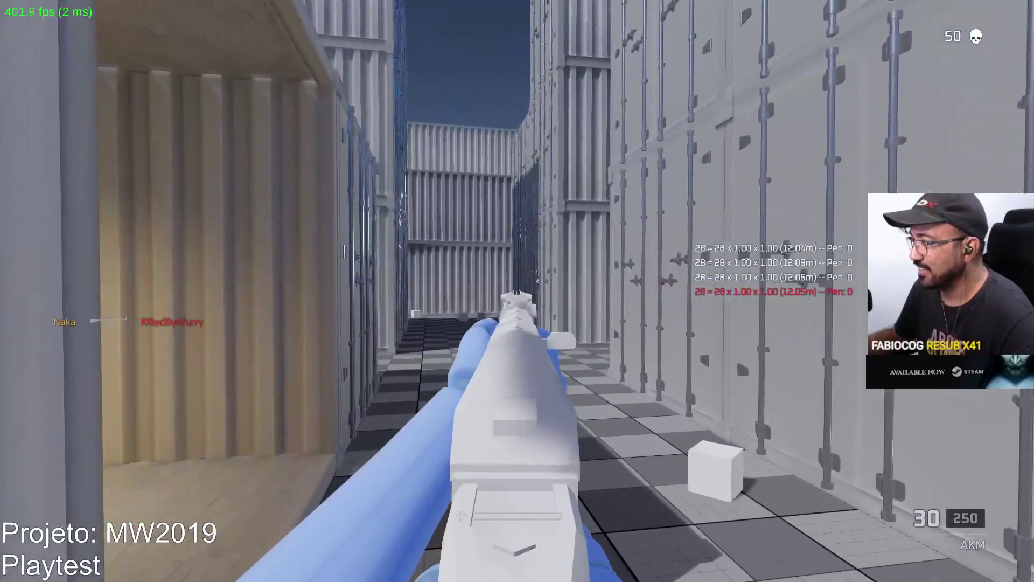
{"action": "left_click", "coordinate": [517, 290]}
{"action": "key", "text": "w"}
{"action": "left_click", "coordinate": [517, 291]}
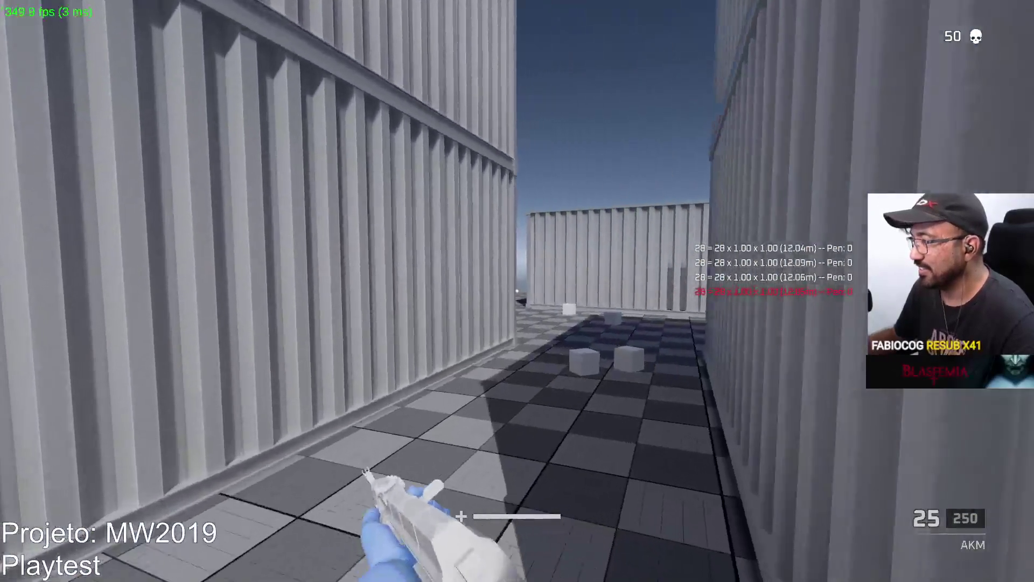
{"action": "key", "text": "w"}
{"action": "left_click", "coordinate": [517, 291]}
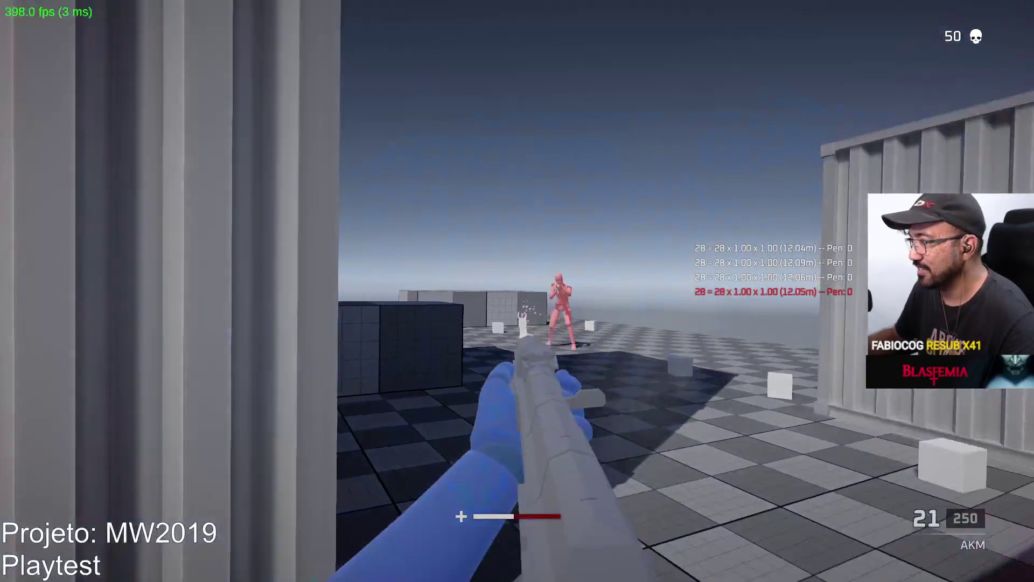
{"action": "left_click", "coordinate": [517, 291]}
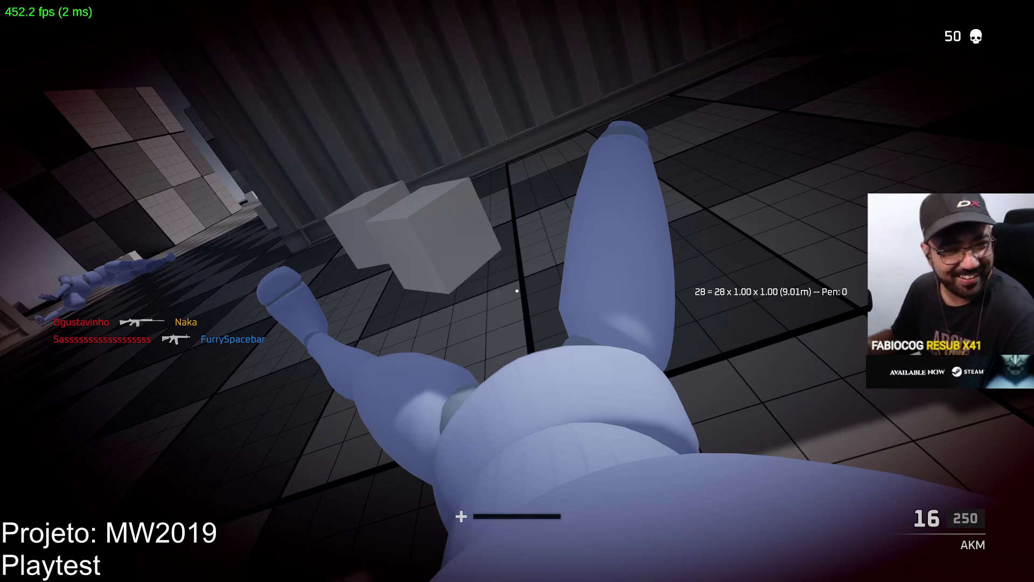
Check the scoreboard after dying, then respawn and fire at the nearby red player
{"action": "key", "text": "Tab"}
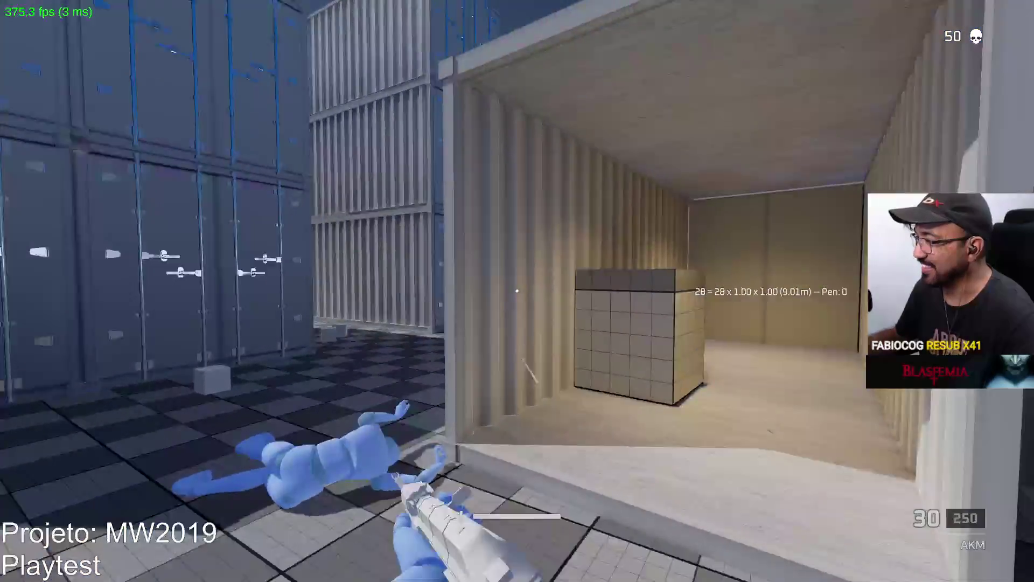
{"action": "left_click", "coordinate": [517, 291]}
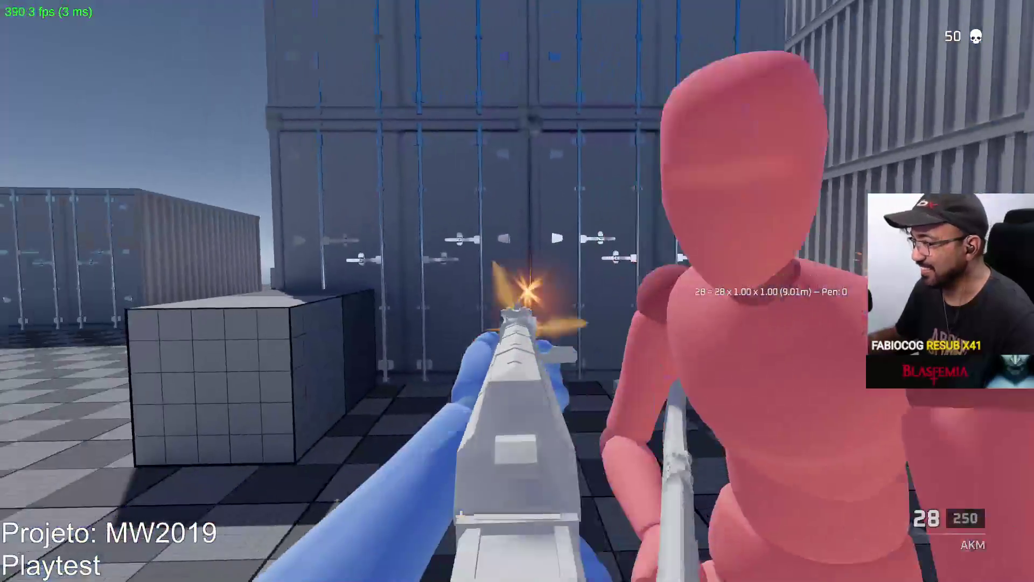
{"action": "key", "text": "w"}
{"action": "left_click_drag", "start_coordinate": [517, 291], "coordinate": [518, 291]}
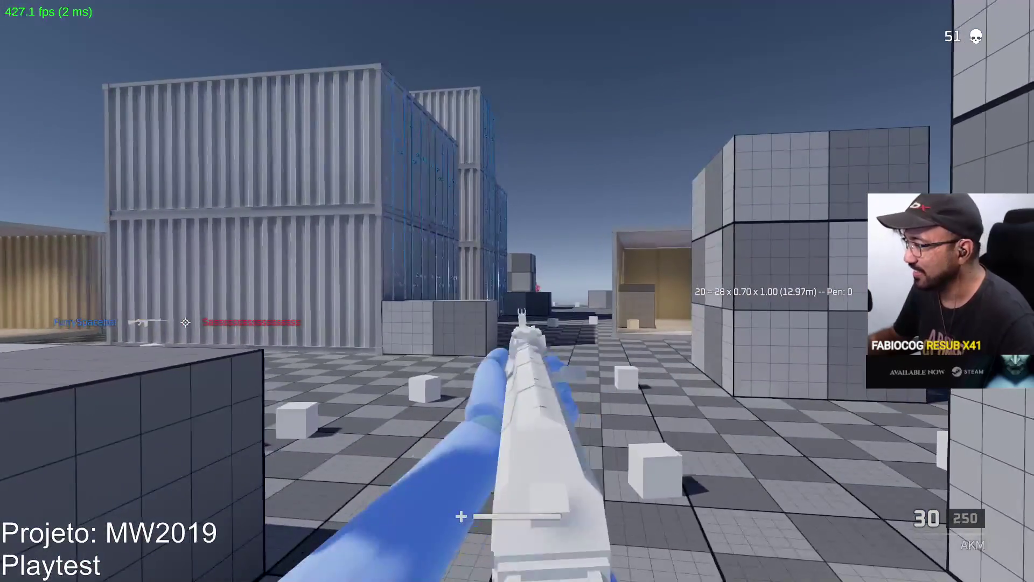
{"action": "left_click_drag", "start_coordinate": [518, 291], "coordinate": [518, 291]}
Reload while moving through the container, then fire toward the open area beside the containers
{"action": "key", "text": "r"}
{"action": "key", "text": "w"}
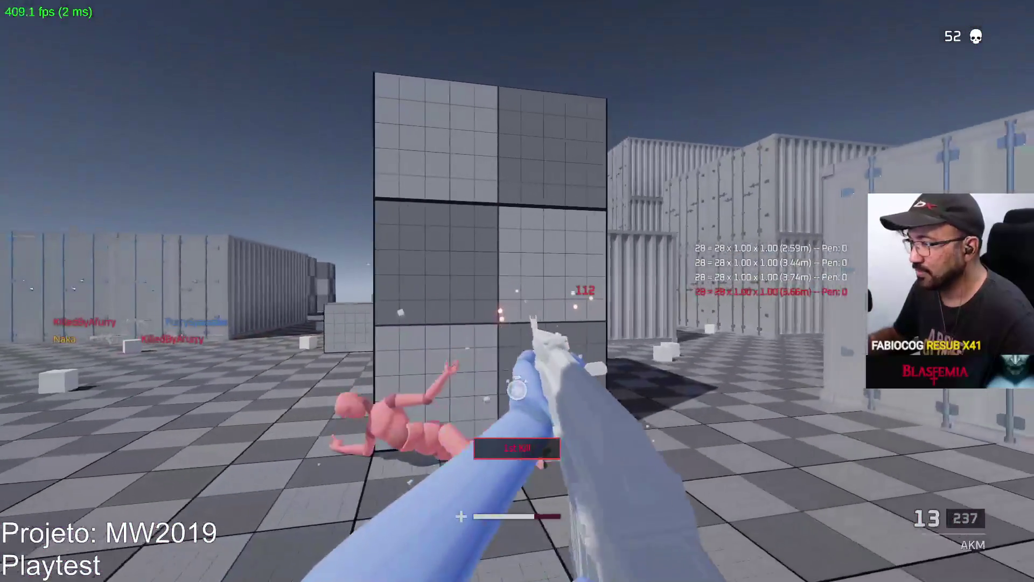
{"action": "key", "text": "r"}
{"action": "key", "text": "w"}
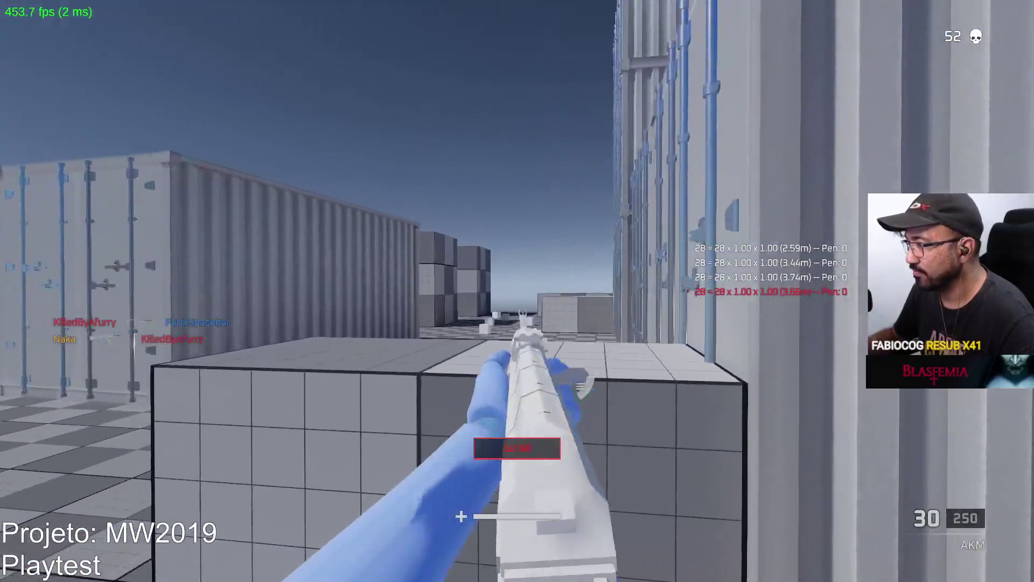
{"action": "key", "text": "w"}
{"action": "left_click", "coordinate": [517, 292]}
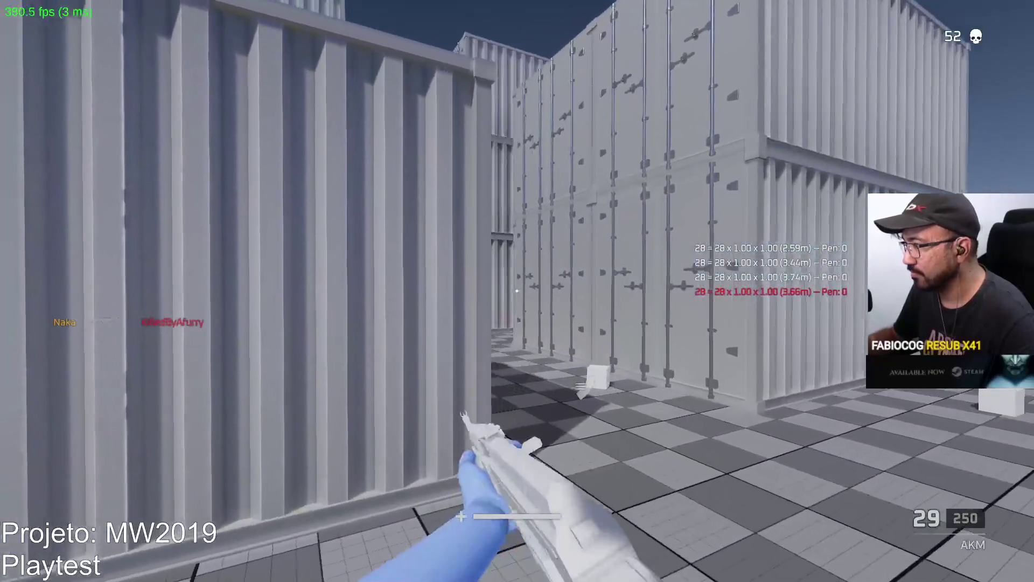
{"action": "left_click_drag", "start_coordinate": [517, 291], "coordinate": [518, 291]}
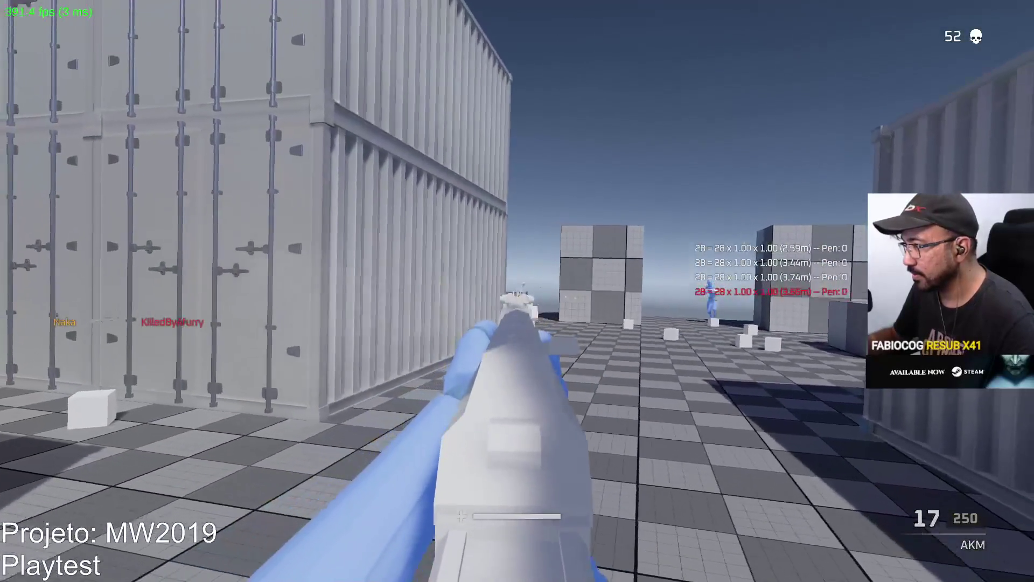
Aim down the corridor with the AKM, spray down an enemy for a kill, and reload
{"action": "key", "text": "r"}
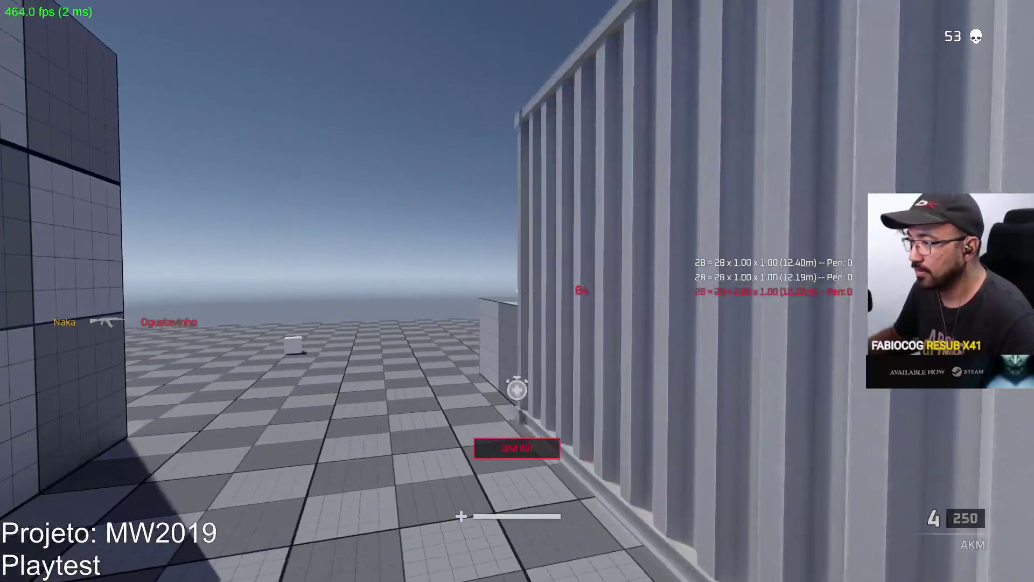
{"action": "right_click_drag", "start_coordinate": [517, 291], "coordinate": [517, 290]}
{"action": "left_click", "coordinate": [517, 291]}
{"action": "left_click_drag", "start_coordinate": [517, 291], "coordinate": [518, 291]}
{"action": "key", "text": "r"}
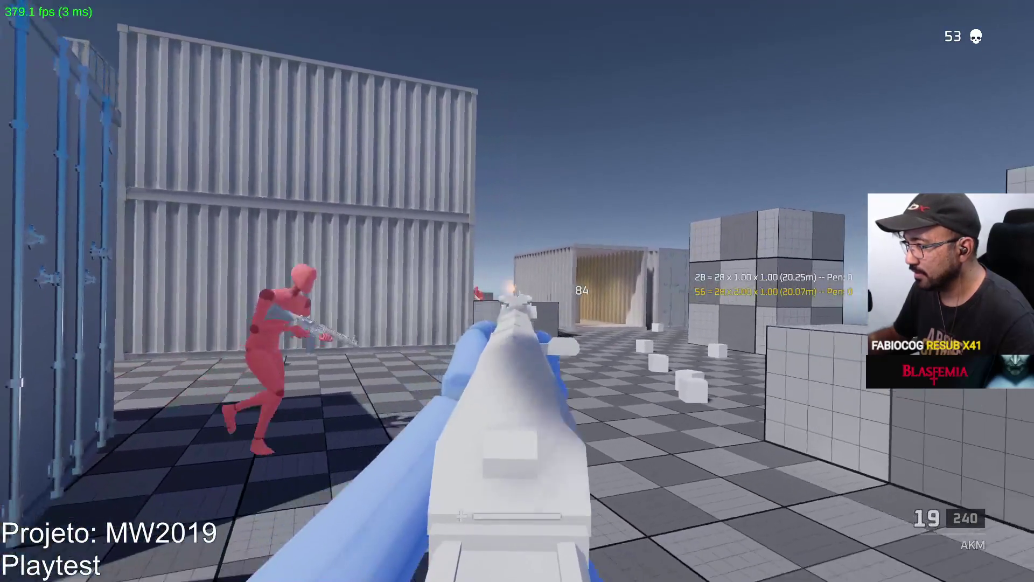
{"action": "left_click_drag", "start_coordinate": [517, 291], "coordinate": [518, 291]}
{"action": "key", "text": "r"}
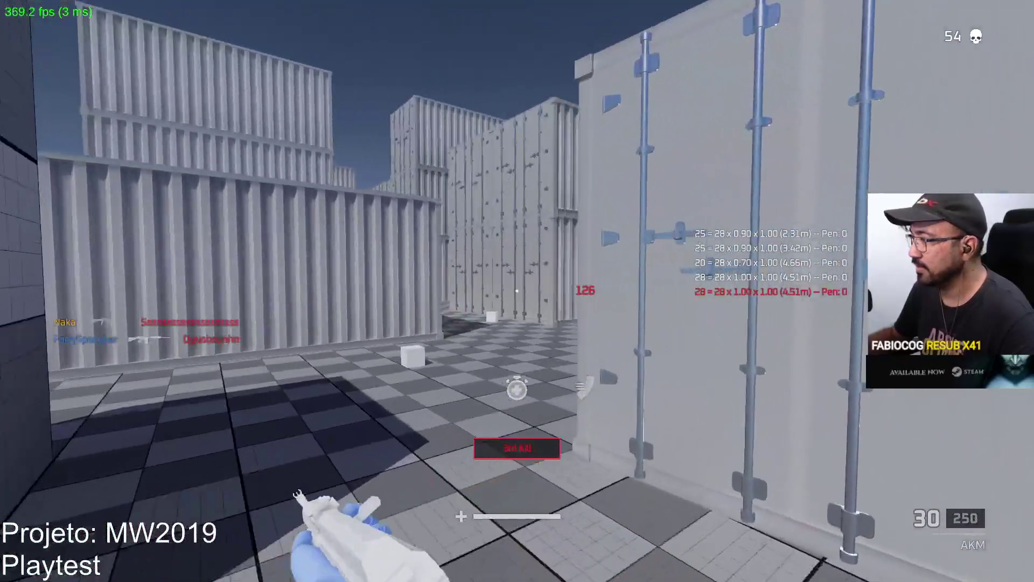
Advance out of the container corridor, shooting the red dummy and the enemy near the grid cube
{"action": "key", "text": "w"}
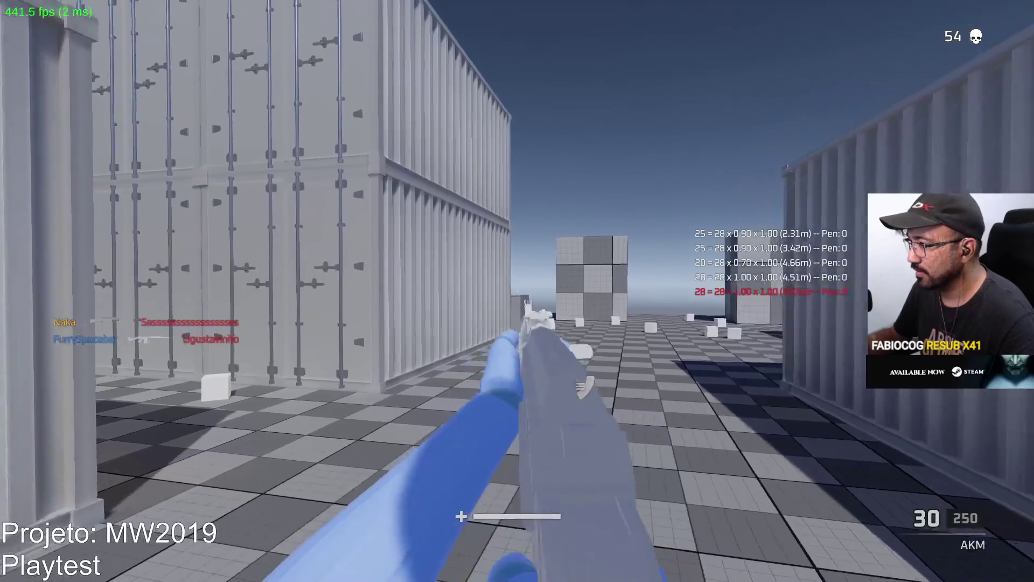
{"action": "key", "text": "w"}
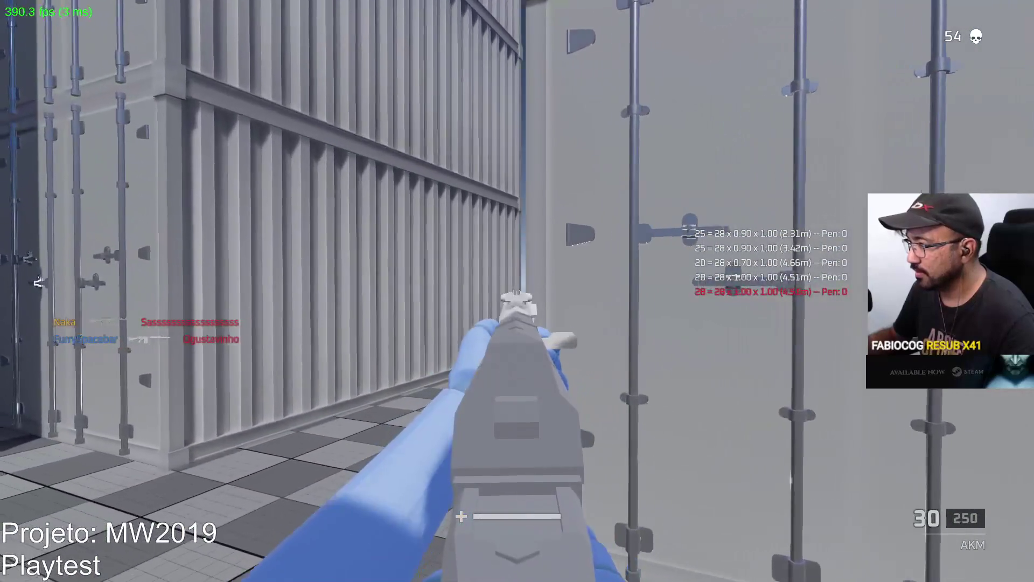
{"action": "key", "text": "w"}
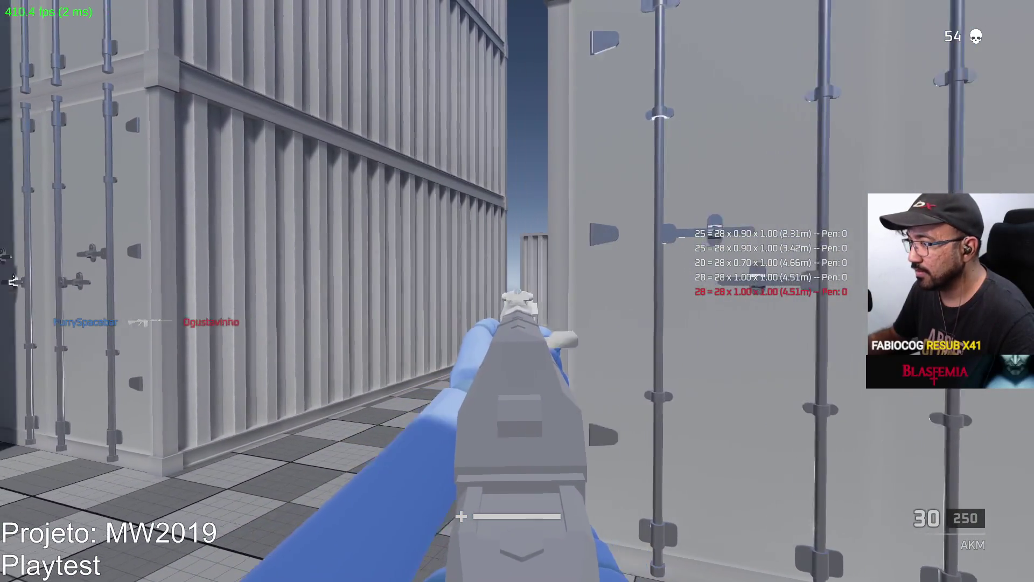
{"action": "key", "text": "w"}
{"action": "left_click", "coordinate": [518, 291]}
{"action": "left_click", "coordinate": [518, 291]}
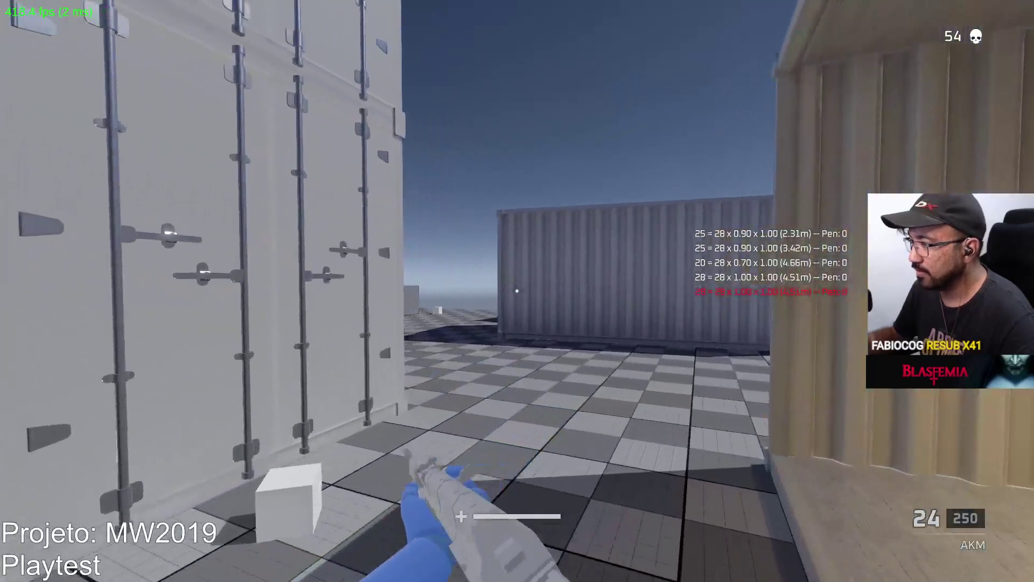
{"action": "key", "text": "w"}
{"action": "left_click", "coordinate": [518, 291]}
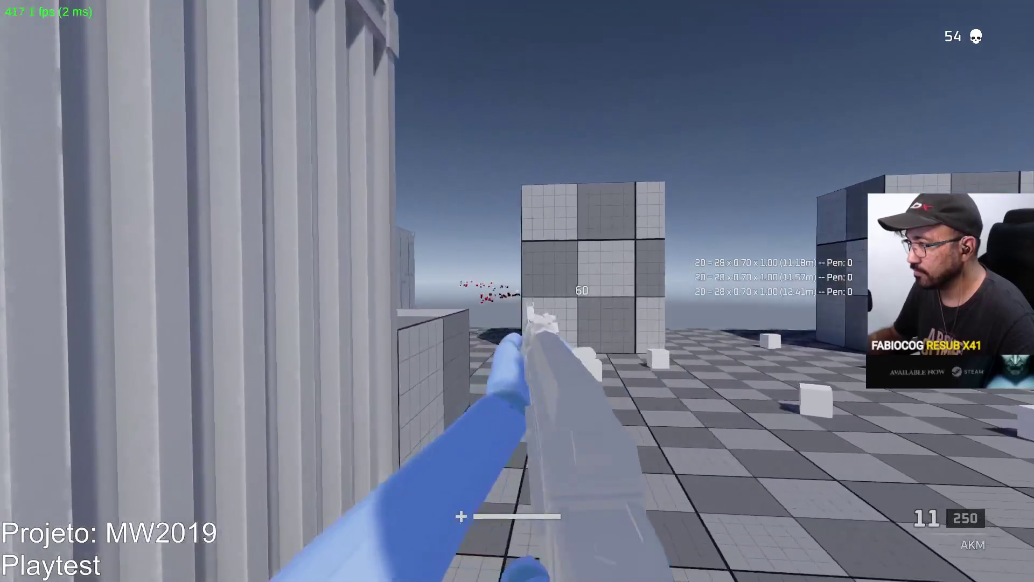
{"action": "key", "text": "w"}
{"action": "left_click", "coordinate": [517, 292]}
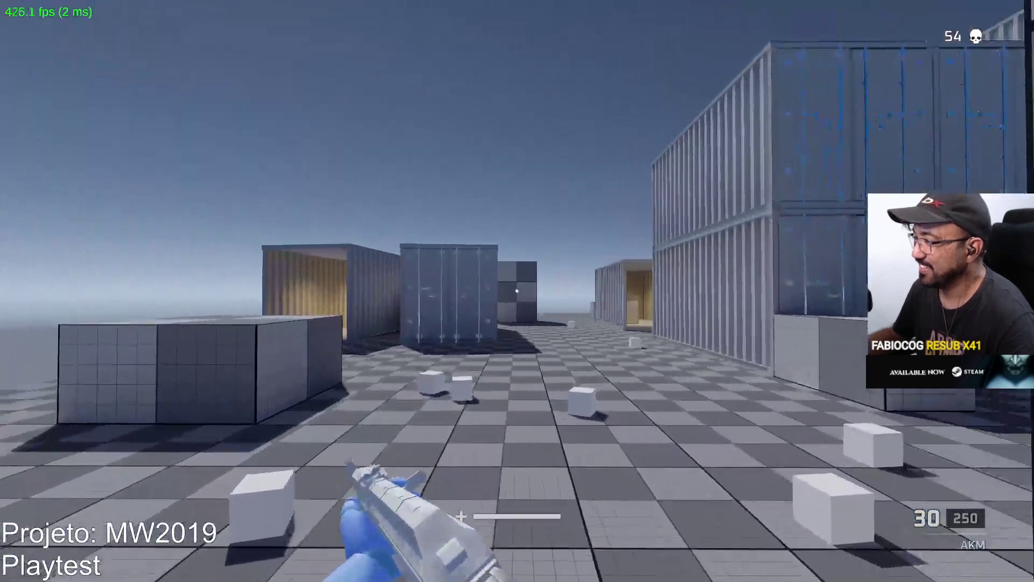
Respawn and fire the AKM until the 1st Kill lands on an enemy among the containers
{"action": "left_click", "coordinate": [518, 291]}
{"action": "left_click_drag", "start_coordinate": [518, 291], "coordinate": [517, 290]}
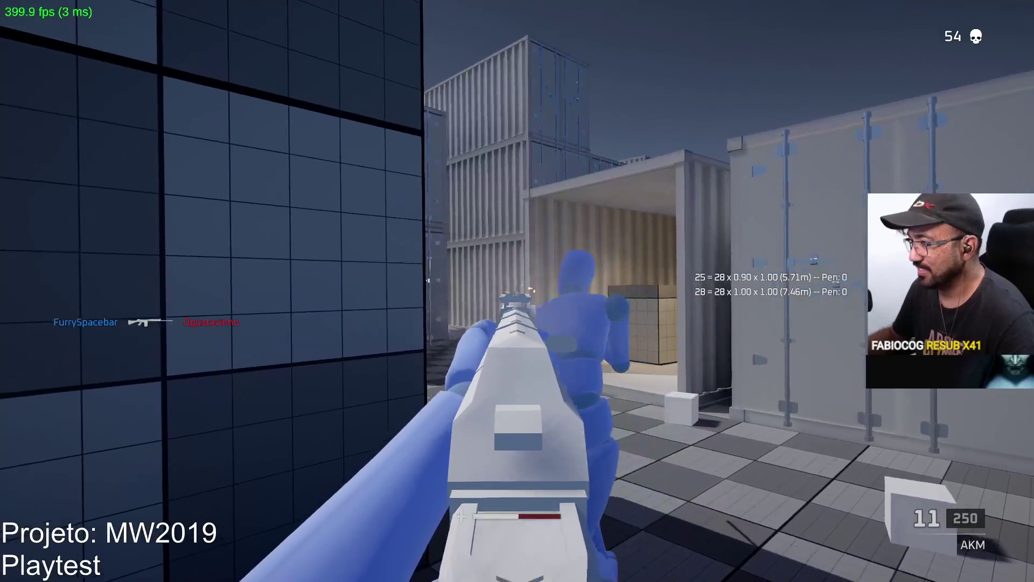
{"action": "key", "text": "r"}
{"action": "left_click", "coordinate": [517, 291]}
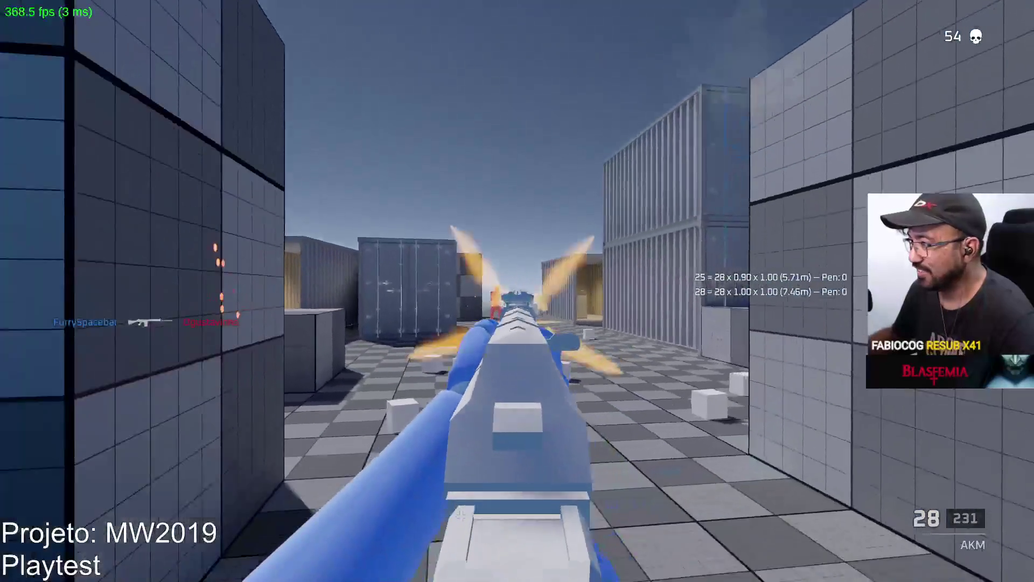
{"action": "left_click", "coordinate": [518, 291]}
{"action": "left_click", "coordinate": [517, 290]}
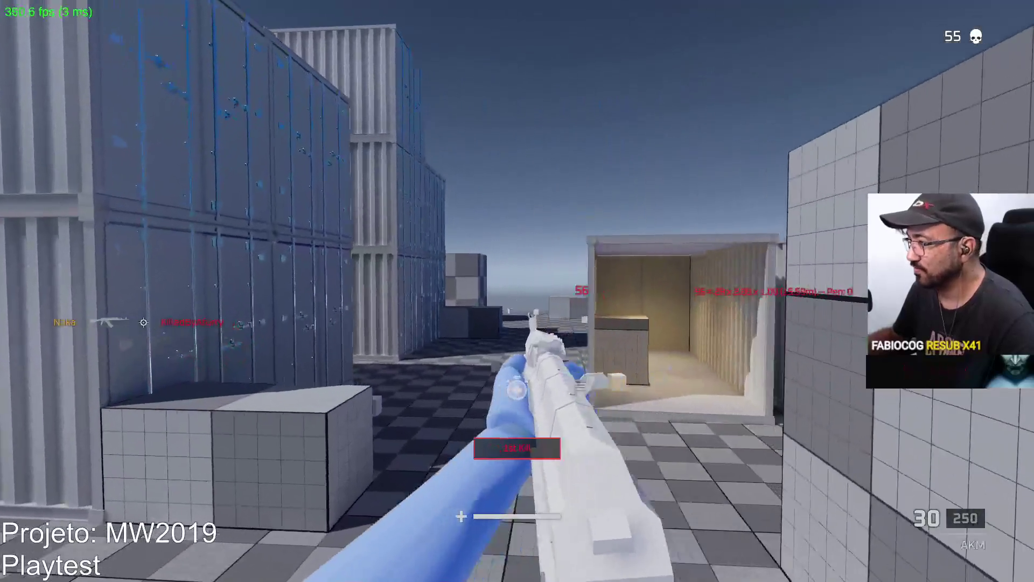
Return fire at attackers among the containers and reload inside a container
{"action": "left_click", "coordinate": [518, 291]}
{"action": "left_click", "coordinate": [518, 291]}
{"action": "left_click", "coordinate": [517, 291]}
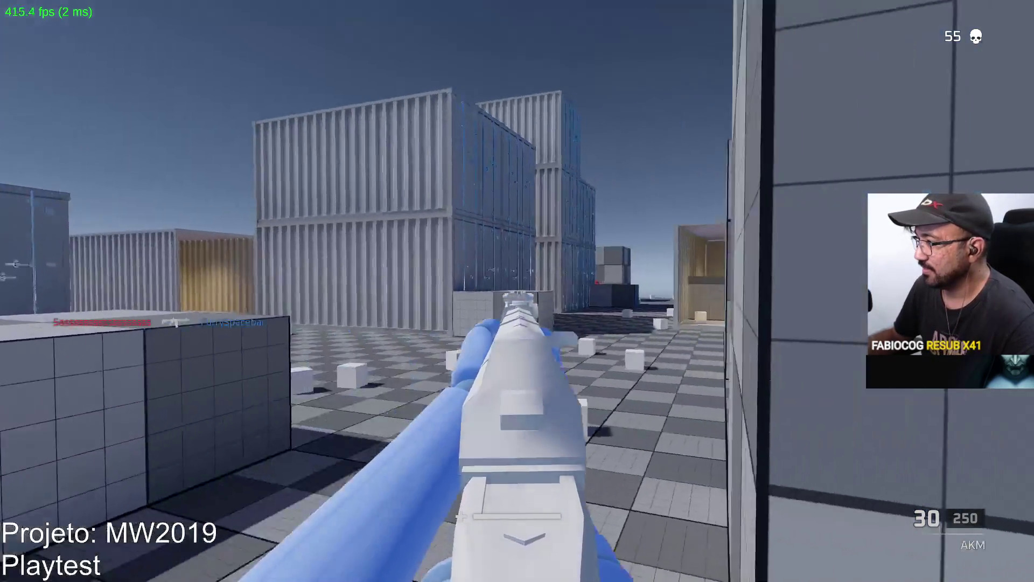
{"action": "left_click_drag", "start_coordinate": [517, 291], "coordinate": [517, 291]}
{"action": "key", "text": "r"}
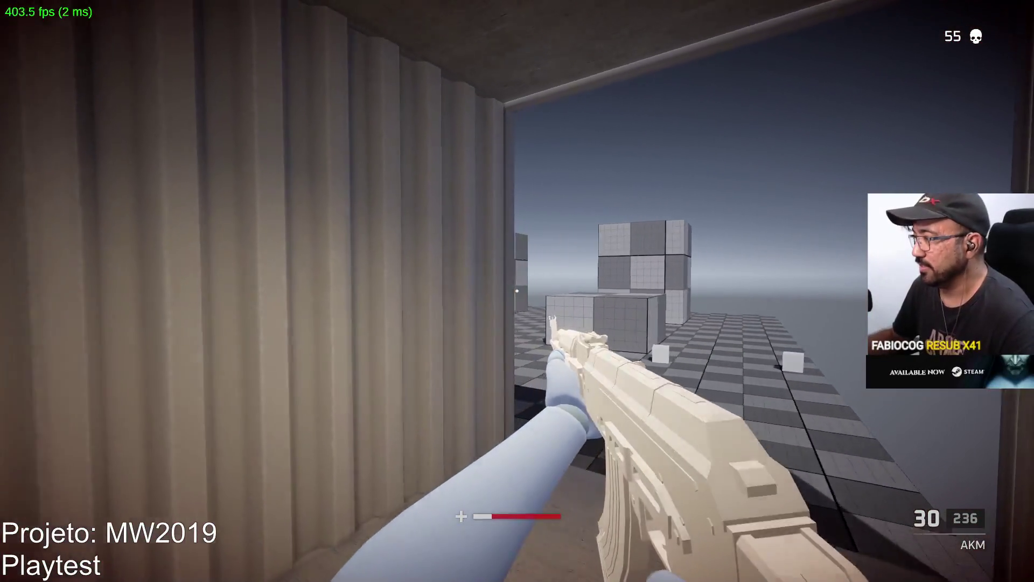
Step out of the container and shoot down enemies near its opening
{"action": "key", "text": "w"}
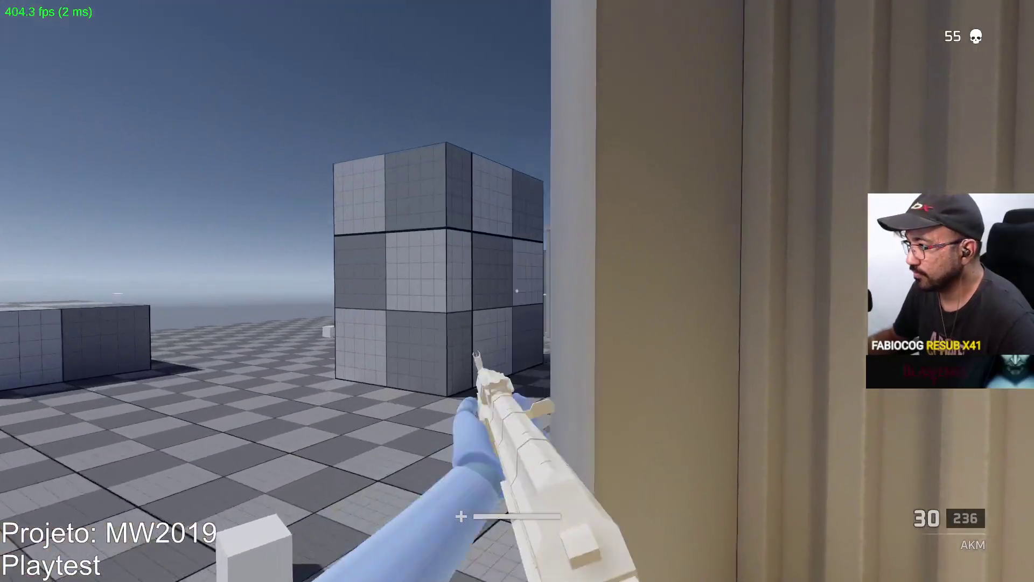
{"action": "key", "text": "w"}
{"action": "left_click_drag", "start_coordinate": [518, 291], "coordinate": [517, 291]}
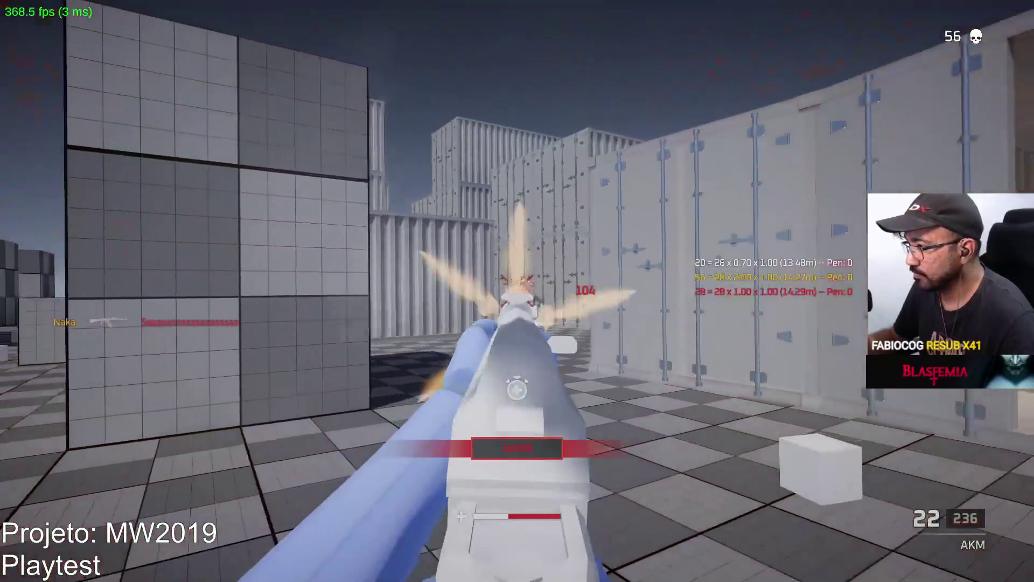
{"action": "left_click", "coordinate": [518, 291]}
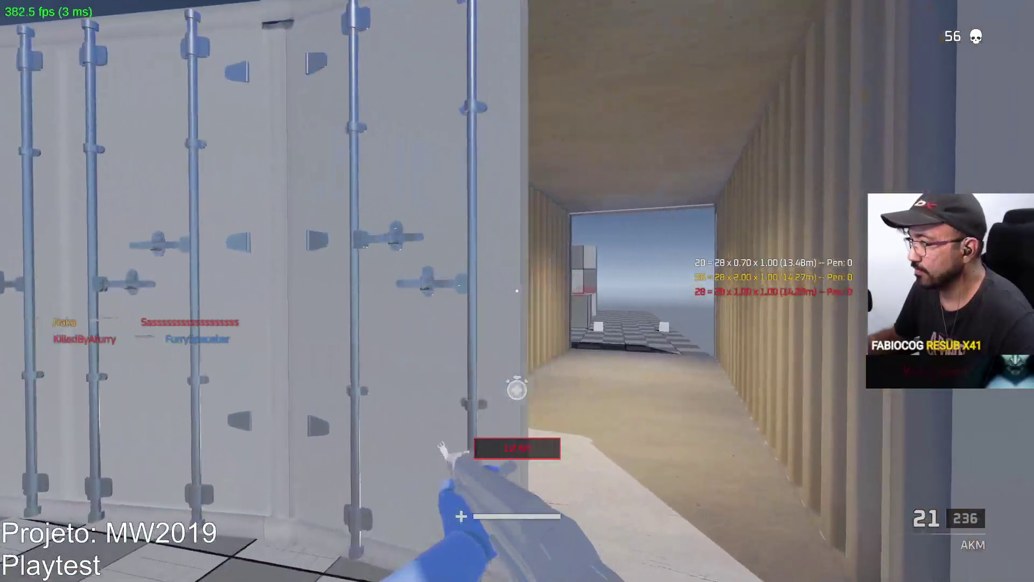
{"action": "key", "text": "w"}
{"action": "left_click_drag", "start_coordinate": [517, 291], "coordinate": [518, 290]}
Open fire on an enemy, then move out past the container into the corridor
{"action": "mouse_move", "coordinate": [517, 292]}
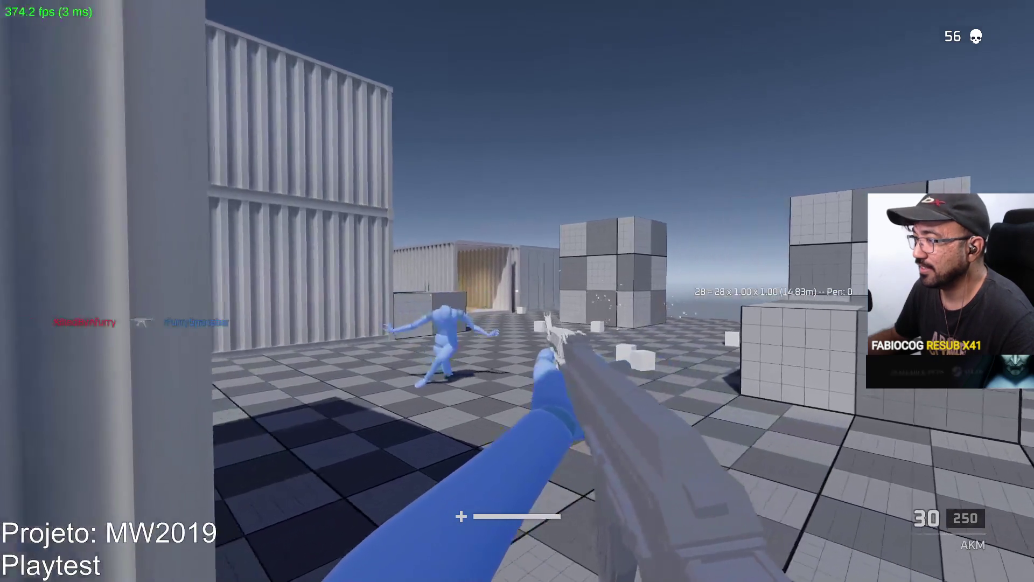
{"action": "left_click_drag", "start_coordinate": [518, 291], "coordinate": [517, 291]}
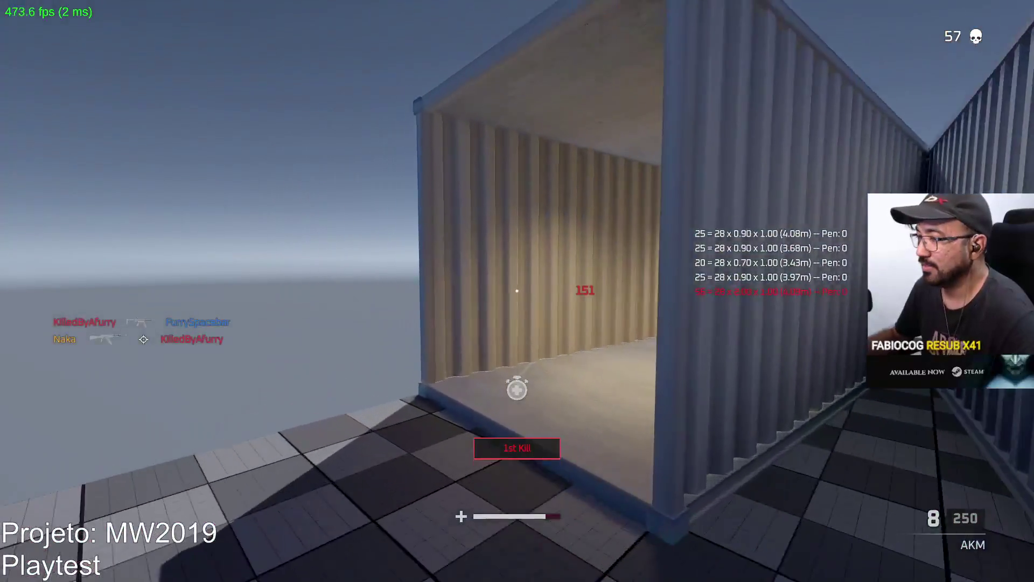
{"action": "key", "text": "w"}
{"action": "key", "text": "w"}
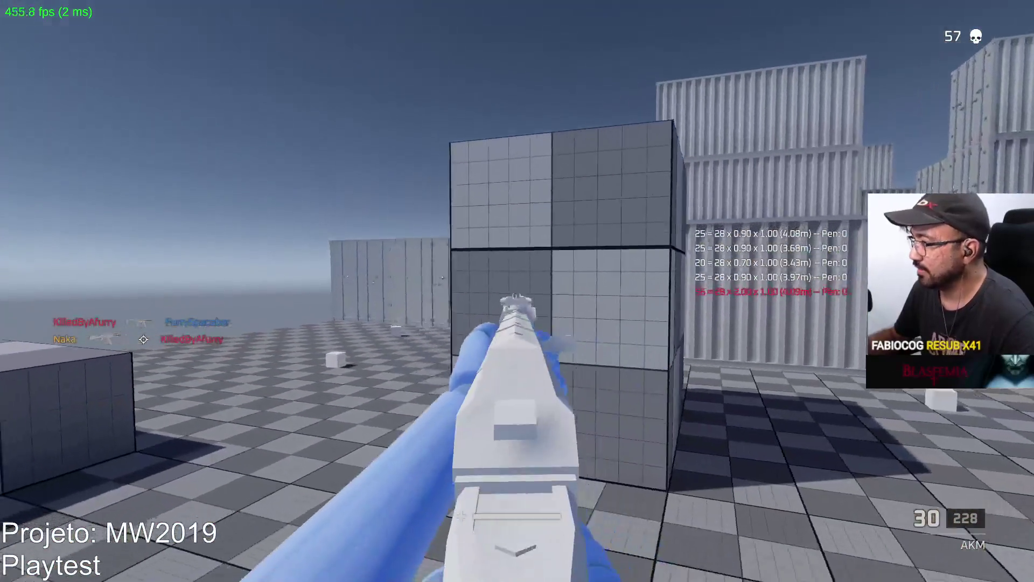
{"action": "left_click", "coordinate": [517, 291]}
{"action": "key", "text": "w"}
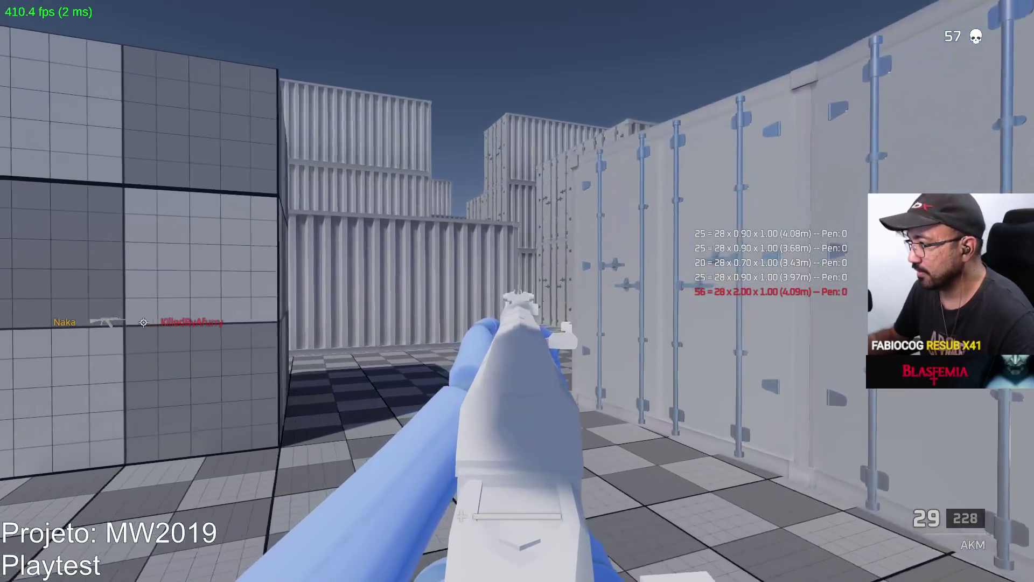
{"action": "key", "text": "w"}
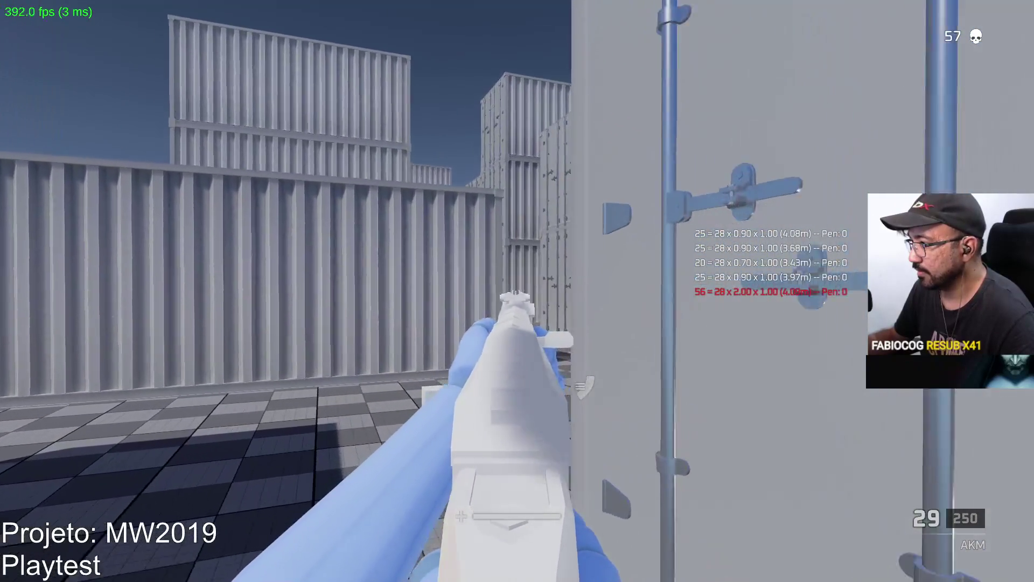
{"action": "key", "text": "w"}
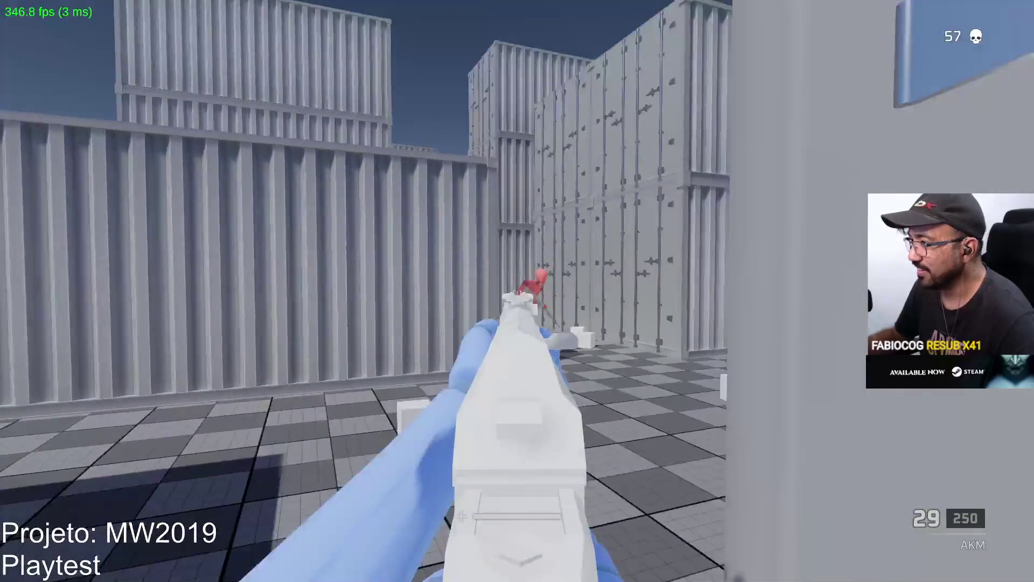
Fire at red enemies toward the containers, reload the AKM, and trade fire behind the cube
{"action": "left_click", "coordinate": [517, 291]}
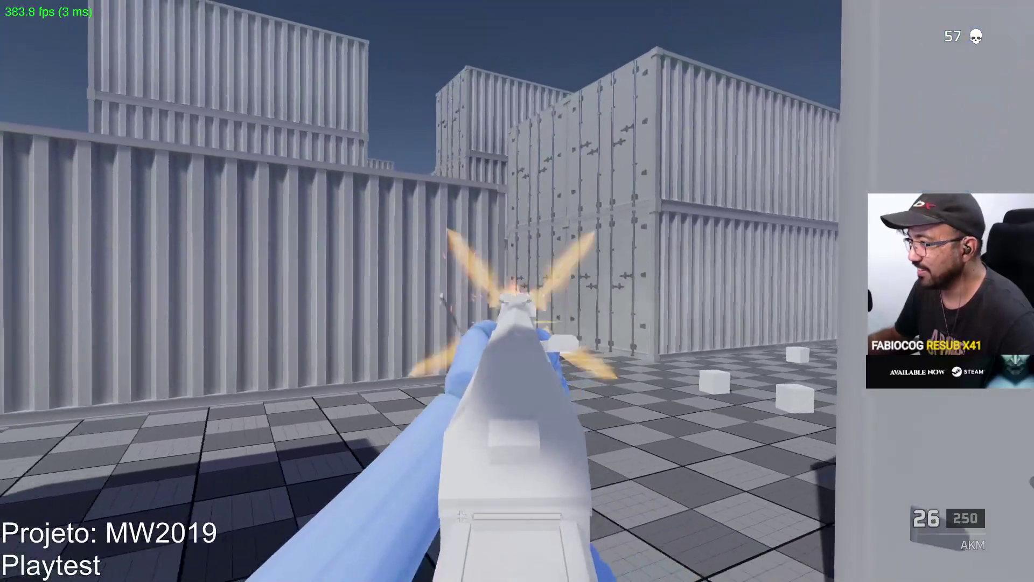
{"action": "left_click", "coordinate": [517, 291]}
{"action": "left_click", "coordinate": [517, 292]}
{"action": "left_click", "coordinate": [517, 291]}
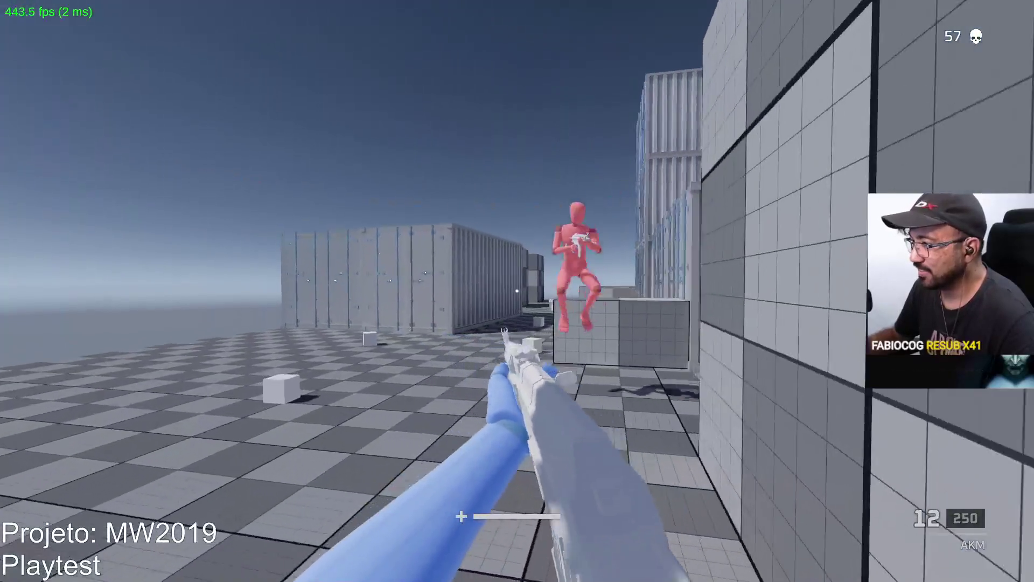
{"action": "left_click", "coordinate": [518, 291]}
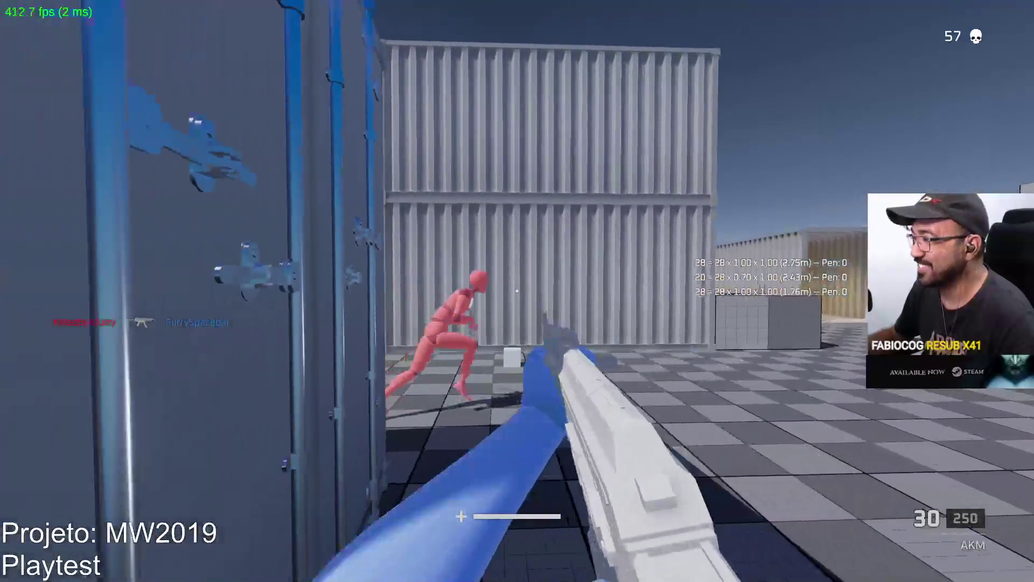
{"action": "left_click", "coordinate": [517, 291]}
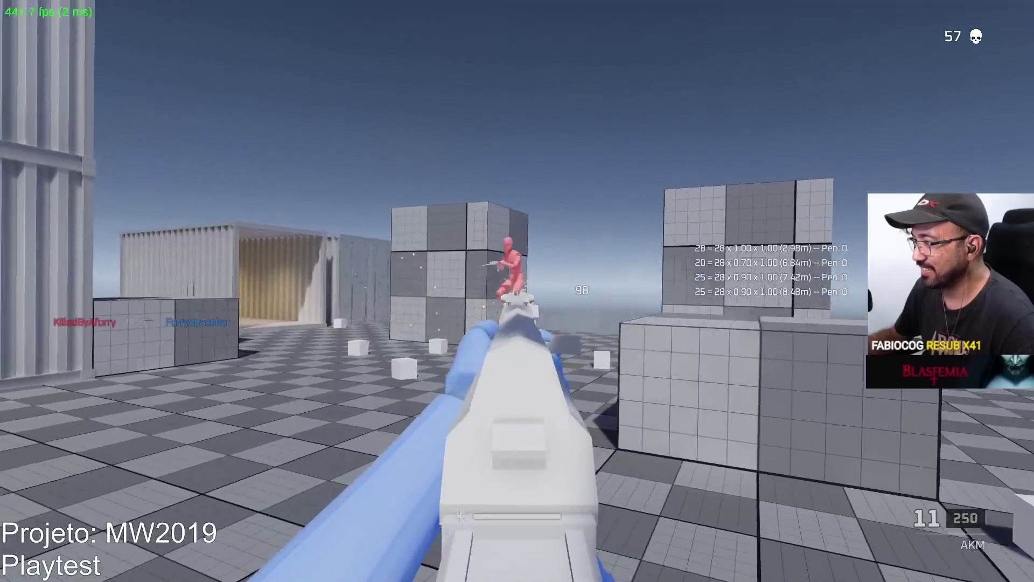
{"action": "left_click", "coordinate": [518, 291]}
{"action": "key", "text": "r"}
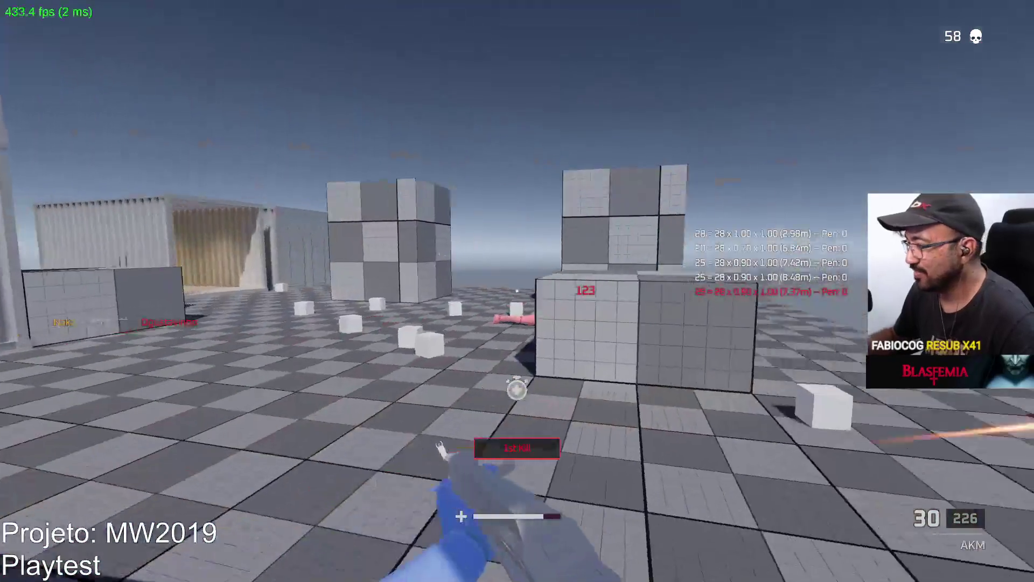
{"action": "left_click", "coordinate": [518, 291]}
{"action": "left_click", "coordinate": [517, 291]}
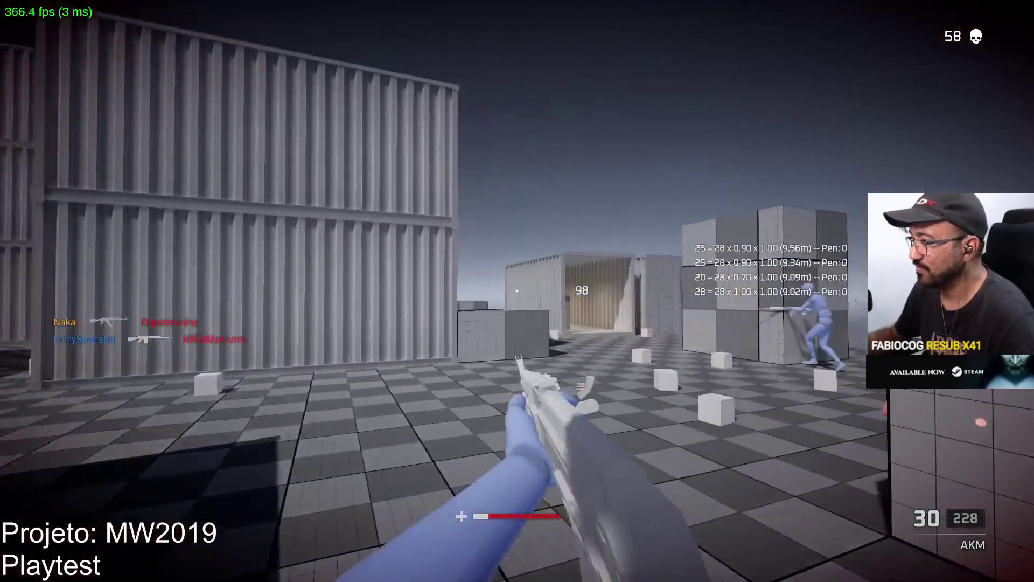
After respawning, fire the AKM at enemies by the container and in the open area
{"action": "left_click", "coordinate": [517, 291]}
{"action": "left_click", "coordinate": [518, 291]}
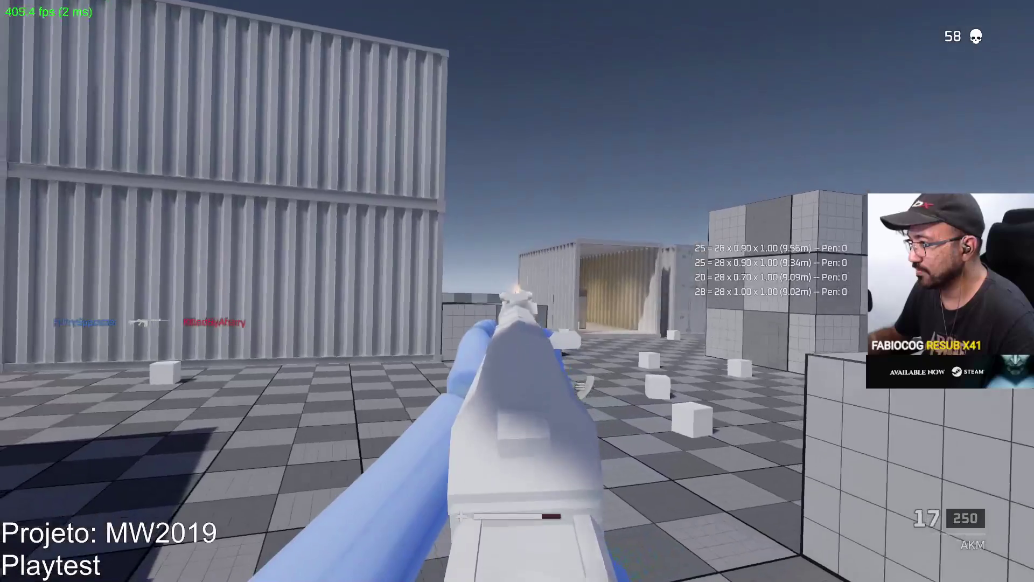
{"action": "key", "text": "w"}
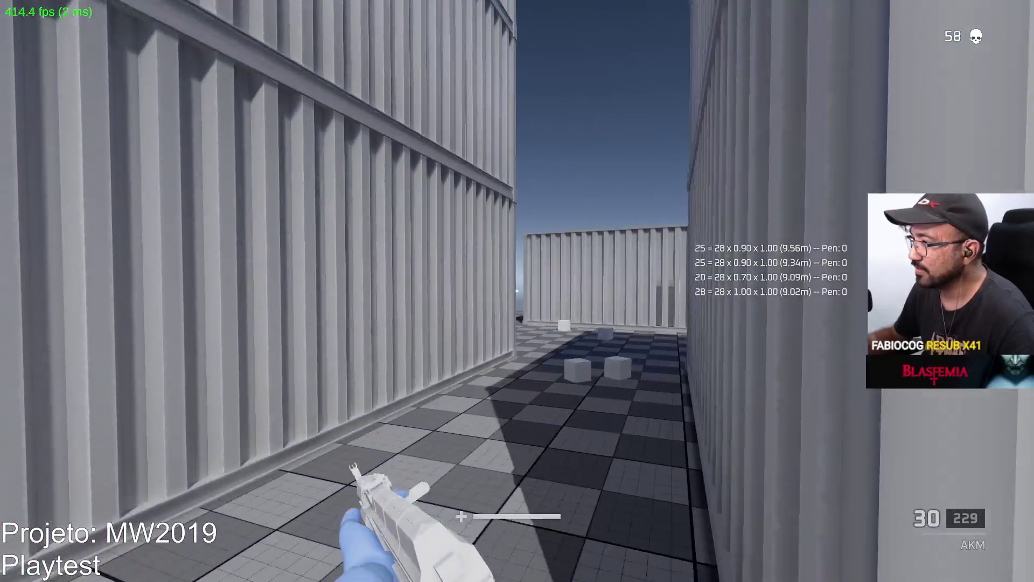
{"action": "left_click", "coordinate": [517, 291]}
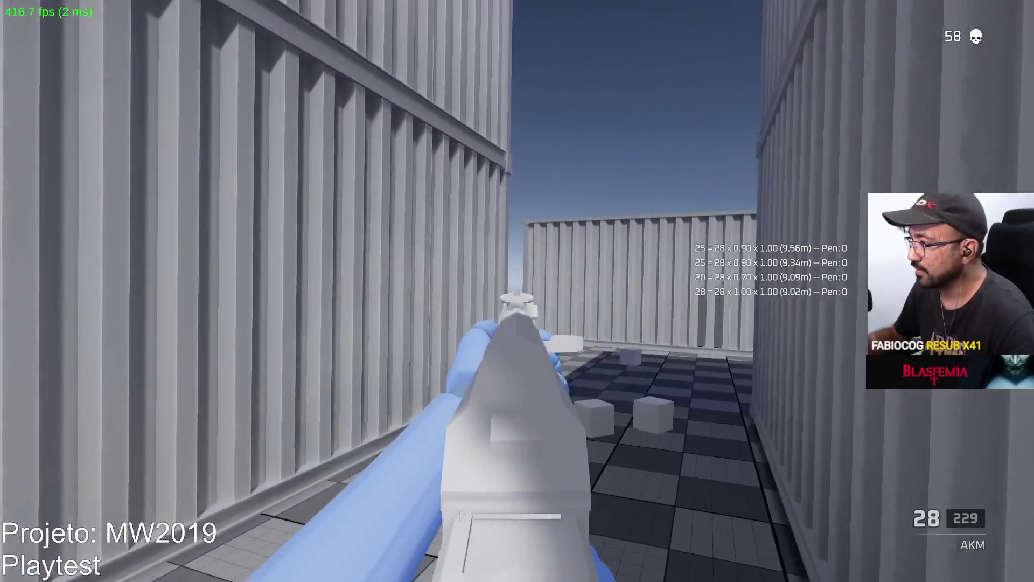
{"action": "left_click", "coordinate": [518, 291]}
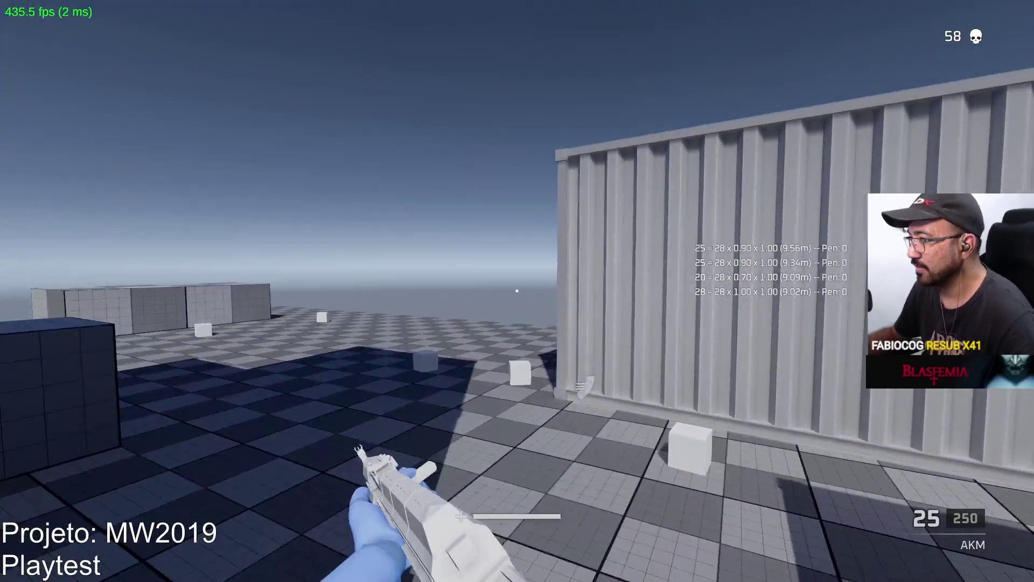
{"action": "left_click", "coordinate": [518, 291]}
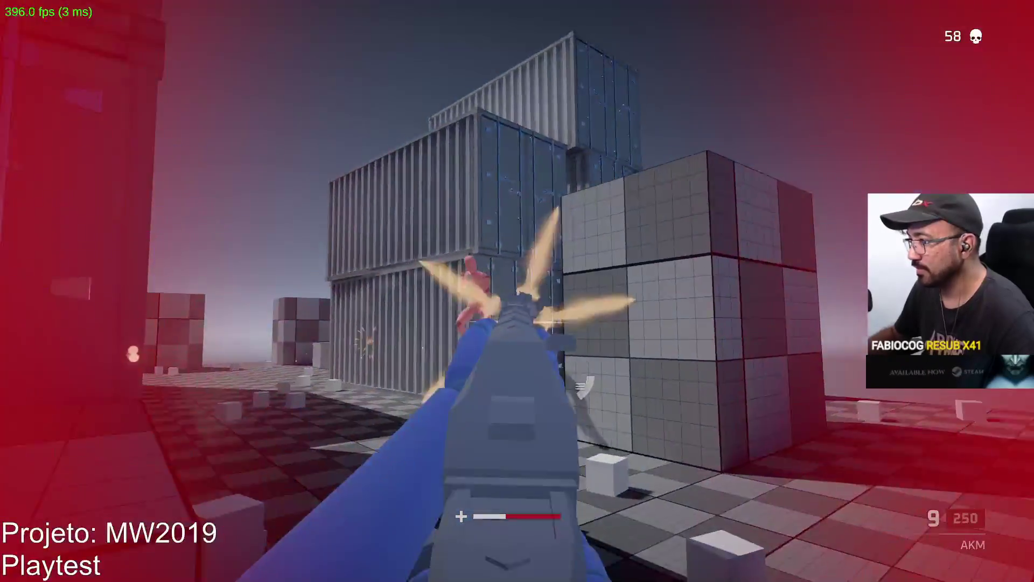
{"action": "left_click", "coordinate": [518, 291]}
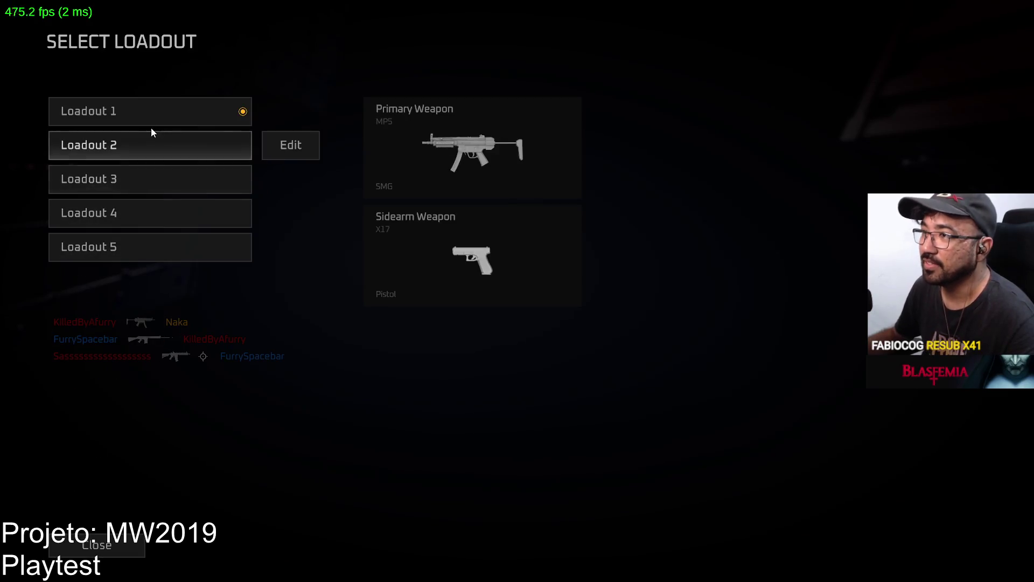
Swap Loadout 1's primary from the MP5 to the Vector SMG and deploy back into the match
{"action": "left_click", "coordinate": [264, 120]}
{"action": "left_click", "coordinate": [232, 75]}
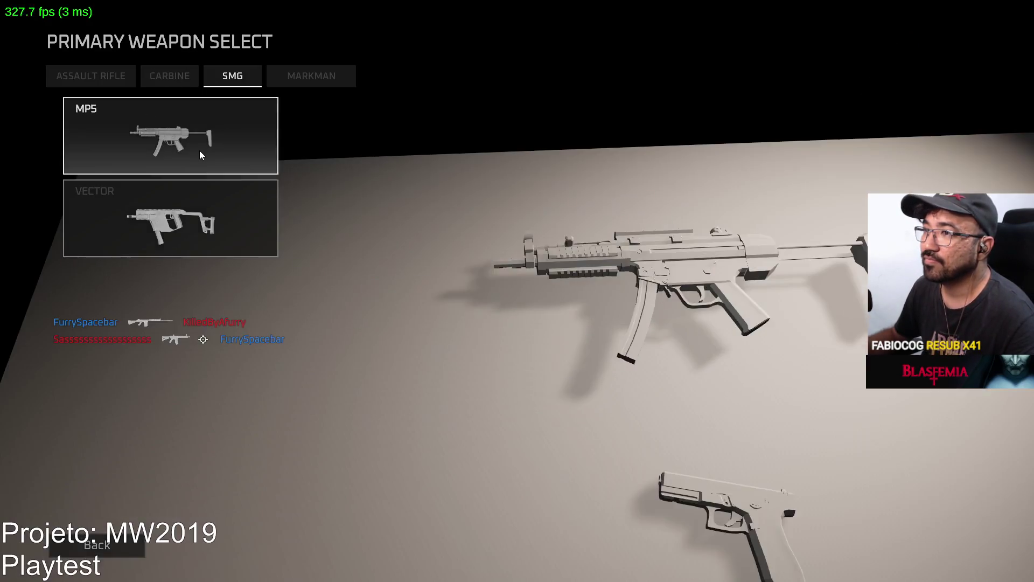
{"action": "left_click", "coordinate": [200, 150]}
{"action": "key", "text": "Return"}
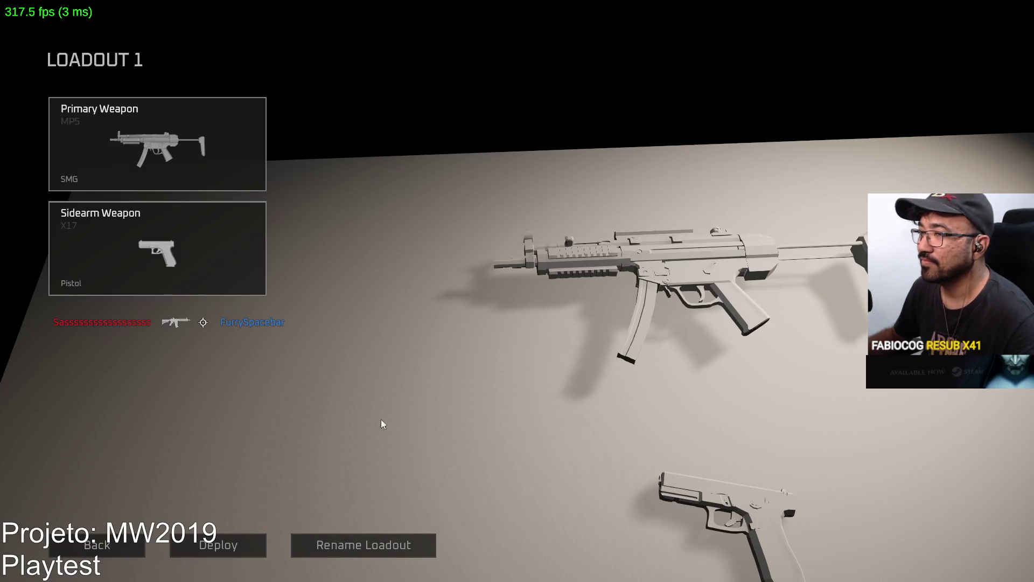
{"action": "left_click", "coordinate": [237, 210]}
{"action": "left_click", "coordinate": [554, 546]}
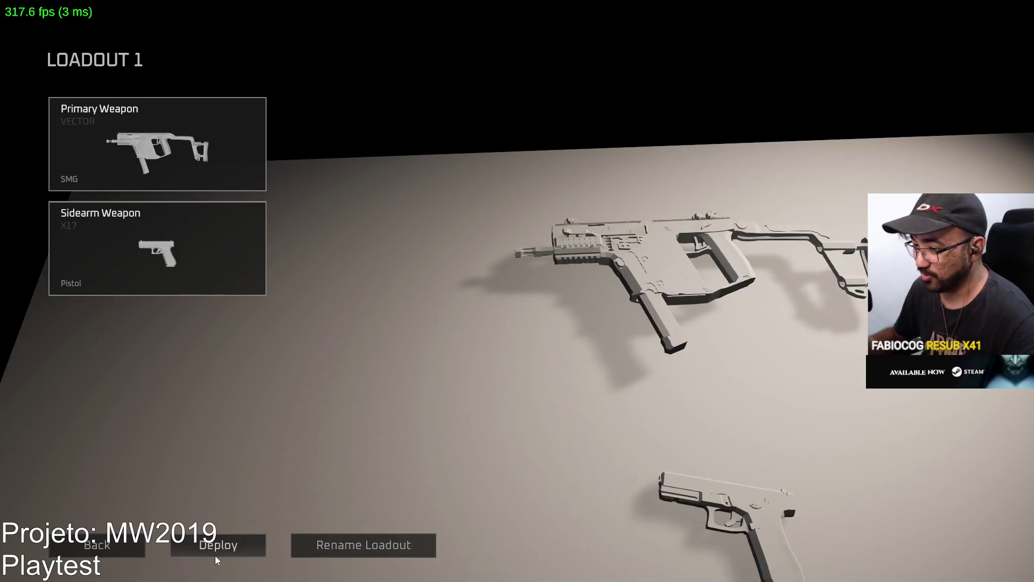
{"action": "left_click", "coordinate": [215, 556]}
{"action": "key", "text": "Escape"}
{"action": "key", "text": "Escape"}
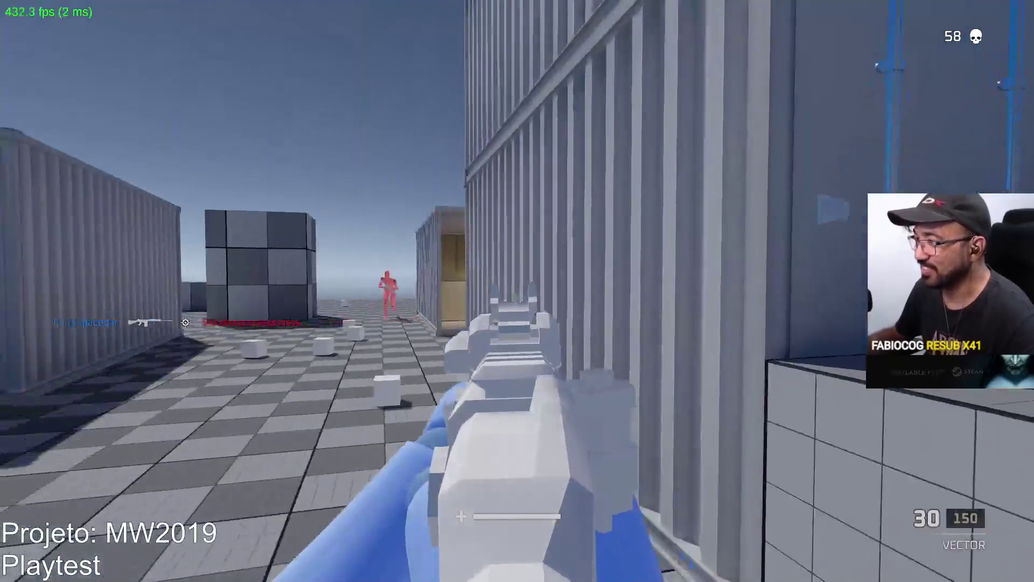
Score the first kill with the Vector, then push through the container corridor and fire at the red enemy
{"action": "left_click", "coordinate": [517, 291]}
{"action": "left_click_drag", "start_coordinate": [517, 291], "coordinate": [517, 290]}
{"action": "key", "text": "w"}
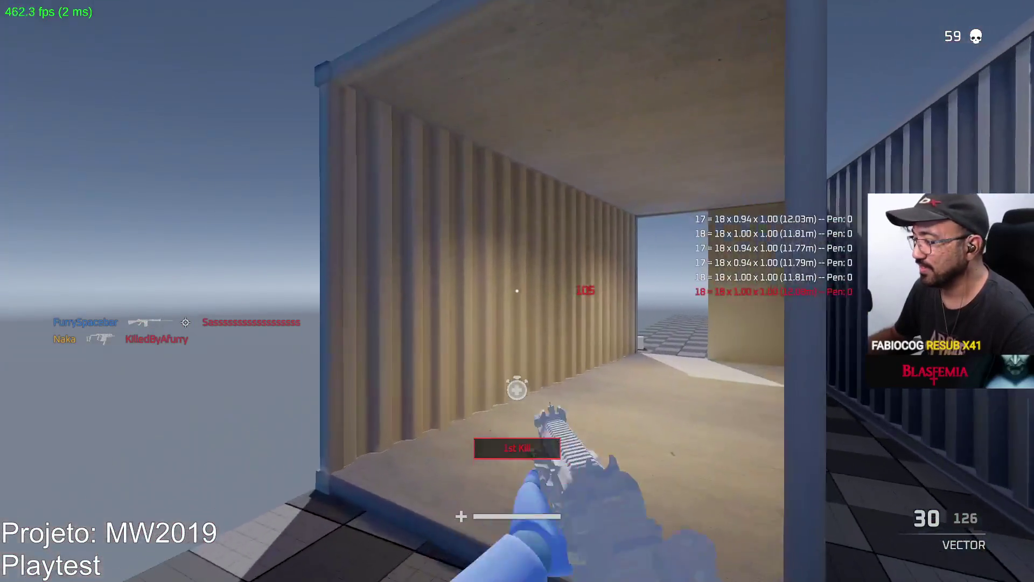
{"action": "key", "text": "w"}
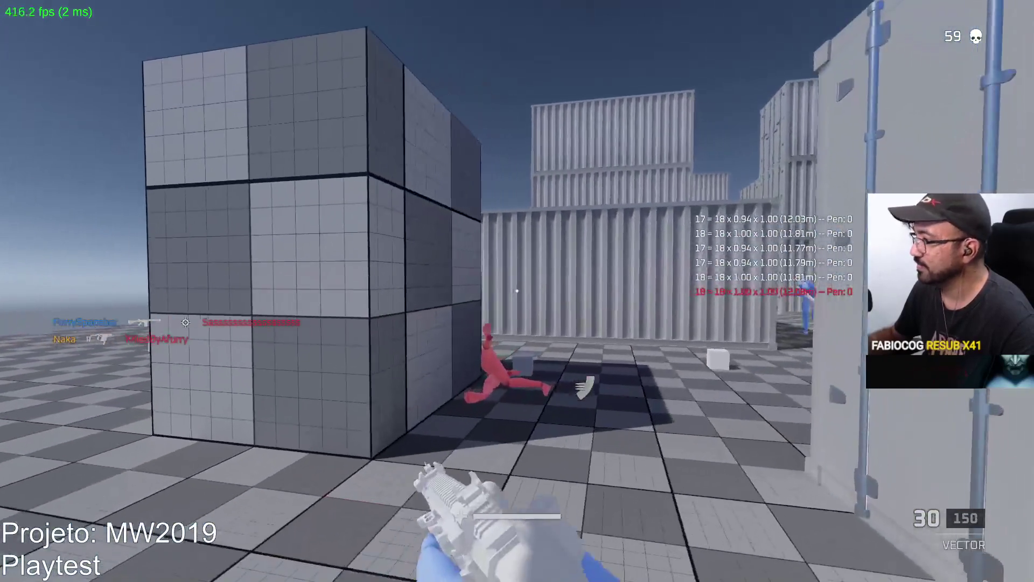
{"action": "key", "text": "w"}
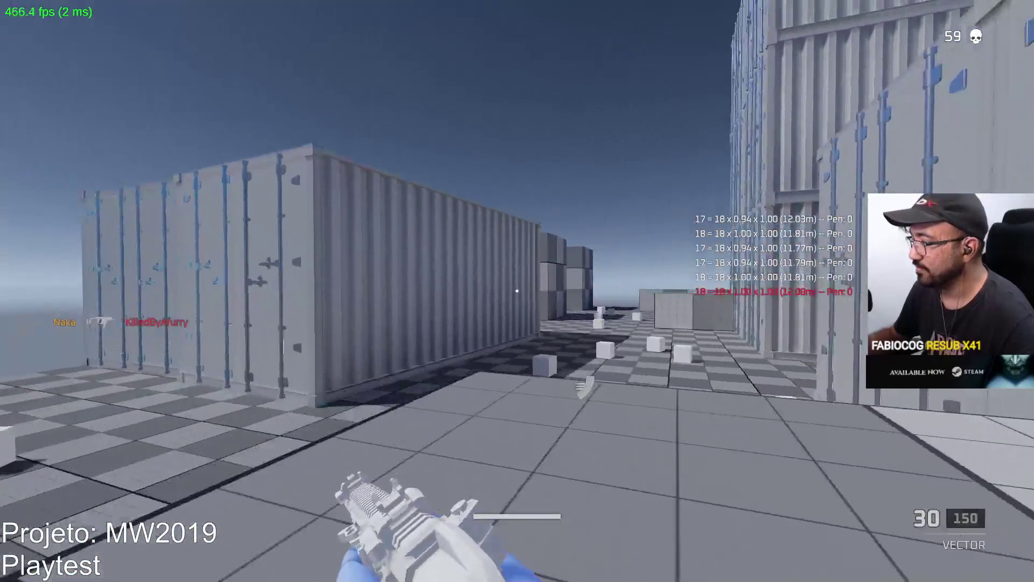
{"action": "key", "text": "w"}
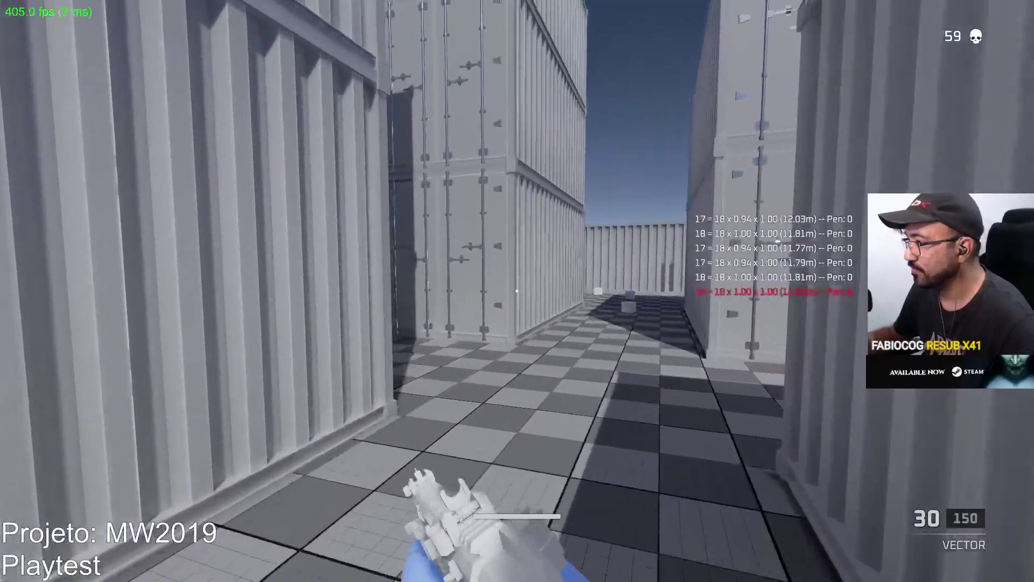
{"action": "key", "text": "w"}
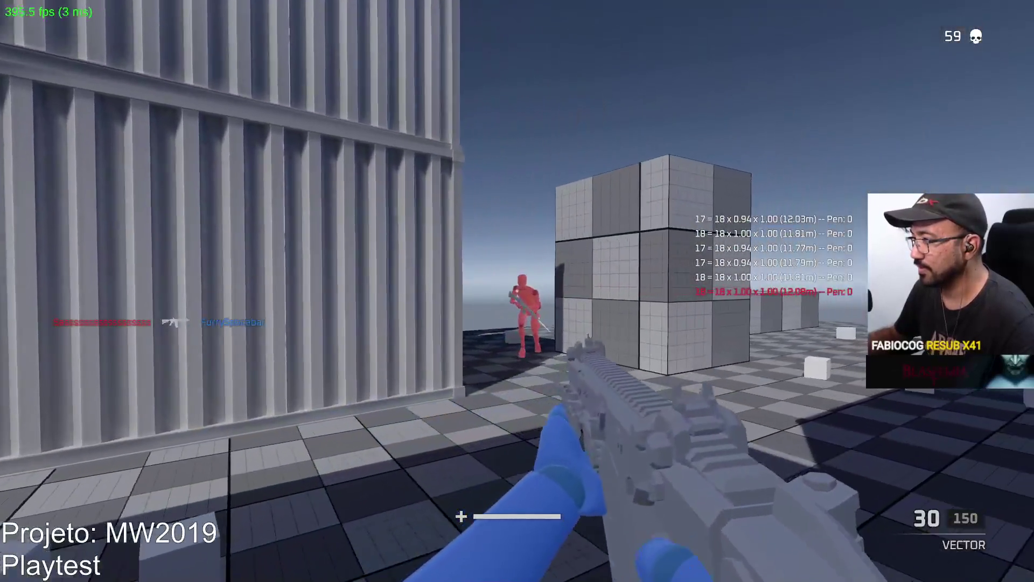
{"action": "left_click", "coordinate": [517, 291]}
{"action": "left_click", "coordinate": [518, 291]}
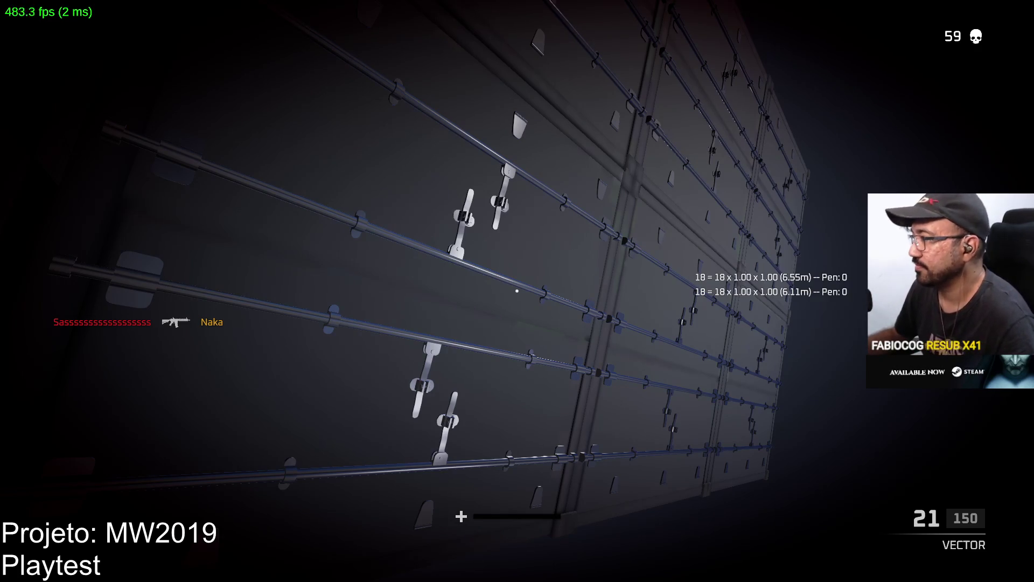
After respawning, fight the red enemies near the grid block and take a second kill
{"action": "key", "text": "w"}
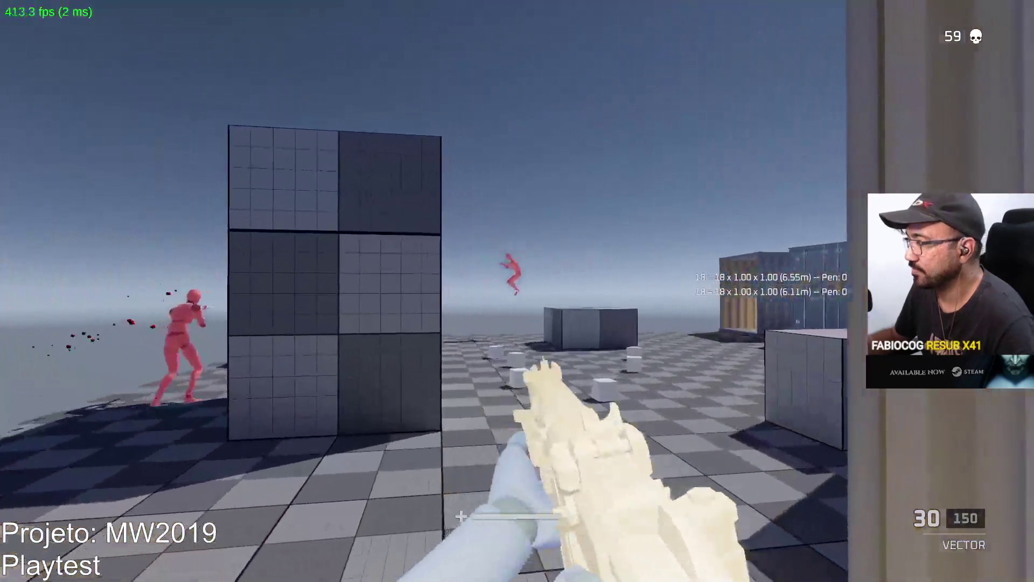
{"action": "left_click", "coordinate": [517, 291]}
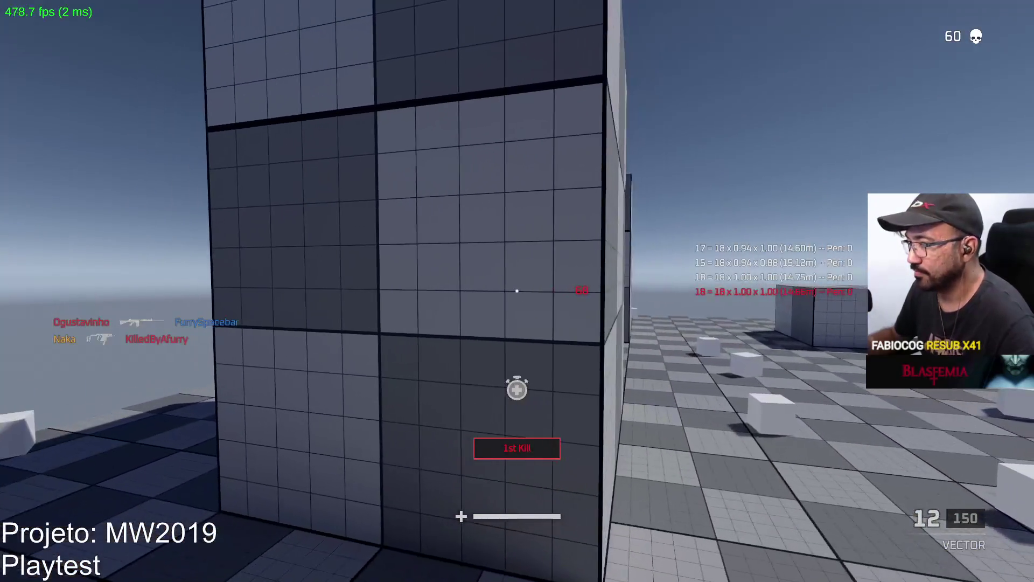
{"action": "key", "text": "r"}
{"action": "left_click", "coordinate": [517, 291]}
{"action": "key", "text": "r"}
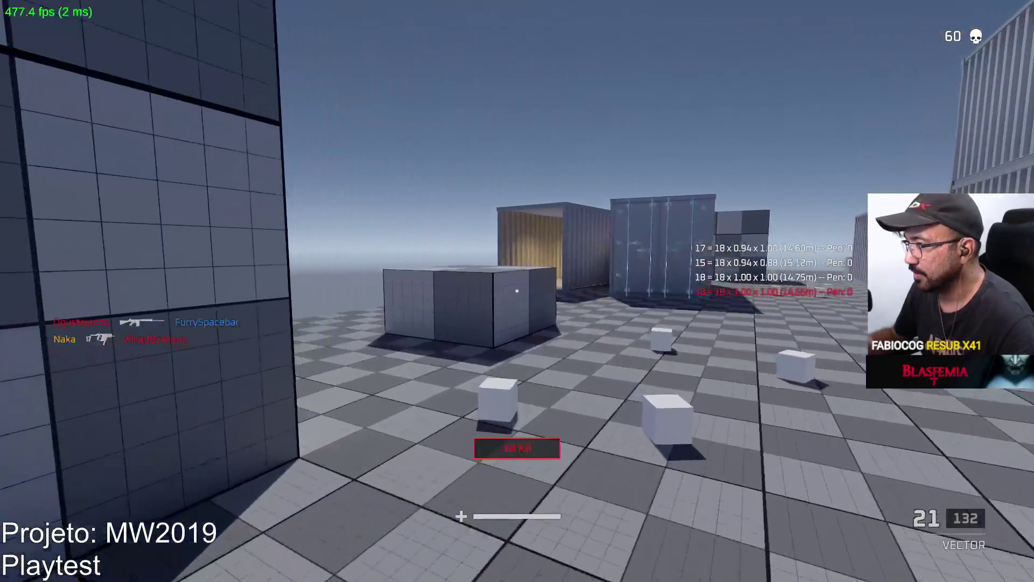
{"action": "left_click", "coordinate": [517, 292]}
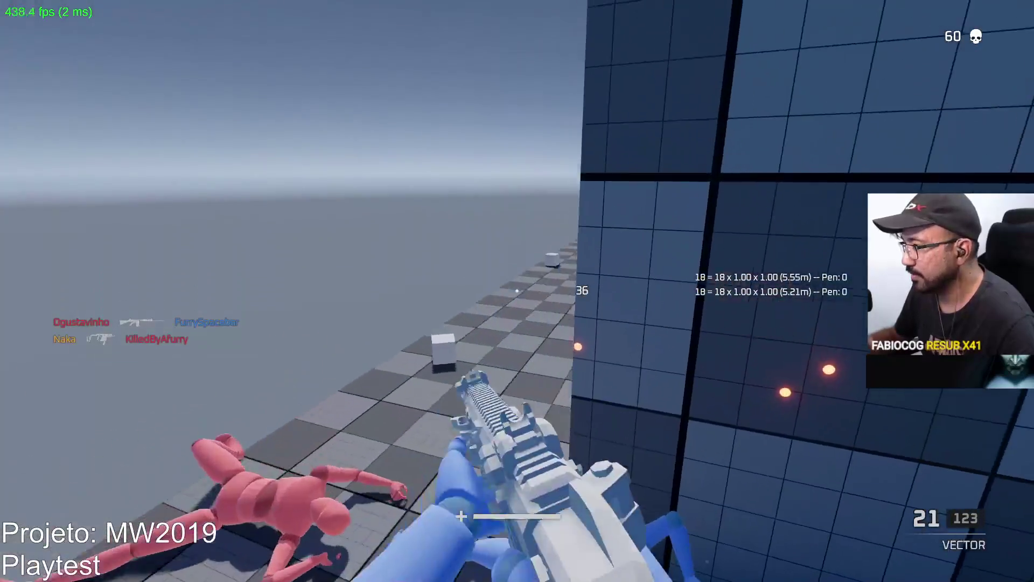
{"action": "left_click", "coordinate": [517, 291]}
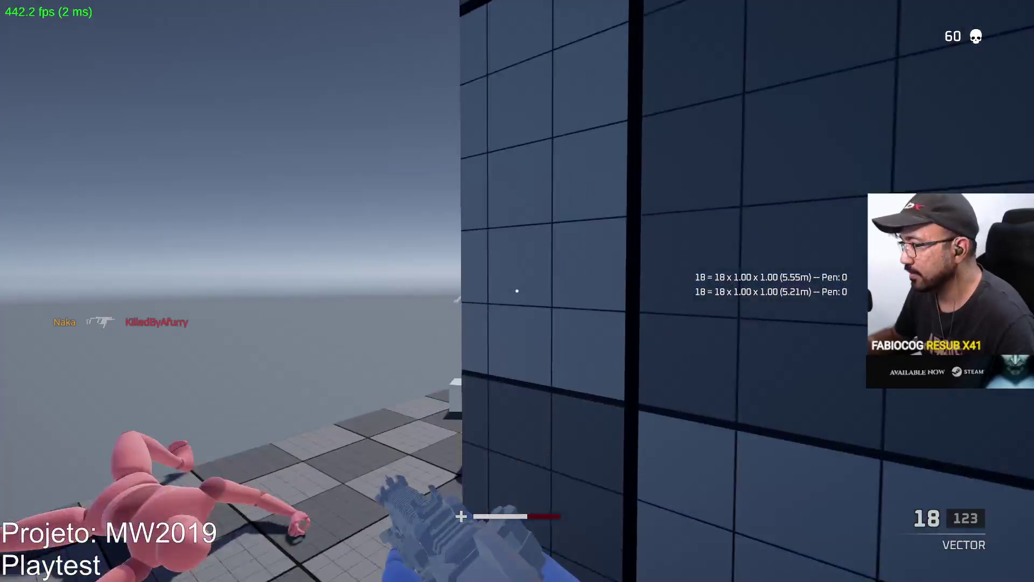
{"action": "left_click", "coordinate": [517, 292]}
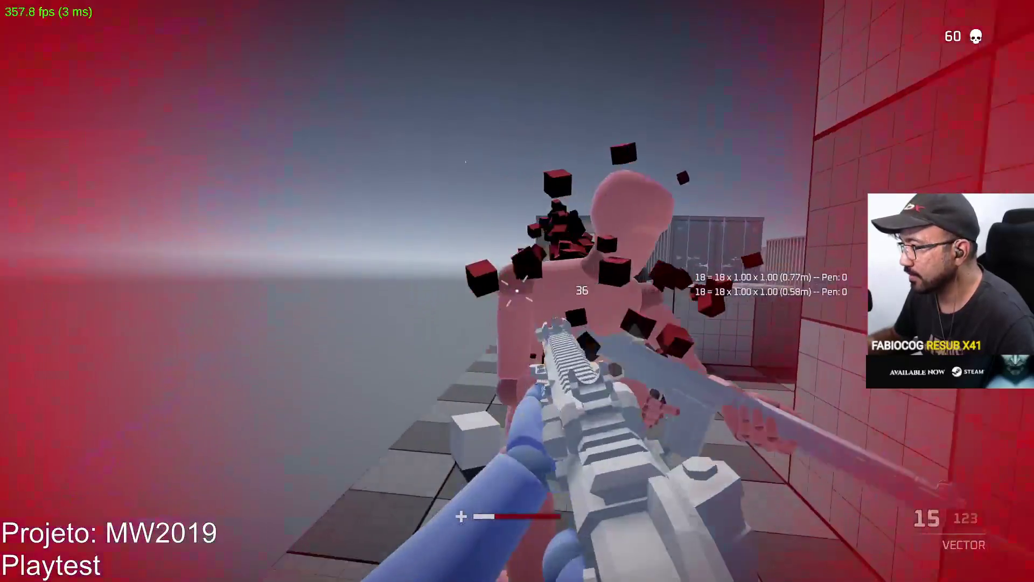
{"action": "key", "text": "r"}
Collect ammo along the containers toward the blue containers and shoot the attacking enemy
{"action": "key", "text": "w"}
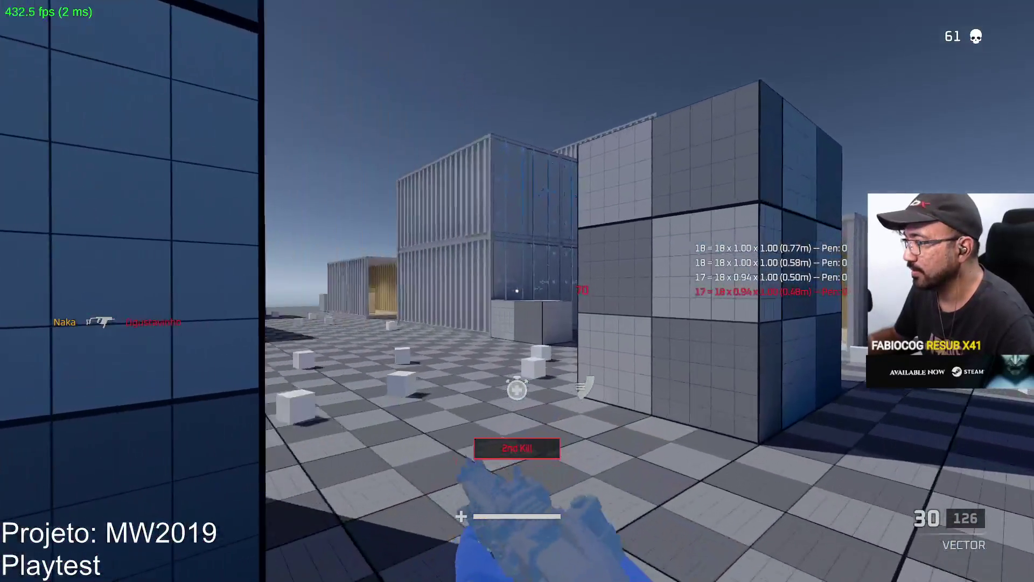
{"action": "key", "text": "w"}
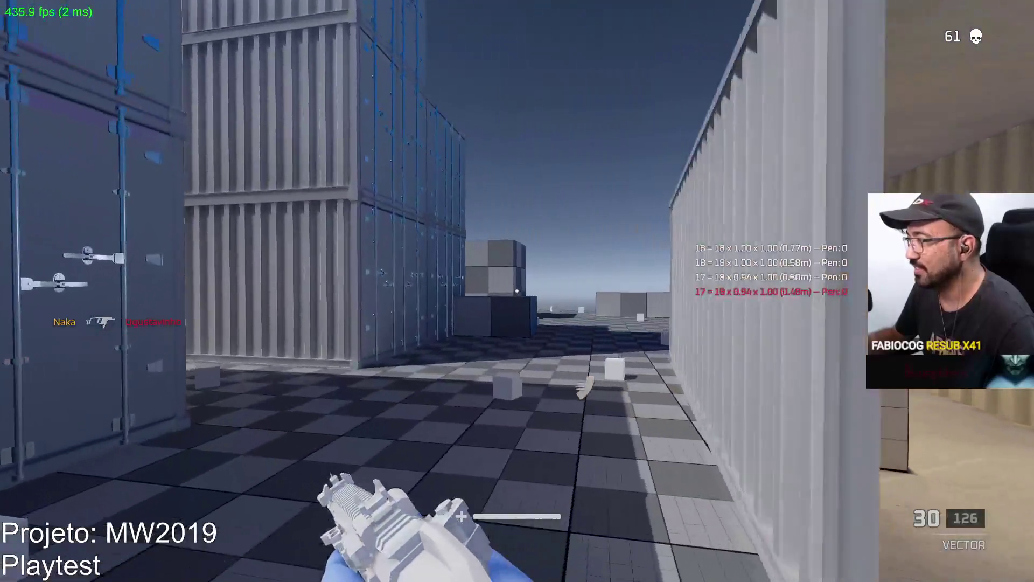
{"action": "key", "text": "w"}
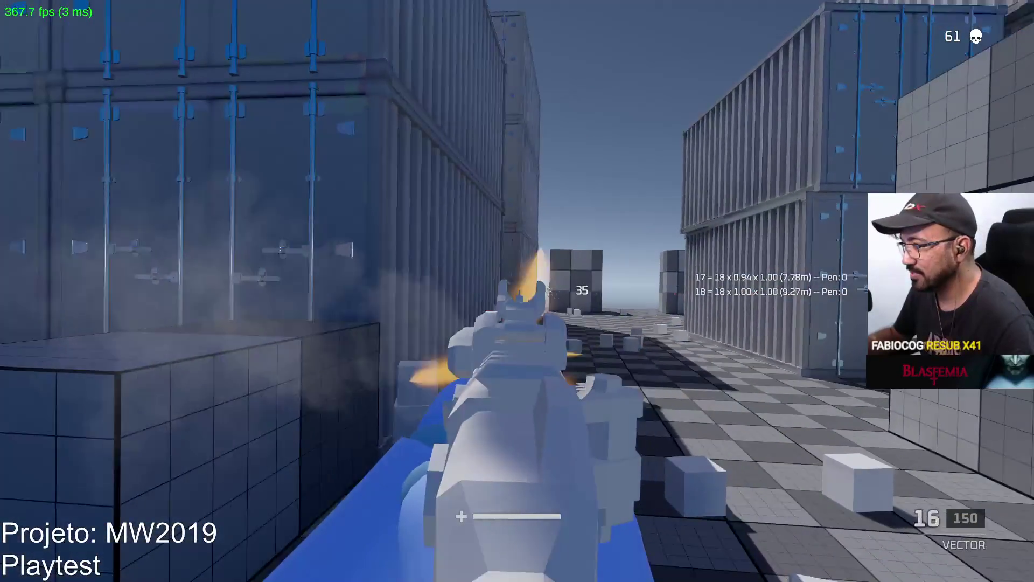
{"action": "left_click", "coordinate": [518, 291]}
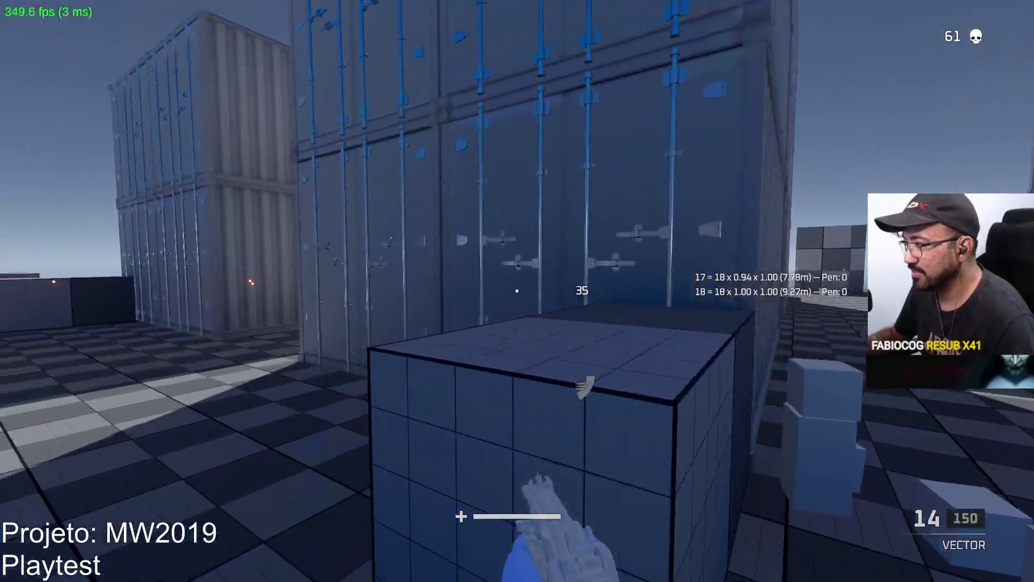
{"action": "key", "text": "r"}
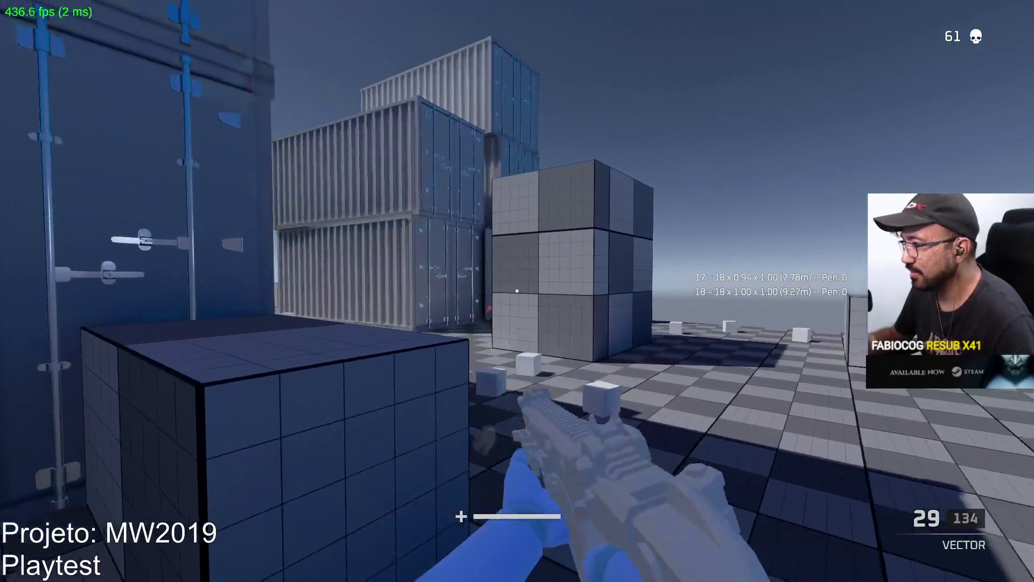
{"action": "left_click", "coordinate": [517, 291]}
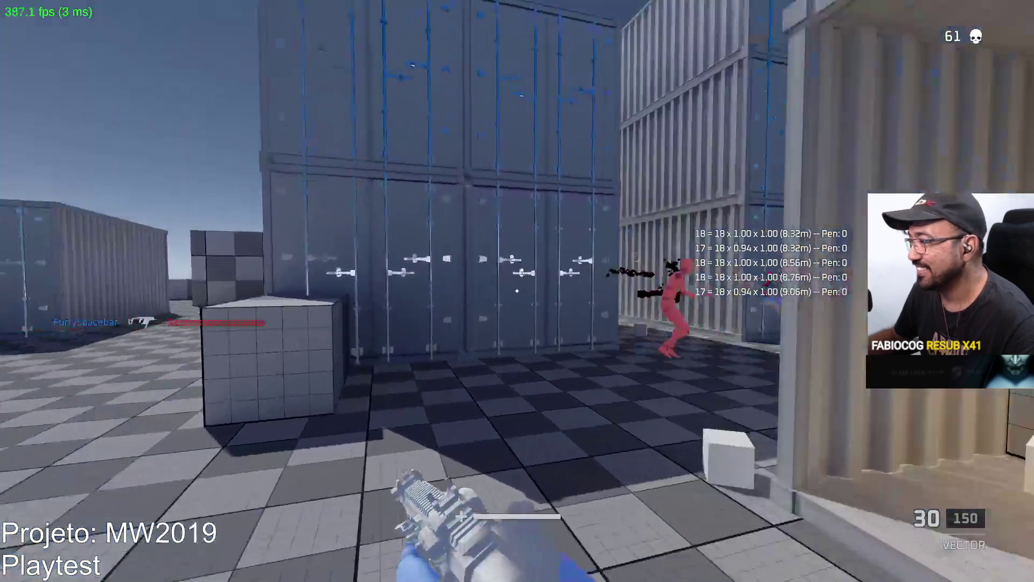
After respawning, shoot down the red enemy in the corridor and reload
{"action": "left_click", "coordinate": [517, 291]}
{"action": "key", "text": "r"}
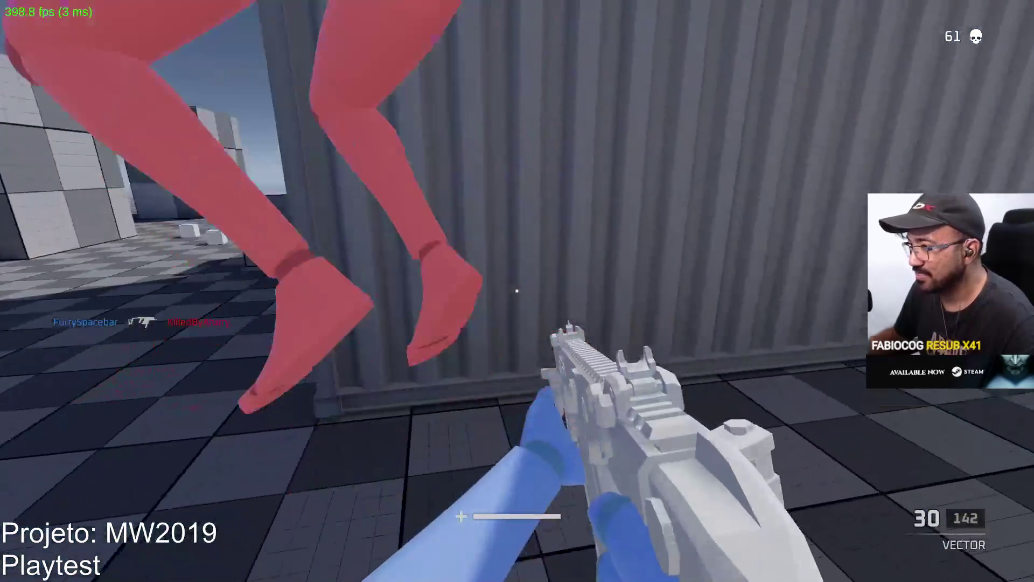
{"action": "left_click", "coordinate": [517, 291]}
{"action": "left_click", "coordinate": [517, 291]}
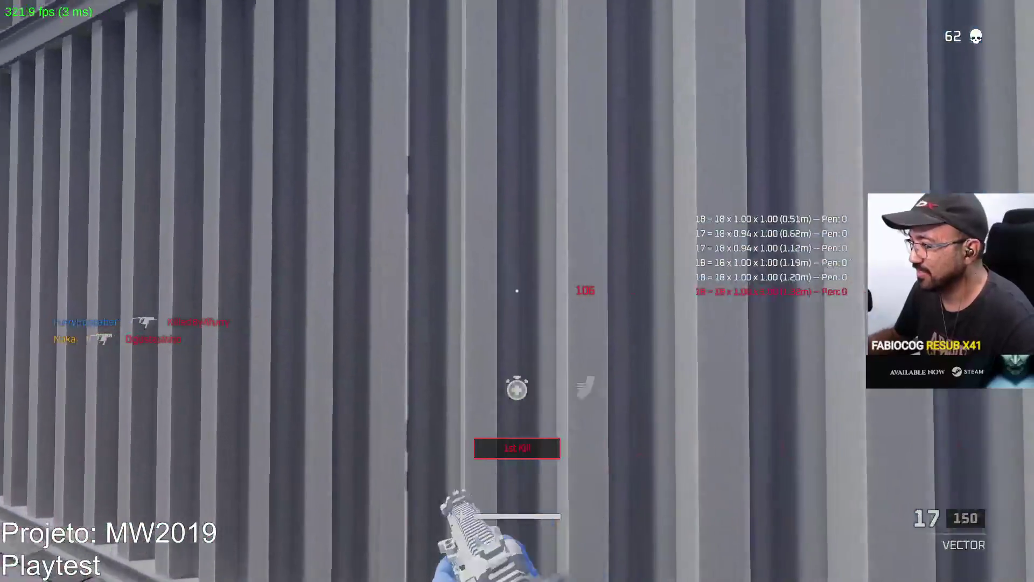
{"action": "key", "text": "r"}
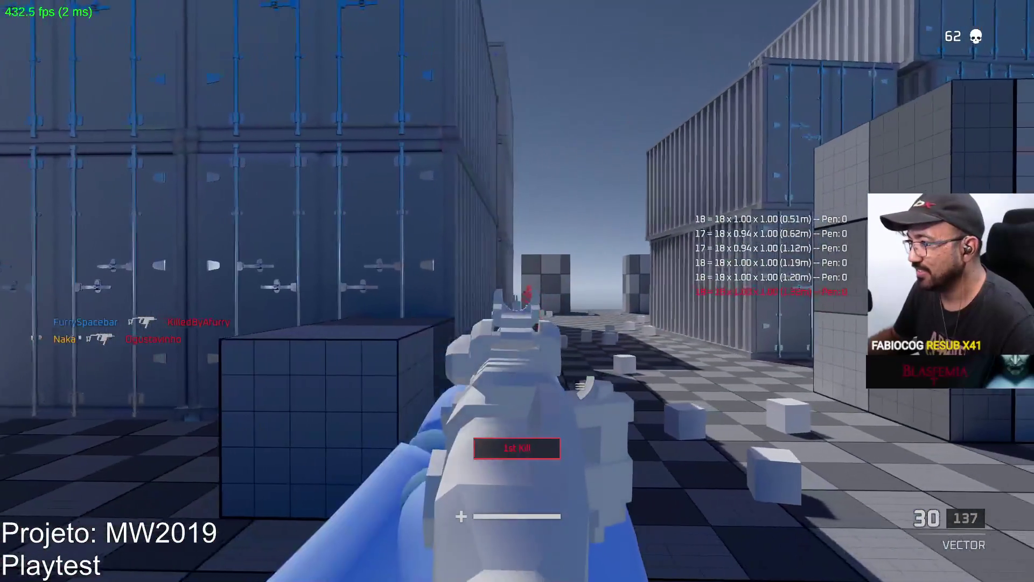
Fire the Vector down the container lane at the red enemy
{"action": "left_click", "coordinate": [517, 291]}
{"action": "key", "text": "r"}
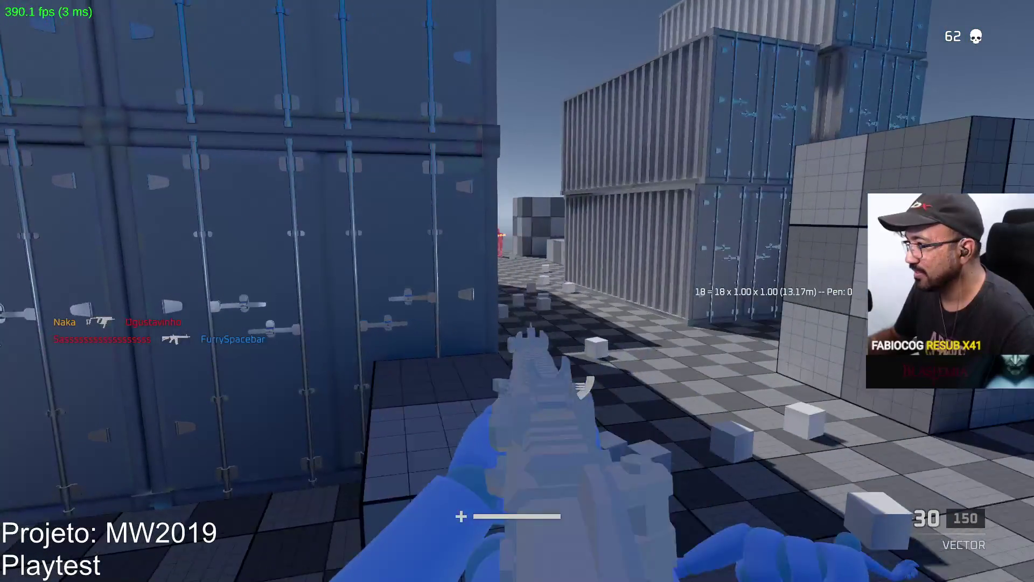
{"action": "left_click", "coordinate": [518, 291]}
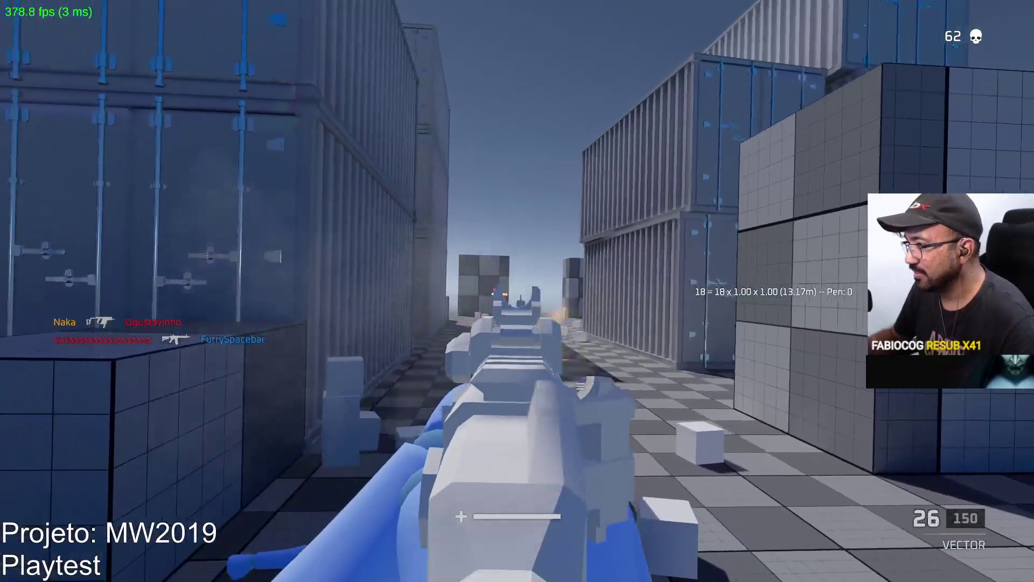
{"action": "left_click", "coordinate": [517, 291]}
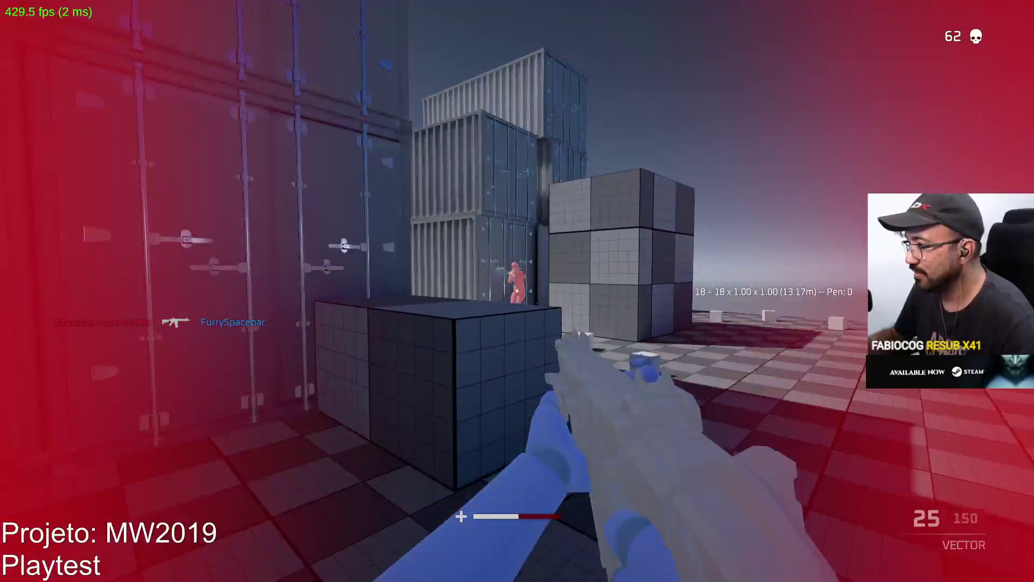
{"action": "left_click", "coordinate": [518, 291]}
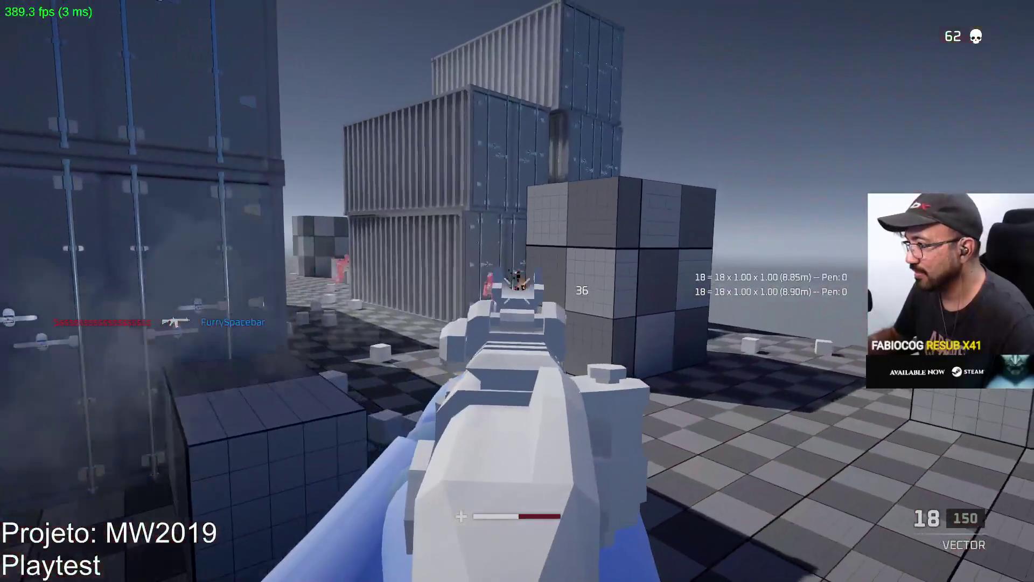
{"action": "left_click", "coordinate": [518, 291]}
{"action": "left_click", "coordinate": [517, 291]}
Pause, review Loadout 1's SMG primary weapon, then go back to the match
{"action": "key", "text": "Escape"}
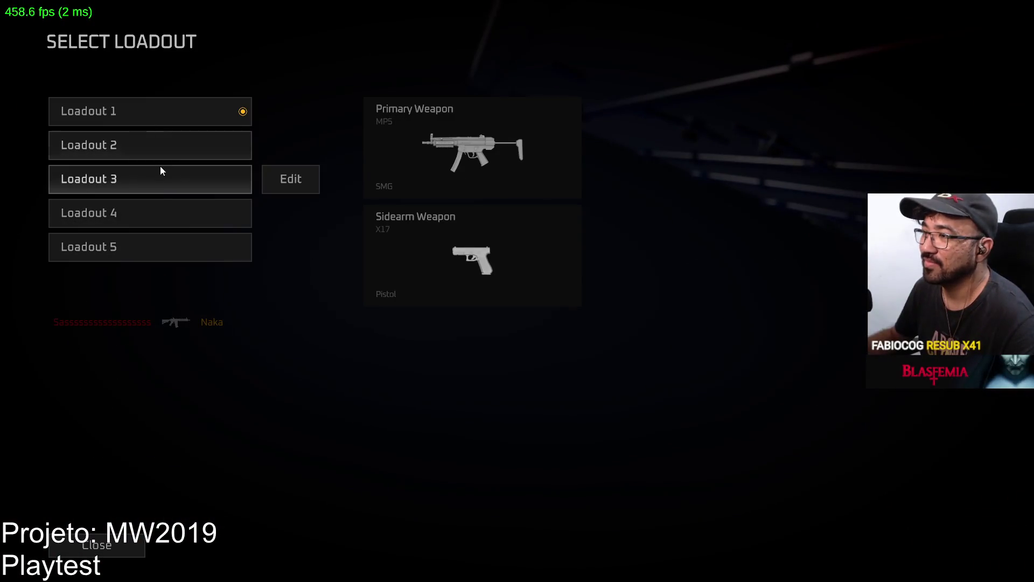
{"action": "left_click", "coordinate": [243, 118]}
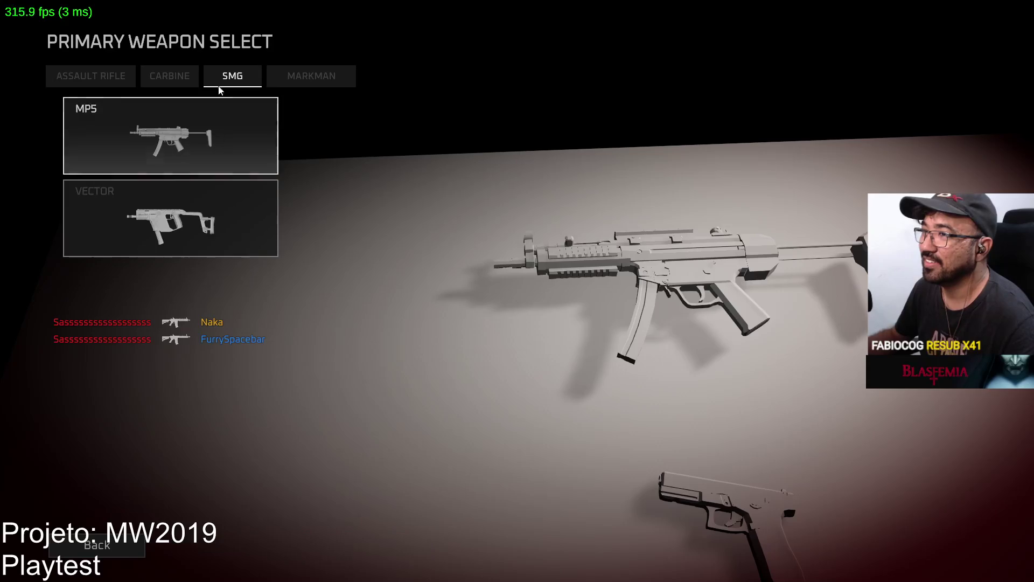
{"action": "left_click", "coordinate": [171, 135]}
{"action": "left_click", "coordinate": [518, 544]}
{"action": "left_click", "coordinate": [259, 546]}
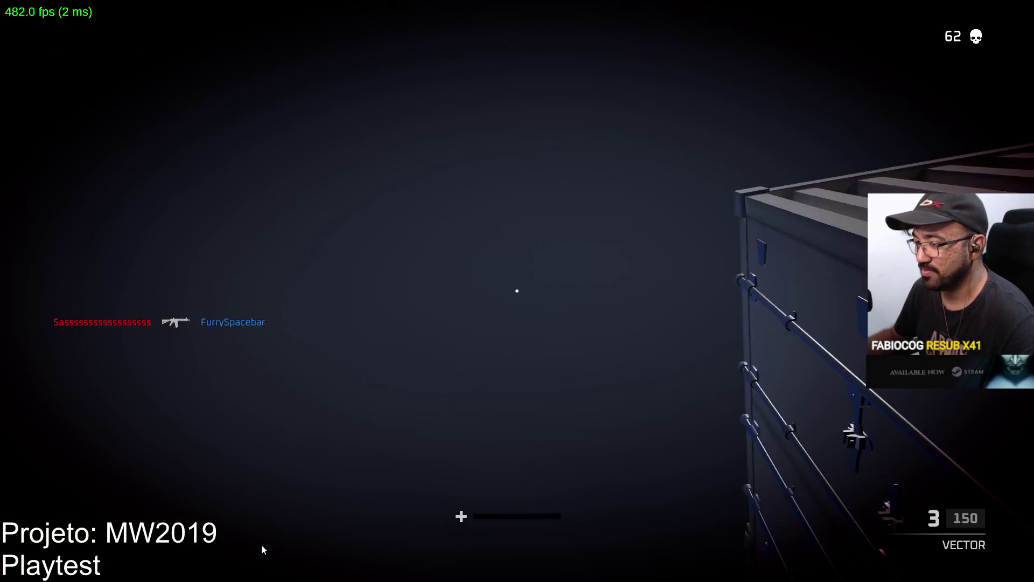
Resume play and walk past the grid wall toward the blue container stack
{"action": "key", "text": "Escape"}
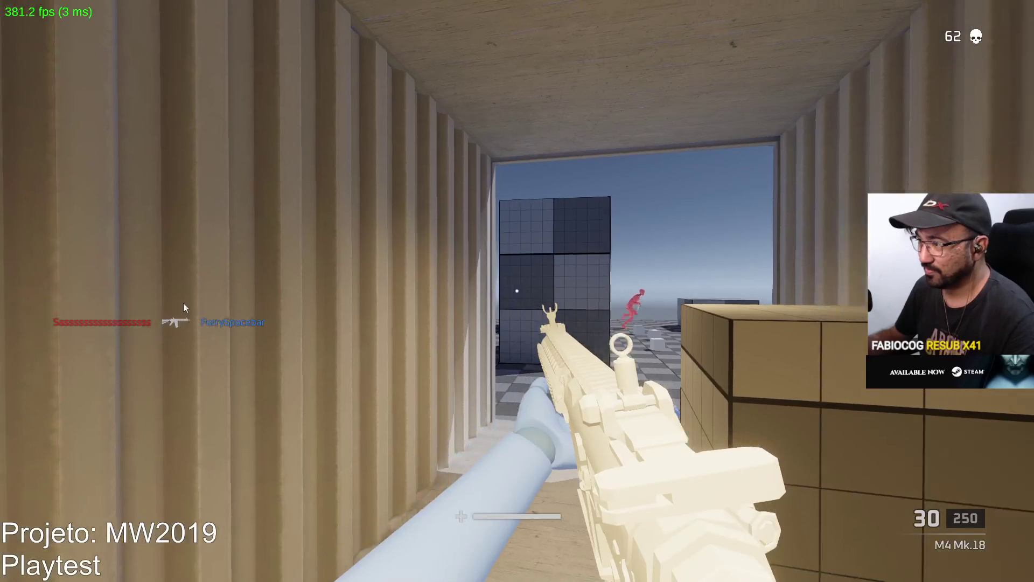
{"action": "key", "text": "Escape"}
{"action": "key", "text": "Escape"}
{"action": "key", "text": "w"}
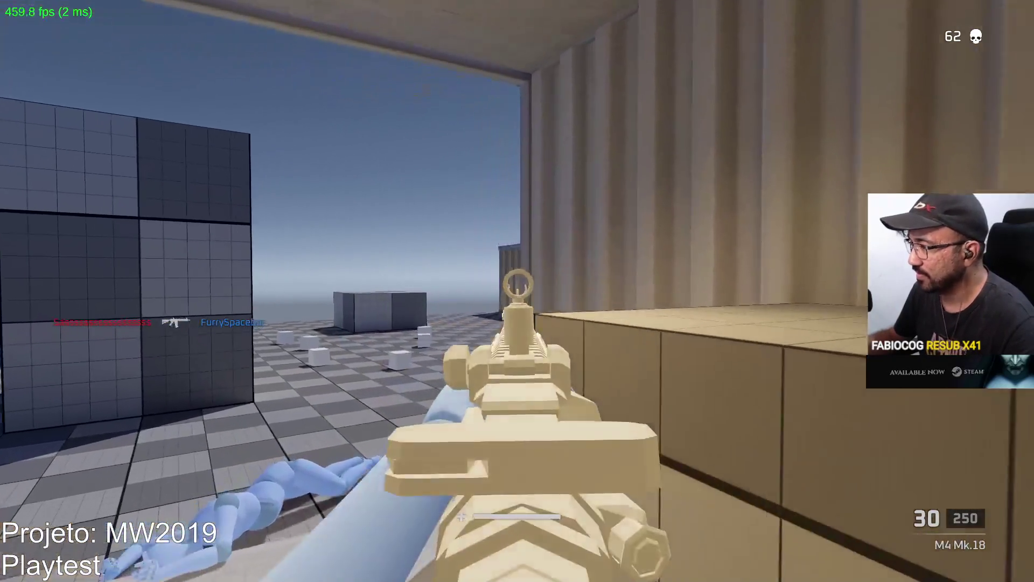
{"action": "key", "text": "w"}
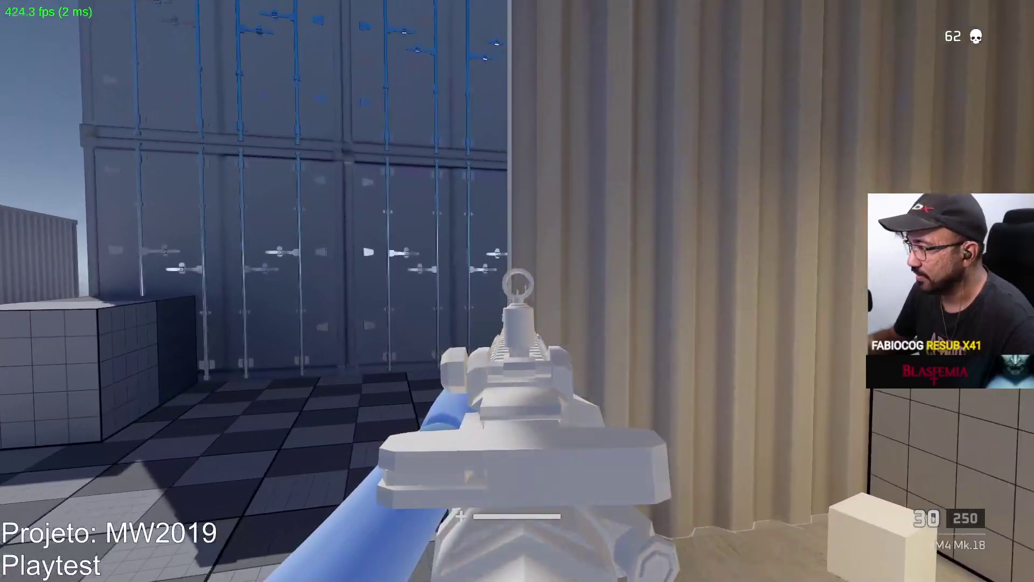
{"action": "key", "text": "w"}
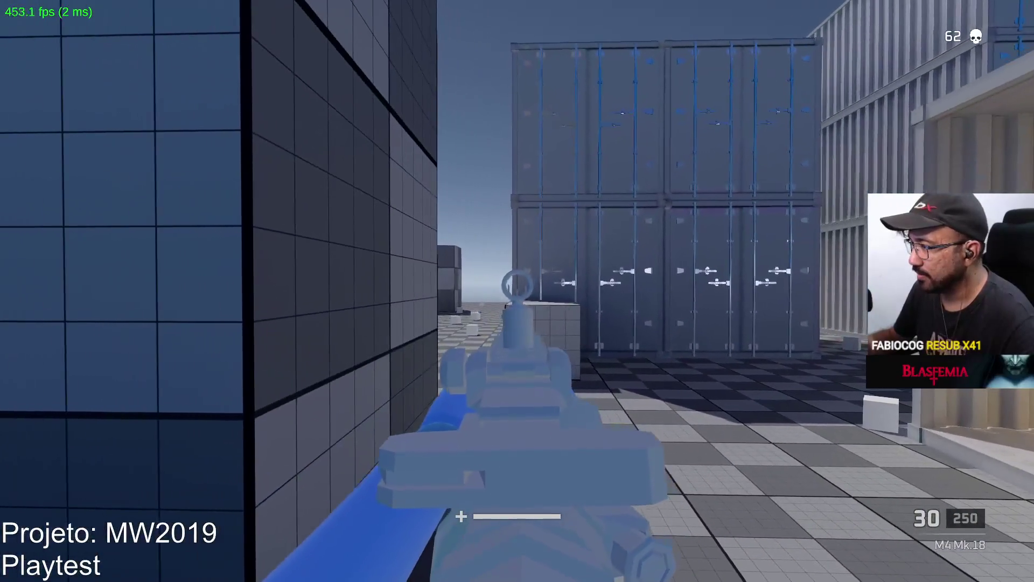
Aim down sights with the M4 Mk.18 and fight the enemies by the containers, reloading between bursts
{"action": "left_click", "coordinate": [518, 292]}
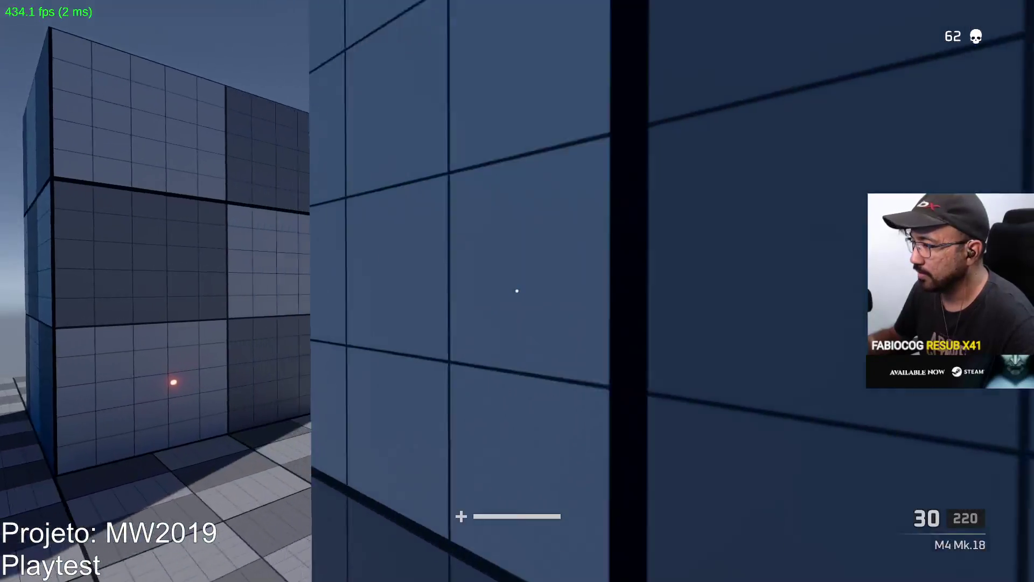
{"action": "right_click", "coordinate": [517, 291]}
{"action": "left_click", "coordinate": [518, 291]}
{"action": "left_click", "coordinate": [517, 291]}
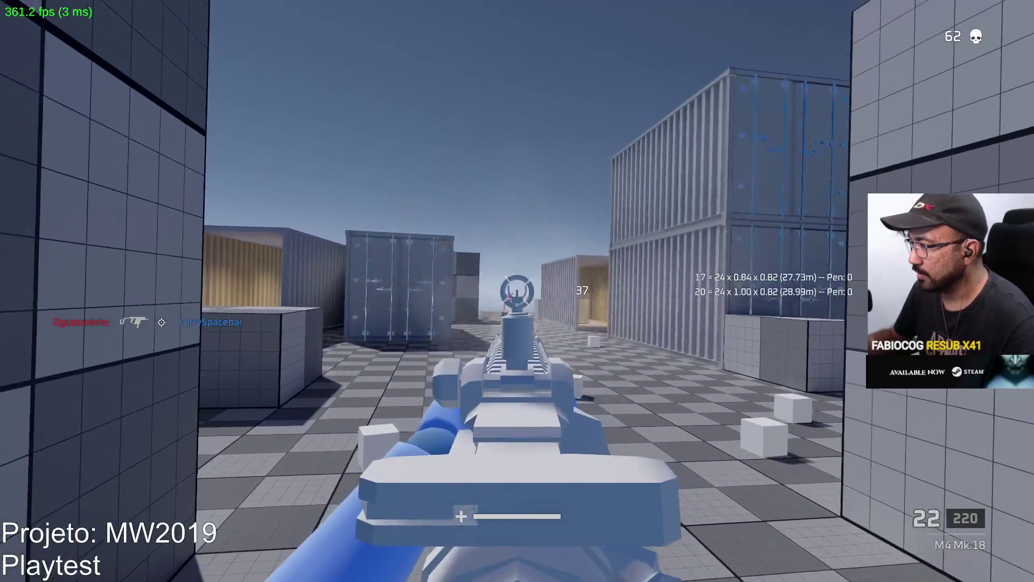
{"action": "key", "text": "r"}
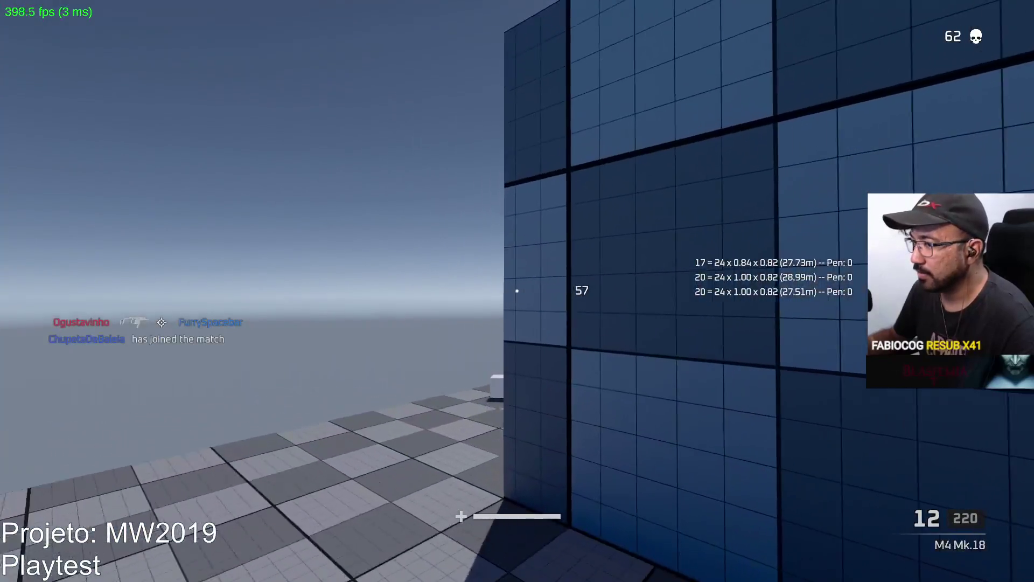
{"action": "right_click", "coordinate": [517, 291]}
{"action": "left_click", "coordinate": [517, 291]}
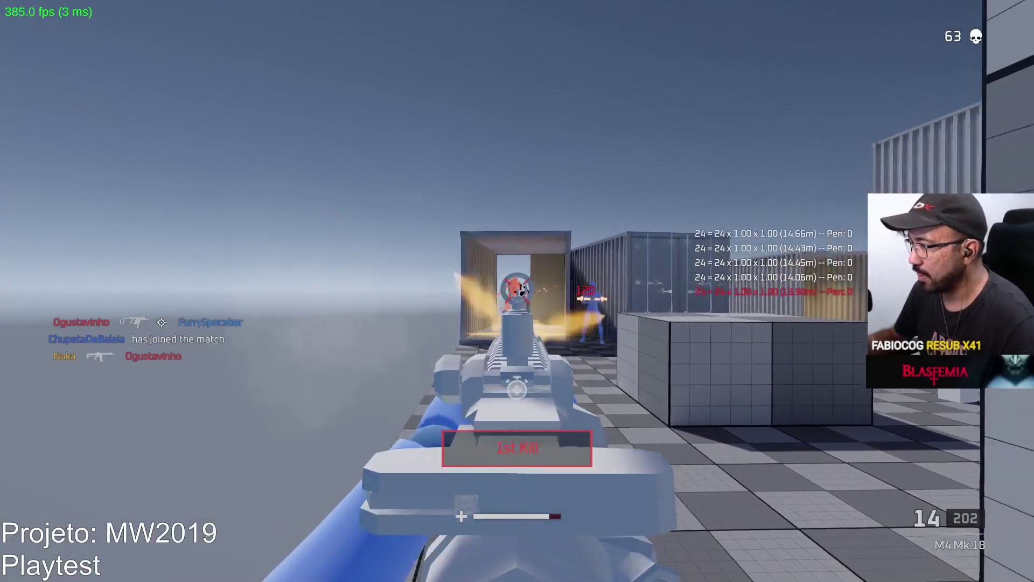
{"action": "key", "text": "r"}
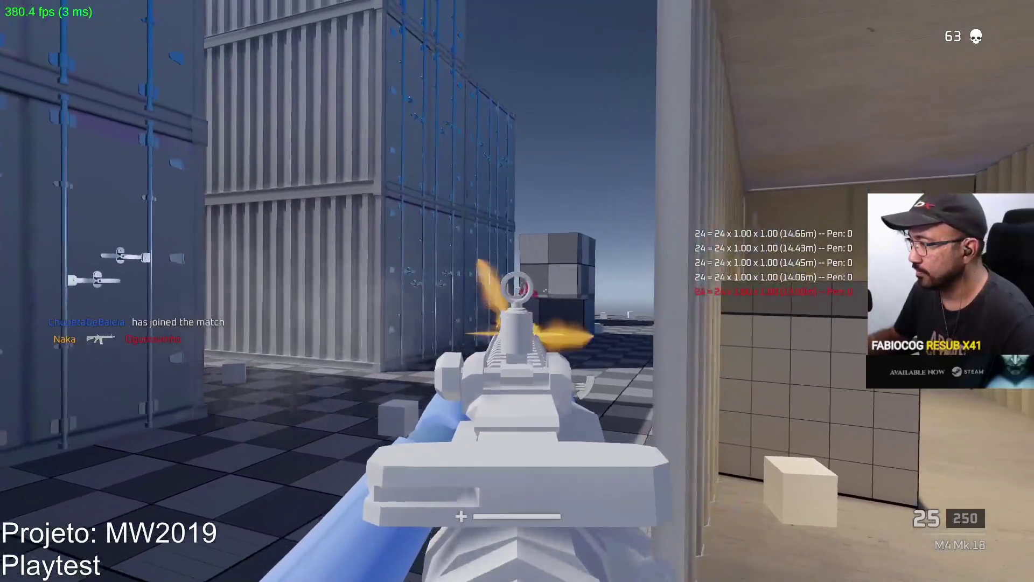
{"action": "left_click", "coordinate": [517, 292]}
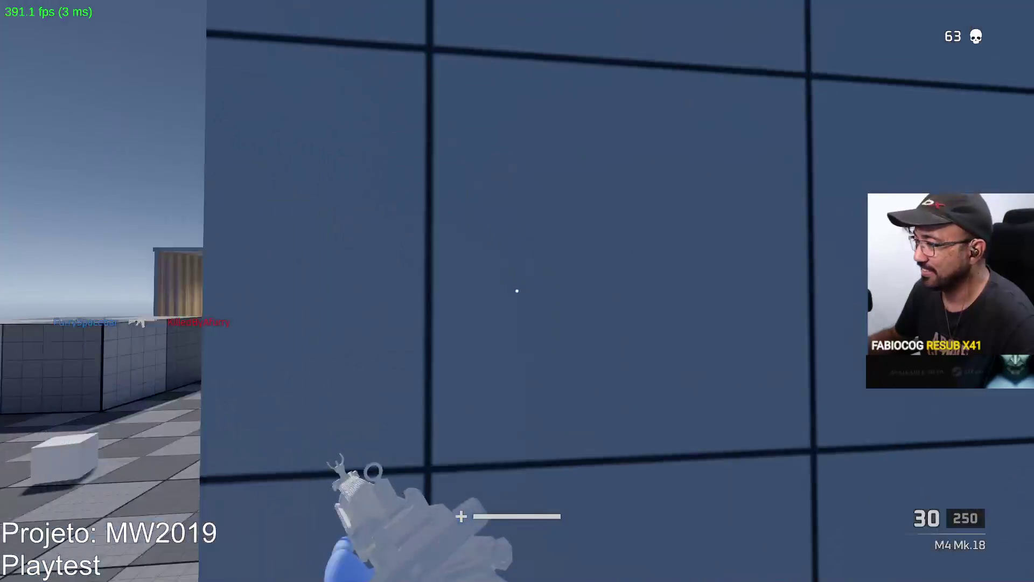
Walk through the open container, shoot the blue enemy, then shoot the pink enemy by the cube block
{"action": "key", "text": "w"}
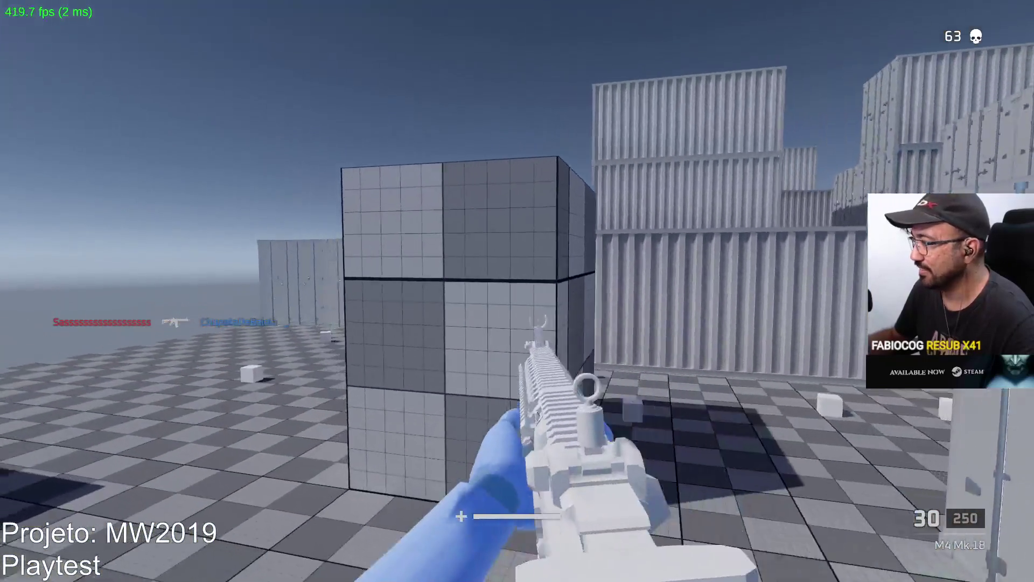
{"action": "right_click", "coordinate": [518, 291]}
{"action": "left_click", "coordinate": [517, 292]}
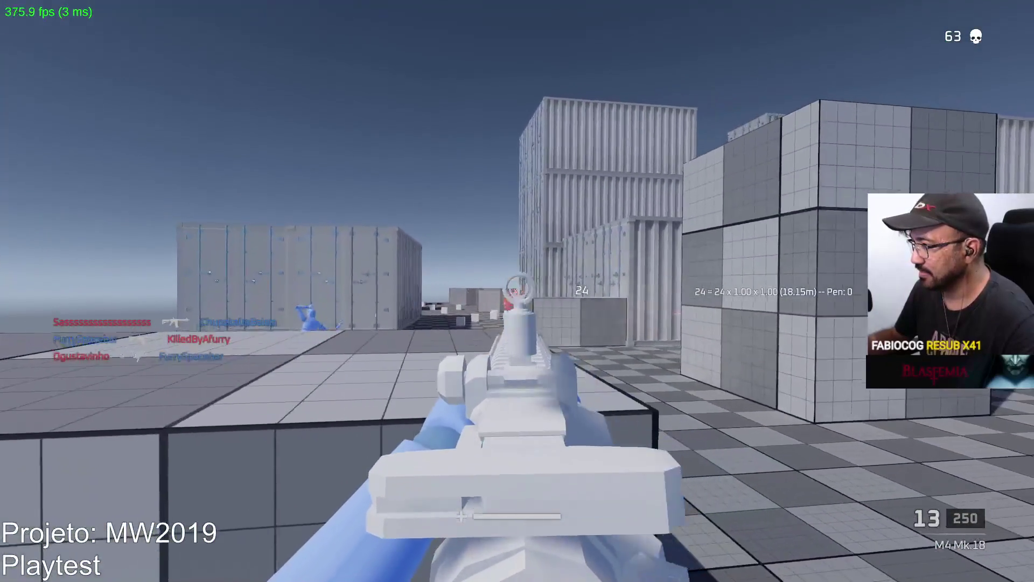
{"action": "key", "text": "r"}
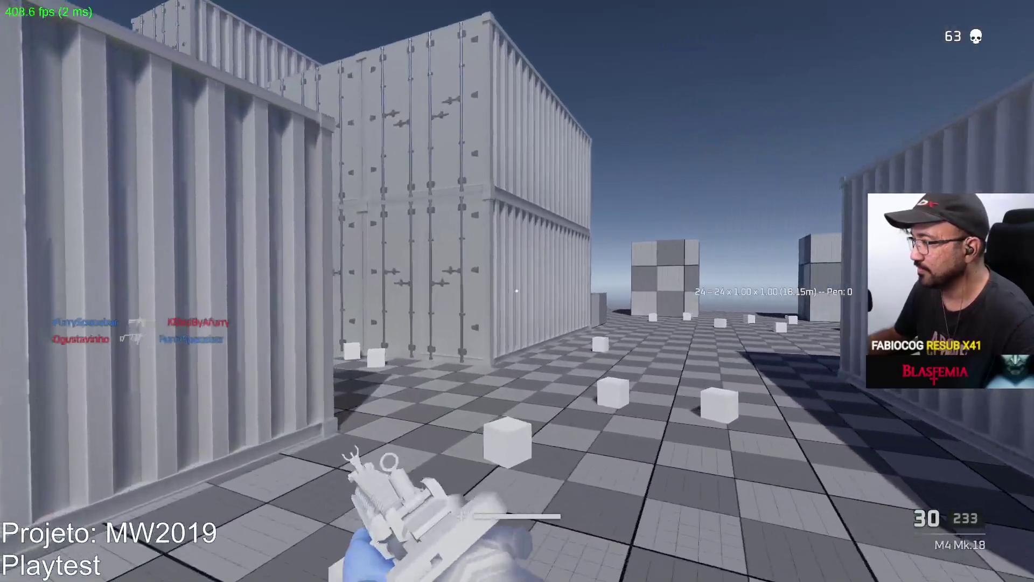
{"action": "key", "text": "w"}
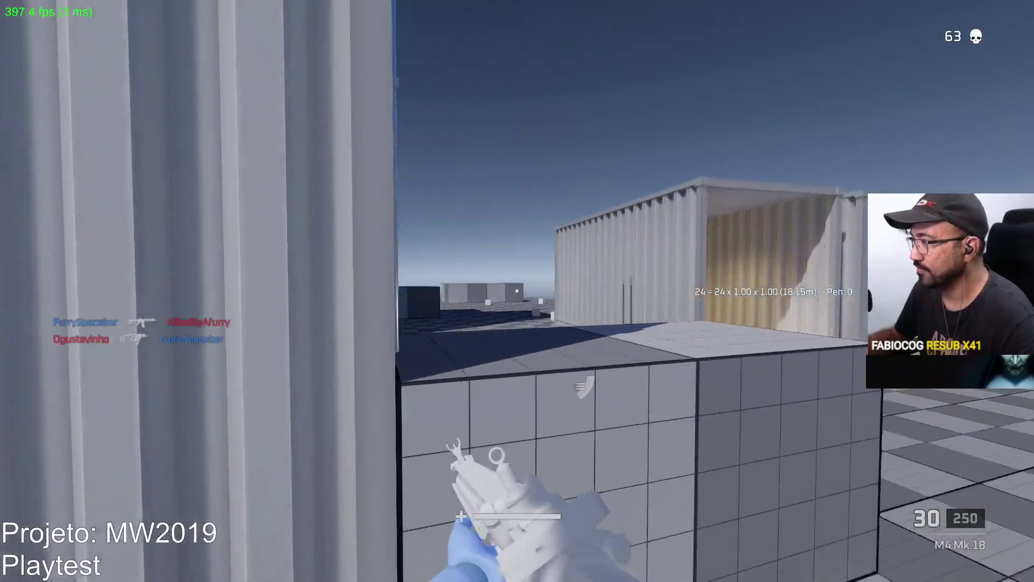
{"action": "key", "text": "w"}
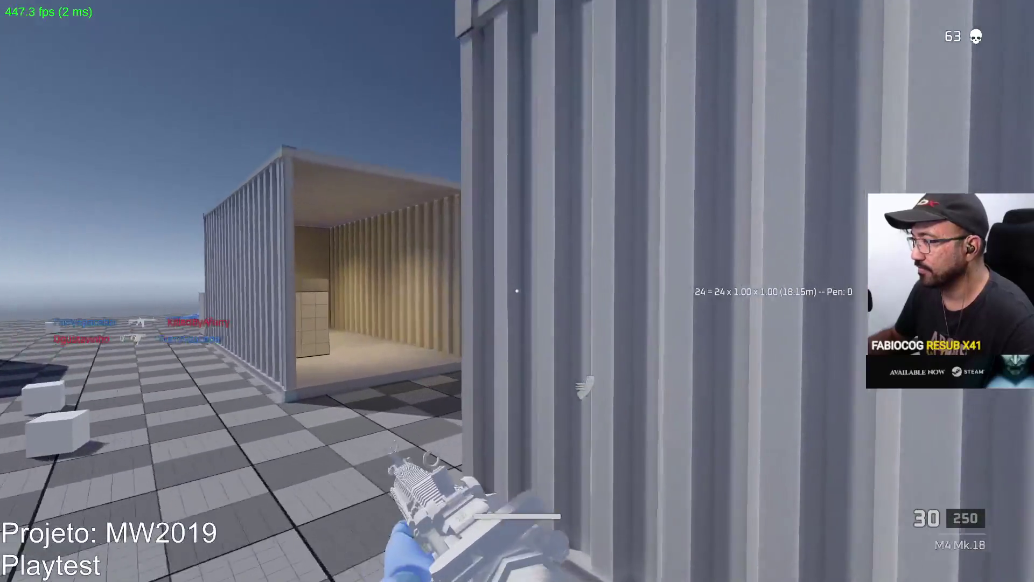
{"action": "left_click", "coordinate": [517, 290]}
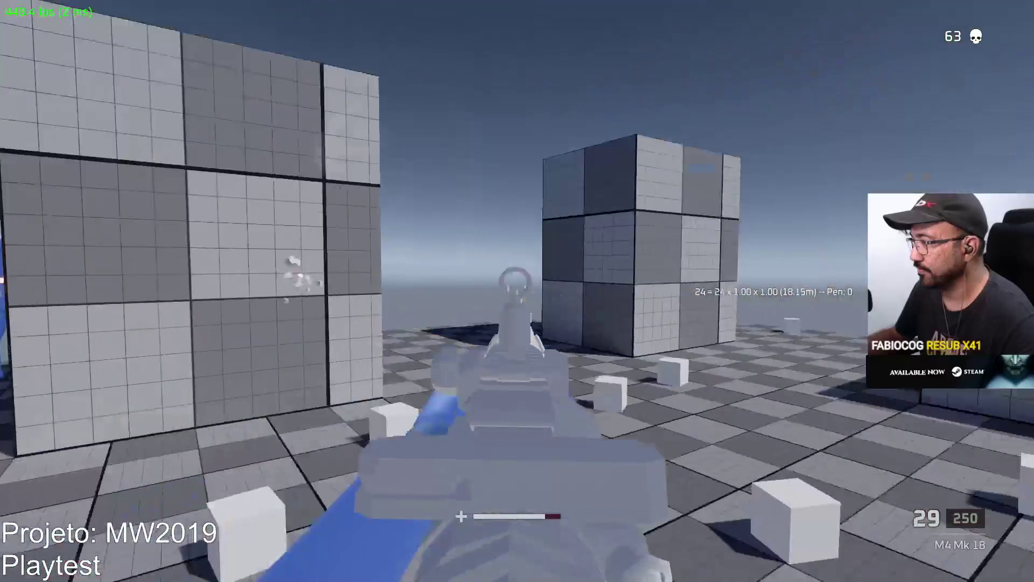
{"action": "left_click", "coordinate": [518, 292]}
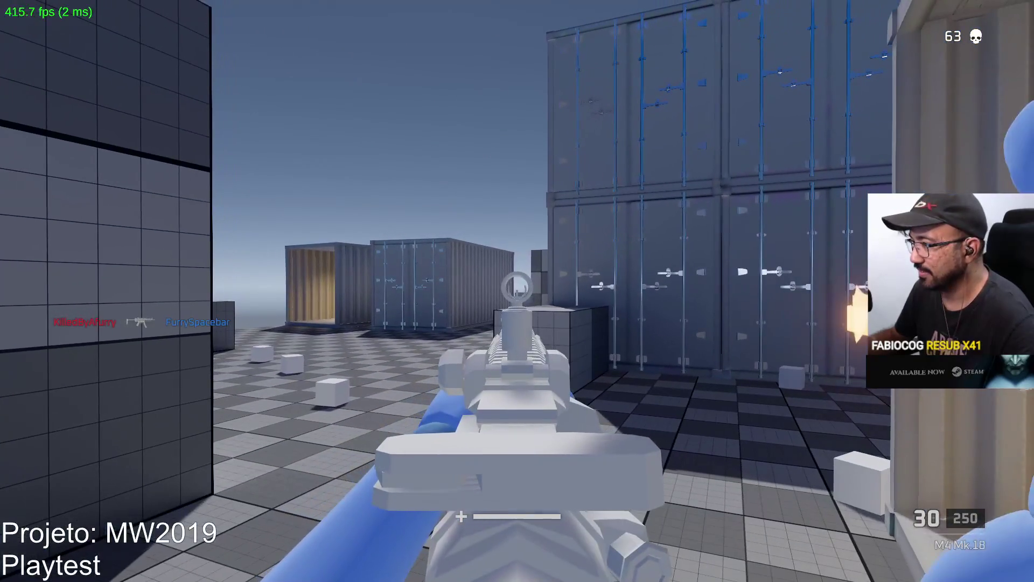
Reload, head down the container corridor and kill the enemy in the open
{"action": "left_click_drag", "start_coordinate": [517, 292], "coordinate": [518, 291]}
{"action": "key", "text": "r"}
{"action": "key", "text": "r"}
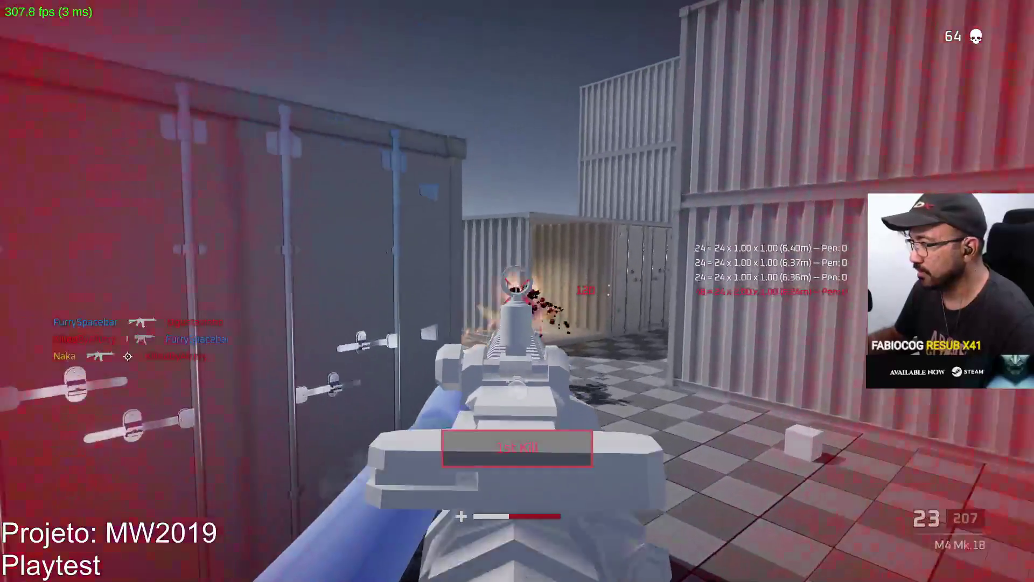
{"action": "key", "text": "r"}
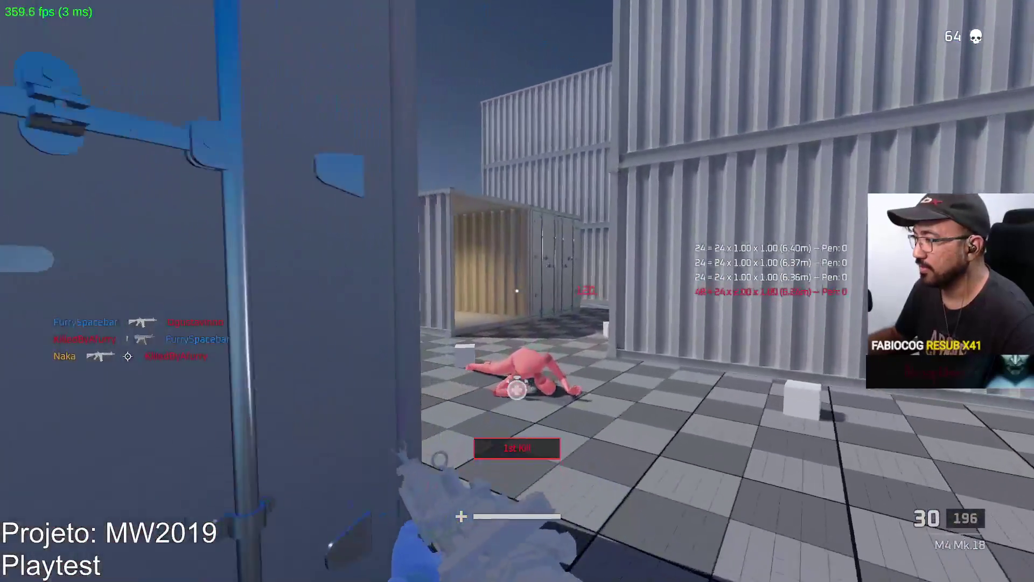
{"action": "key", "text": "w"}
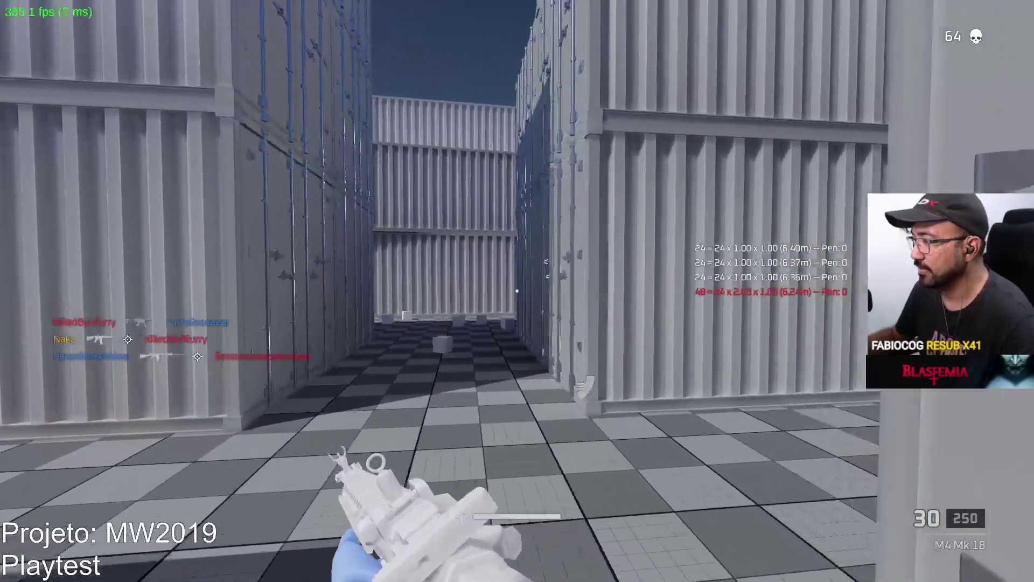
{"action": "key", "text": "w"}
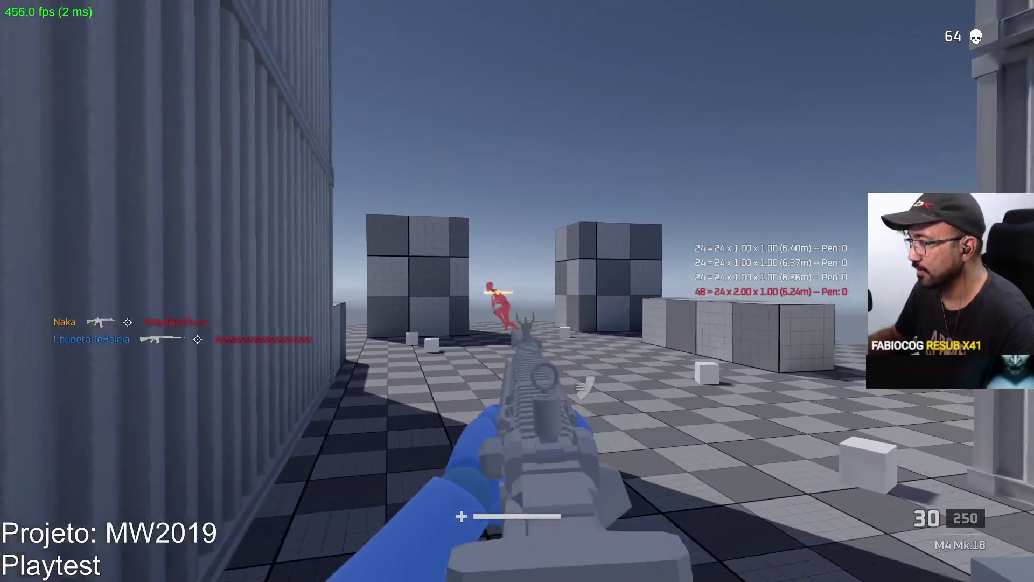
{"action": "left_click", "coordinate": [517, 291]}
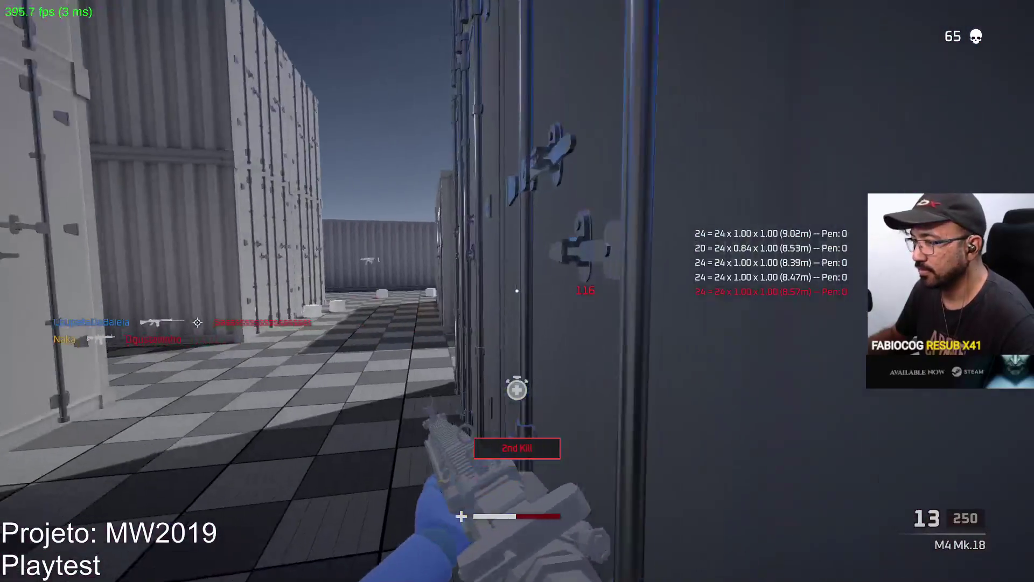
Move into the open block area and take another kill
{"action": "key", "text": "r"}
{"action": "key", "text": "w"}
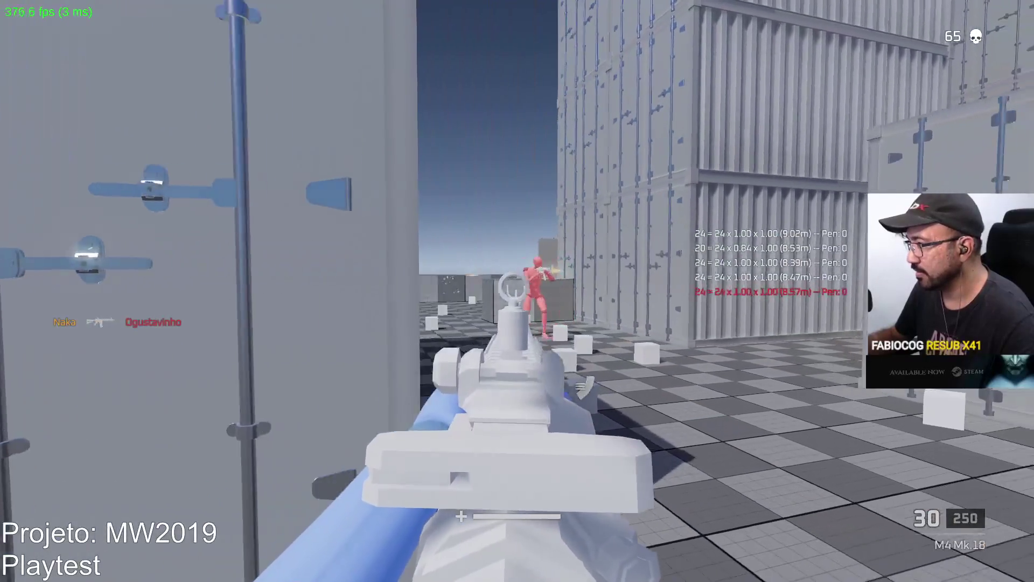
{"action": "left_click", "coordinate": [517, 291]}
{"action": "key", "text": "r"}
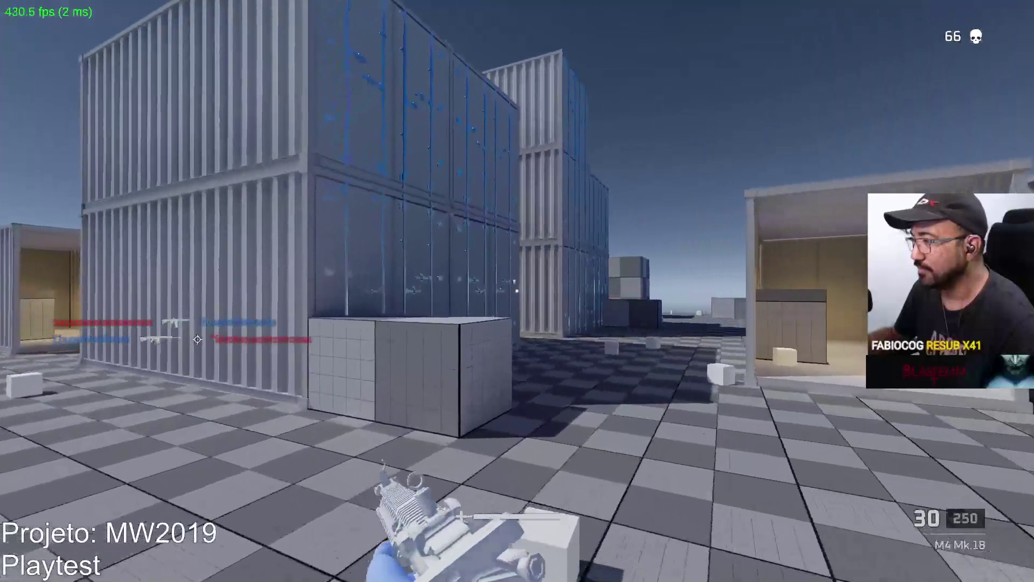
Fire down the container corridor at the blue and red targets, then reload
{"action": "left_click_drag", "start_coordinate": [518, 292], "coordinate": [518, 291]}
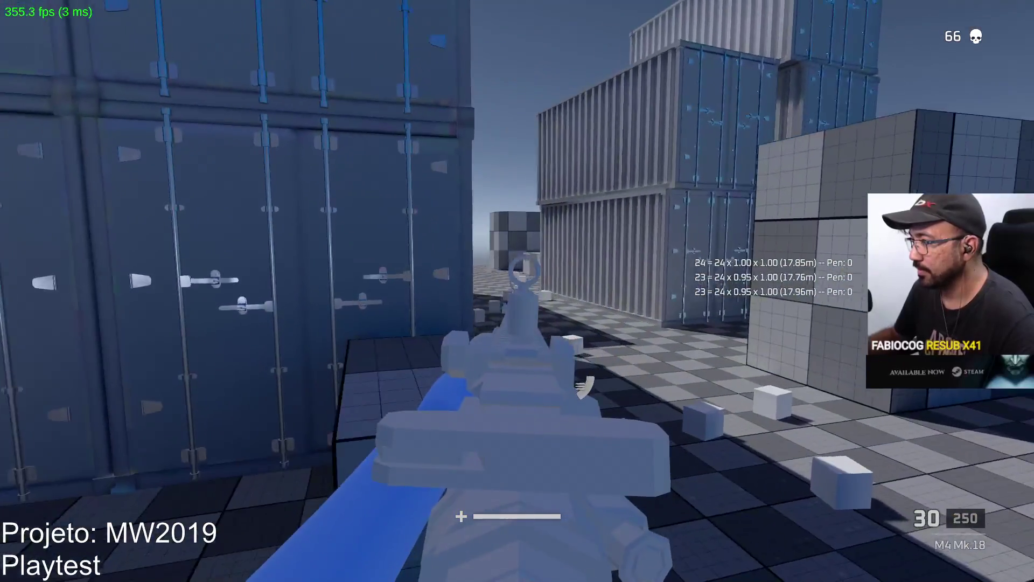
{"action": "left_click", "coordinate": [517, 291]}
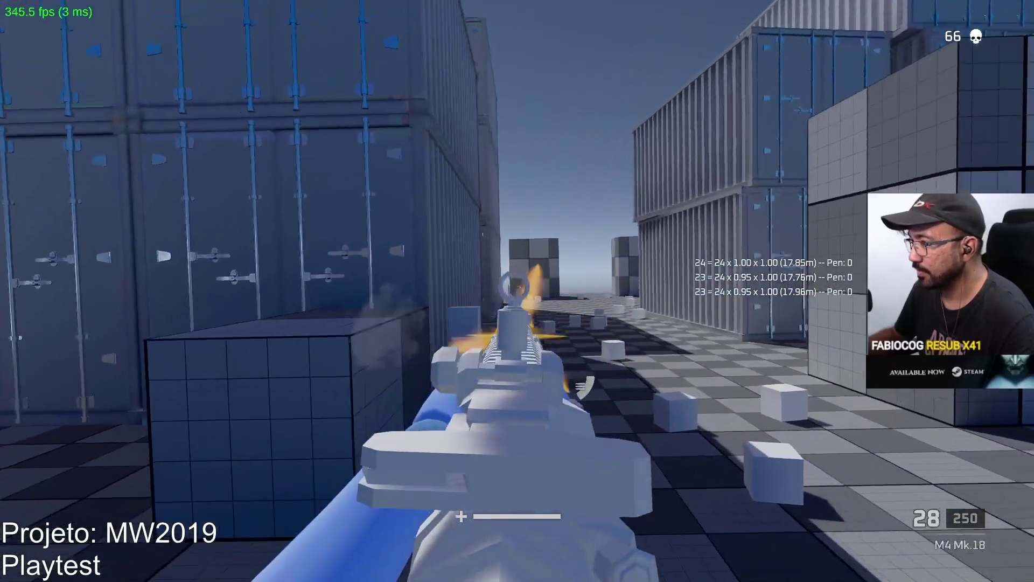
{"action": "left_click", "coordinate": [517, 291]}
{"action": "left_click", "coordinate": [518, 290]}
{"action": "left_click_drag", "start_coordinate": [518, 291], "coordinate": [517, 292]}
{"action": "key", "text": "r"}
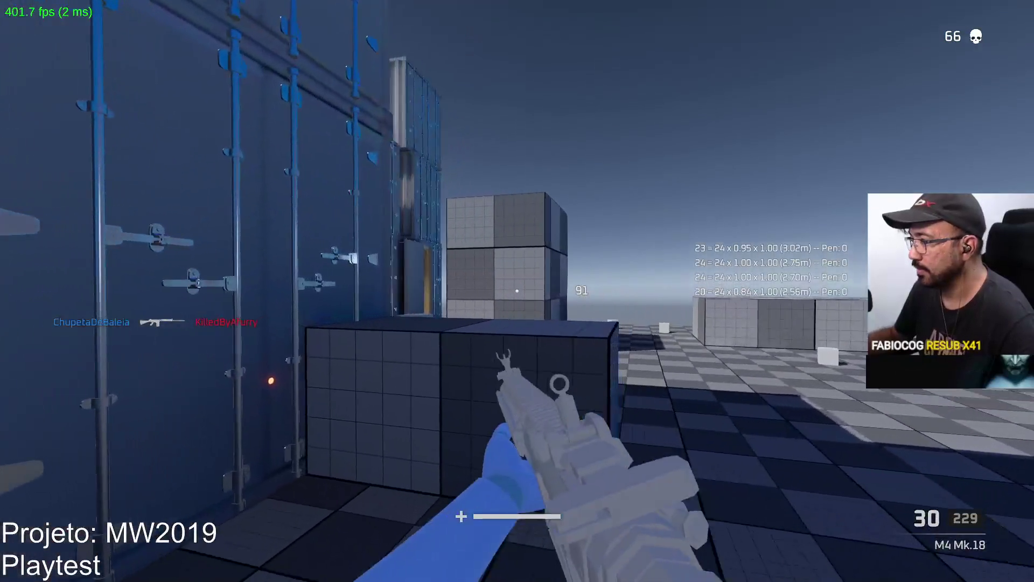
Sprint around the containers and checkered open area, shooting the enemy near a container
{"action": "key", "text": "w"}
{"action": "key", "text": "shift"}
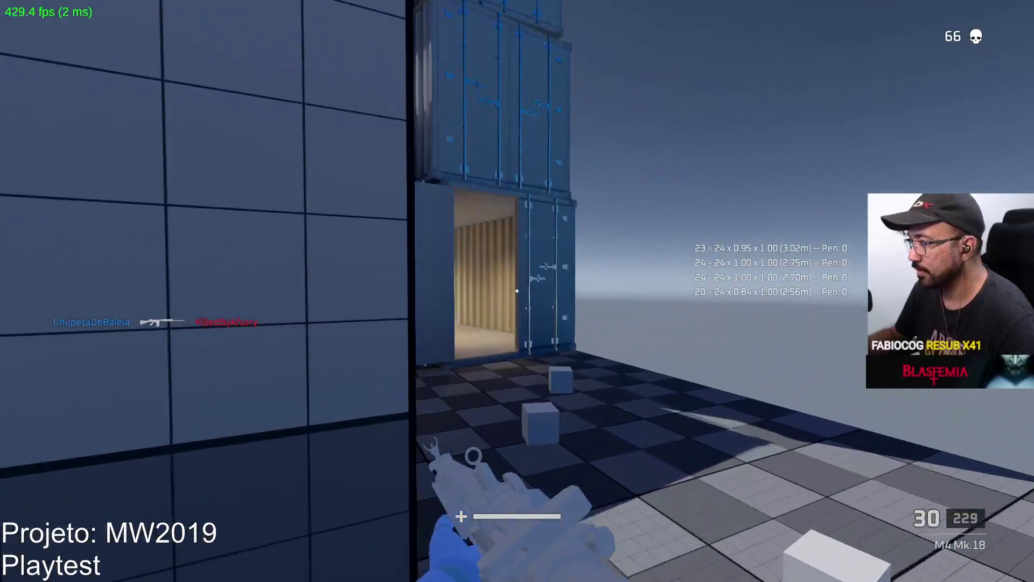
{"action": "right_click", "coordinate": [517, 291]}
{"action": "left_click", "coordinate": [517, 291]}
{"action": "key", "text": "shift"}
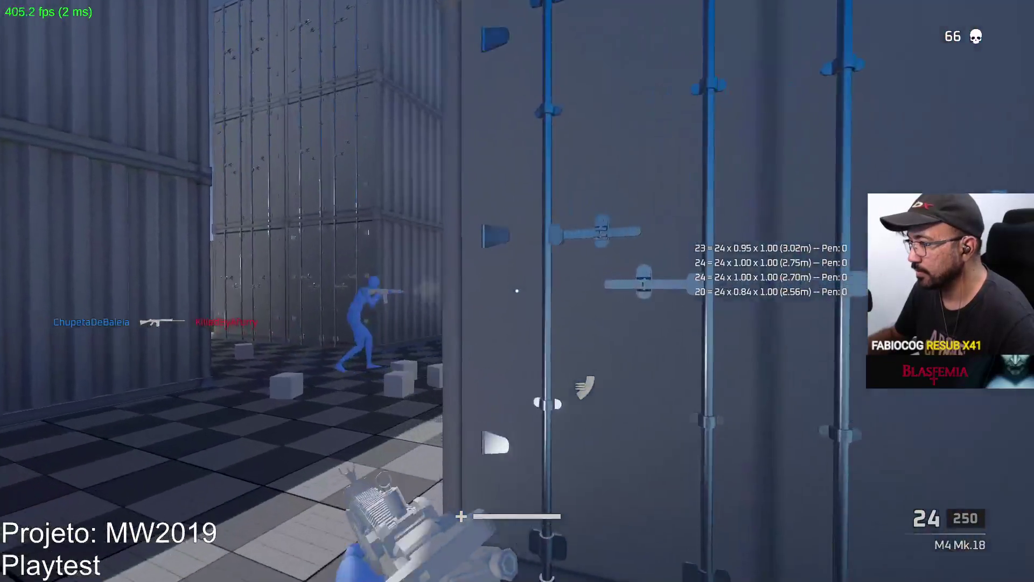
{"action": "key", "text": "shift"}
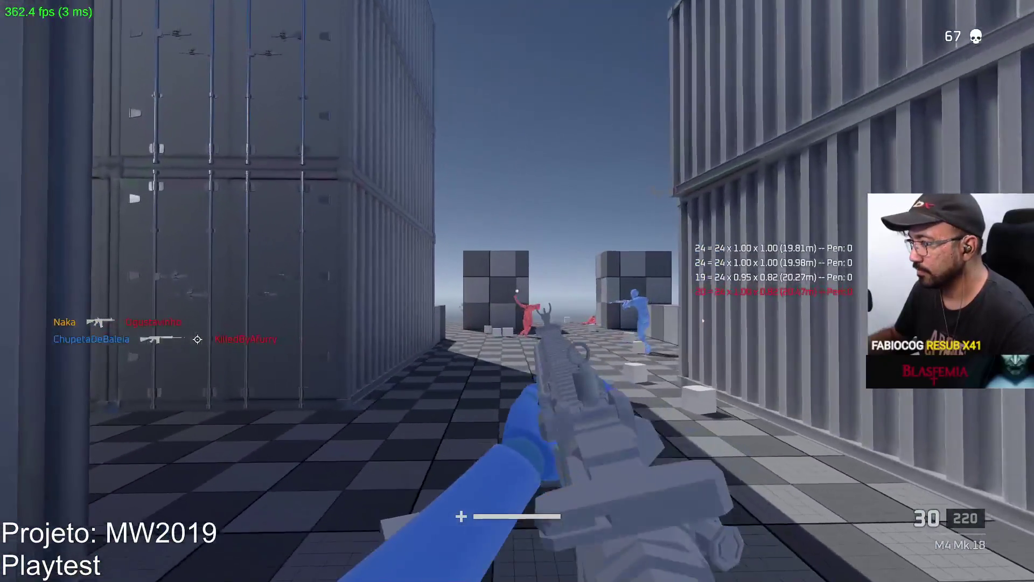
{"action": "key", "text": "shift"}
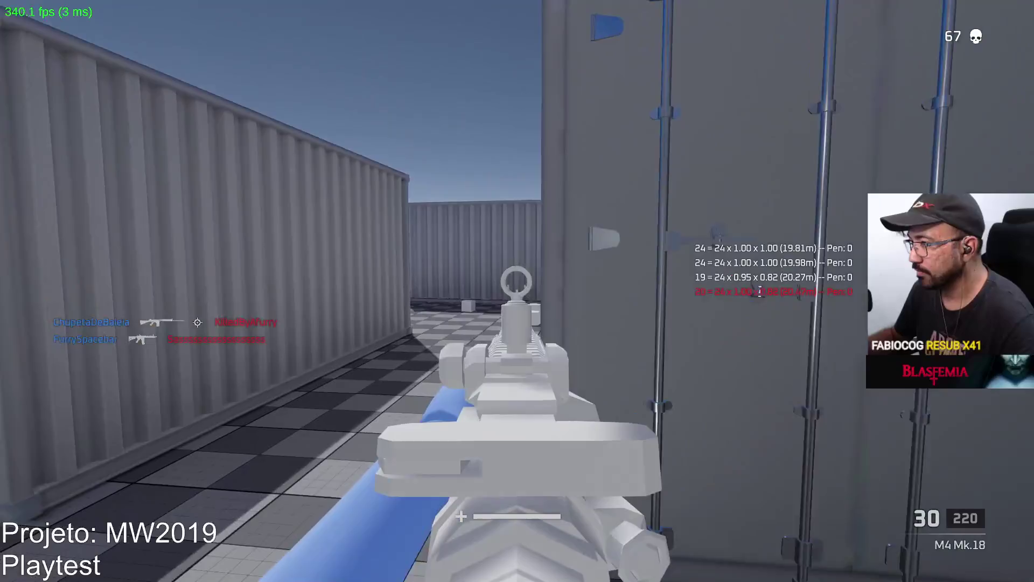
{"action": "key", "text": "shift"}
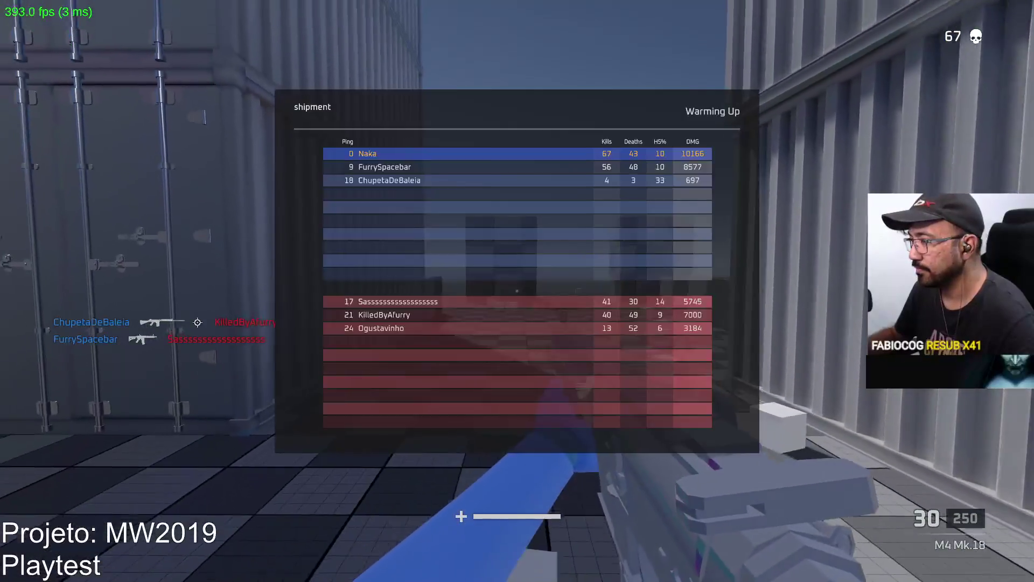
{"action": "key", "text": "shift"}
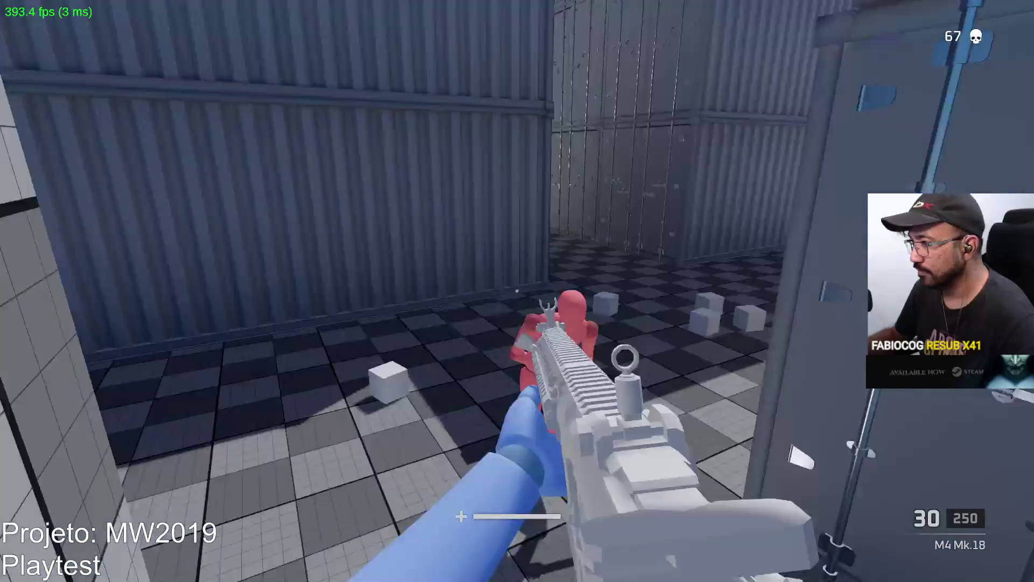
Shoot the red and blue dummies near the container wall to reach the third kill, then reload
{"action": "left_click", "coordinate": [518, 291]}
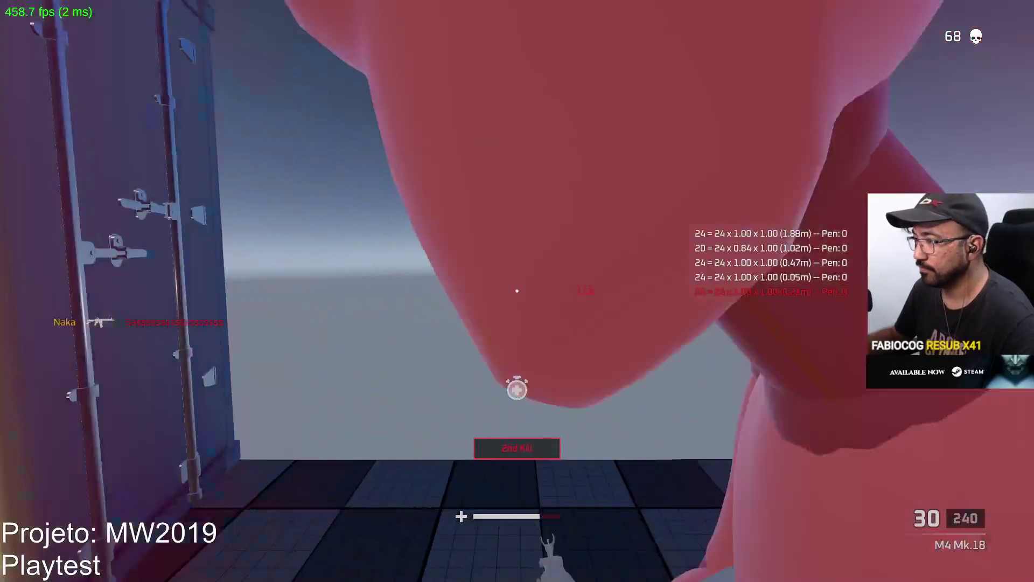
{"action": "left_click", "coordinate": [517, 291]}
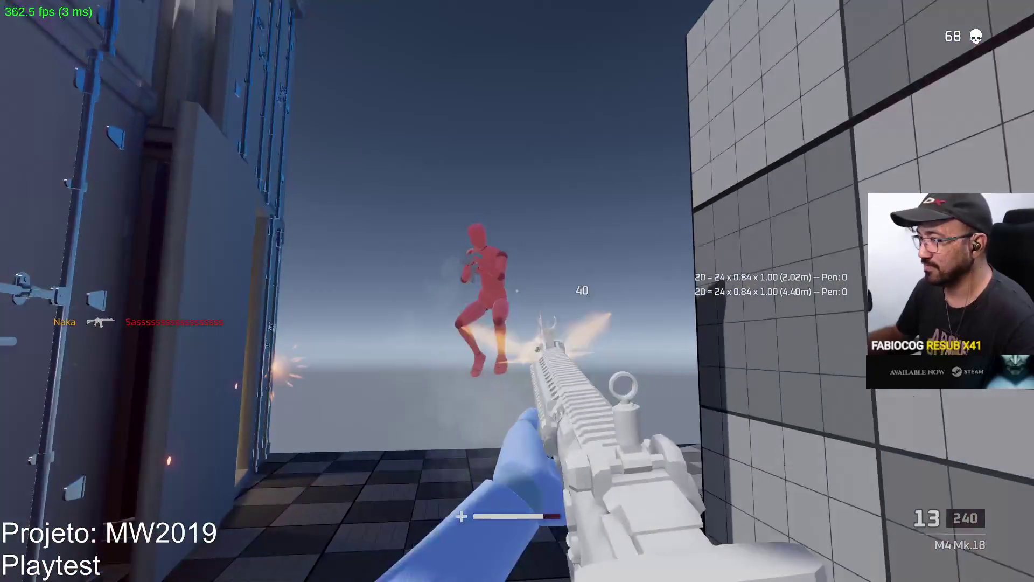
{"action": "left_click", "coordinate": [517, 291]}
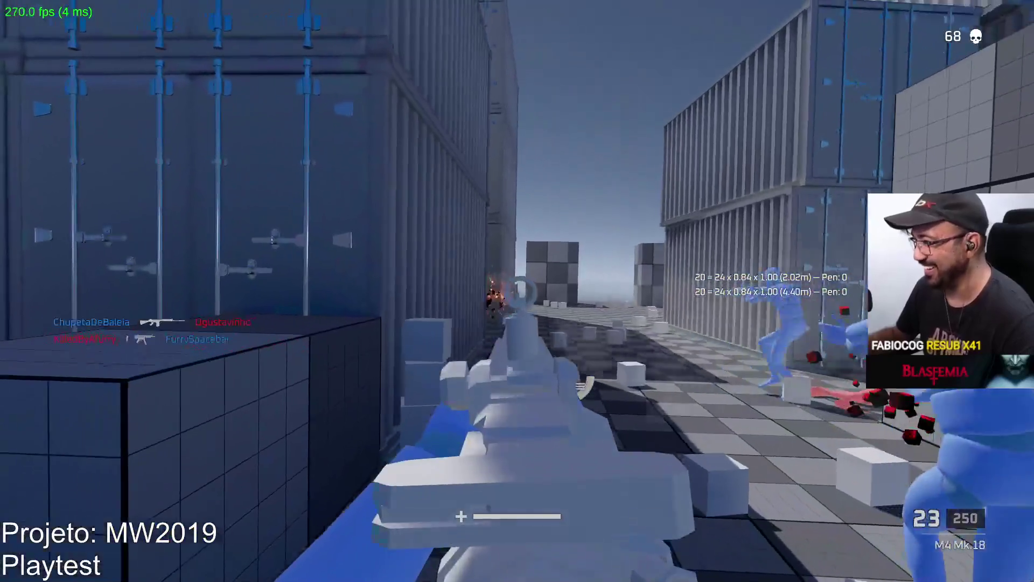
{"action": "left_click", "coordinate": [517, 291]}
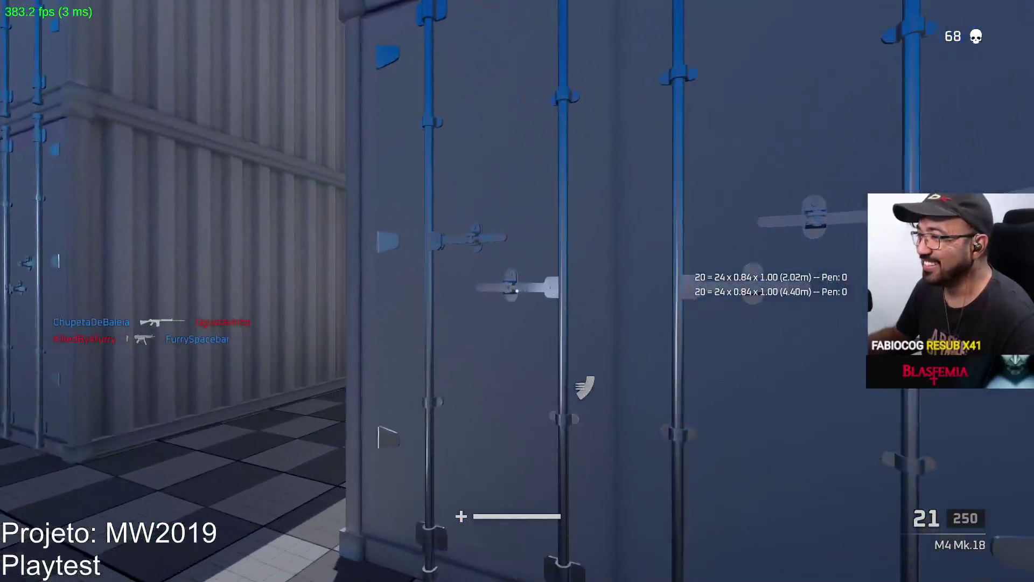
{"action": "left_click", "coordinate": [518, 291]}
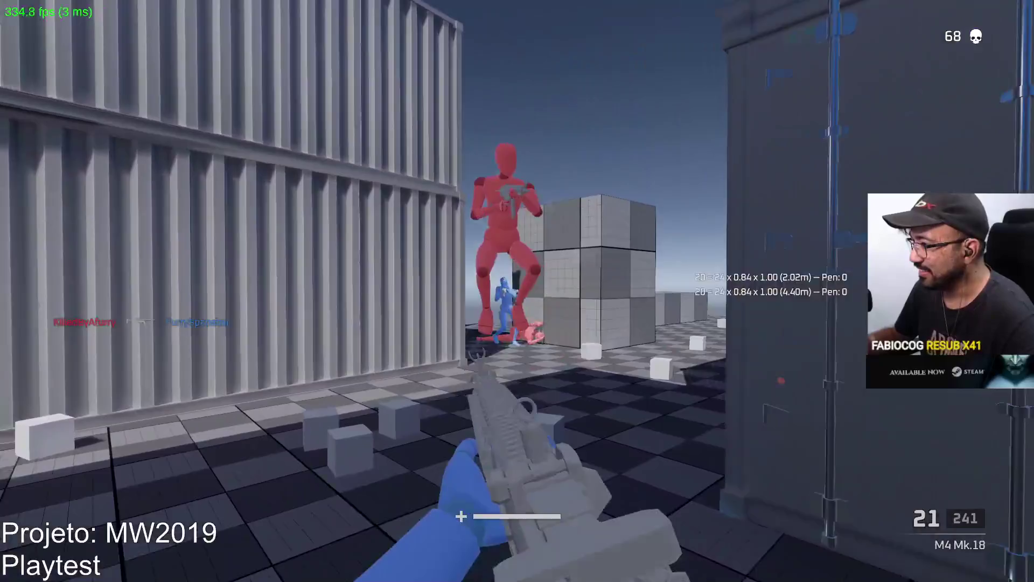
{"action": "left_click", "coordinate": [518, 292]}
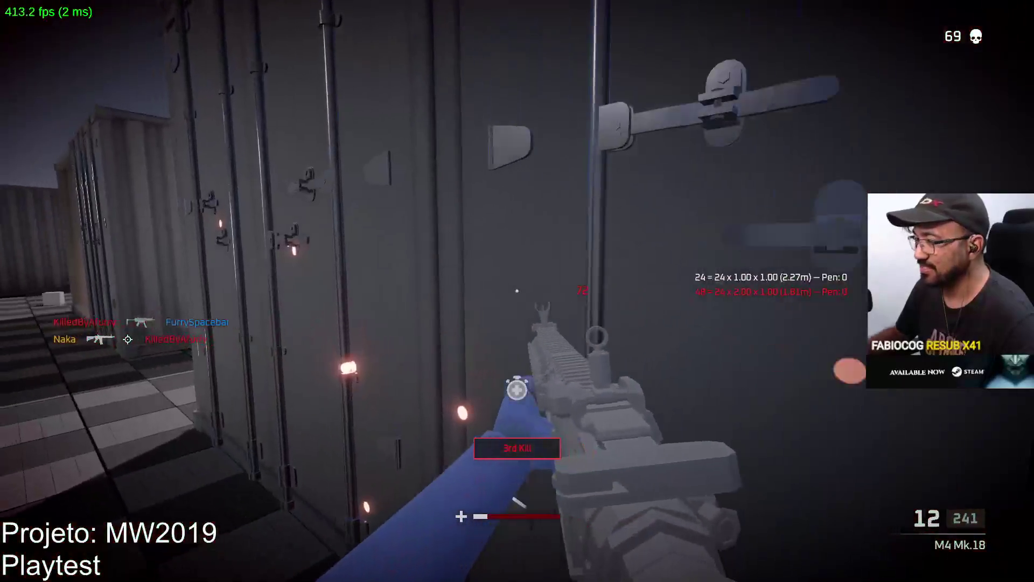
{"action": "key", "text": "r"}
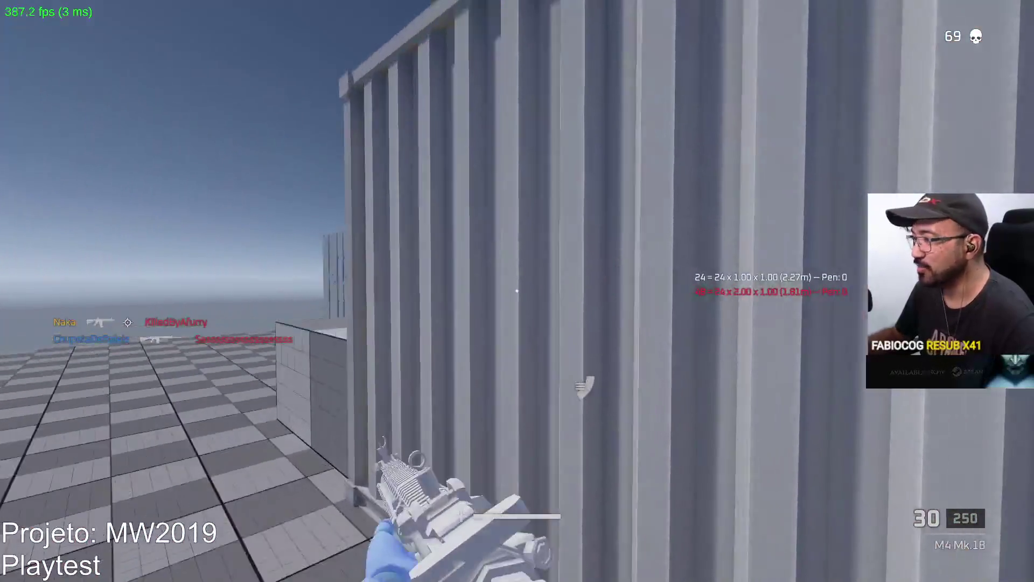
Advance along the left container toward the red enemy by the cubes and fire at the attacker
{"action": "right_click", "coordinate": [517, 291]}
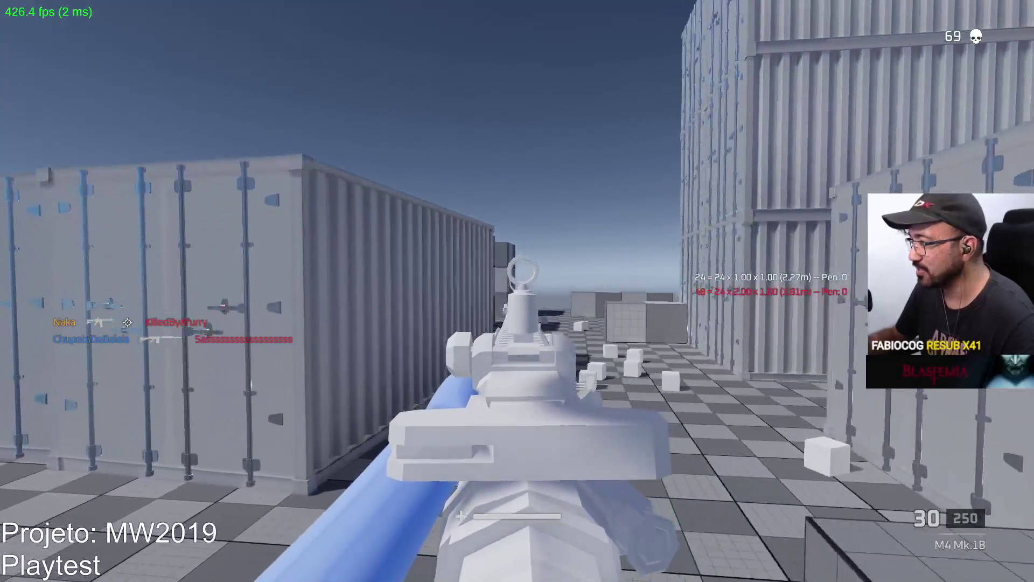
{"action": "key", "text": "w"}
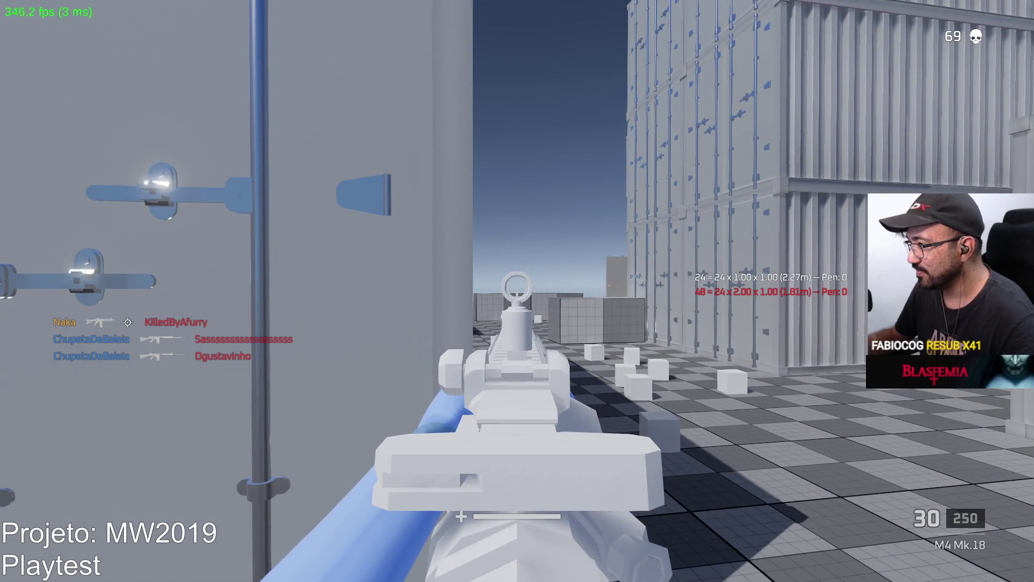
{"action": "key", "text": "shift"}
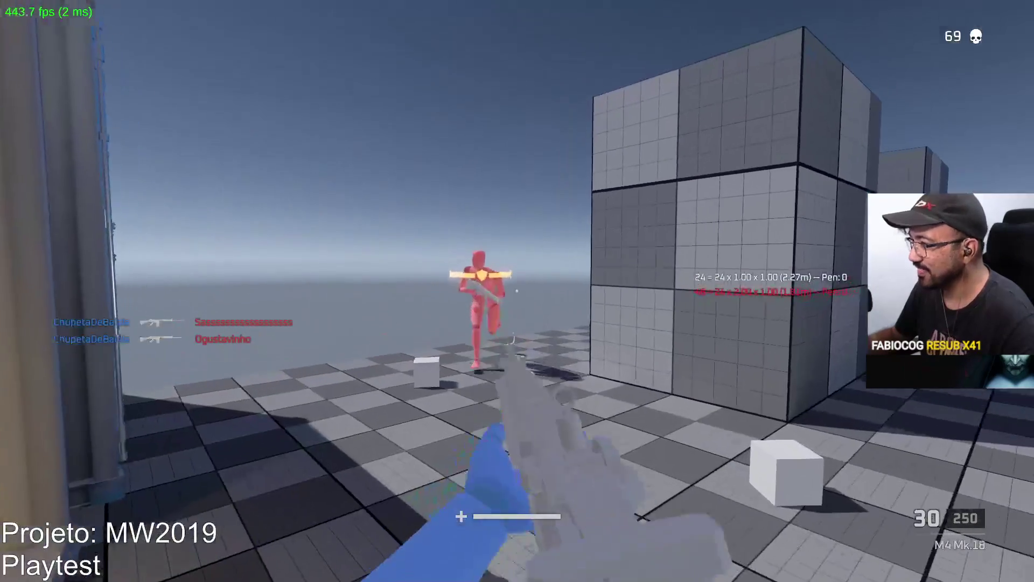
{"action": "key", "text": "w"}
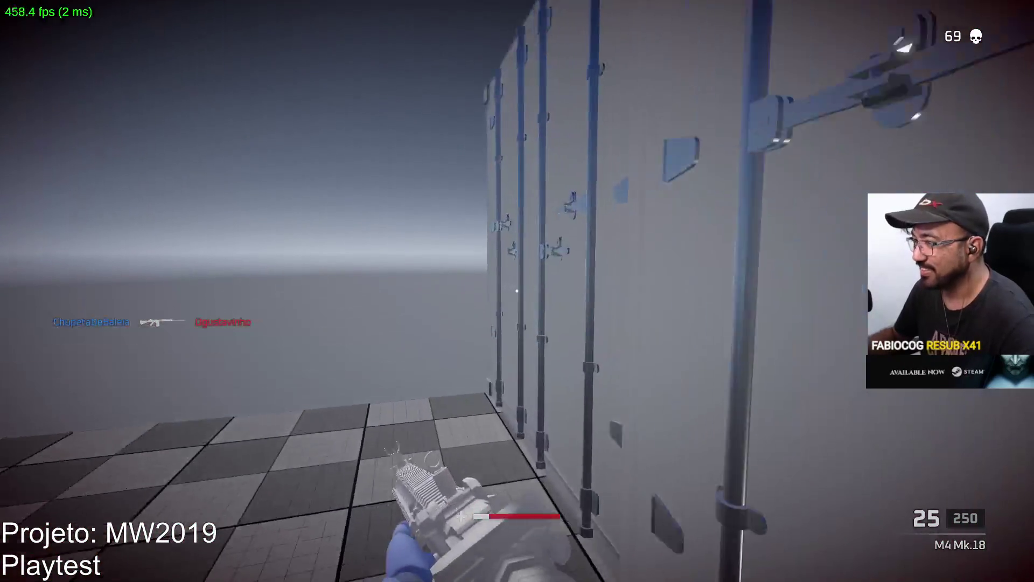
{"action": "key", "text": "w"}
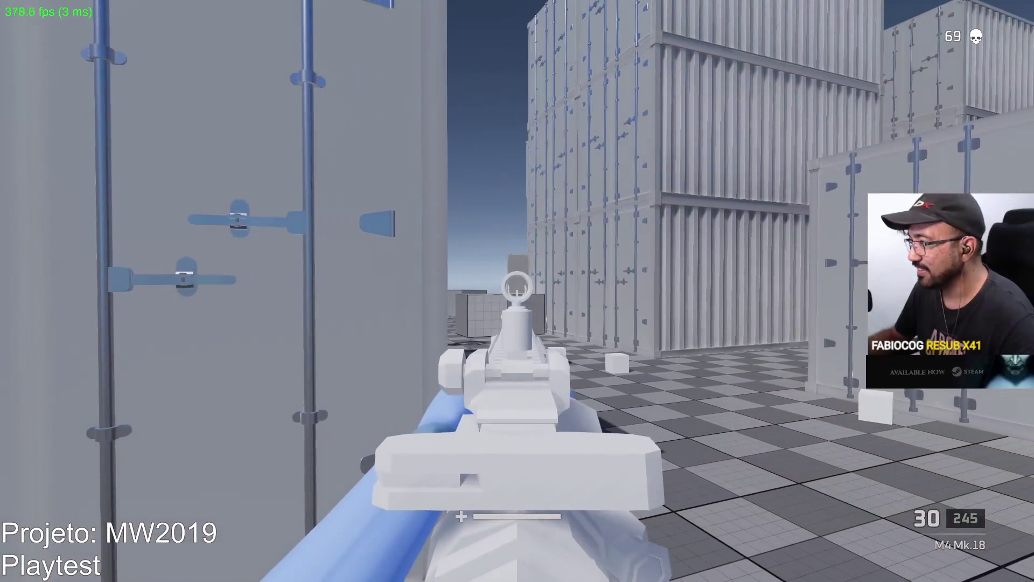
{"action": "left_click", "coordinate": [517, 290]}
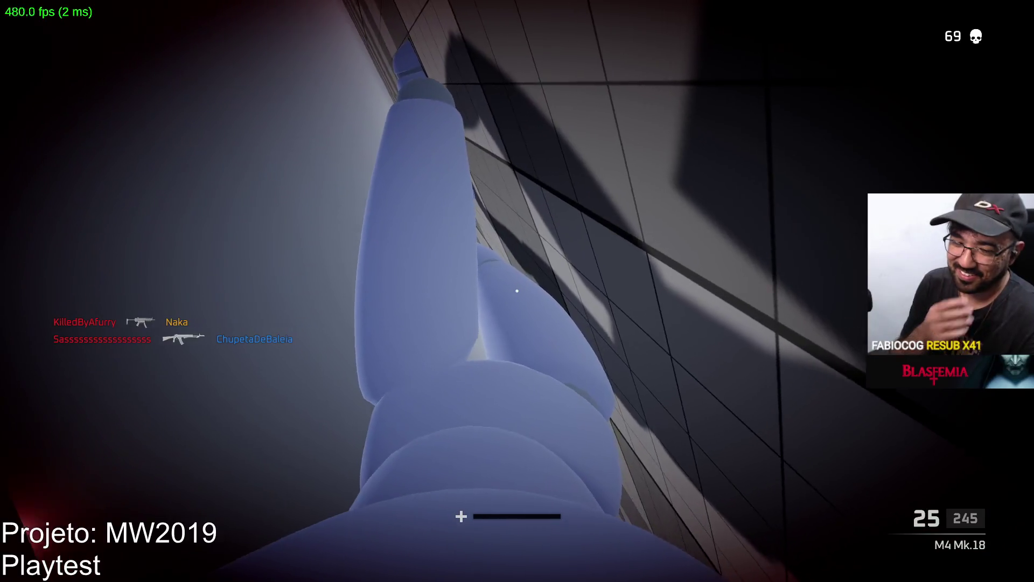
Check the scoreboard, then after respawning fire at enemies by the containers and down the corridor
{"action": "key", "text": "Tab"}
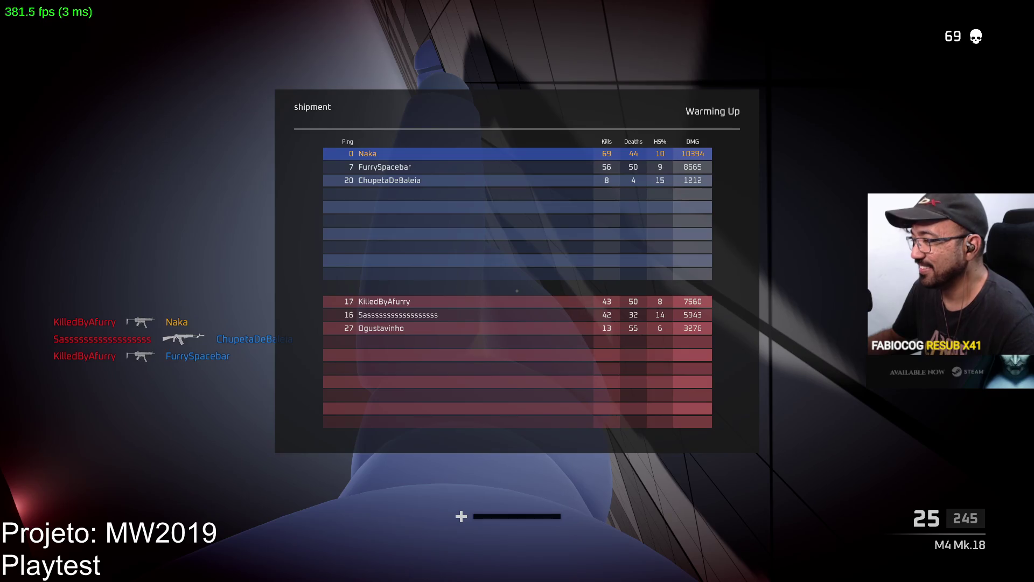
{"action": "key", "text": "Tab"}
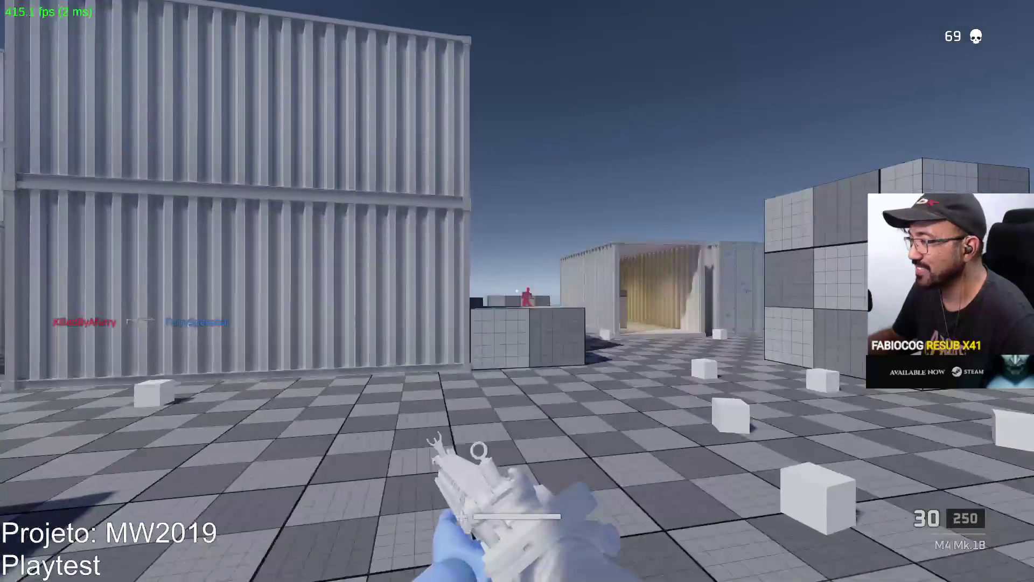
{"action": "left_click", "coordinate": [517, 290]}
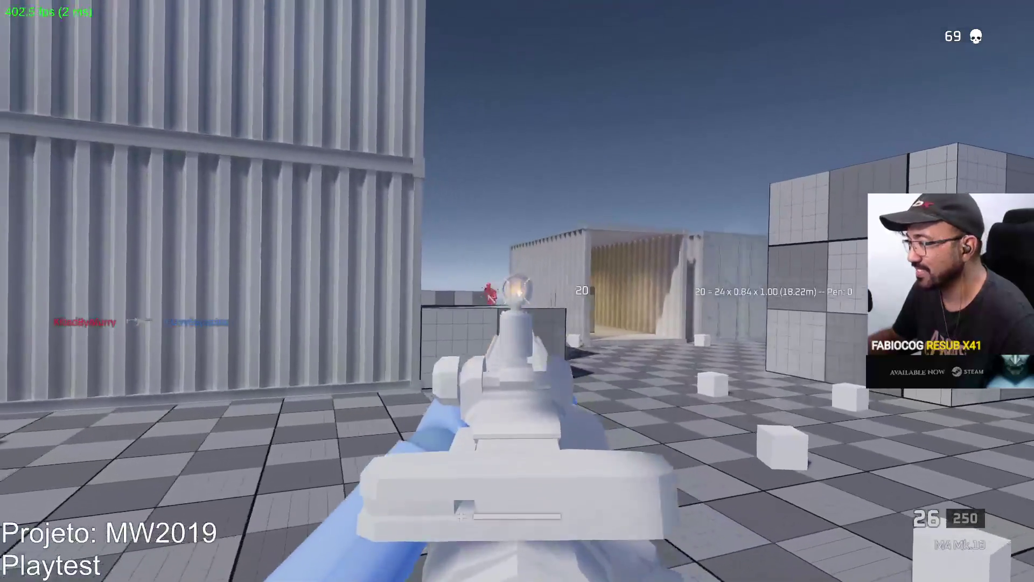
{"action": "left_click_drag", "start_coordinate": [517, 291], "coordinate": [517, 291]}
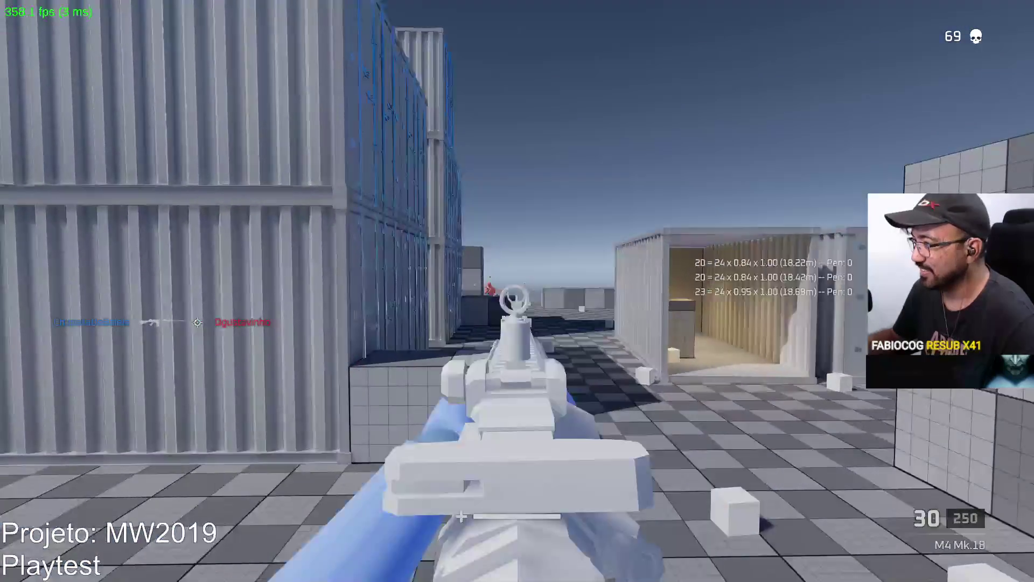
{"action": "left_click", "coordinate": [518, 292]}
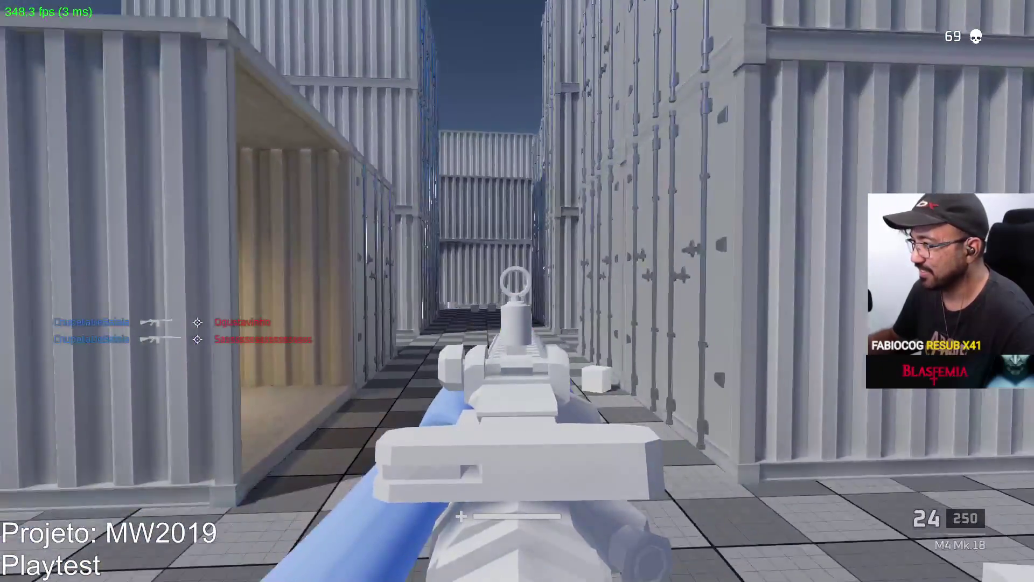
{"action": "left_click", "coordinate": [517, 291]}
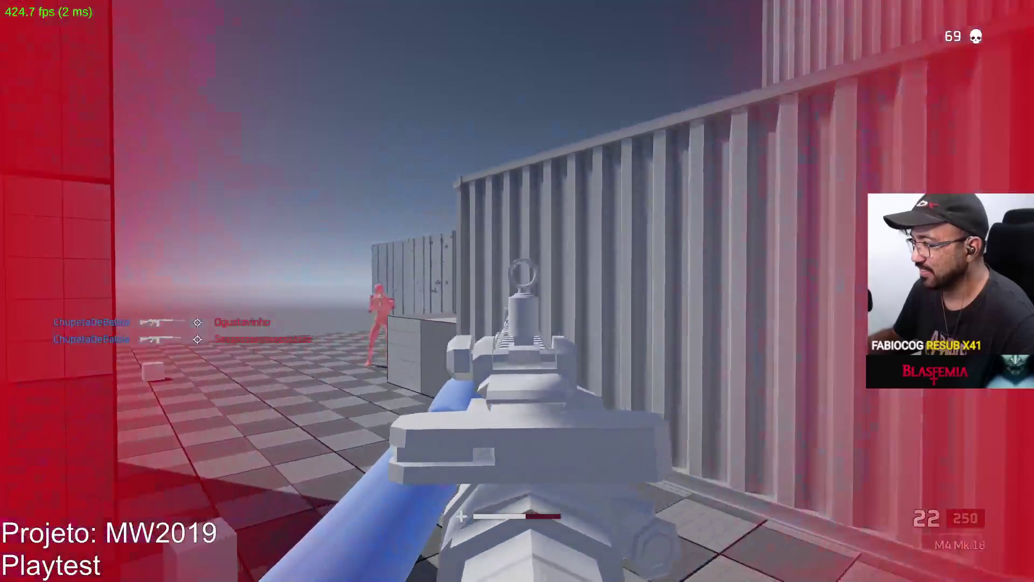
{"action": "left_click", "coordinate": [517, 291]}
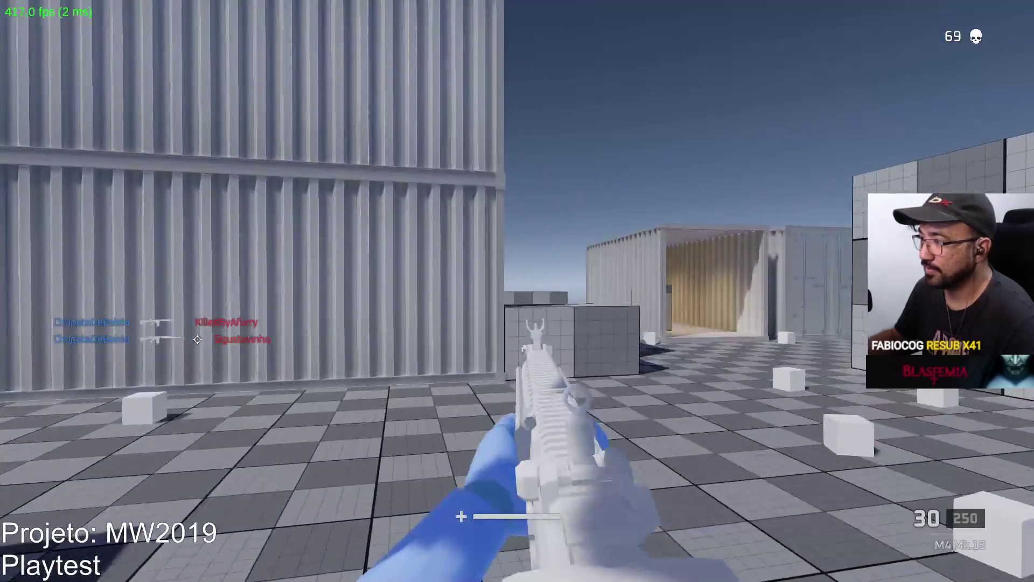
Sprint toward the open container and, using iron sights, finish the enemy past the containers
{"action": "right_click", "coordinate": [517, 291]}
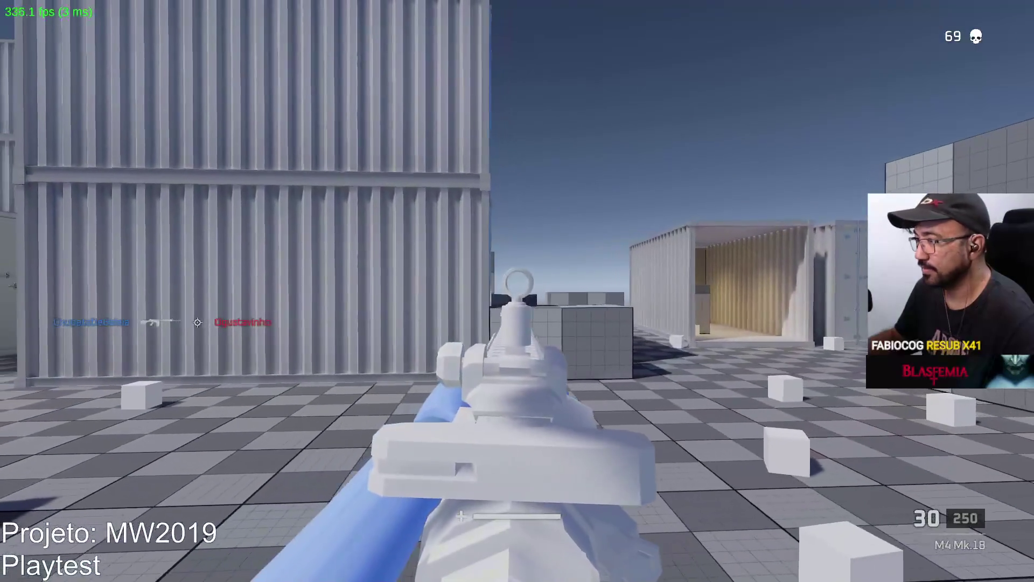
{"action": "key", "text": "shift+w"}
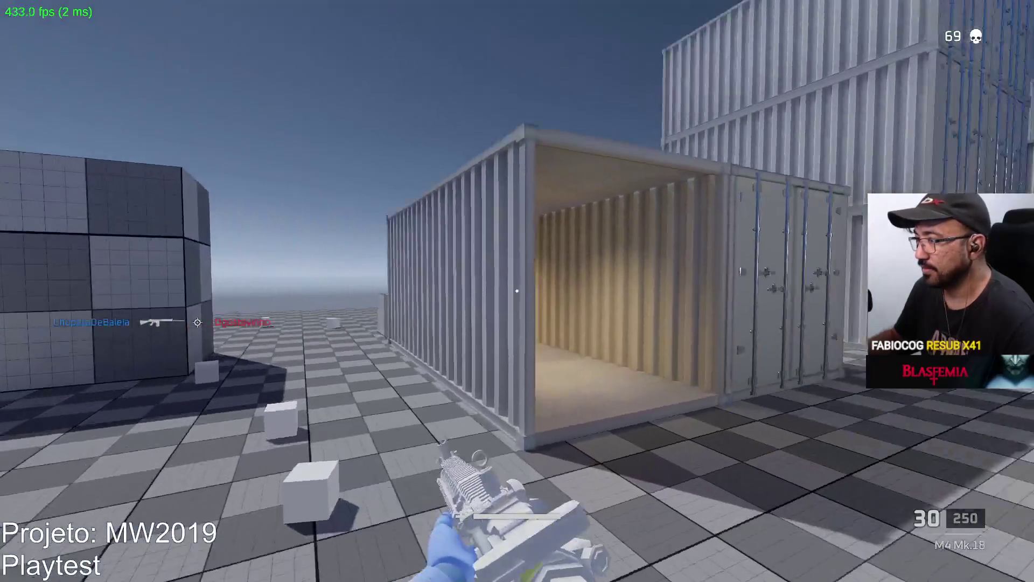
{"action": "right_click", "coordinate": [518, 291]}
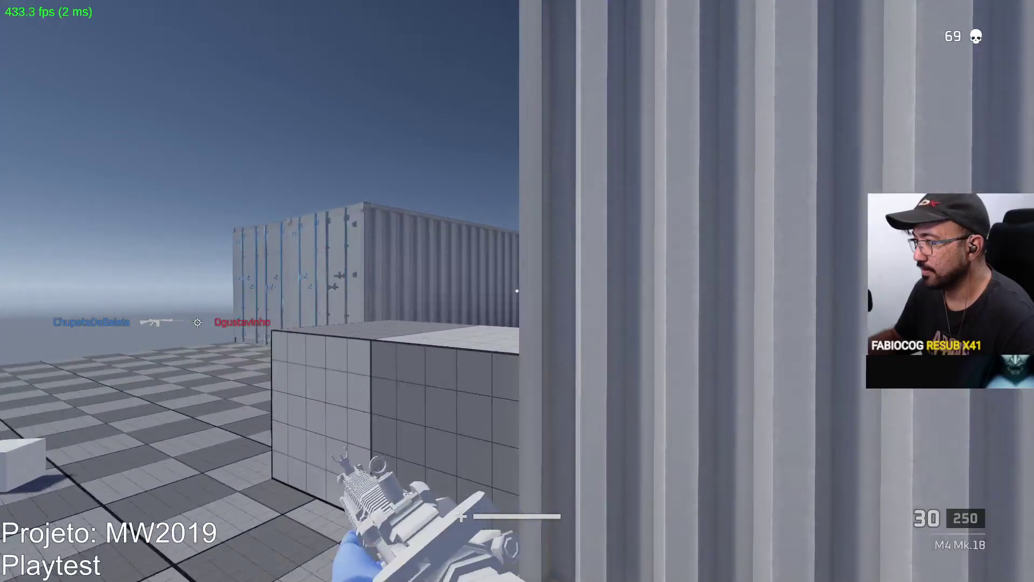
{"action": "right_click", "coordinate": [517, 291]}
{"action": "left_click", "coordinate": [517, 291]}
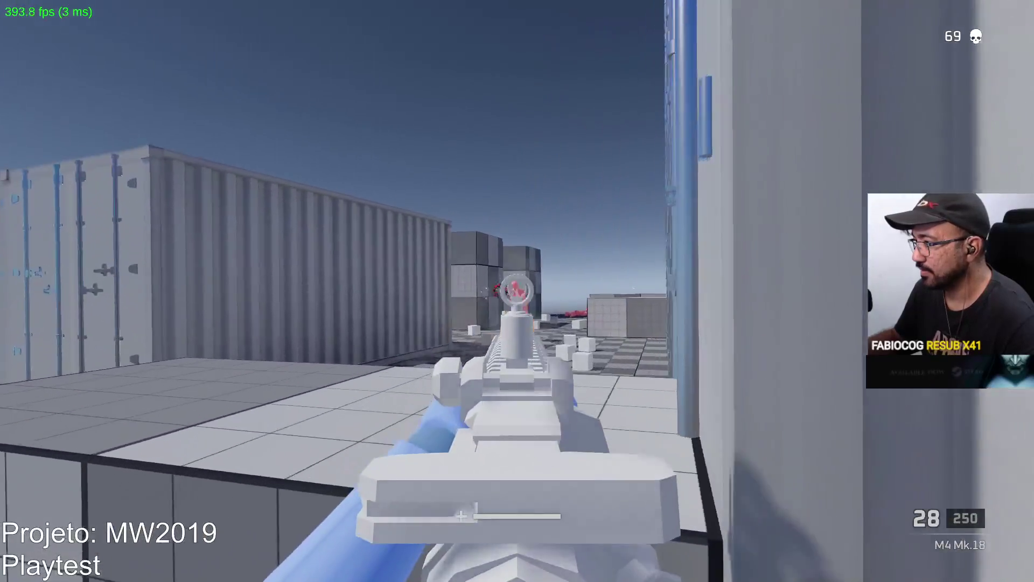
{"action": "left_click", "coordinate": [517, 291]}
{"action": "key", "text": "r"}
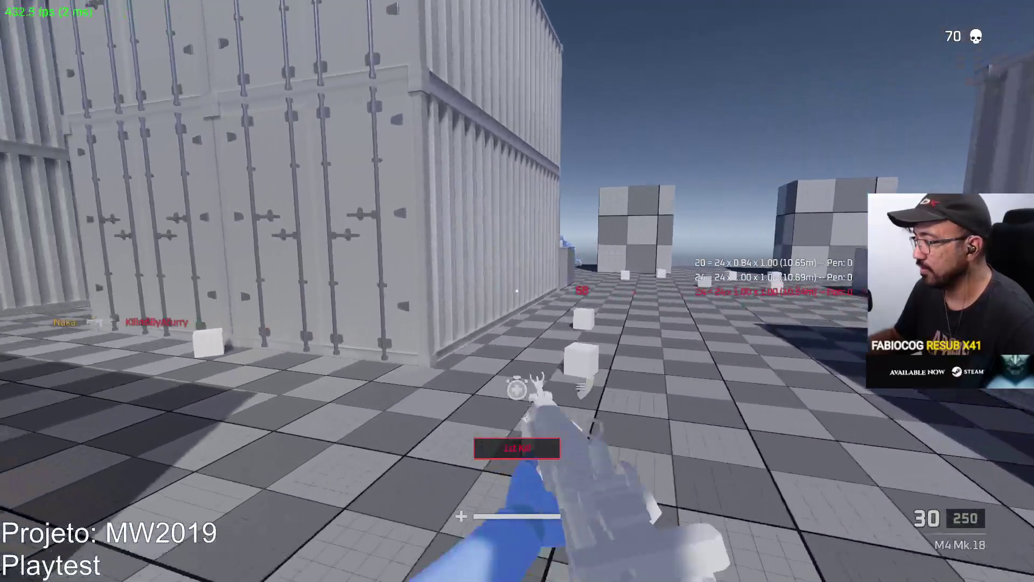
Advance along the container, shoot the red enemy at the corridor's end, reload and engage the next
{"action": "key", "text": "w"}
{"action": "right_click", "coordinate": [517, 291]}
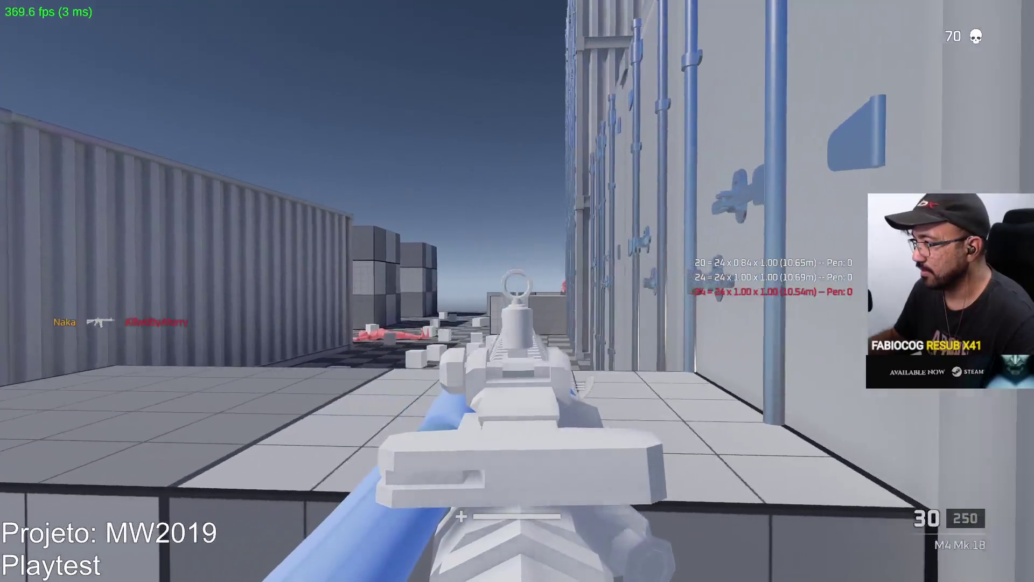
{"action": "left_click", "coordinate": [517, 292]}
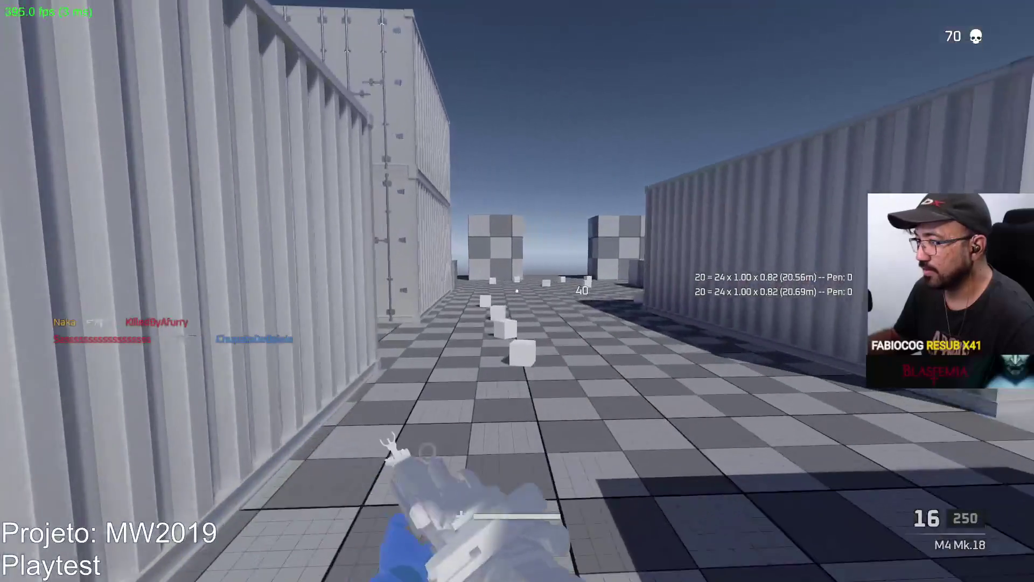
{"action": "key", "text": "r"}
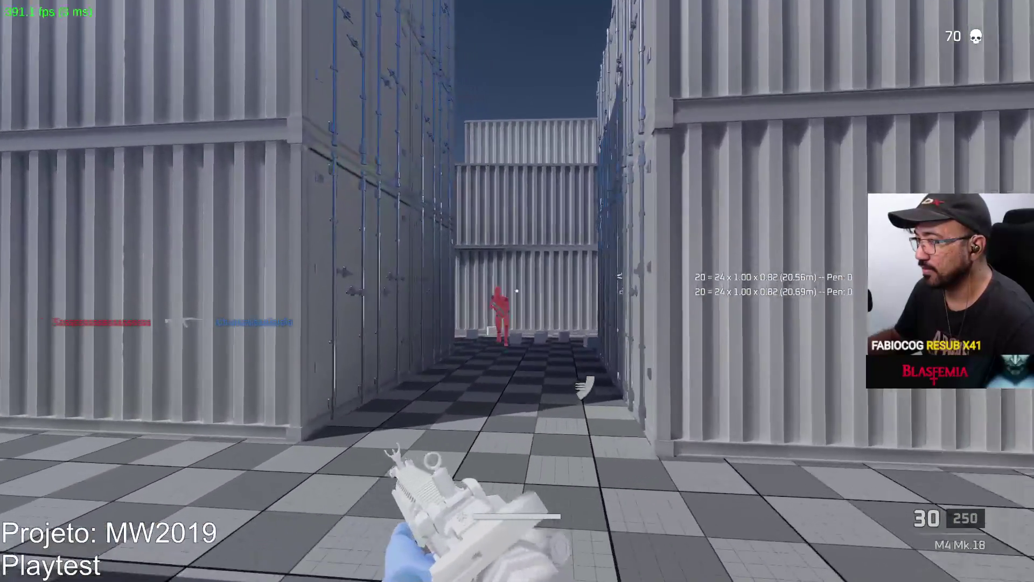
{"action": "right_click", "coordinate": [518, 291]}
{"action": "left_click", "coordinate": [518, 291]}
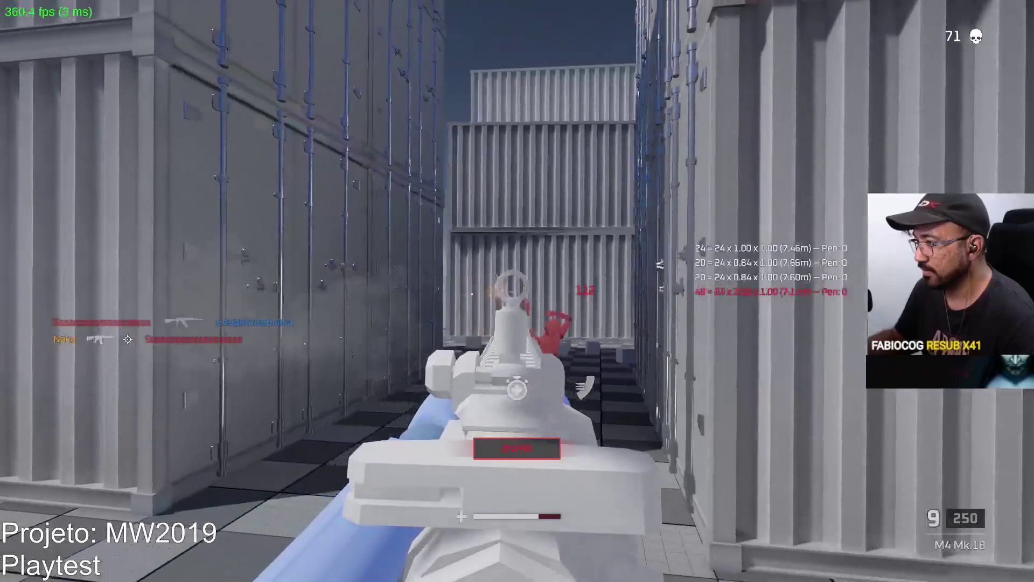
{"action": "key", "text": "r"}
{"action": "left_click", "coordinate": [517, 291]}
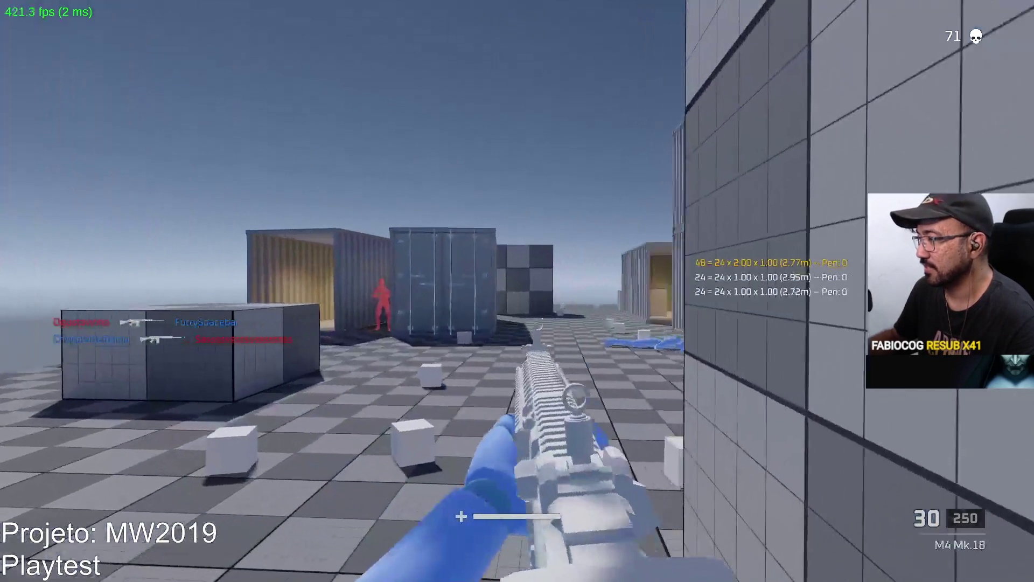
After respawning, shoot an enemy among the containers and reload the M4 Mk.18
{"action": "left_click", "coordinate": [517, 292]}
{"action": "left_click_drag", "start_coordinate": [517, 291], "coordinate": [517, 291]}
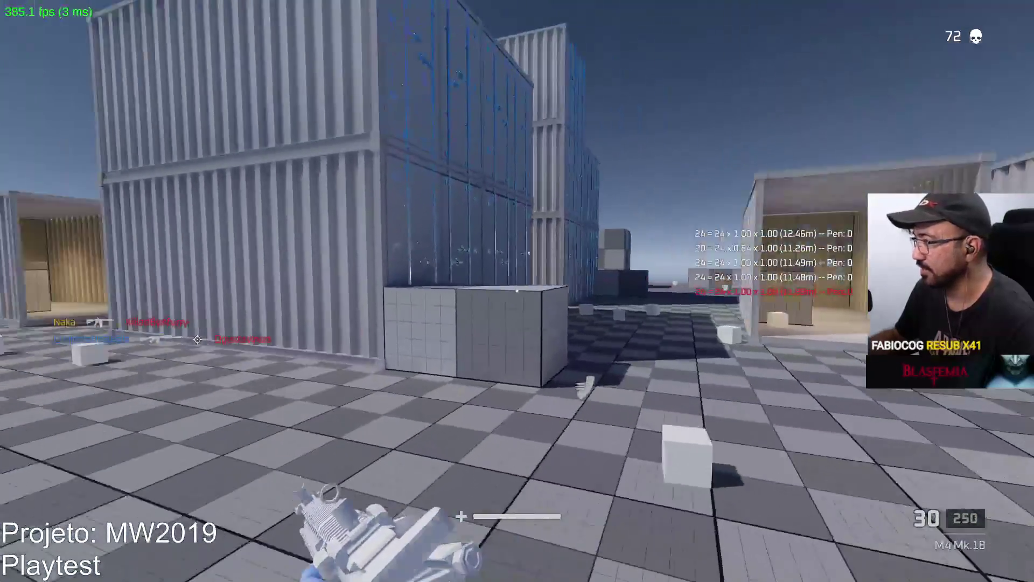
{"action": "right_click_drag", "start_coordinate": [517, 290], "coordinate": [517, 291]}
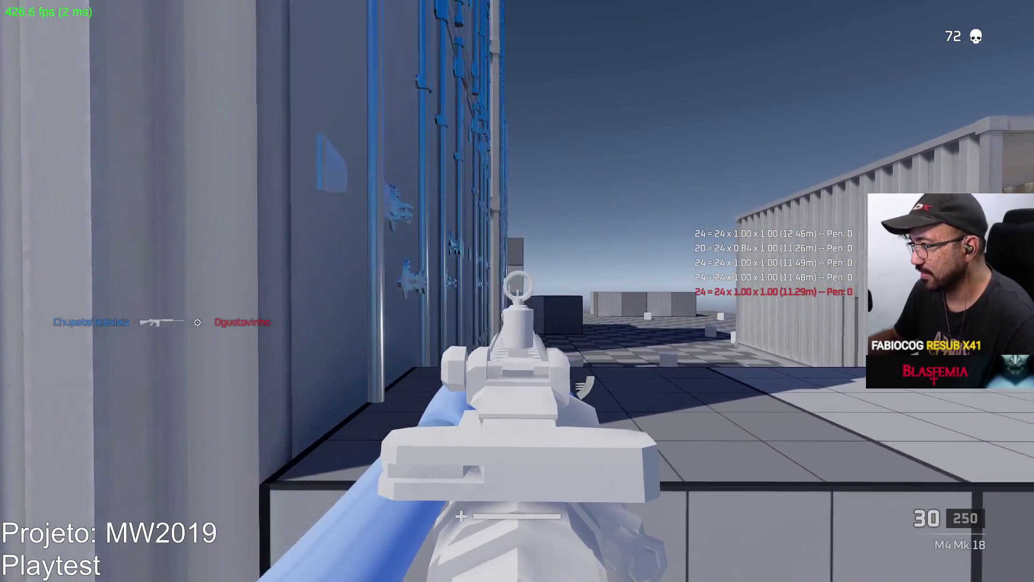
{"action": "left_click_drag", "start_coordinate": [517, 291], "coordinate": [518, 291]}
{"action": "key", "text": "r"}
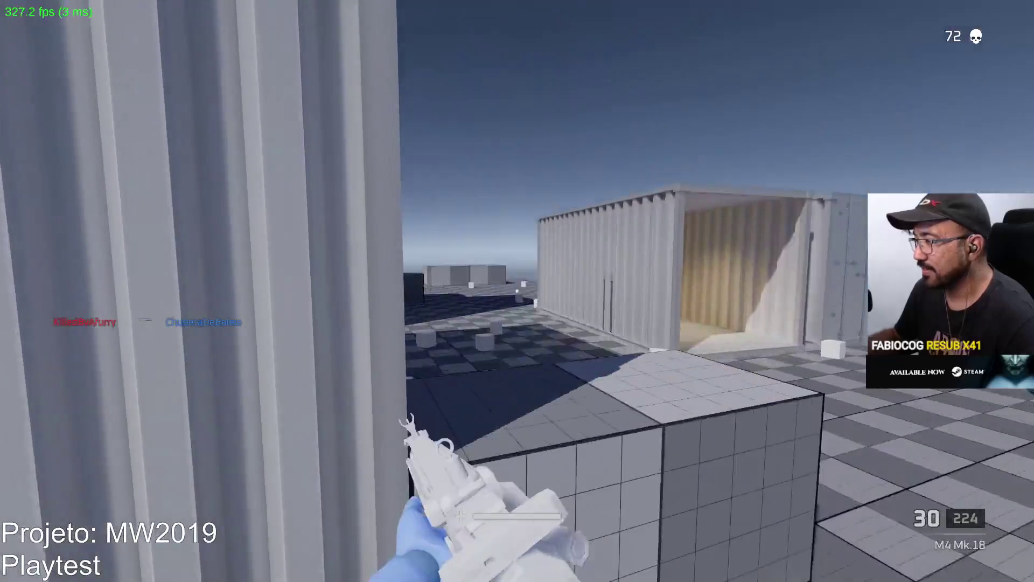
Track and finish another enemy near the containers, then reload the rifle
{"action": "right_click_drag", "start_coordinate": [518, 291], "coordinate": [517, 291]}
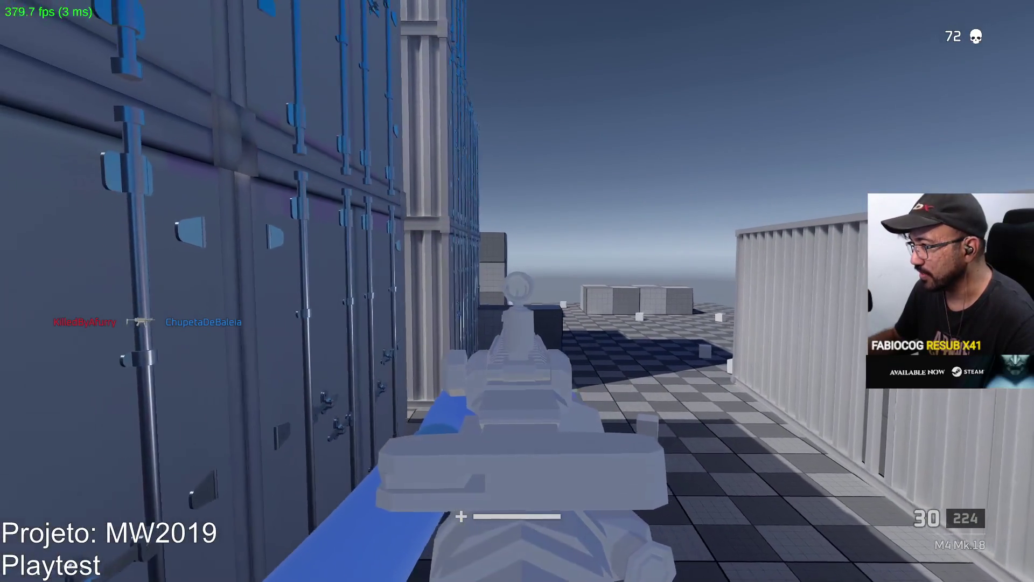
{"action": "left_click_drag", "start_coordinate": [517, 291], "coordinate": [517, 291]}
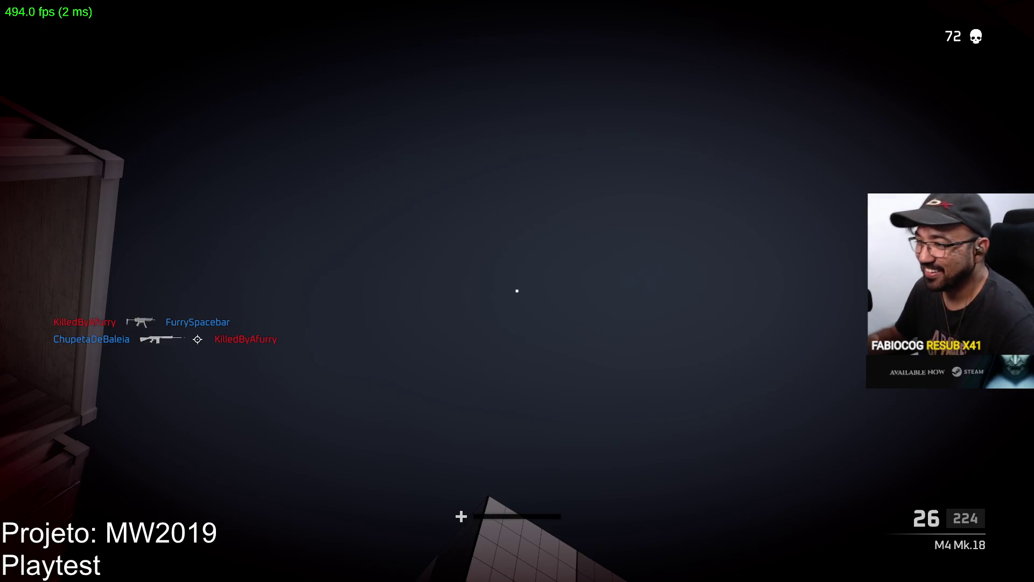
{"action": "key", "text": "w"}
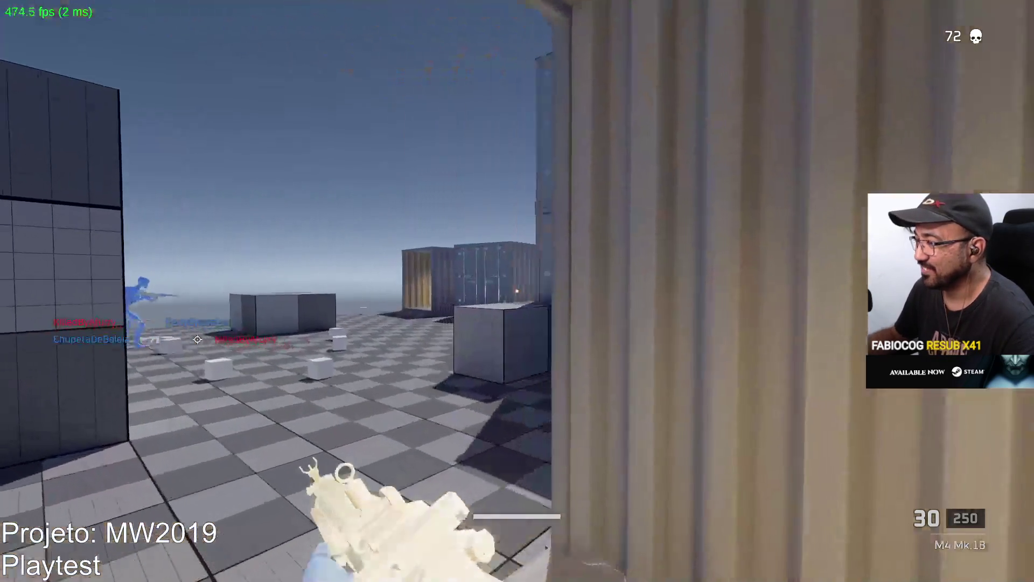
{"action": "left_click", "coordinate": [517, 291]}
{"action": "left_click", "coordinate": [518, 291]}
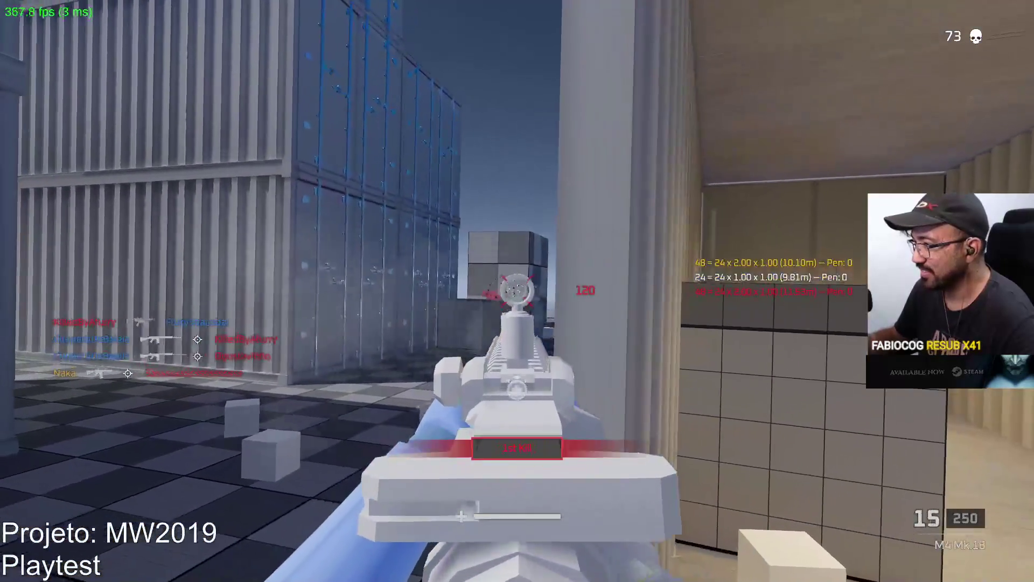
{"action": "key", "text": "r"}
Sprint along the blue containers into the open yard, fire a burst at an enemy, and reload
{"action": "key", "text": "w"}
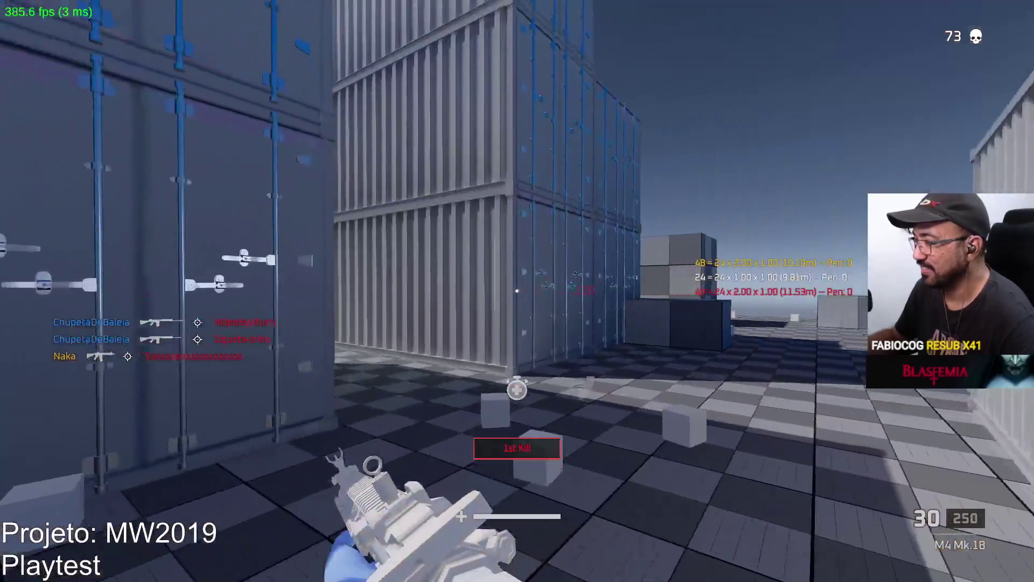
{"action": "key", "text": "w"}
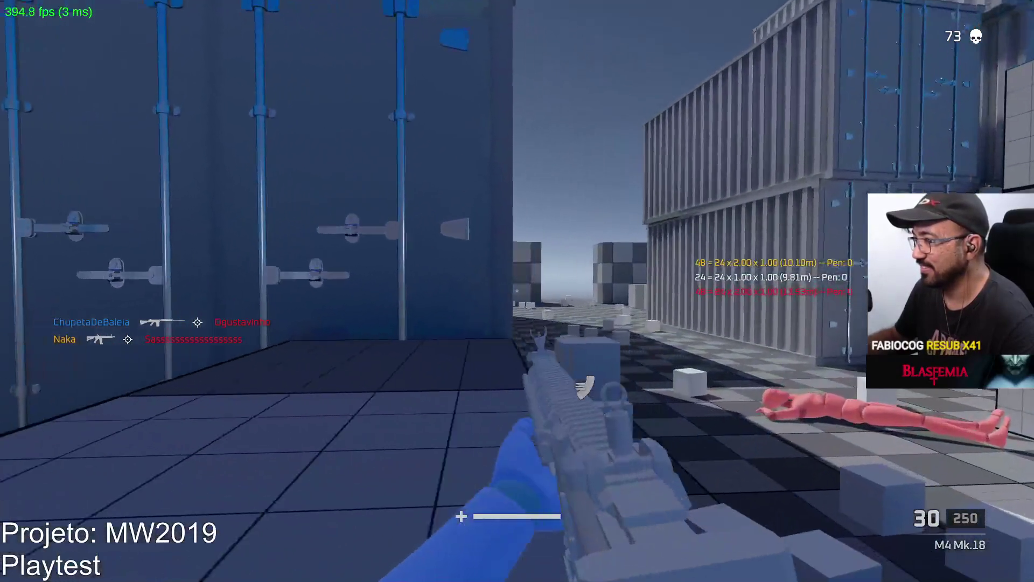
{"action": "right_click", "coordinate": [517, 291]}
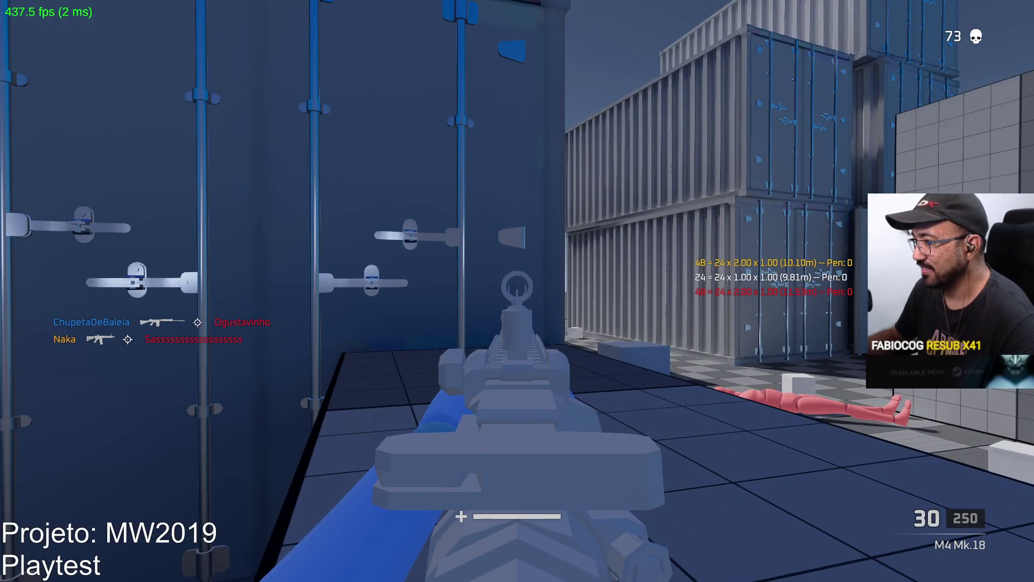
{"action": "key", "text": "shift"}
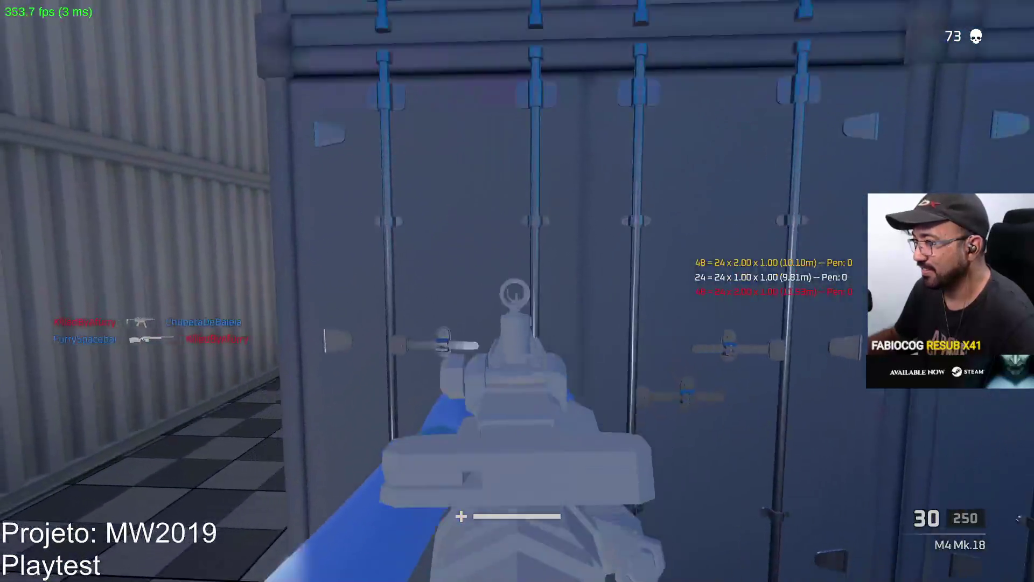
{"action": "key", "text": "w"}
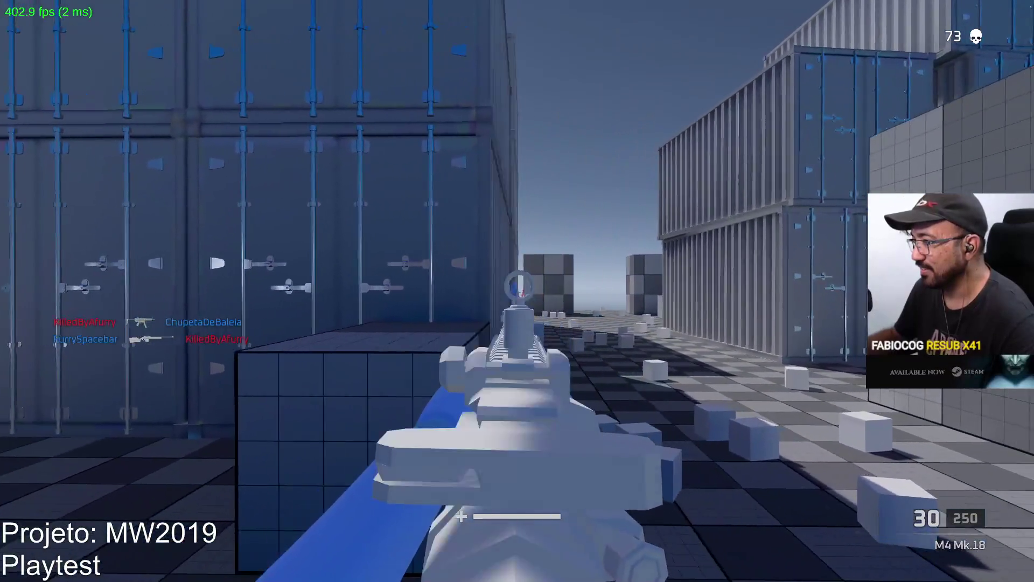
{"action": "left_click", "coordinate": [517, 291]}
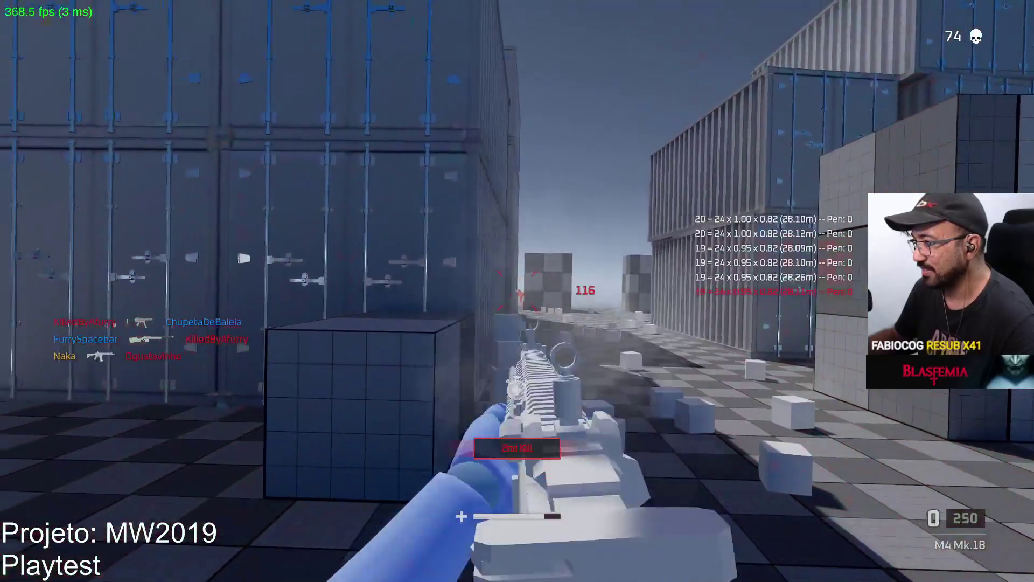
{"action": "key", "text": "r"}
Push back into the yard and advance along the container wall, aiming down sights
{"action": "key", "text": "w"}
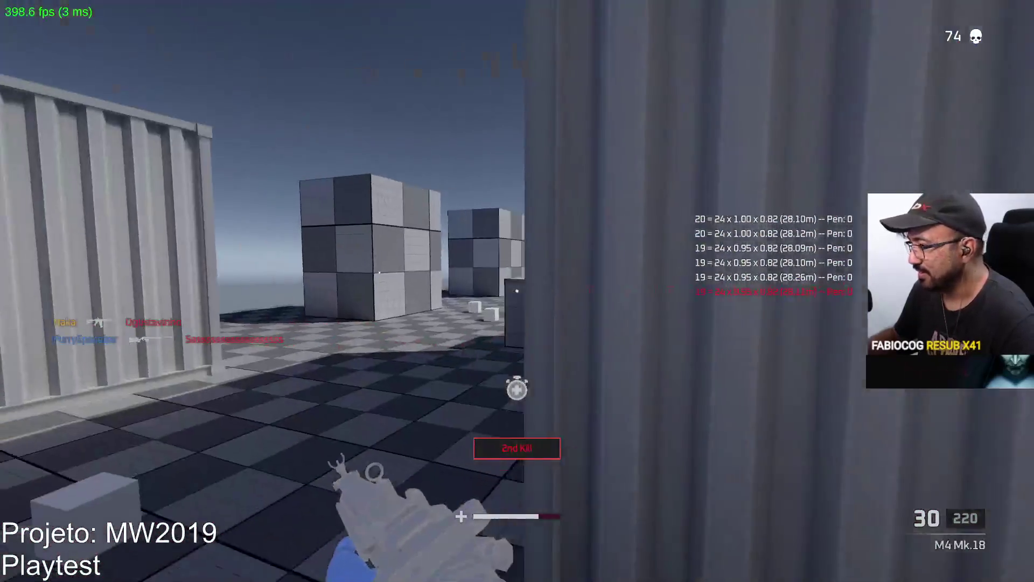
{"action": "right_click", "coordinate": [517, 290]}
{"action": "right_click", "coordinate": [517, 291]}
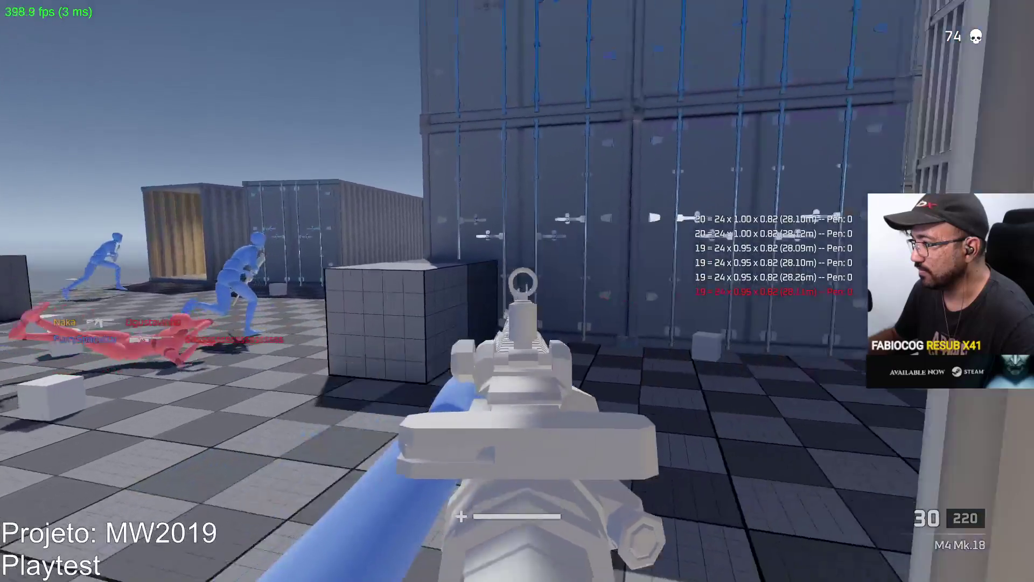
{"action": "key", "text": "shift"}
{"action": "key", "text": "w"}
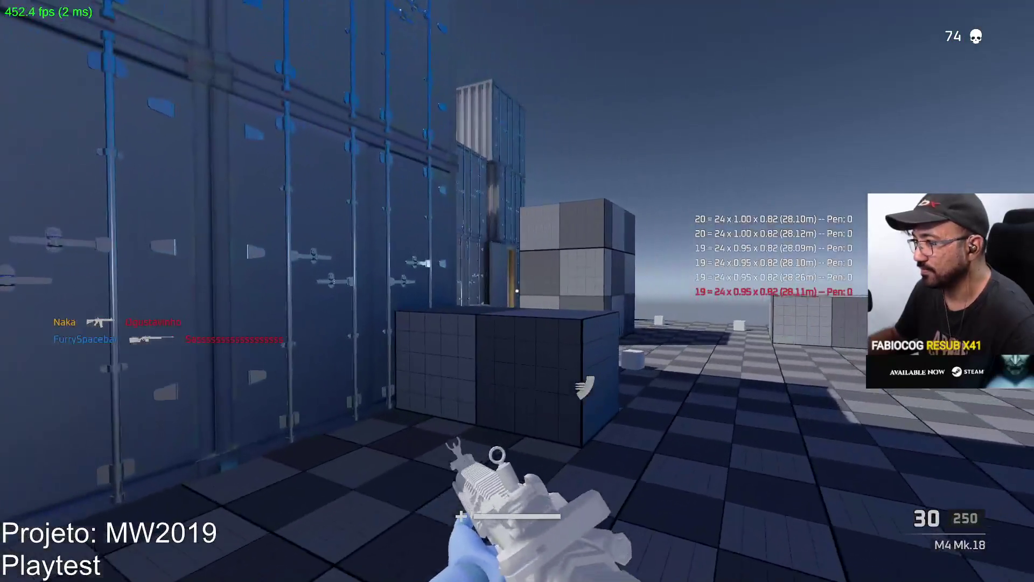
{"action": "right_click", "coordinate": [517, 291]}
{"action": "key", "text": "w"}
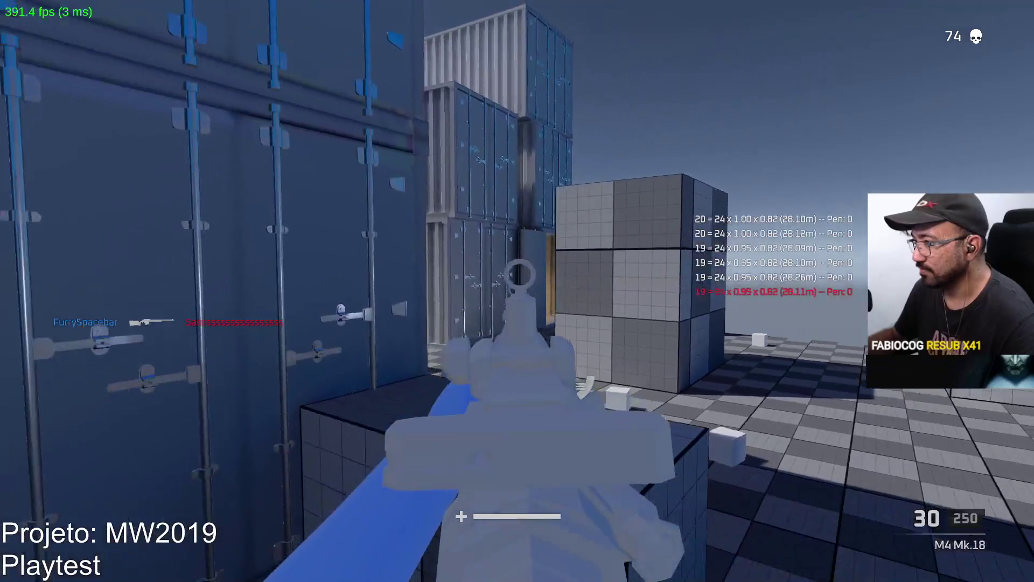
Strafe in and out of cover beside the container wall near the grey cube
{"action": "key", "text": "a"}
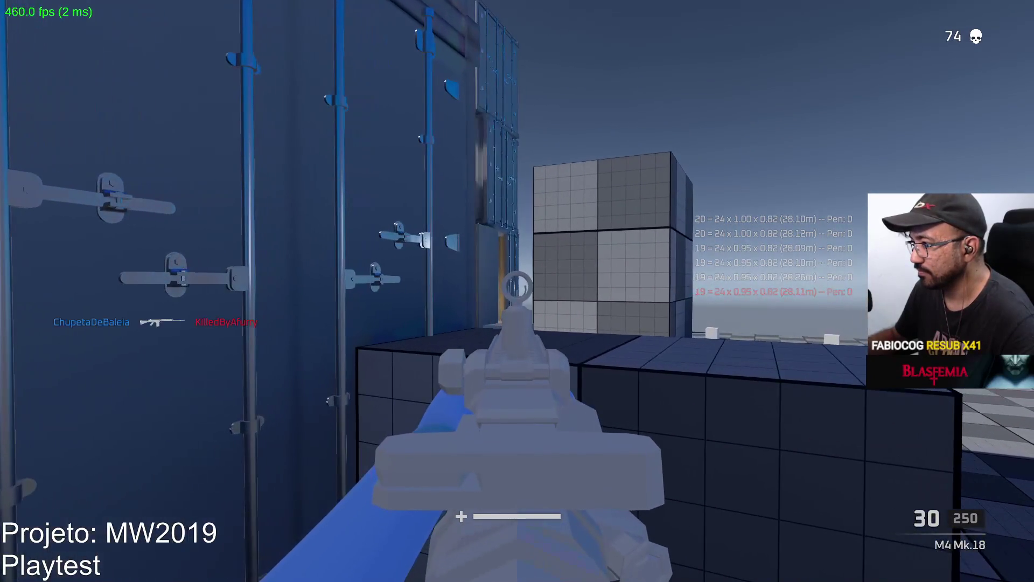
{"action": "key", "text": "a"}
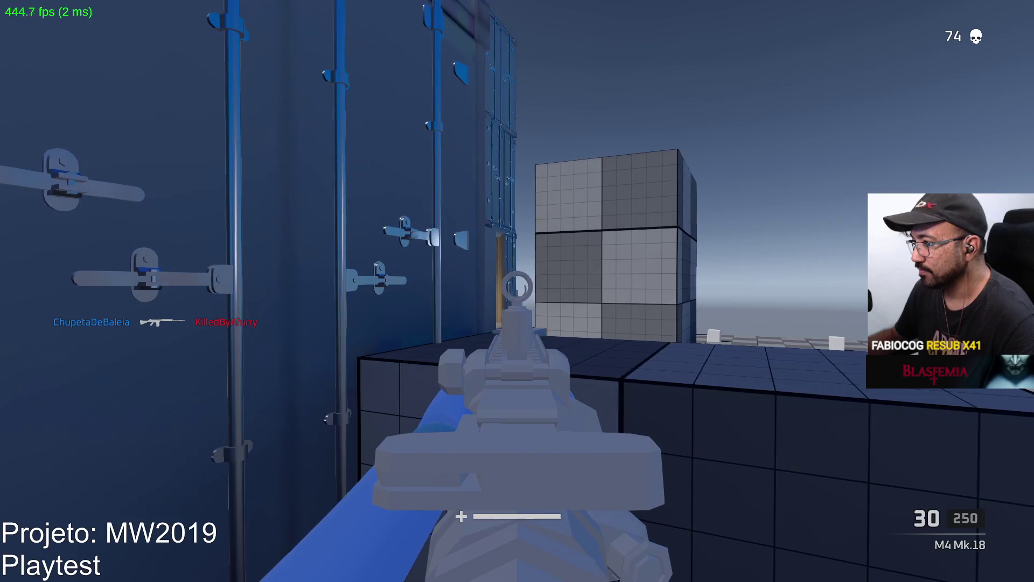
{"action": "key", "text": "w"}
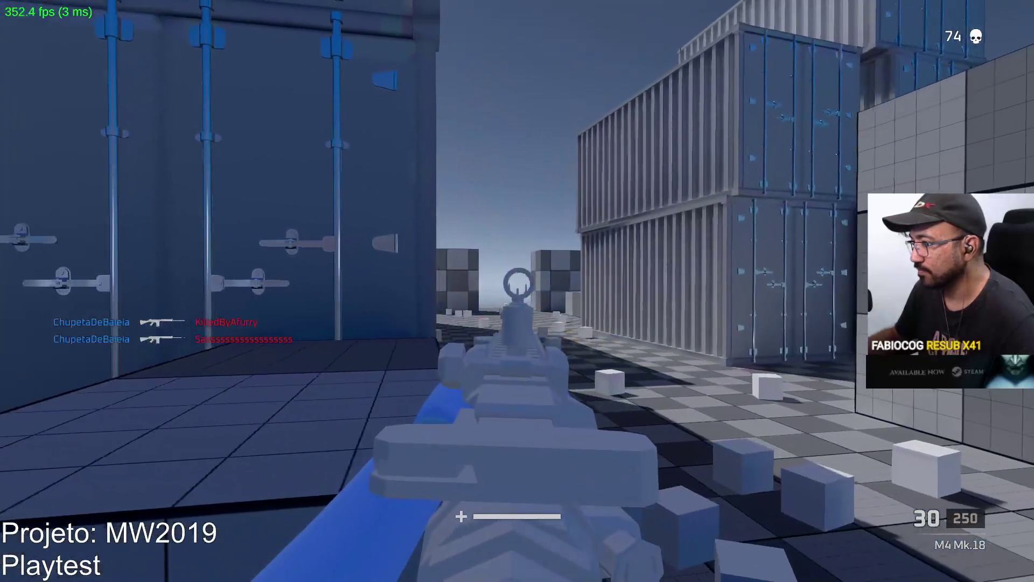
{"action": "key", "text": "a"}
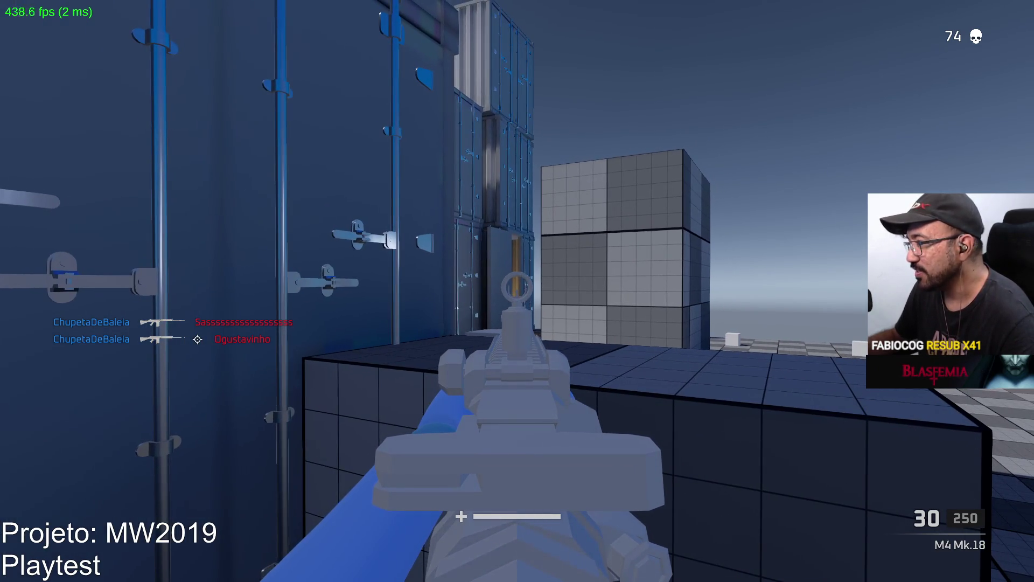
{"action": "key", "text": "d"}
{"action": "key", "text": "a"}
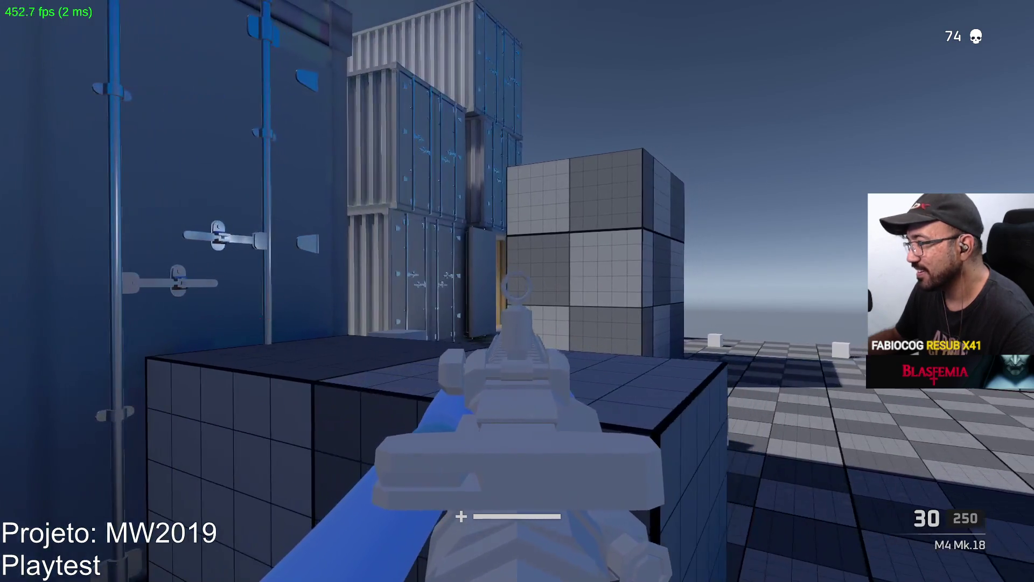
{"action": "key", "text": "a"}
{"action": "key", "text": "d"}
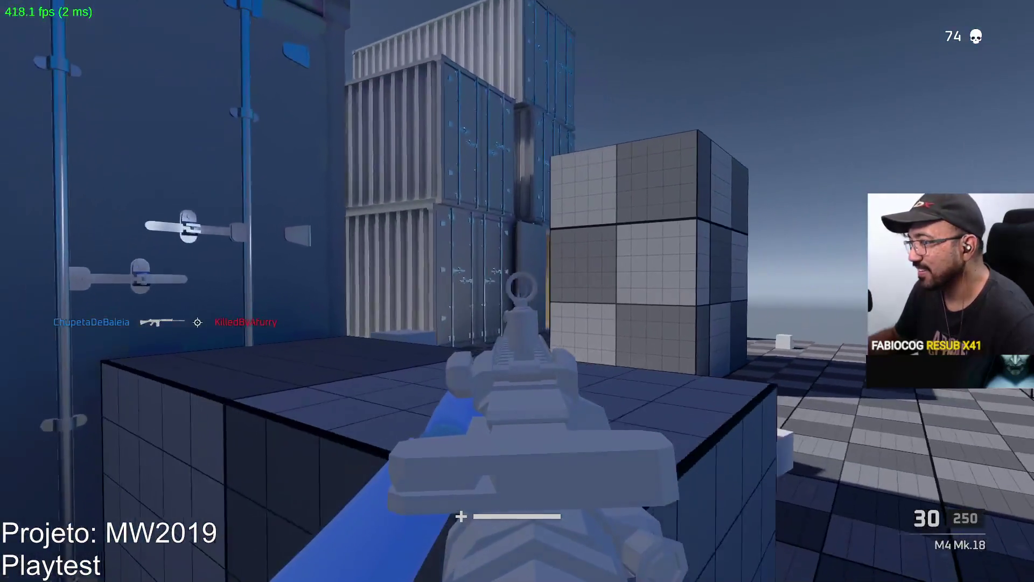
{"action": "key", "text": "a"}
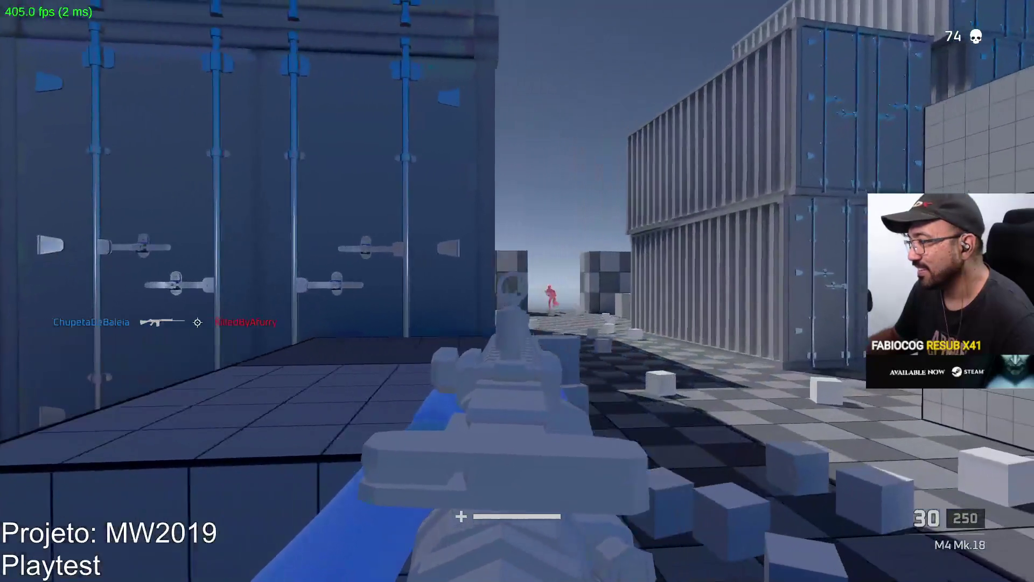
Gun down the enemy in the container lane to reach 75 kills and a 3rd-kill streak
{"action": "left_click", "coordinate": [517, 291]}
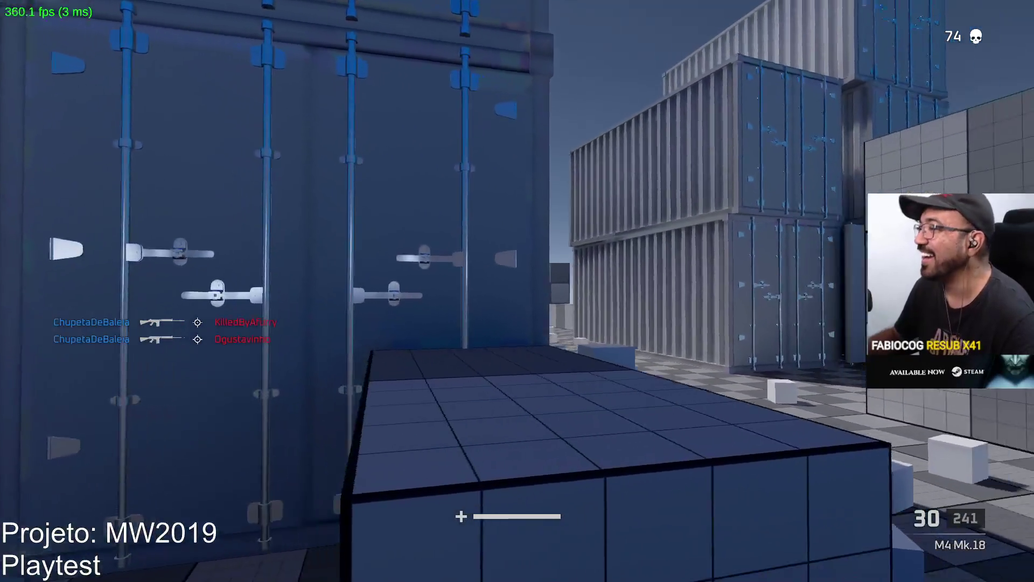
{"action": "key", "text": "a"}
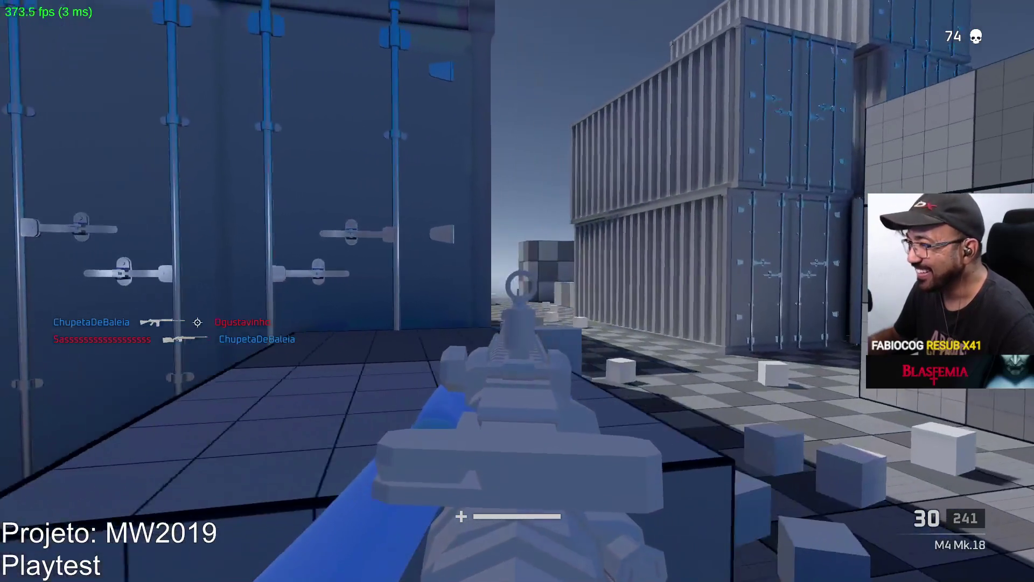
{"action": "left_click", "coordinate": [518, 291]}
{"action": "left_click", "coordinate": [518, 291]}
{"action": "left_click", "coordinate": [517, 291]}
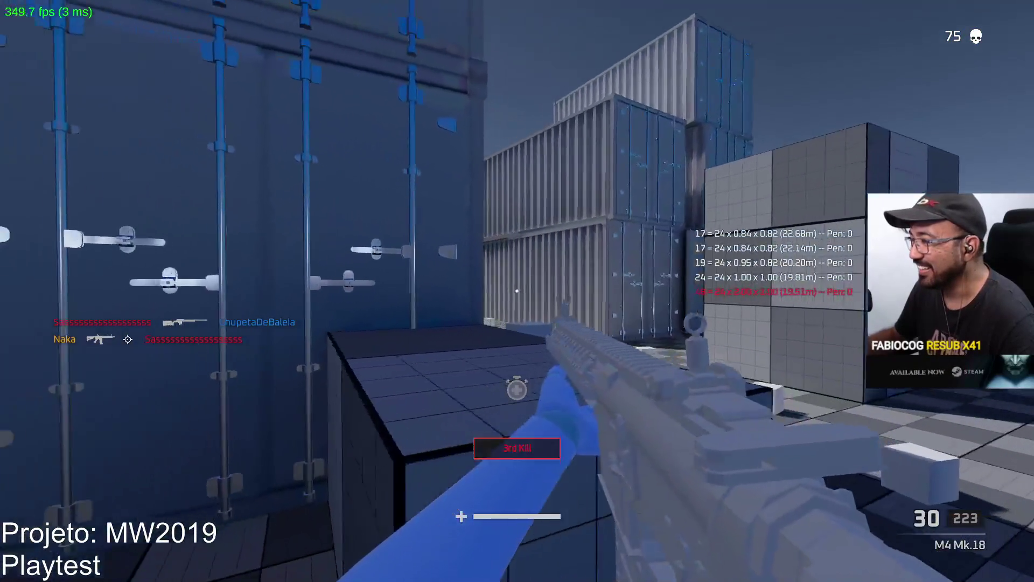
Aim down the open lane, then move into the container corridor firing a burst
{"action": "right_click", "coordinate": [517, 291]}
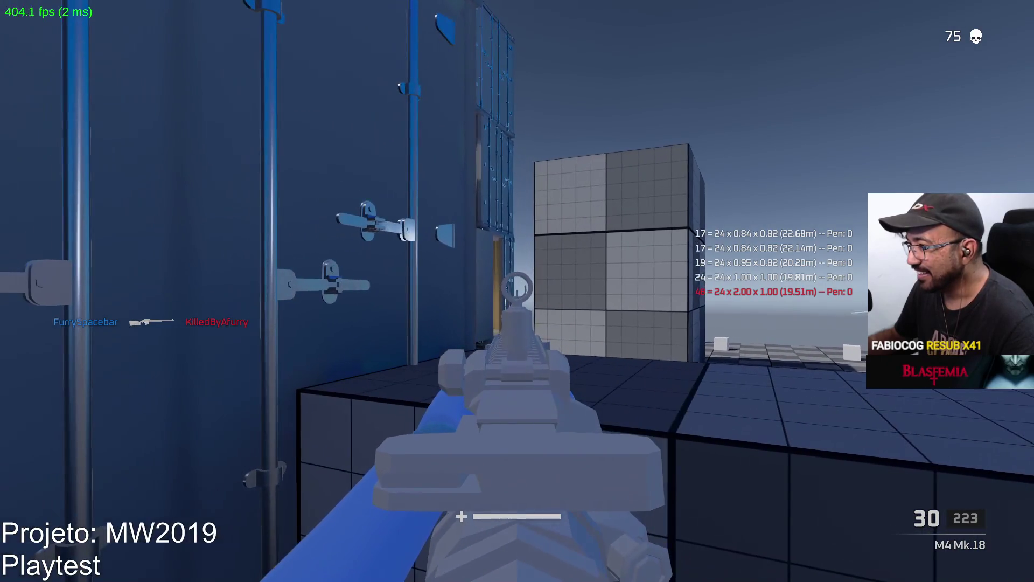
{"action": "right_click", "coordinate": [518, 291]}
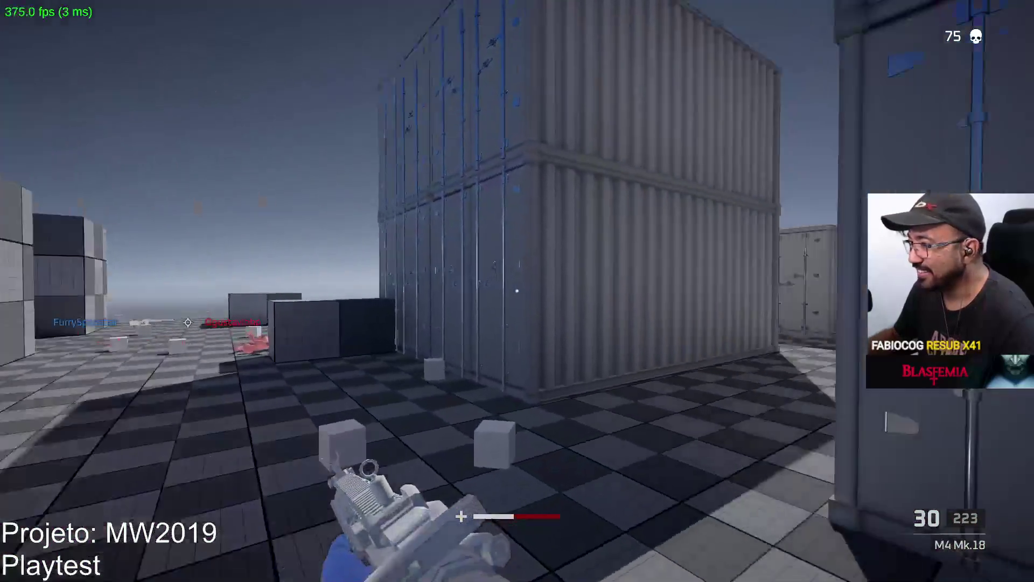
{"action": "key", "text": "w"}
{"action": "right_click", "coordinate": [517, 291]}
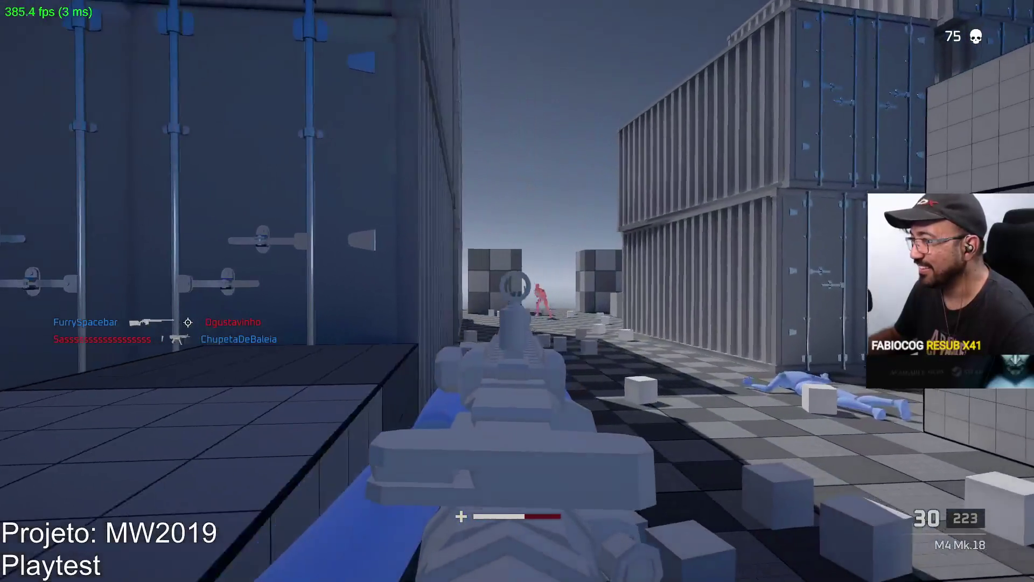
{"action": "left_click_drag", "start_coordinate": [517, 291], "coordinate": [517, 291]}
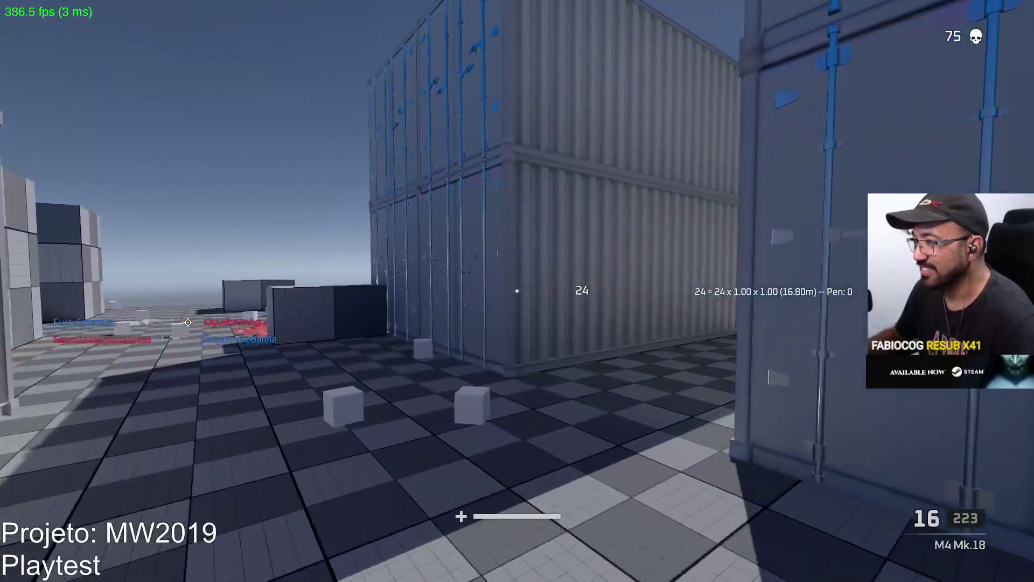
Sprint across the container yard toward the grey wall, aiming down sights along the way
{"action": "key", "text": "w"}
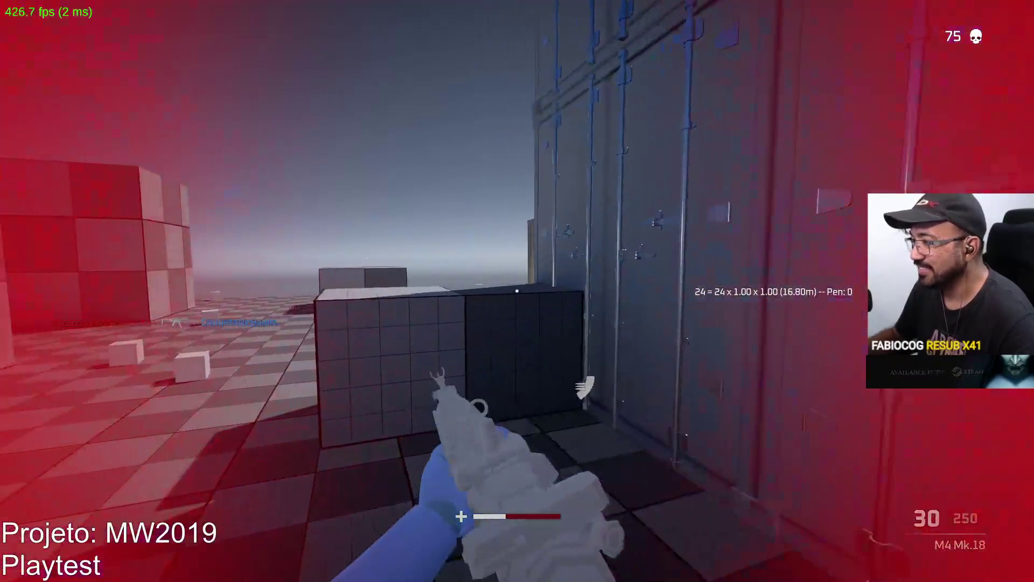
{"action": "right_click", "coordinate": [517, 291]}
{"action": "key", "text": "shift"}
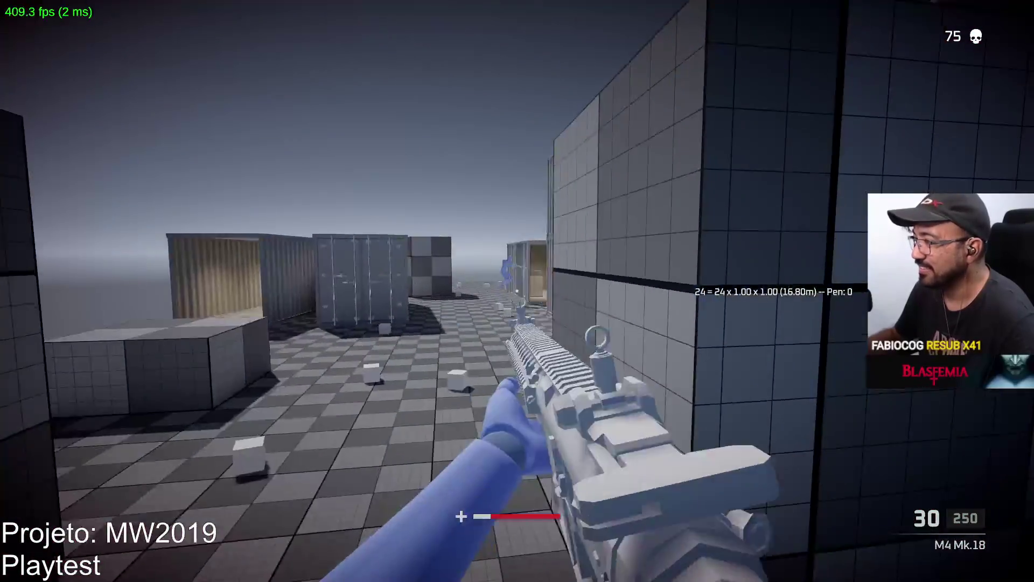
{"action": "right_click", "coordinate": [517, 291]}
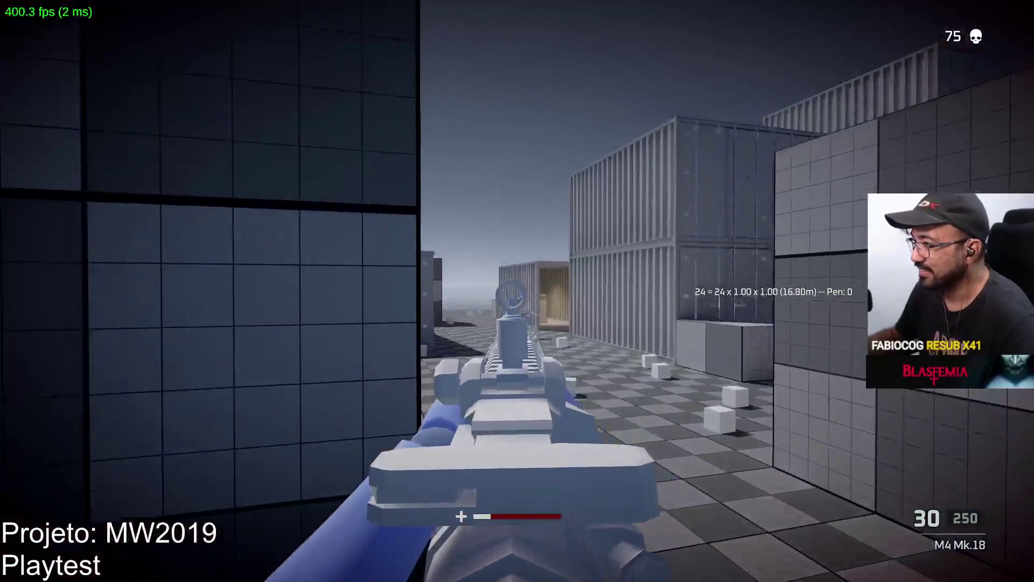
{"action": "key", "text": "shift"}
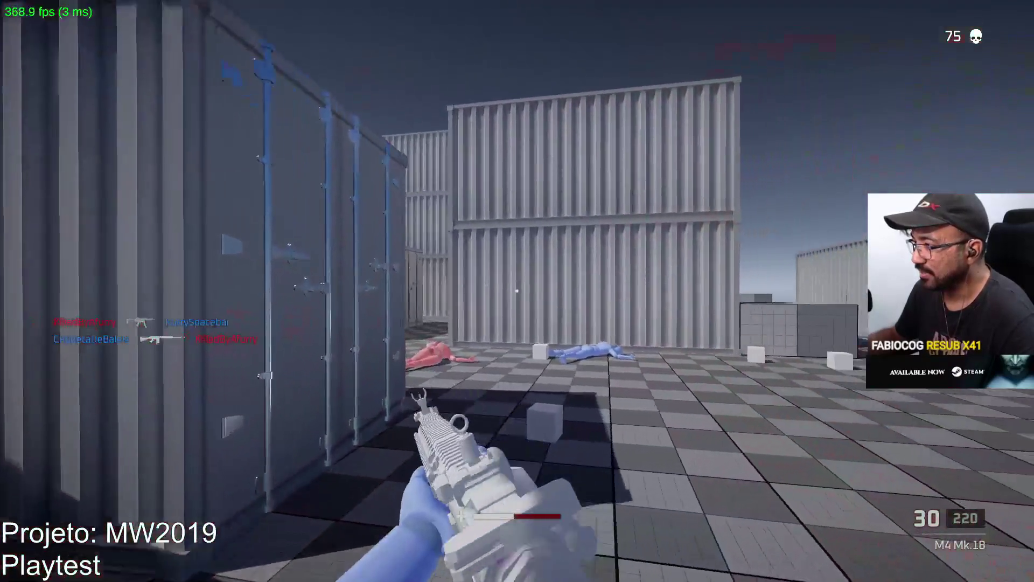
Shoot enemies by the box wall and down the corridor to earn the 4th Kill, reaching 76
{"action": "right_click", "coordinate": [518, 291]}
{"action": "left_click", "coordinate": [518, 291]}
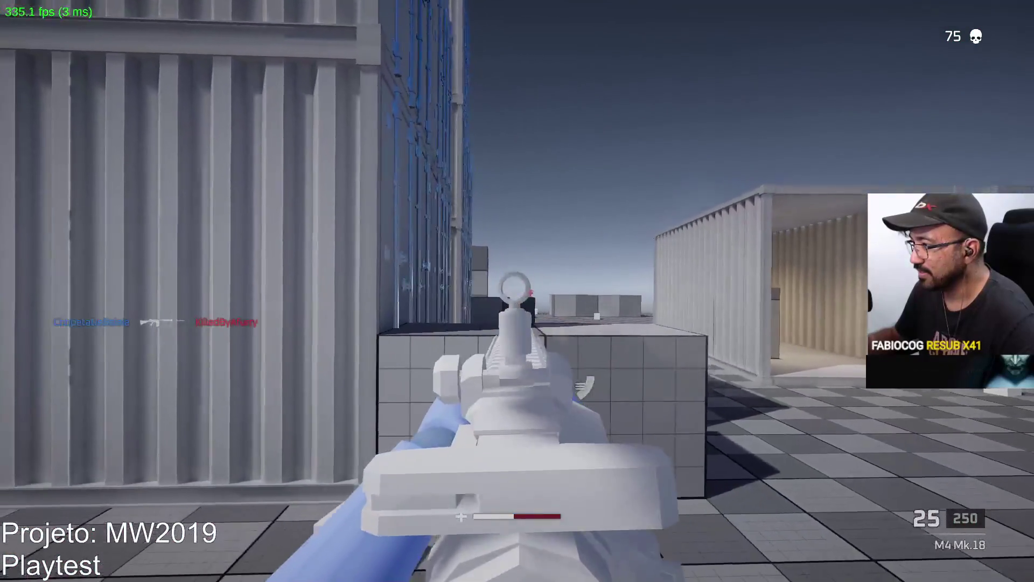
{"action": "left_click", "coordinate": [517, 290]}
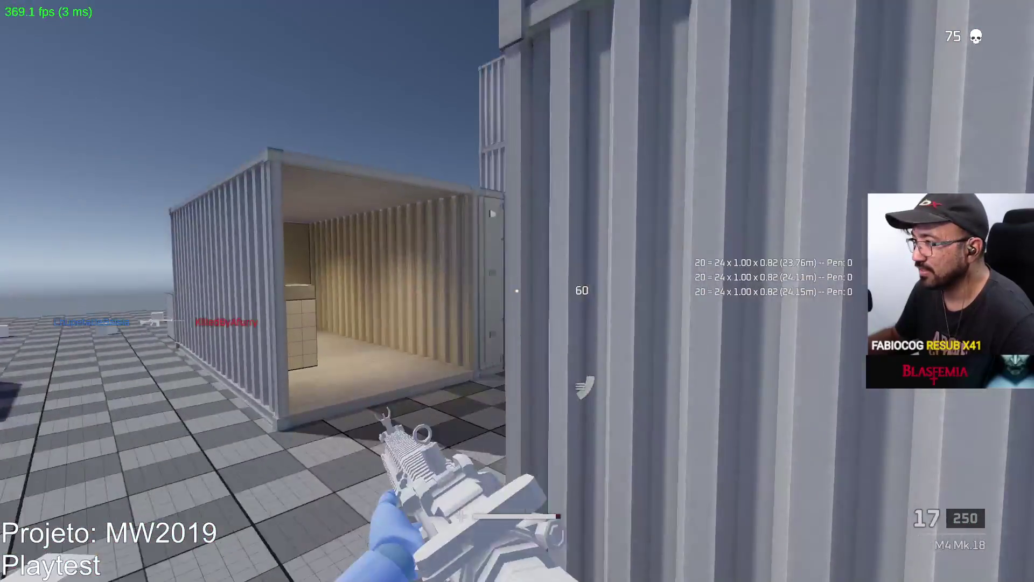
{"action": "left_click", "coordinate": [517, 291]}
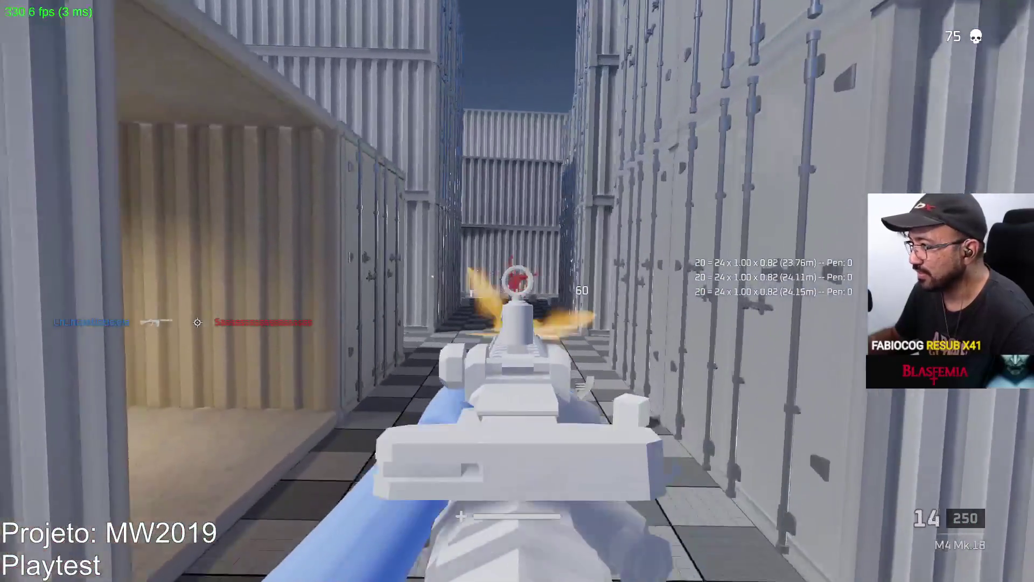
{"action": "left_click", "coordinate": [518, 290]}
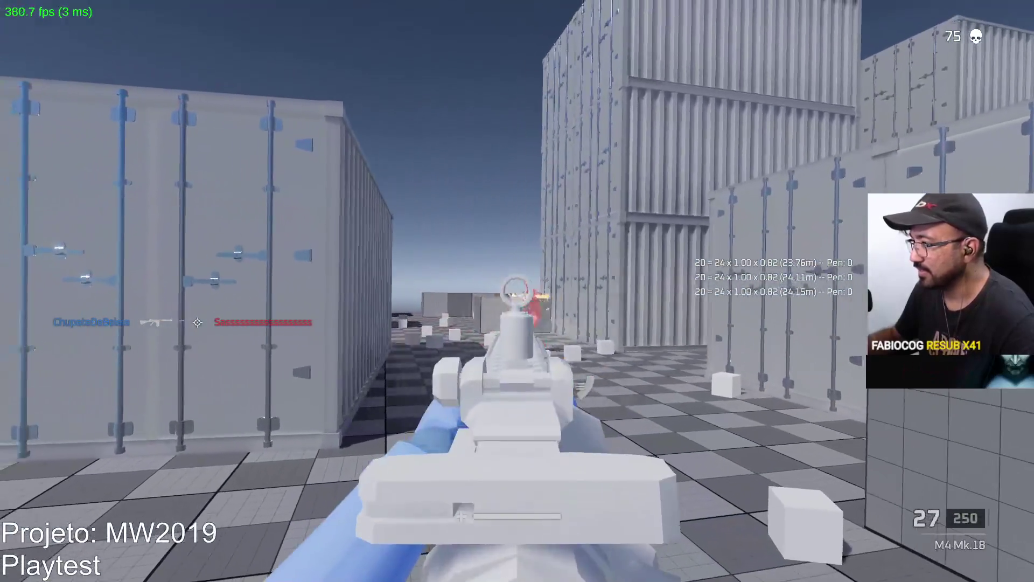
{"action": "left_click", "coordinate": [517, 291]}
{"action": "left_click", "coordinate": [517, 291]}
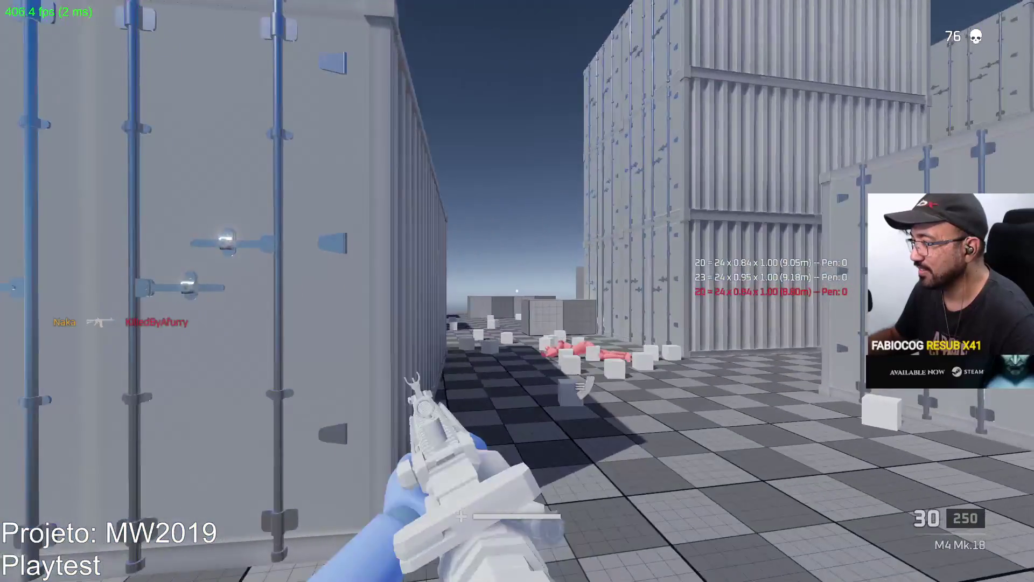
Fire at enemies between the containers, empty the magazine, and reload the rifle
{"action": "right_click", "coordinate": [517, 291]}
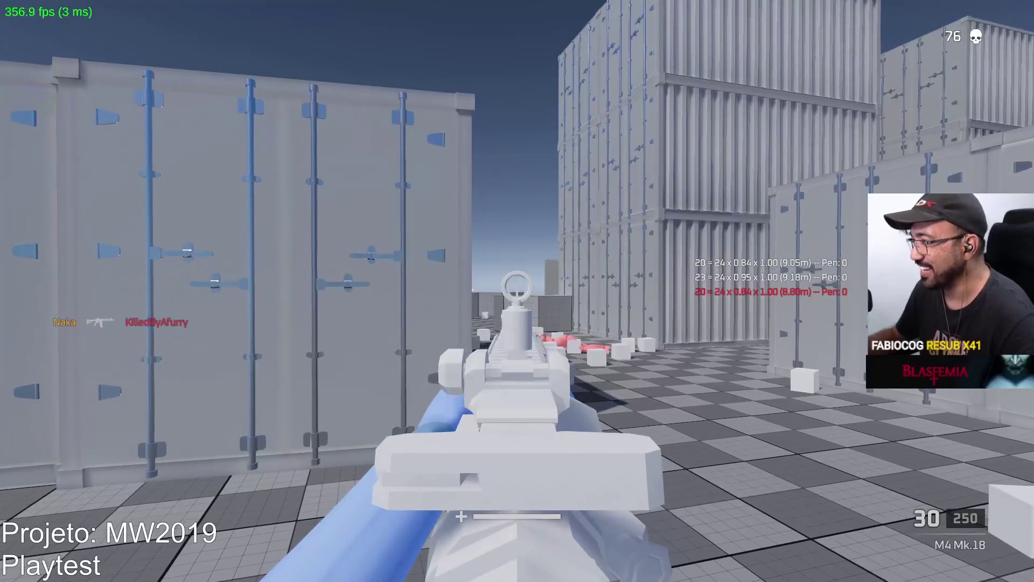
{"action": "left_click", "coordinate": [517, 291]}
{"action": "left_click", "coordinate": [518, 291]}
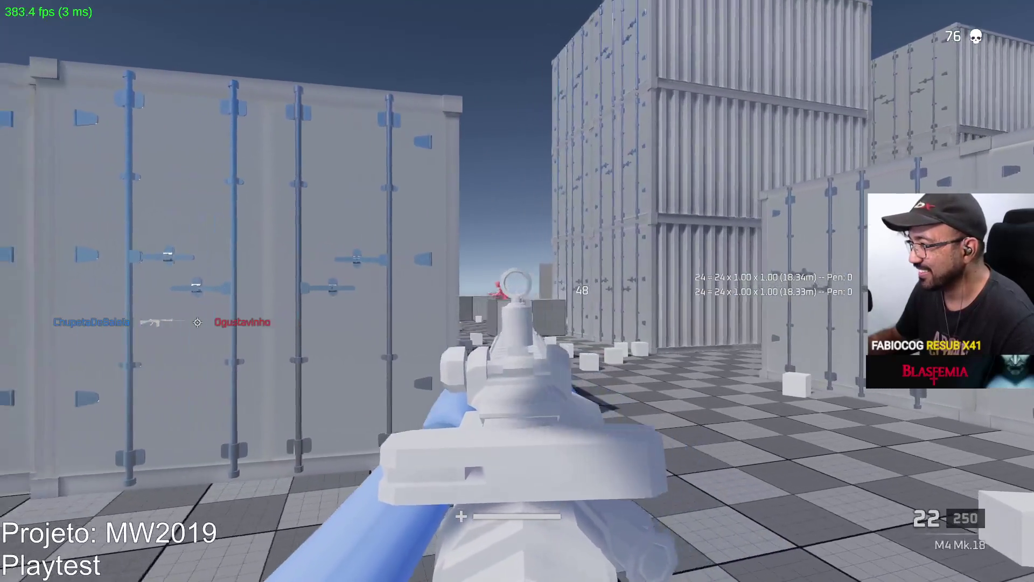
{"action": "left_click", "coordinate": [517, 291]}
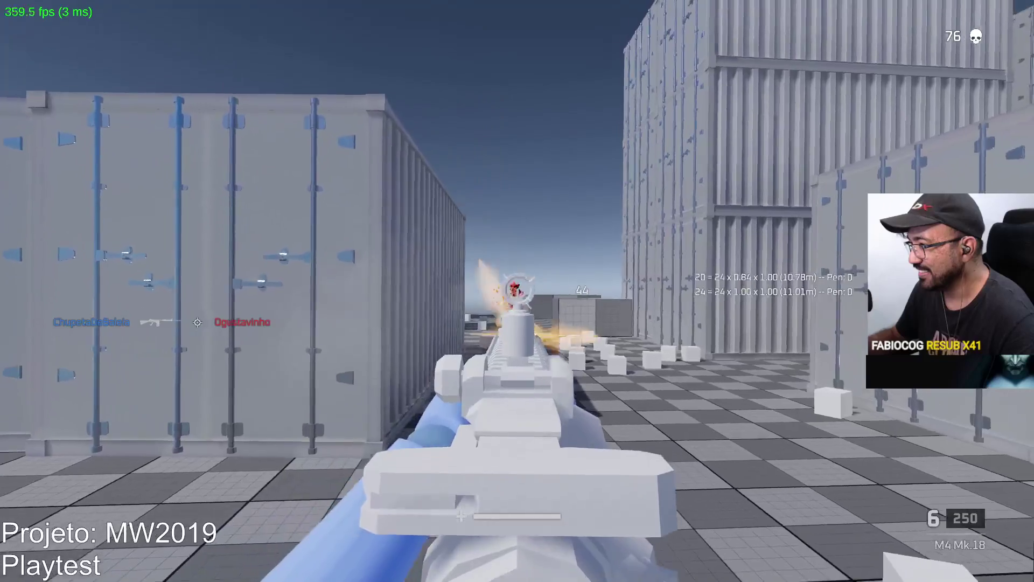
{"action": "left_click", "coordinate": [517, 290]}
{"action": "key", "text": "r"}
{"action": "left_click", "coordinate": [517, 292]}
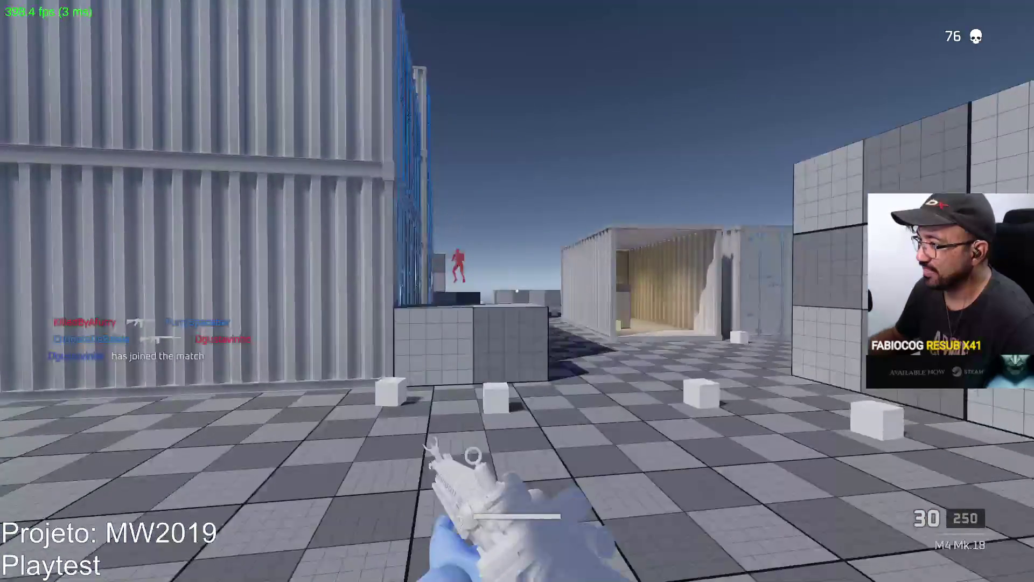
After respawning, kill an enemy to reach 77, then run through the corridor into the yard
{"action": "left_click", "coordinate": [518, 291]}
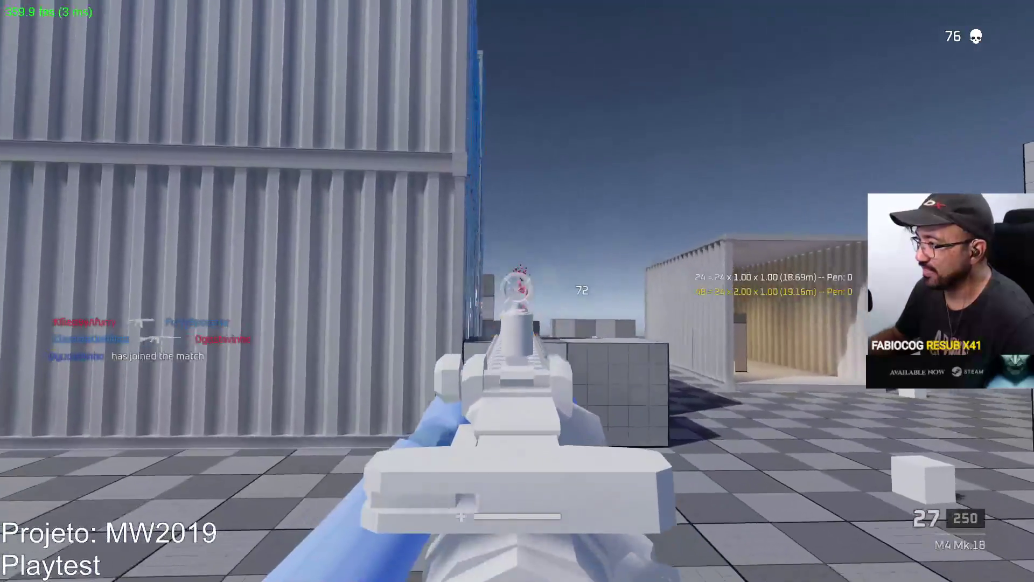
{"action": "left_click", "coordinate": [517, 291]}
{"action": "key", "text": "w"}
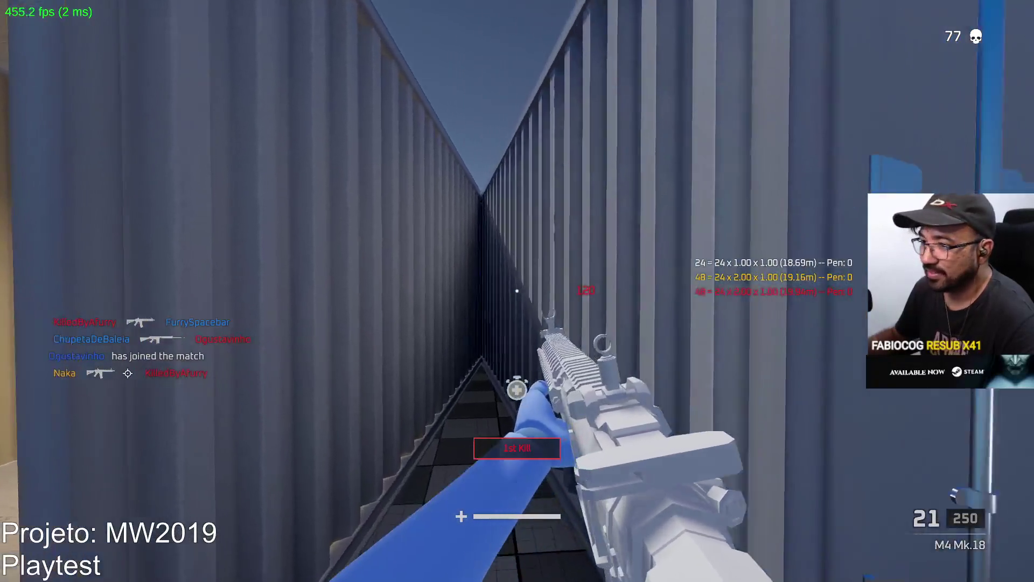
{"action": "key", "text": "w"}
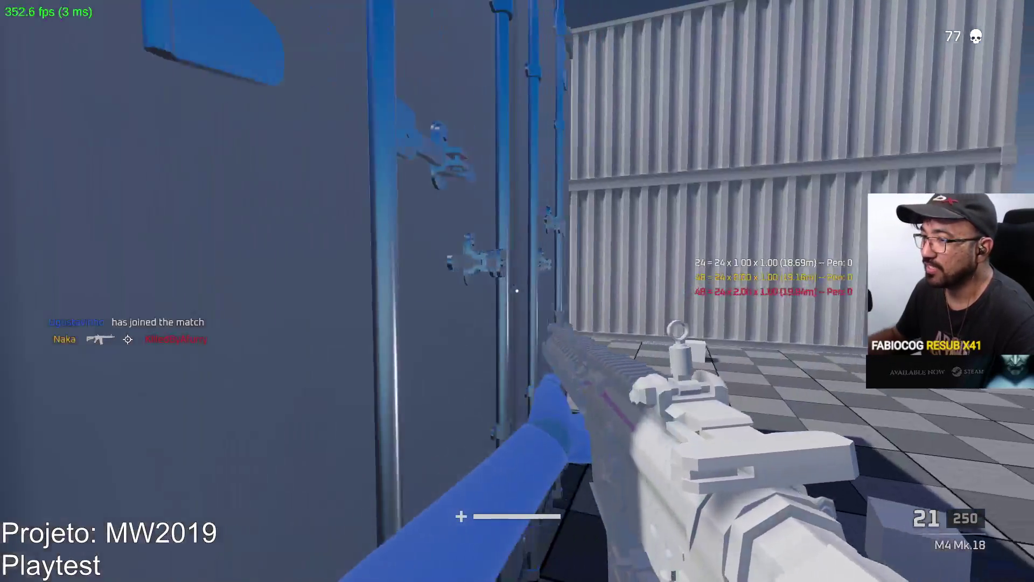
{"action": "key", "text": "w"}
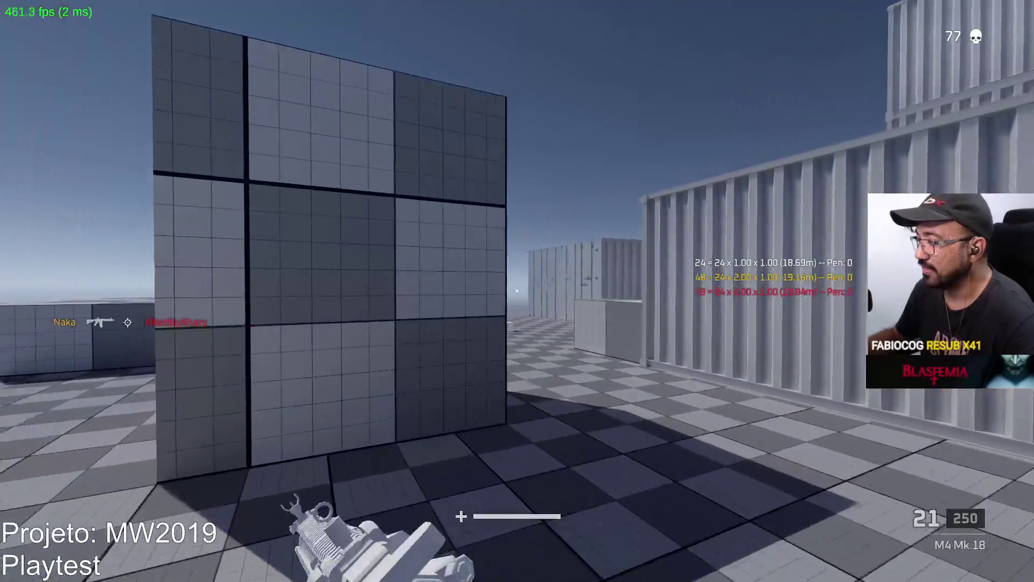
Advance toward the raised block and spray full-auto at an enemy before being killed
{"action": "right_click", "coordinate": [517, 291]}
{"action": "key", "text": "w"}
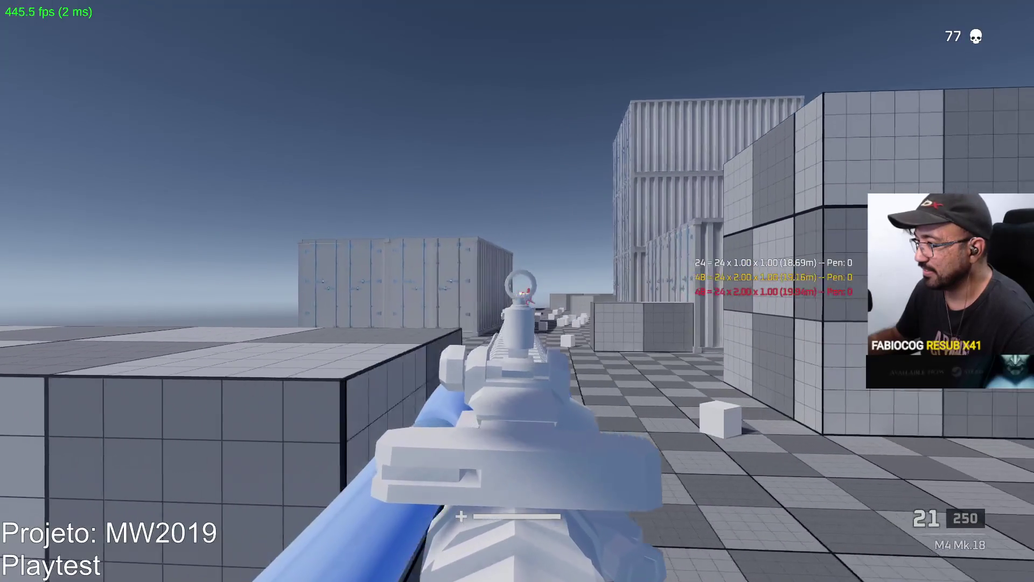
{"action": "left_click_drag", "start_coordinate": [517, 290], "coordinate": [518, 291]}
{"action": "left_click", "coordinate": [517, 291]}
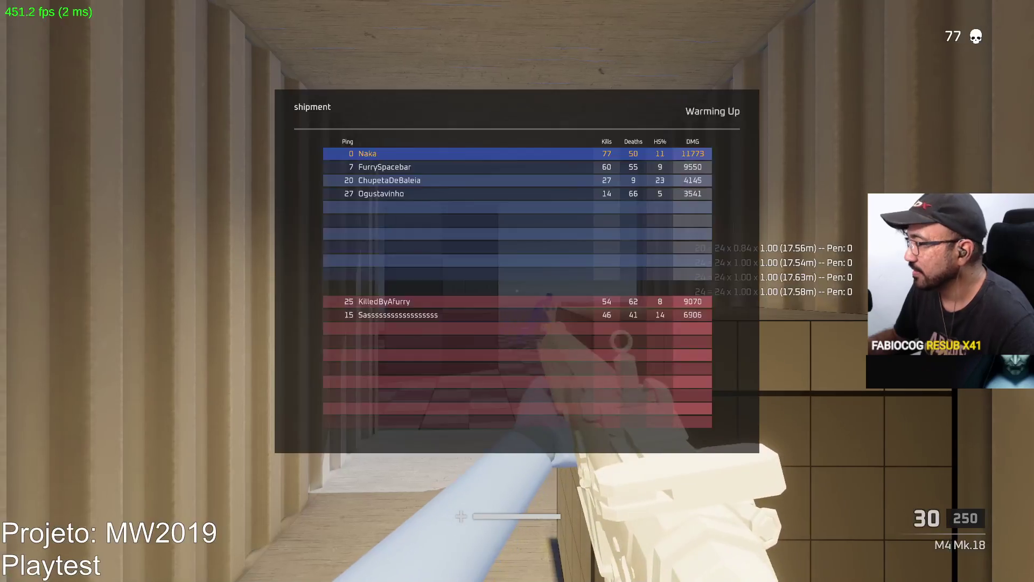
Check the match scoreboard with Tab around respawning and firing at an enemy
{"action": "key", "text": "w"}
{"action": "key", "text": "Tab"}
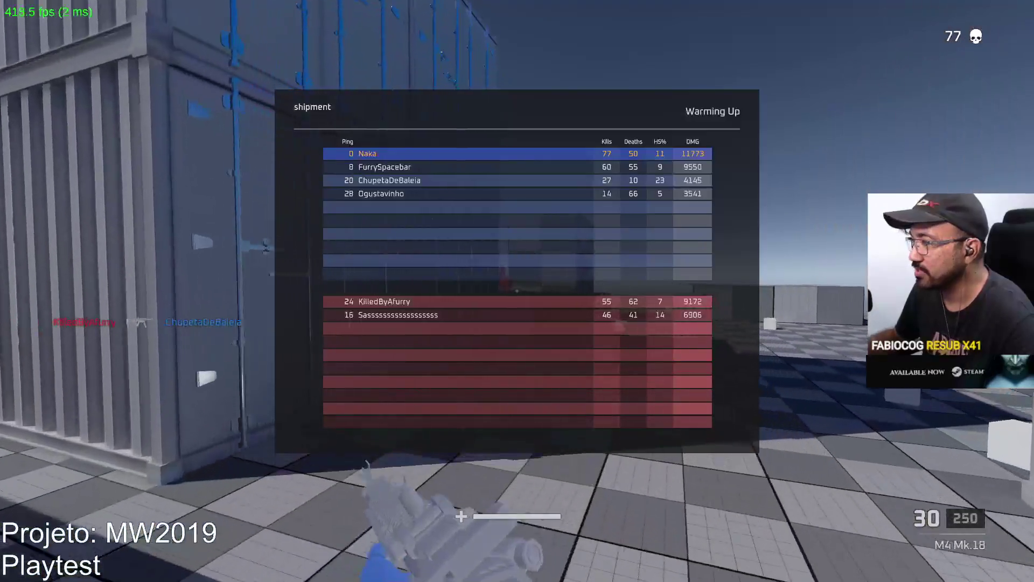
{"action": "left_click", "coordinate": [517, 291]}
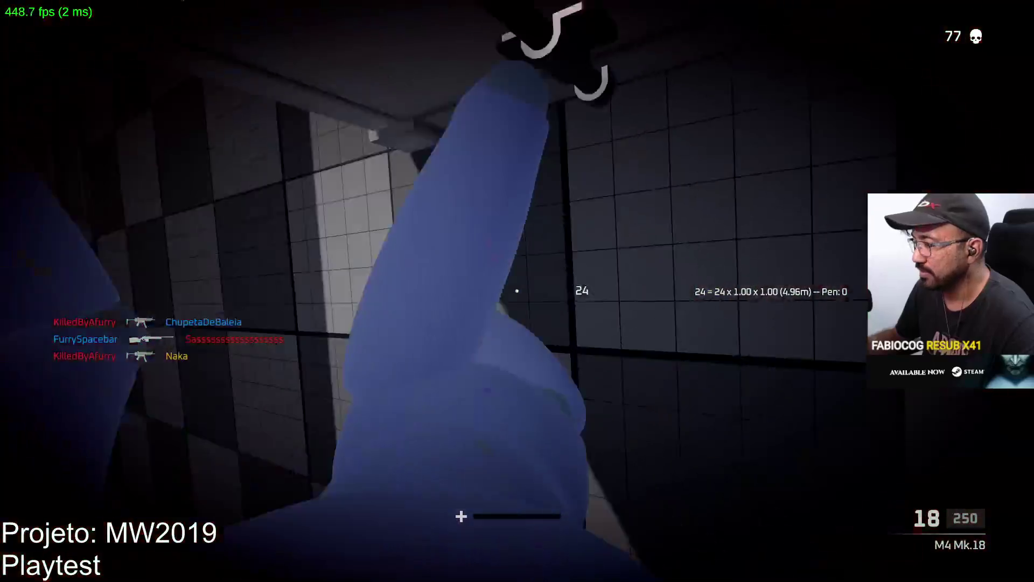
{"action": "key", "text": "Tab"}
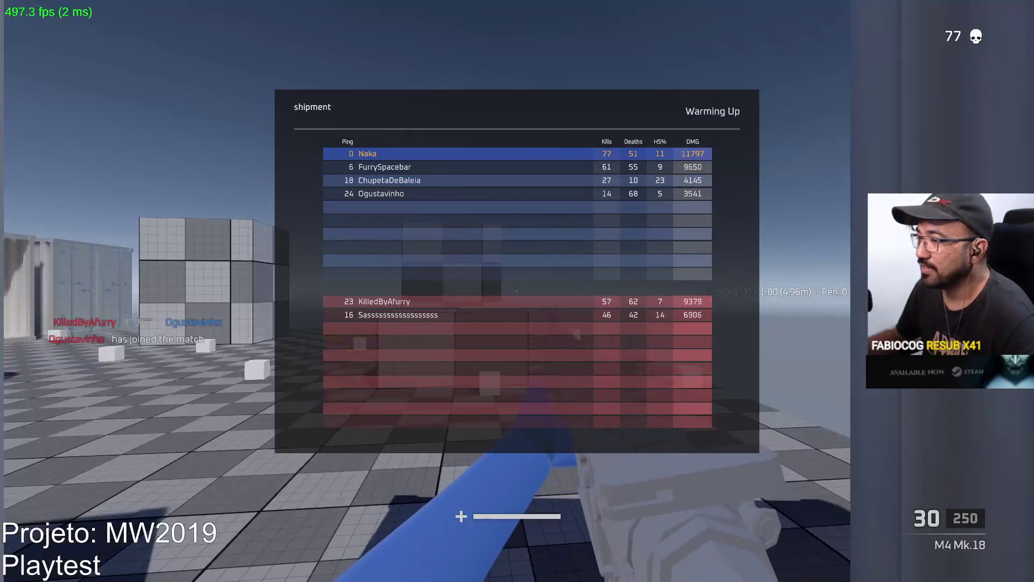
{"action": "key", "text": "Tab"}
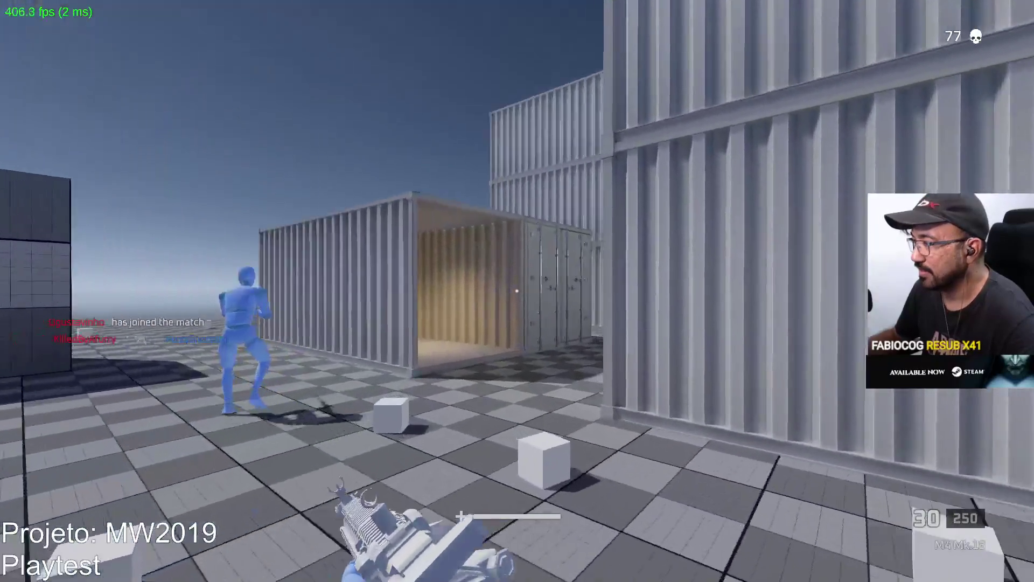
Take down an enemy in the corridor and reload the carbine to a full magazine
{"action": "left_click_drag", "start_coordinate": [517, 292], "coordinate": [518, 291]}
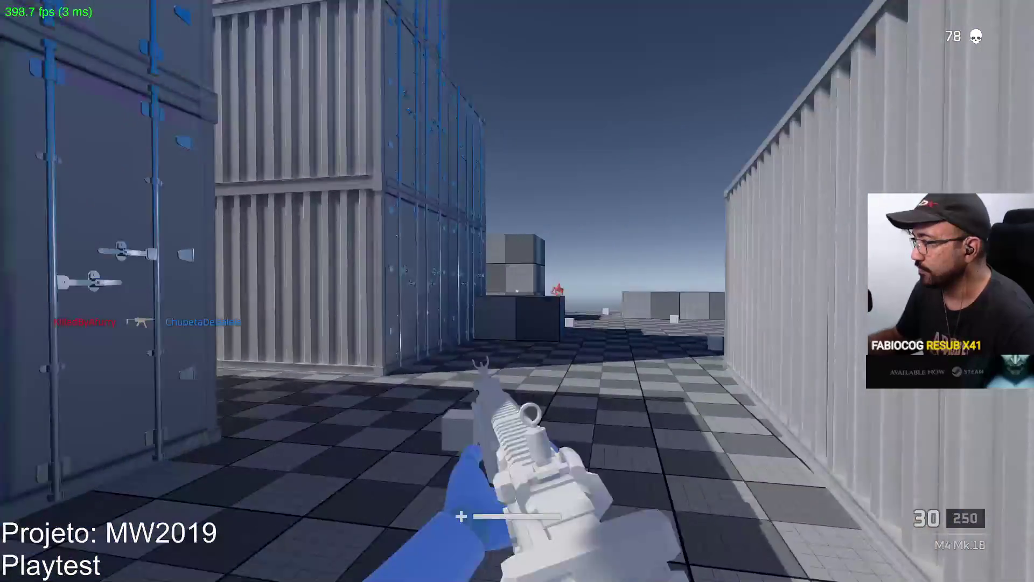
{"action": "left_click_drag", "start_coordinate": [517, 291], "coordinate": [518, 291]}
{"action": "key", "text": "r"}
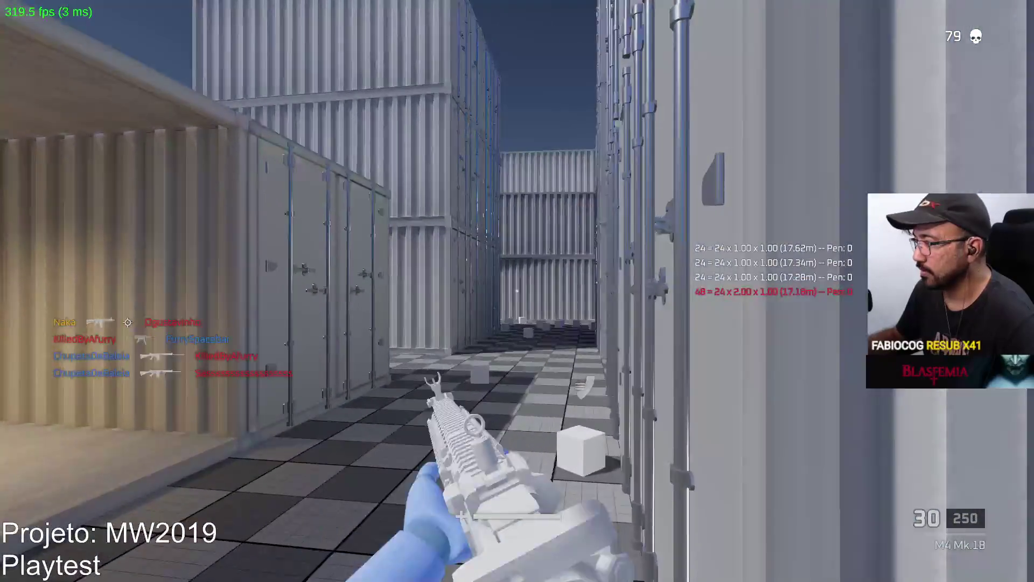
{"action": "left_click", "coordinate": [518, 291]}
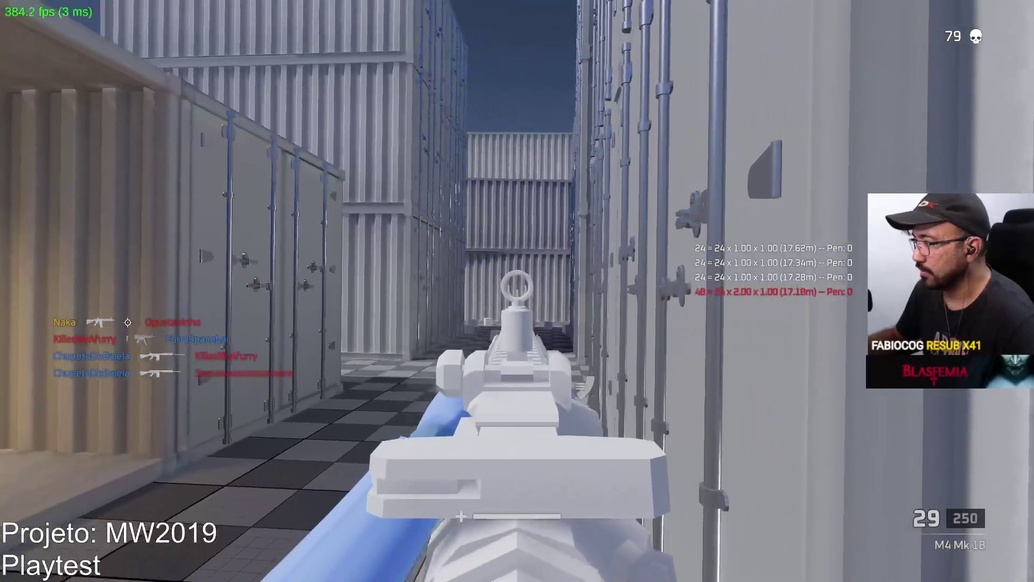
{"action": "left_click_drag", "start_coordinate": [517, 291], "coordinate": [517, 292]}
Step out from behind the near wall, empty the magazine at an attacker, and reload
{"action": "key", "text": "w"}
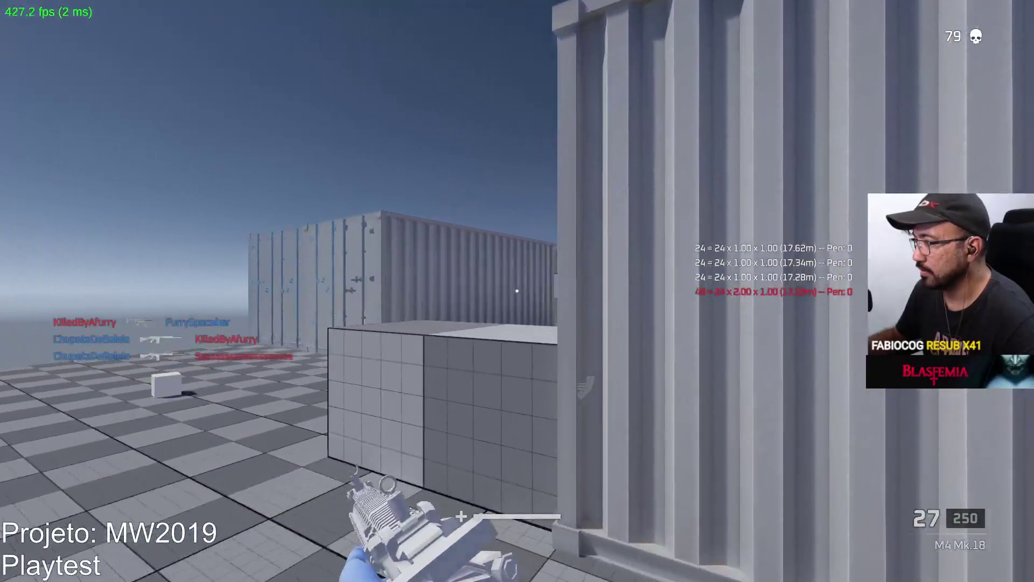
{"action": "key", "text": "d"}
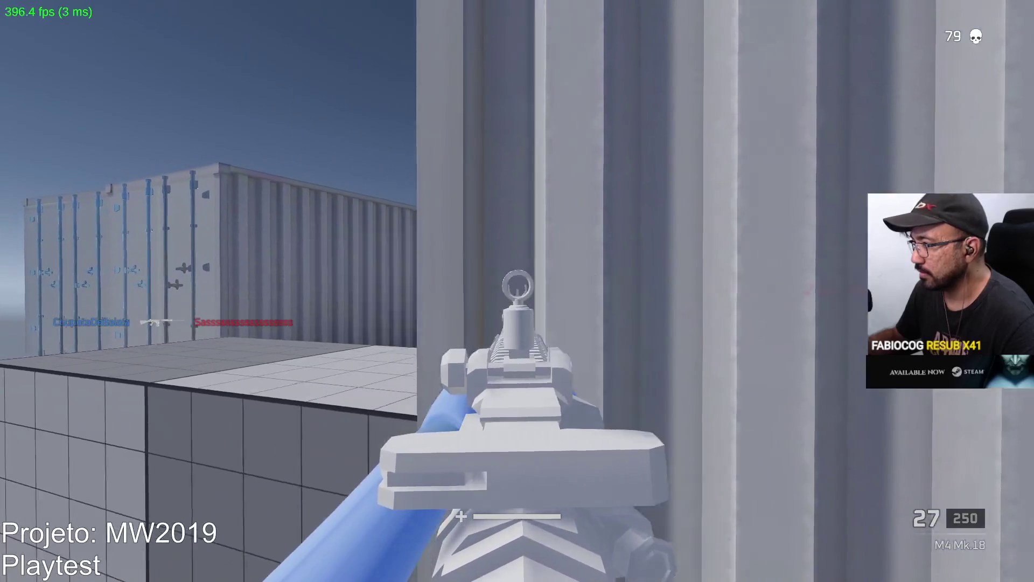
{"action": "key", "text": "a"}
{"action": "left_click", "coordinate": [517, 291]}
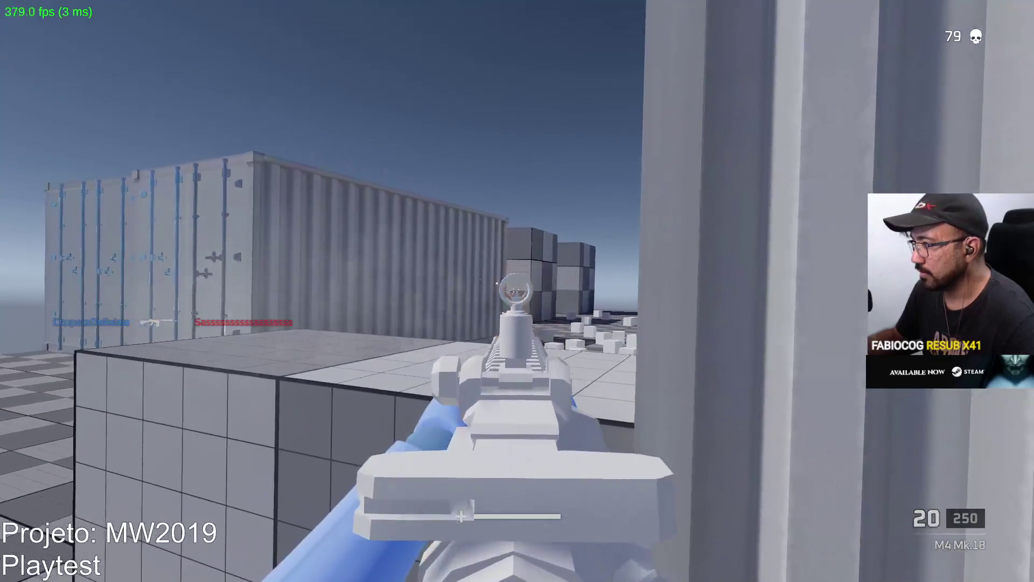
{"action": "left_click", "coordinate": [517, 291]}
{"action": "left_click", "coordinate": [518, 291]}
{"action": "key", "text": "r"}
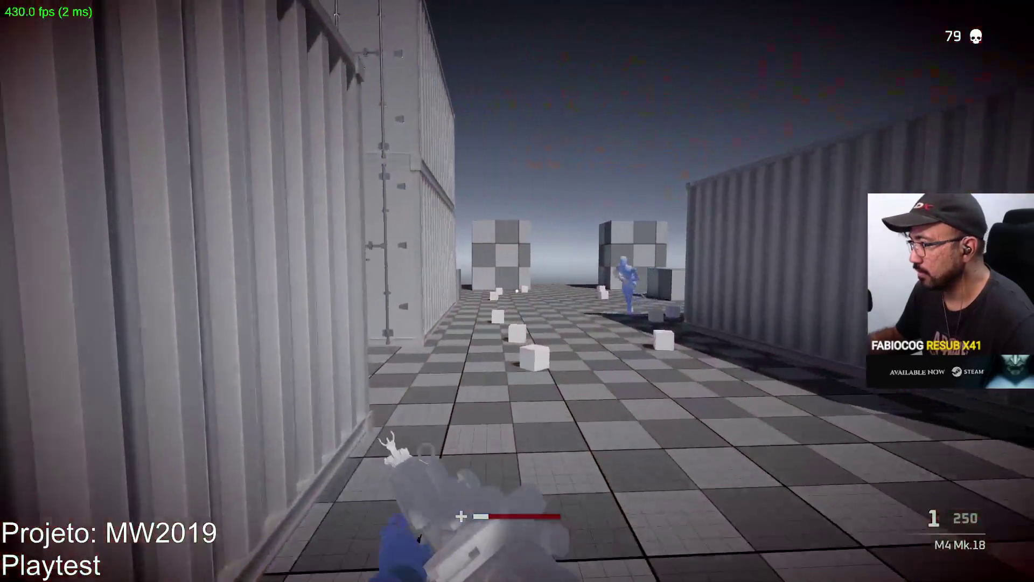
Fire at the red enemies inside the container, reload, and pause the game after dying
{"action": "key", "text": "w"}
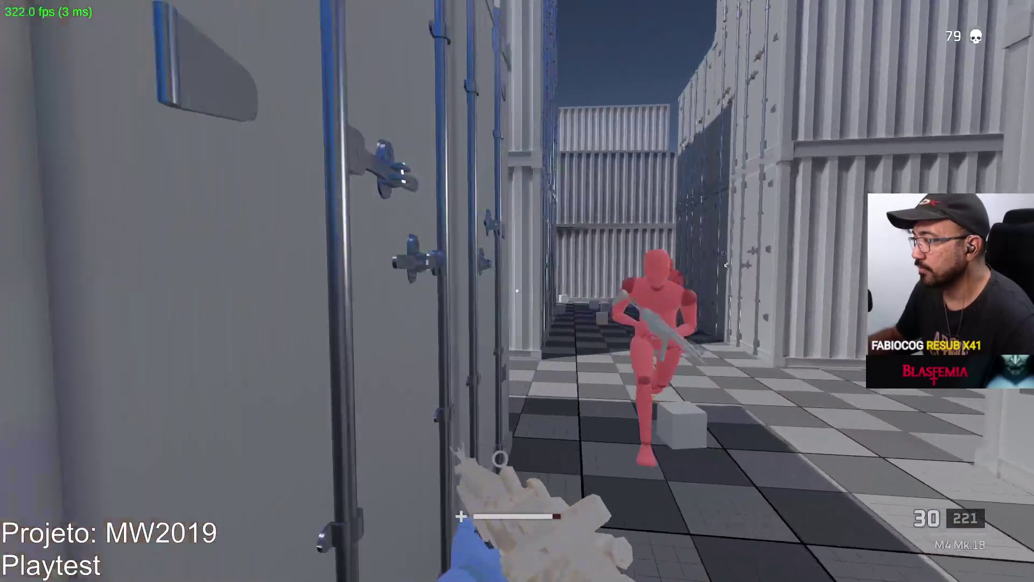
{"action": "left_click", "coordinate": [517, 291]}
{"action": "left_click", "coordinate": [517, 292]}
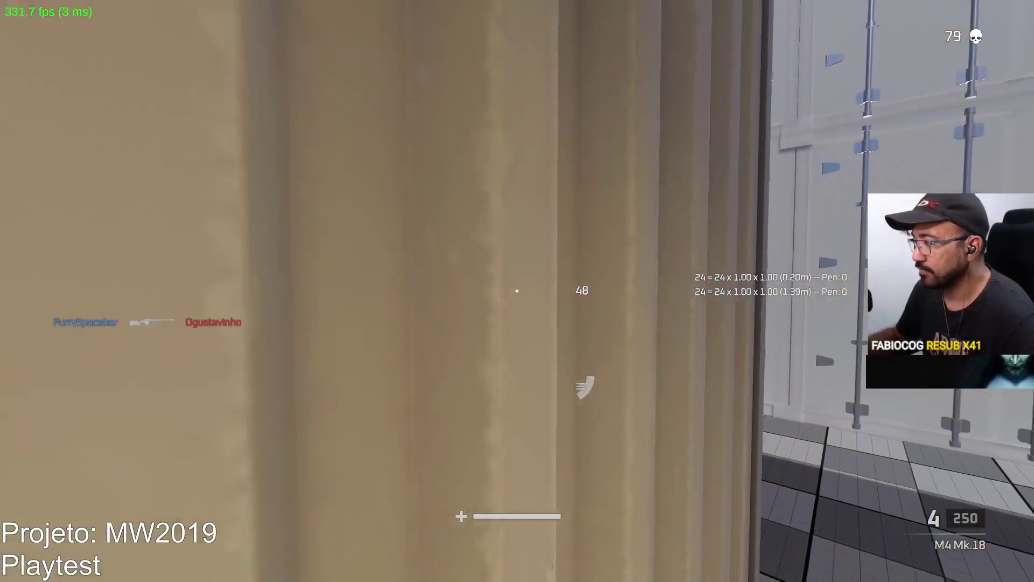
{"action": "key", "text": "r"}
{"action": "left_click", "coordinate": [518, 291]}
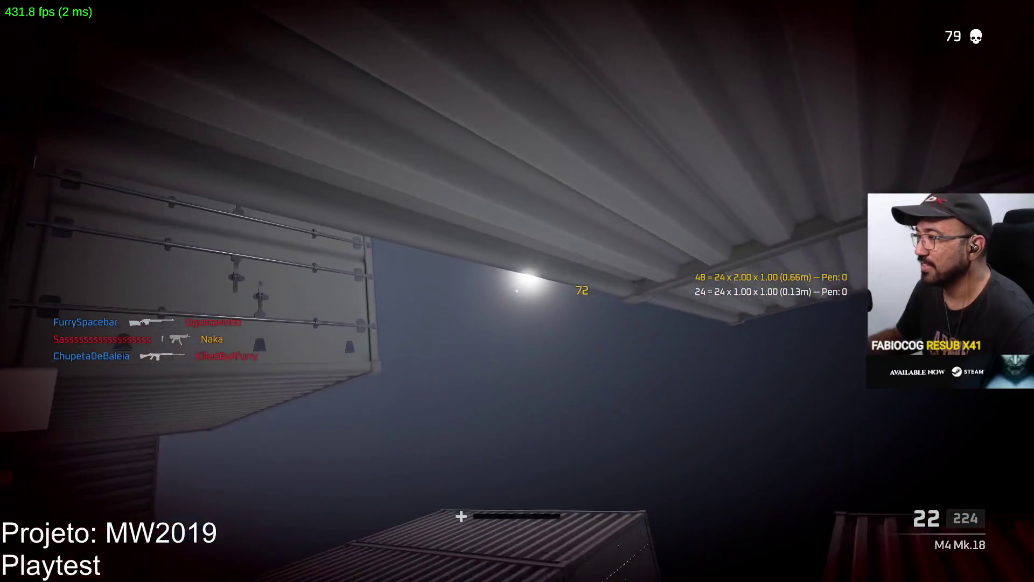
{"action": "key", "text": "Escape"}
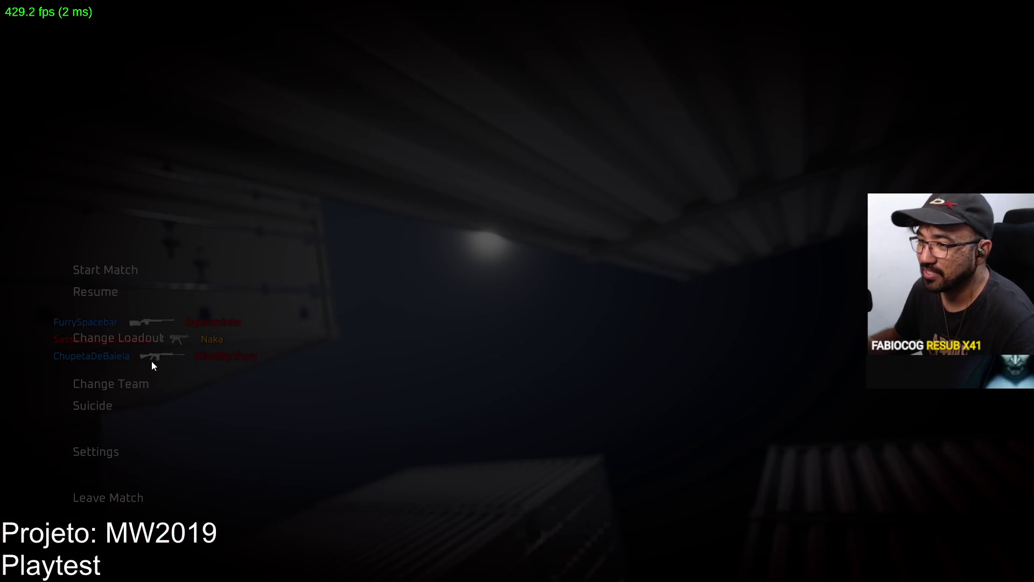
Swap Loadout 1's primary from the M4 Mk.18 to the MP5 SMG and redeploy
{"action": "left_click", "coordinate": [105, 339]}
{"action": "left_click", "coordinate": [198, 123]}
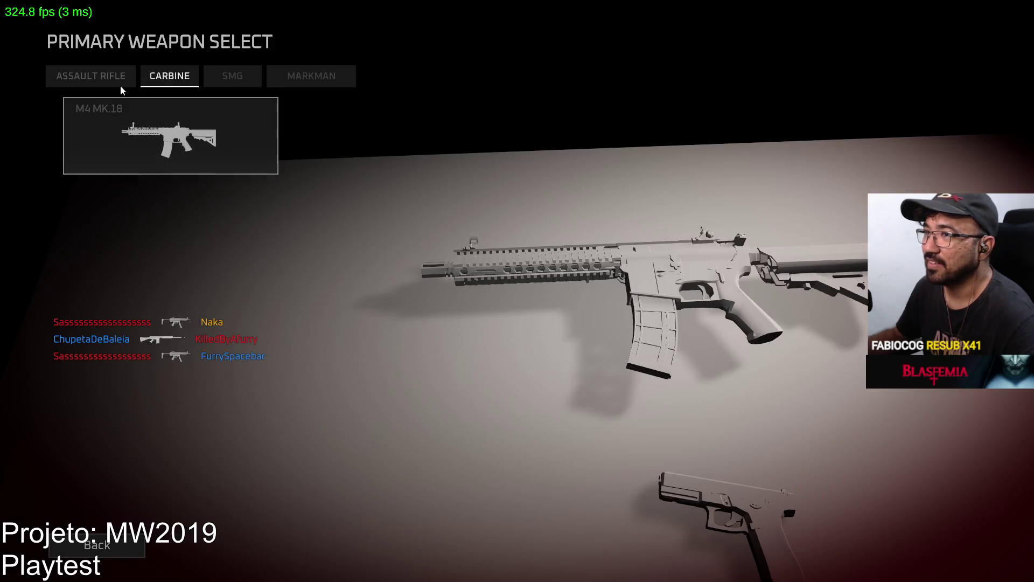
{"action": "left_click", "coordinate": [234, 78]}
{"action": "left_click", "coordinate": [187, 135]}
{"action": "left_click", "coordinate": [515, 547]}
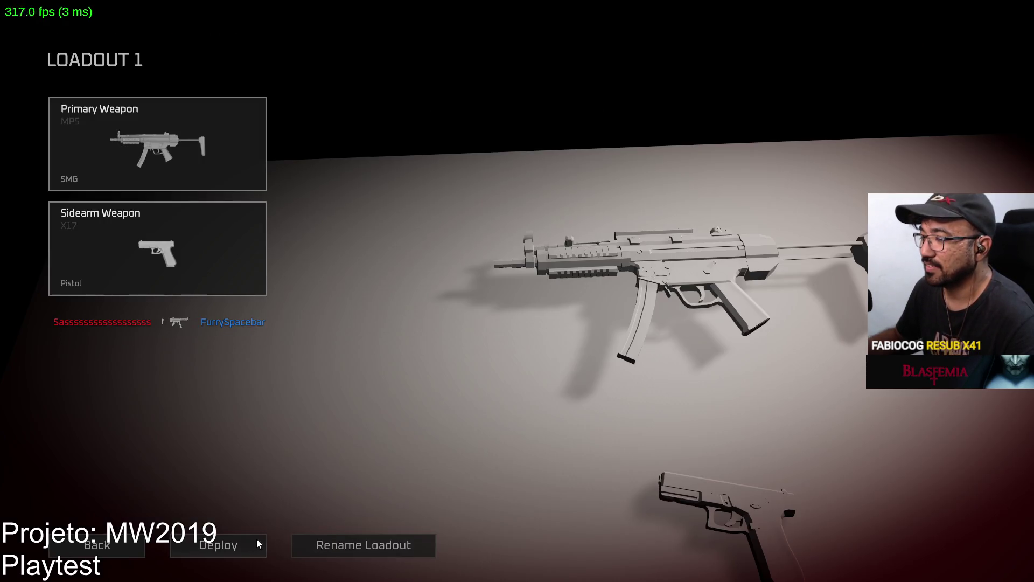
{"action": "key", "text": "Escape"}
{"action": "key", "text": "w"}
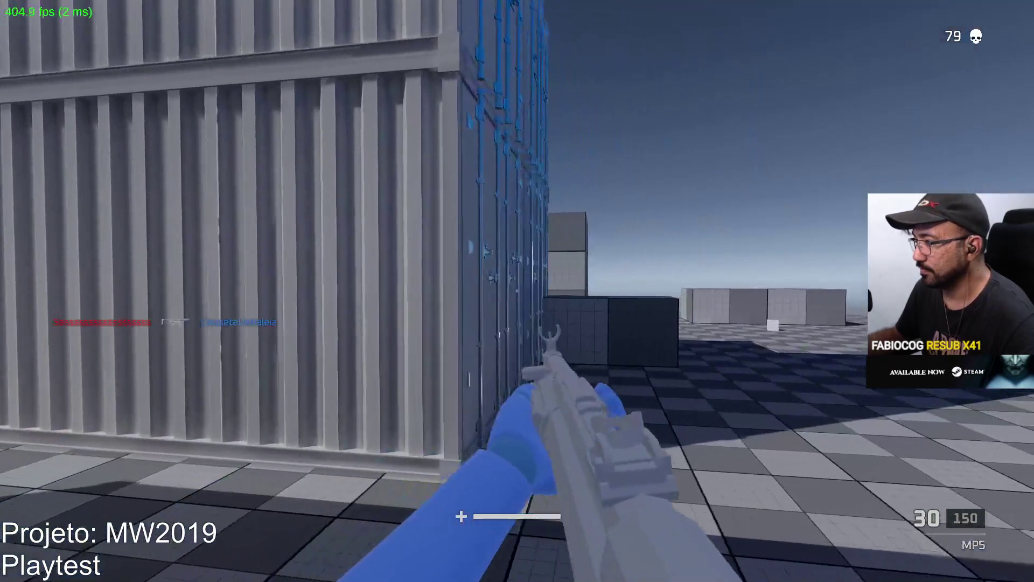
Score MP5 kills along the container alley, reaching 82, reloading to a full magazine
{"action": "left_click_drag", "start_coordinate": [517, 291], "coordinate": [518, 291]}
{"action": "key", "text": "r"}
{"action": "key", "text": "r"}
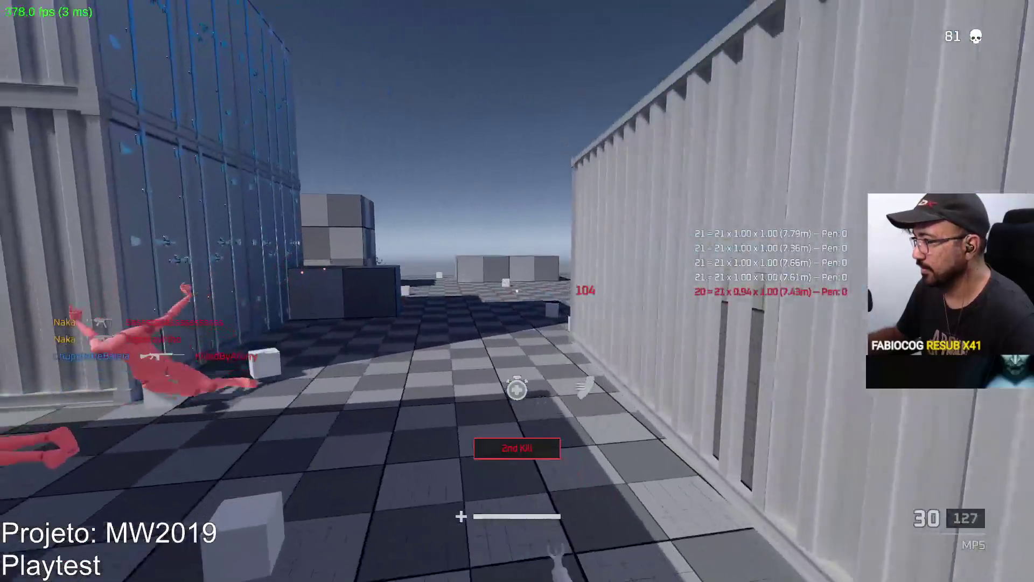
{"action": "key", "text": "w"}
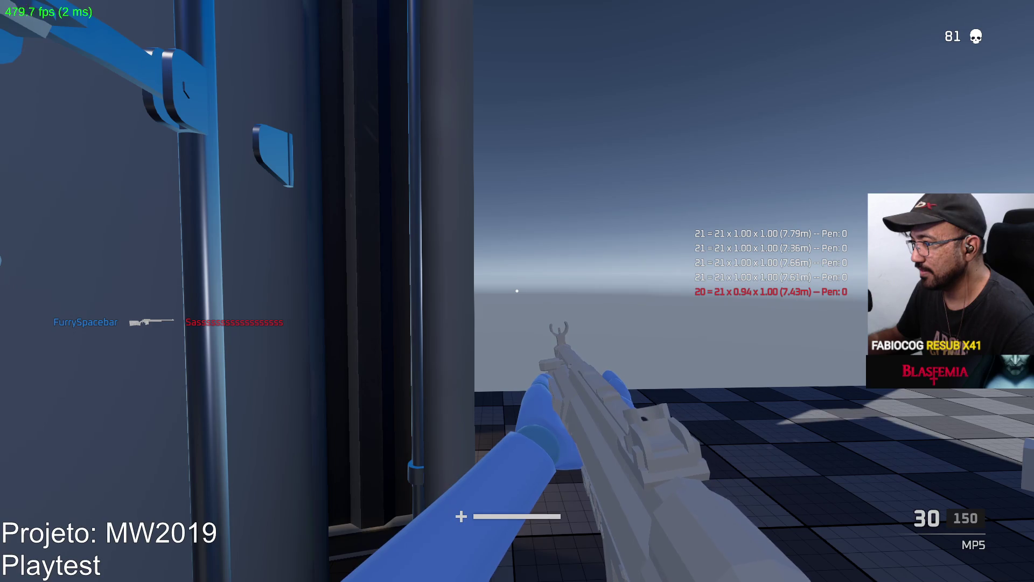
{"action": "key", "text": "w"}
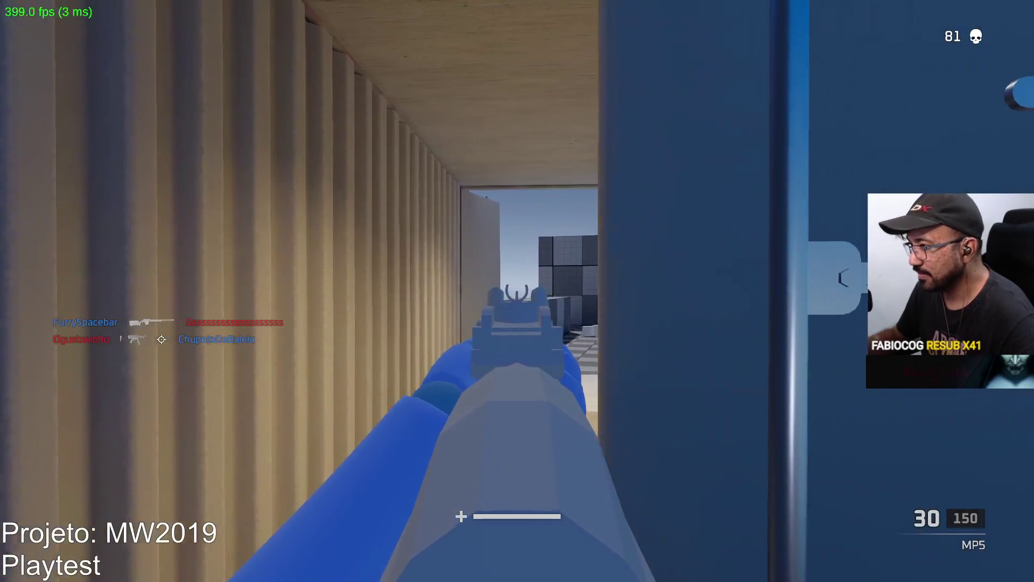
{"action": "left_click_drag", "start_coordinate": [517, 291], "coordinate": [518, 290]}
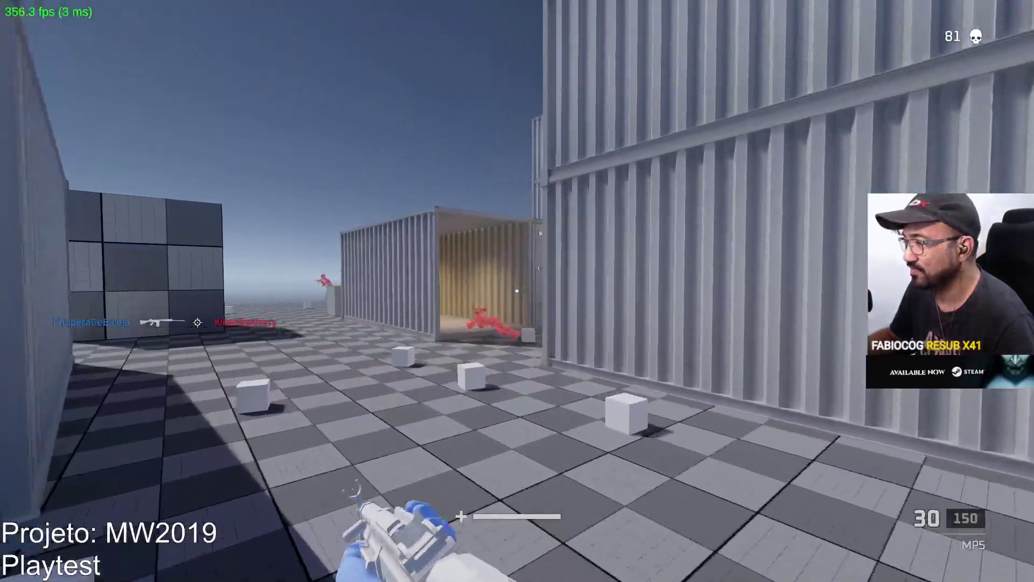
{"action": "left_click_drag", "start_coordinate": [517, 291], "coordinate": [517, 290]}
{"action": "left_click", "coordinate": [518, 290]}
{"action": "key", "text": "r"}
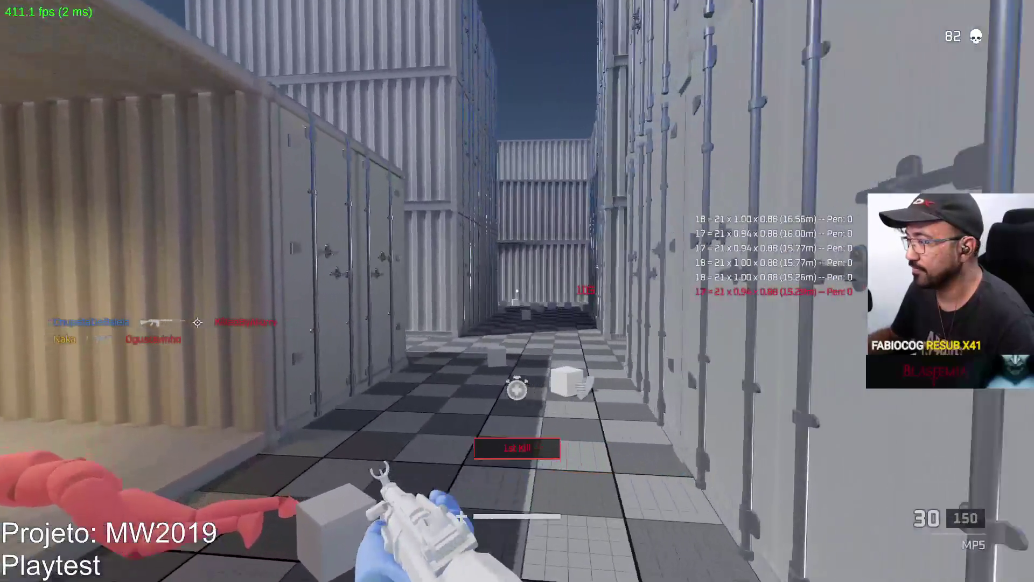
Pause, scroll through the Game settings, and resume the match
{"action": "key", "text": "Escape"}
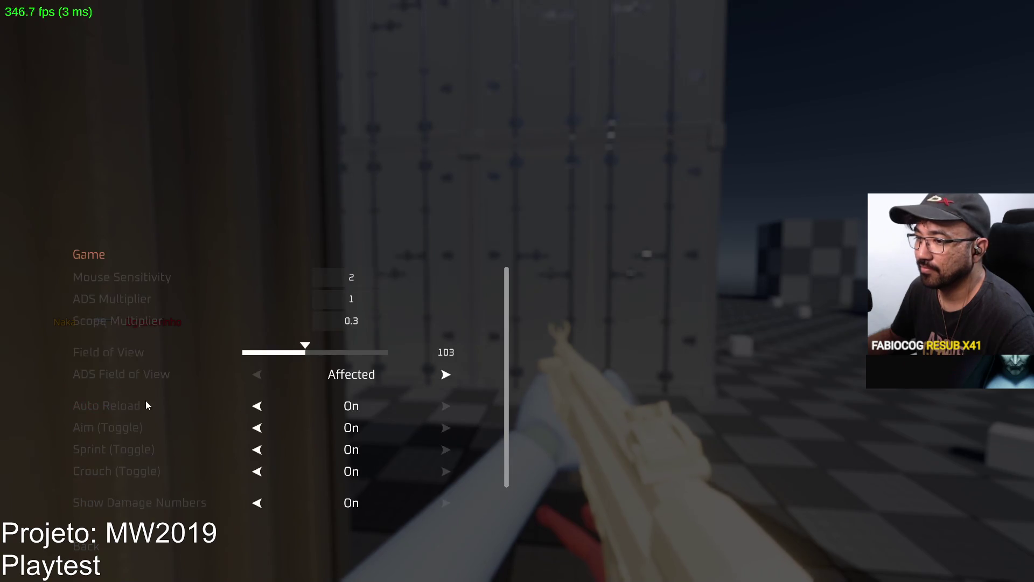
{"action": "scroll", "coordinate": [302, 397], "scroll_direction": "down", "scroll_amount": 1}
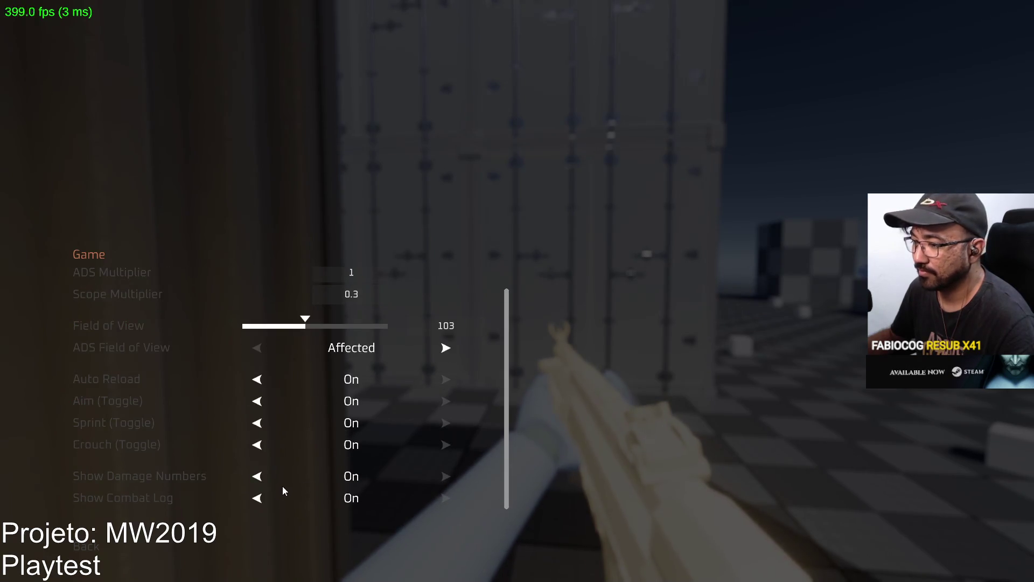
{"action": "key", "text": "Escape"}
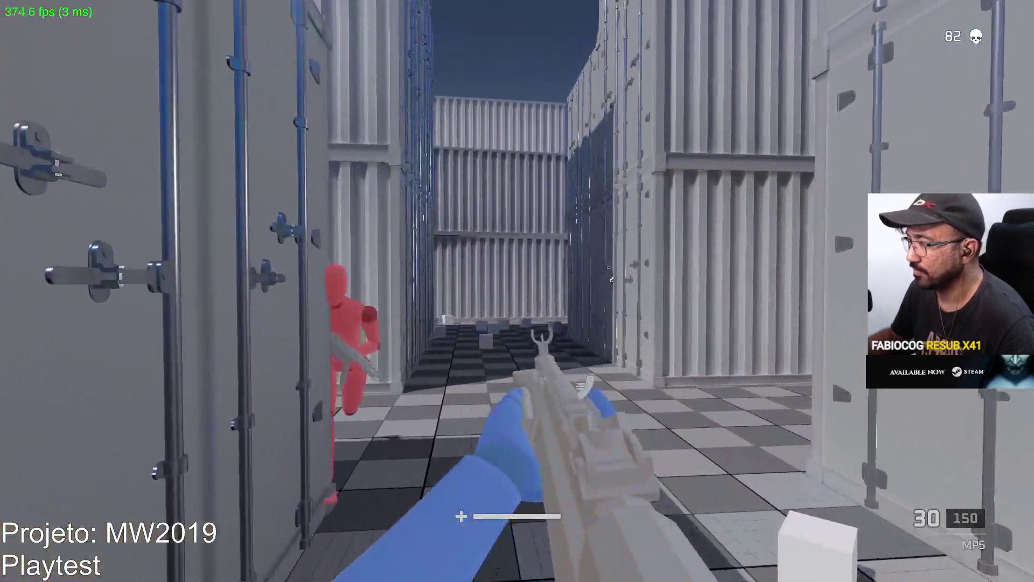
Kill an enemy in the corridor between containers with the MP5 and reload
{"action": "left_click", "coordinate": [518, 290]}
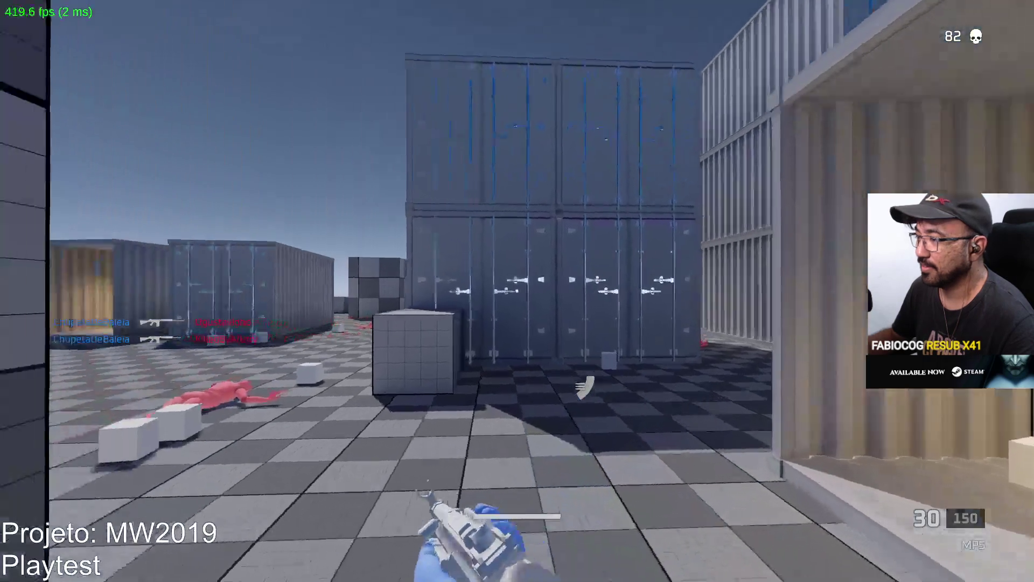
{"action": "key", "text": "w"}
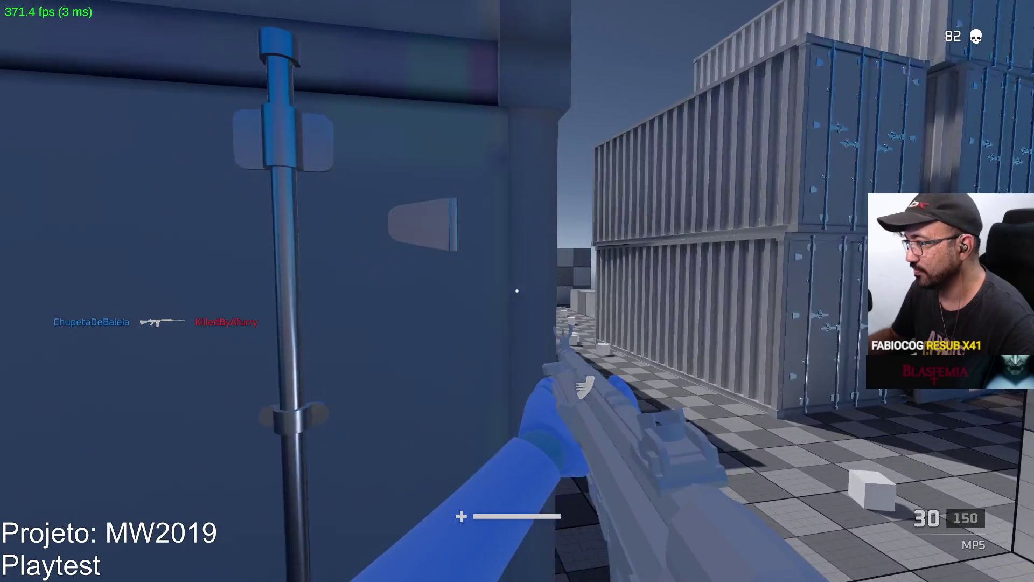
{"action": "left_click_drag", "start_coordinate": [517, 291], "coordinate": [518, 291]}
{"action": "key", "text": "r"}
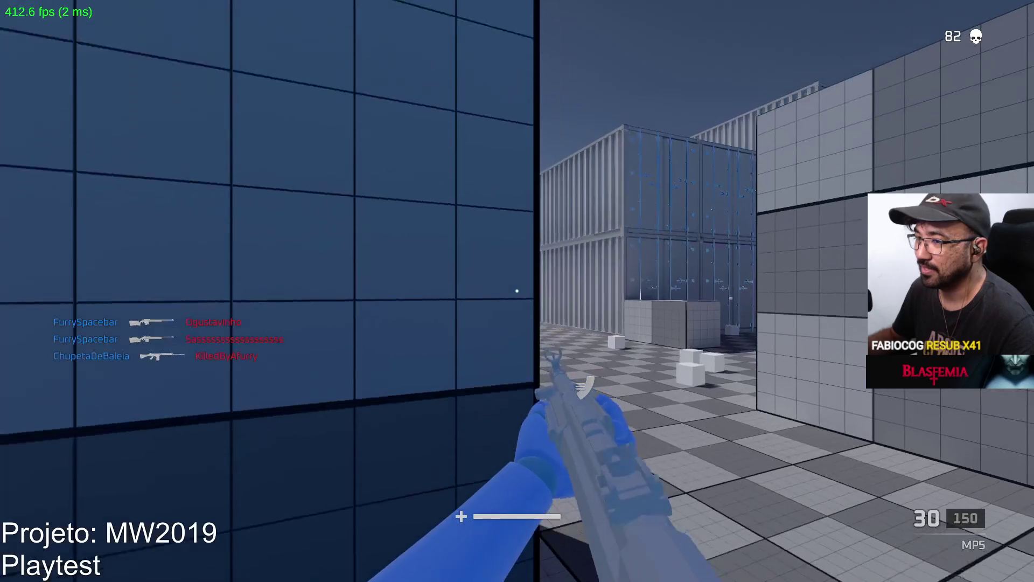
Advance past the grid cube and shoot the corridor enemy for an 84th kill, then reload
{"action": "key", "text": "w"}
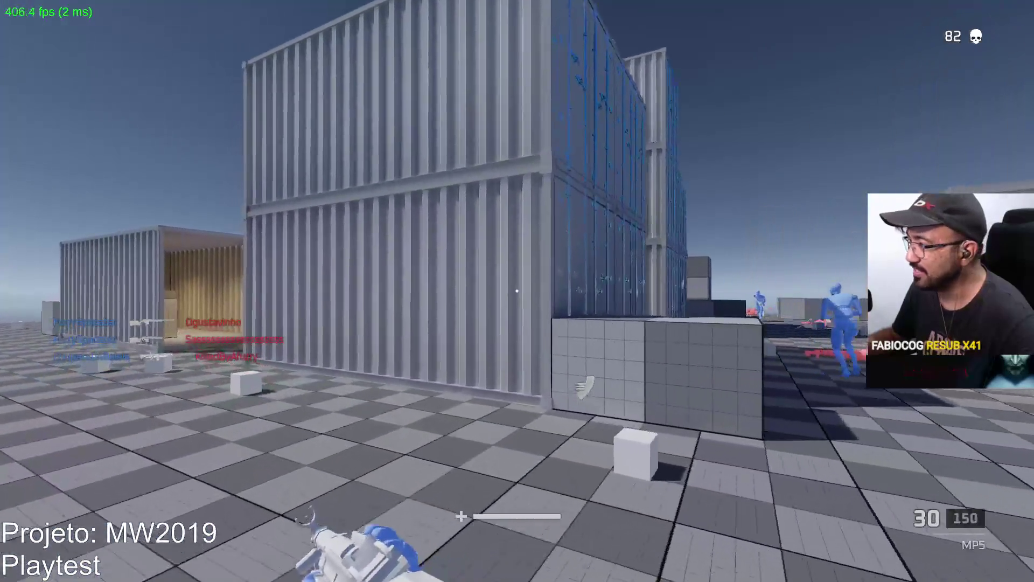
{"action": "key", "text": "w"}
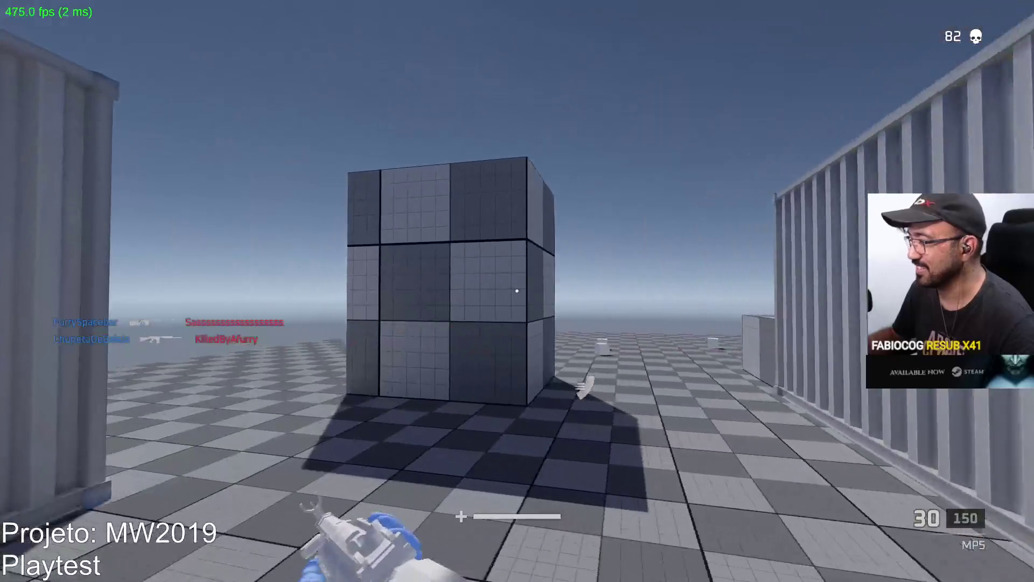
{"action": "key", "text": "w"}
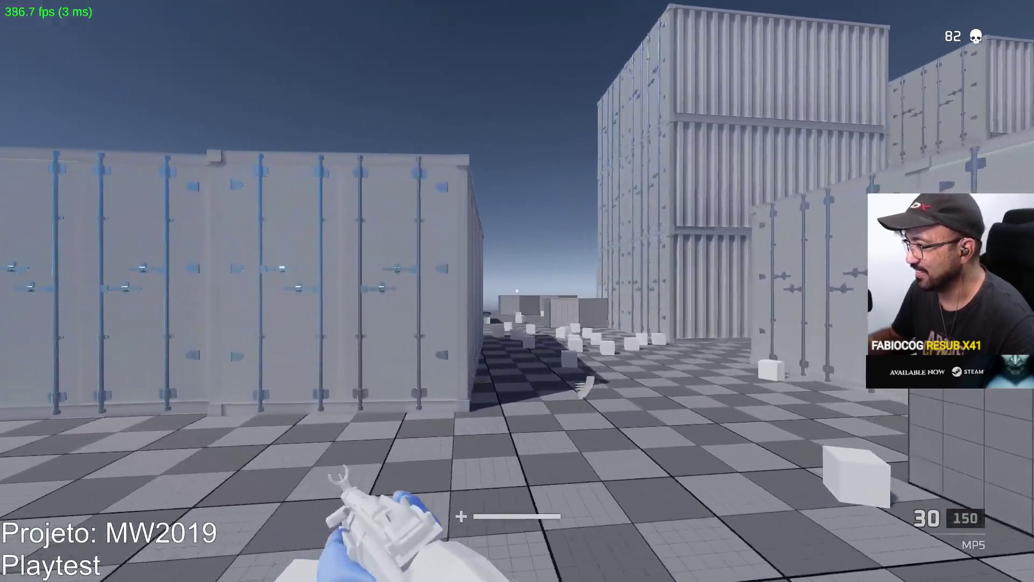
{"action": "right_click", "coordinate": [517, 291]}
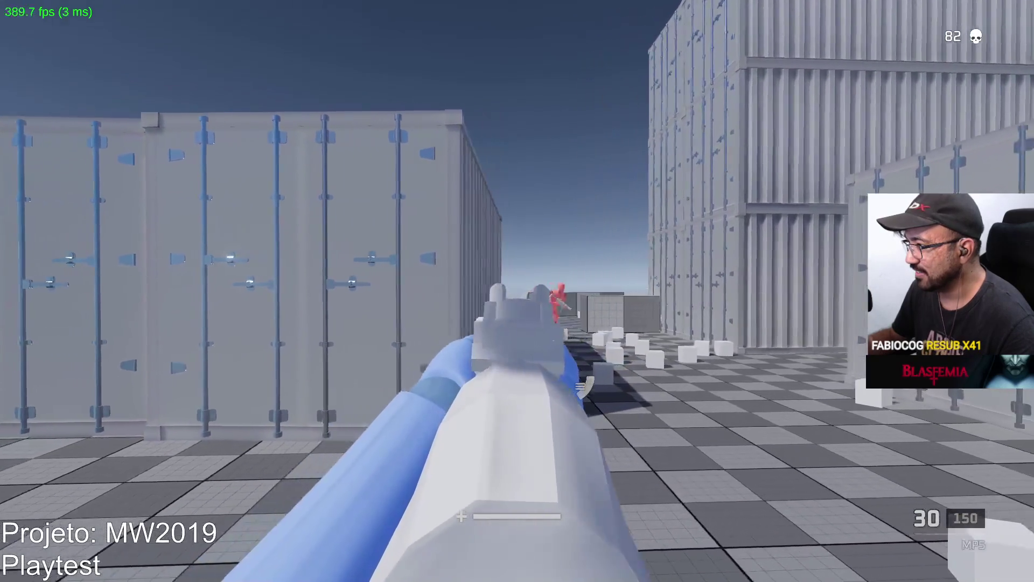
{"action": "left_click", "coordinate": [517, 290]}
{"action": "key", "text": "w"}
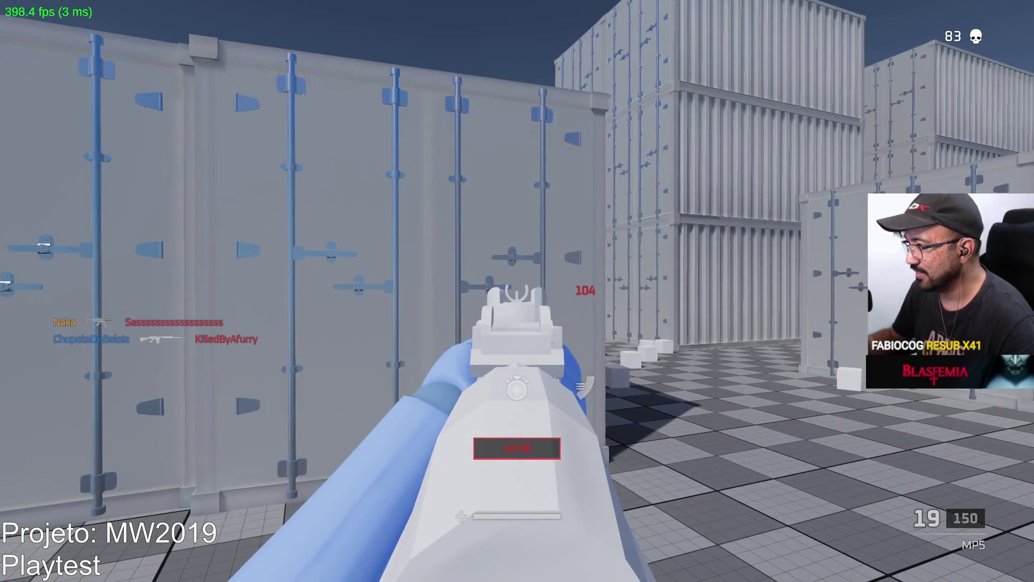
{"action": "key", "text": "d"}
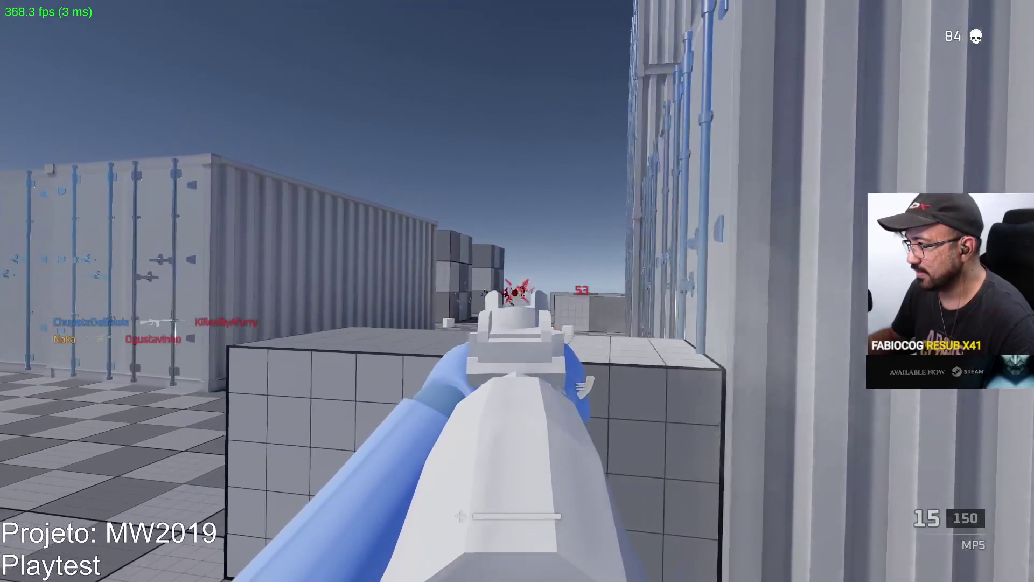
{"action": "left_click", "coordinate": [518, 291]}
{"action": "key", "text": "r"}
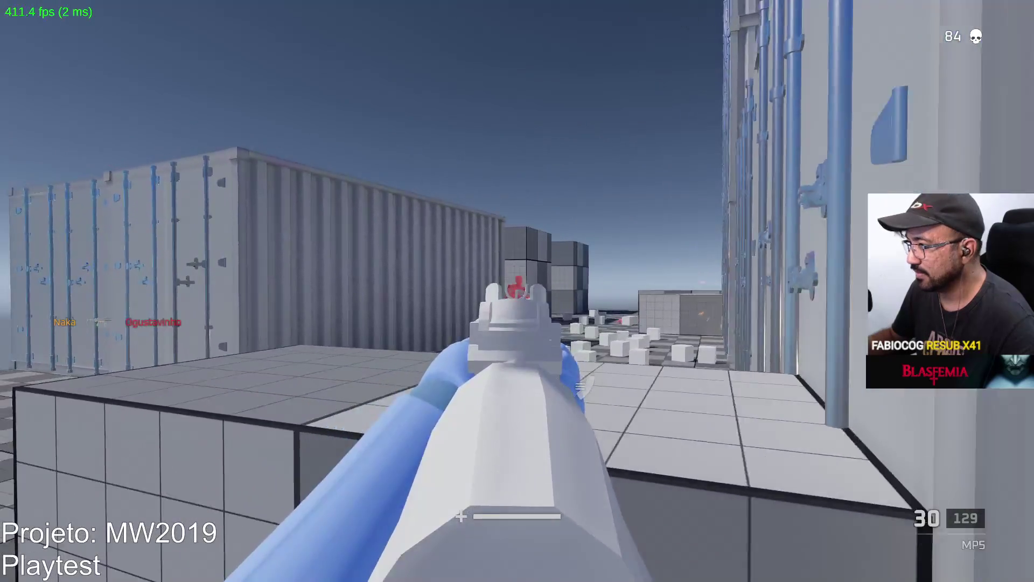
Shoot the yard enemy, respawn, and fight down the container corridor, reloading the MP5
{"action": "left_click", "coordinate": [518, 291]}
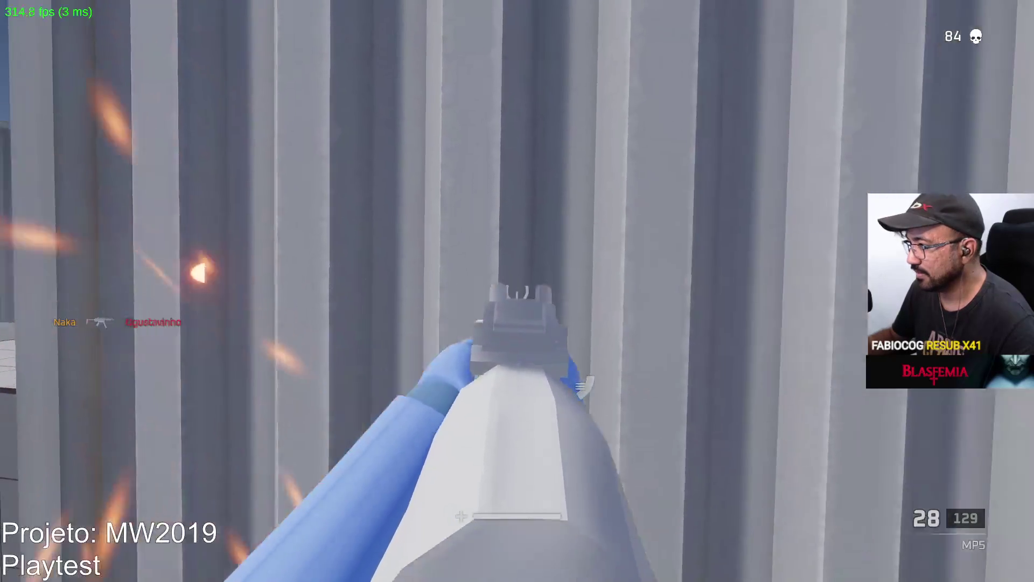
{"action": "left_click", "coordinate": [518, 291]}
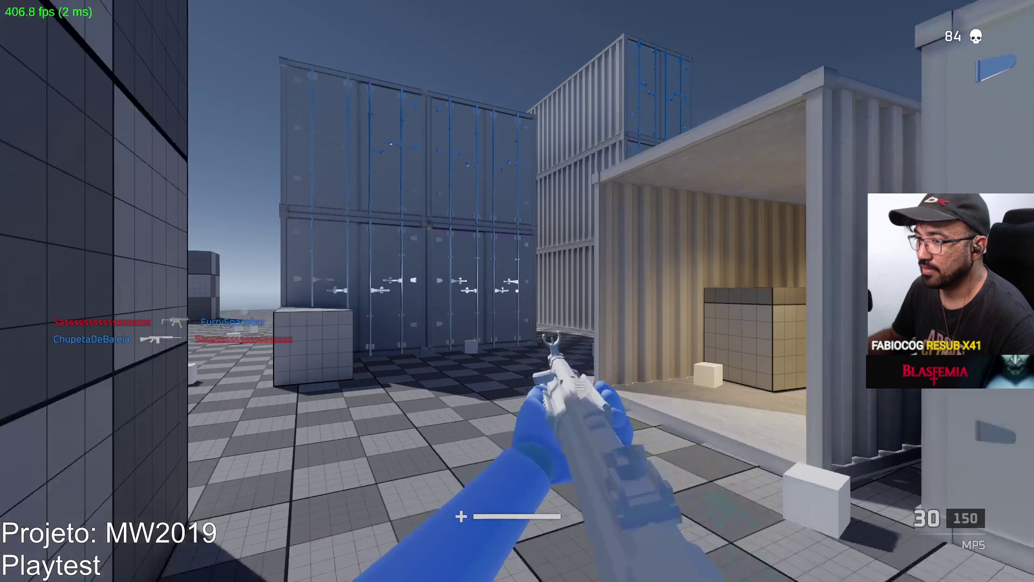
{"action": "key", "text": "w"}
{"action": "key", "text": "w"}
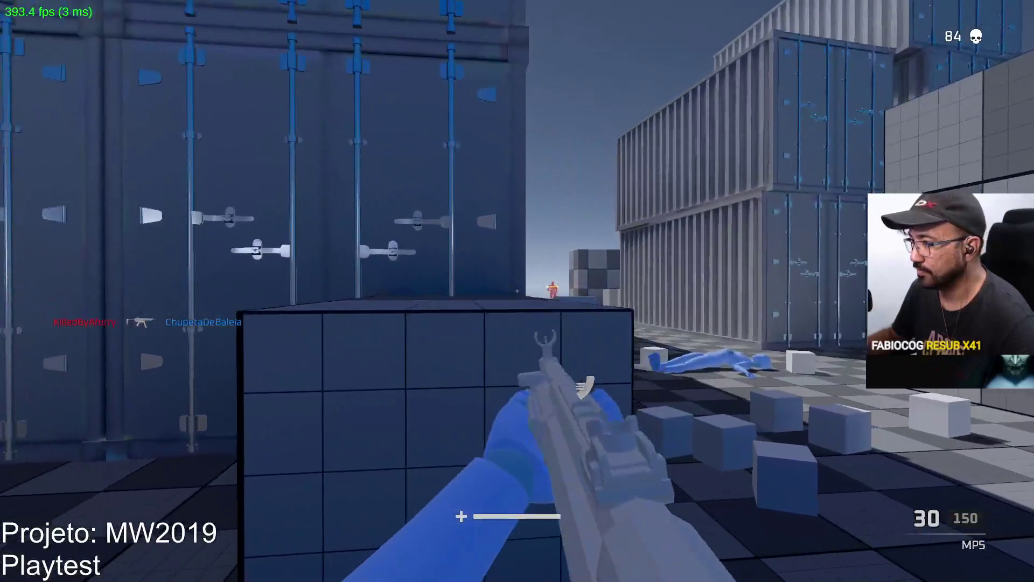
{"action": "right_click", "coordinate": [517, 291]}
{"action": "left_click", "coordinate": [517, 292]}
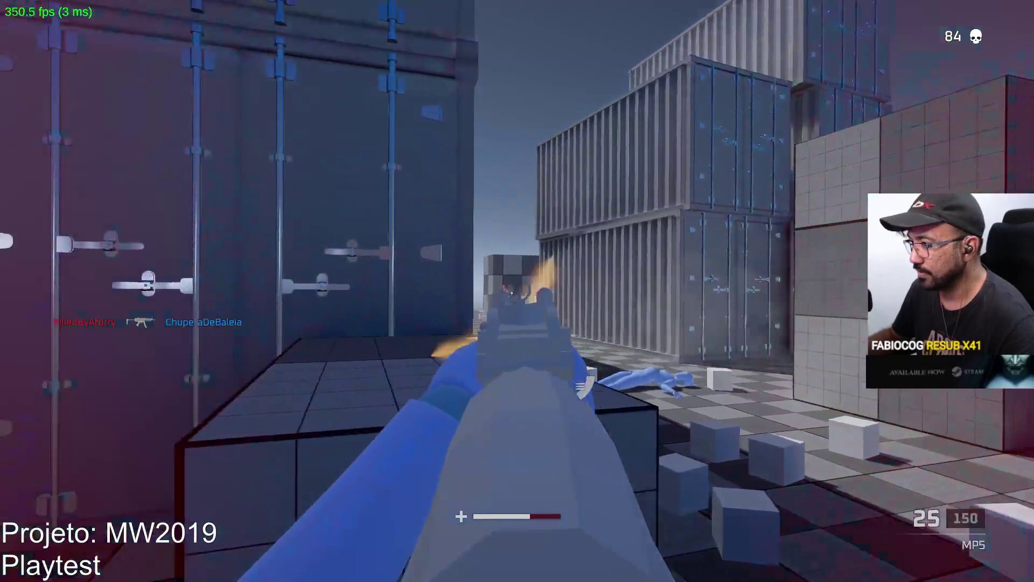
{"action": "key", "text": "w"}
{"action": "key", "text": "r"}
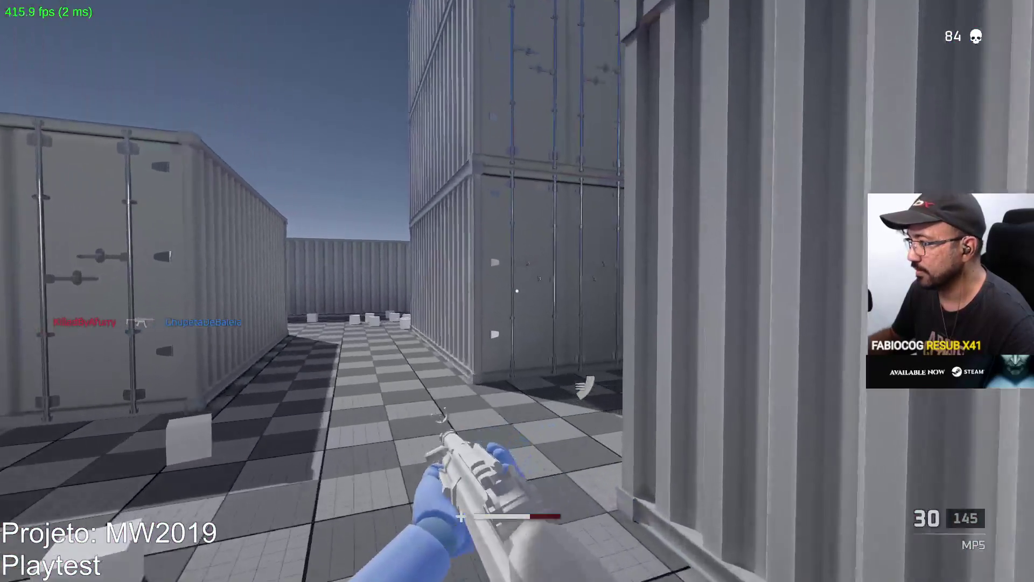
{"action": "left_click", "coordinate": [518, 291]}
{"action": "right_click", "coordinate": [517, 291]}
{"action": "left_click", "coordinate": [517, 292]}
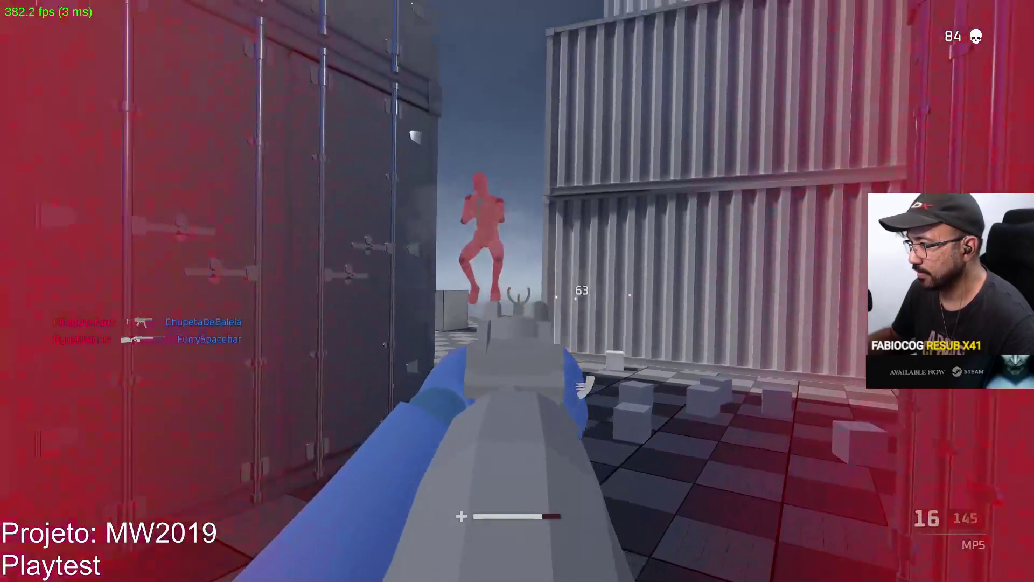
{"action": "key", "text": "r"}
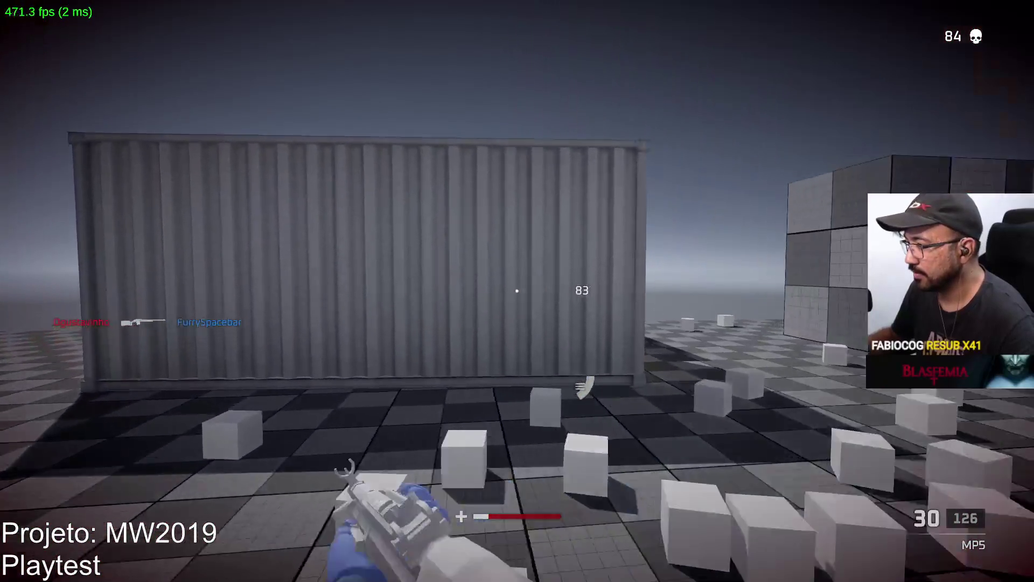
{"action": "left_click", "coordinate": [518, 291]}
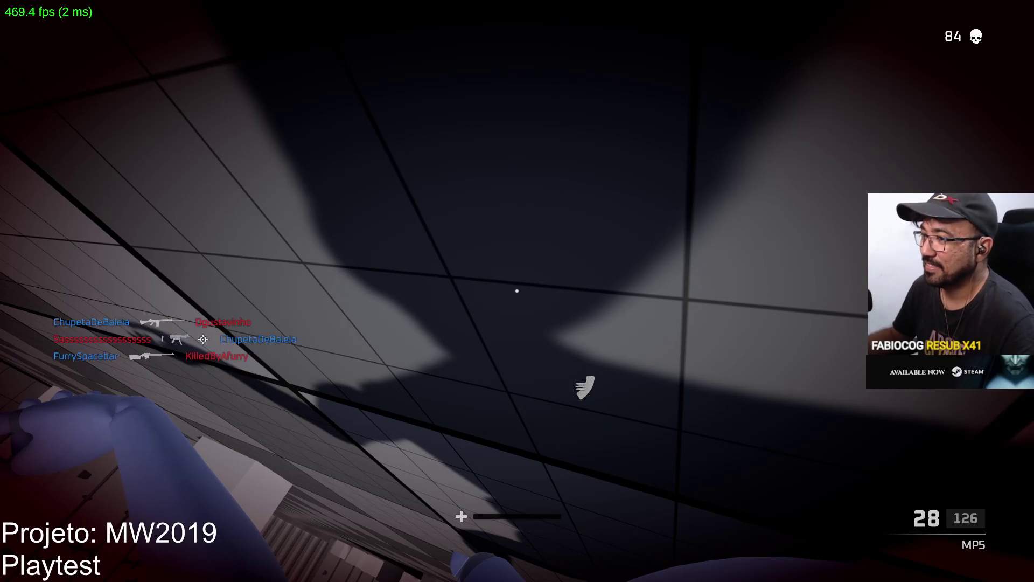
After respawning, aim past the containers for a kill and reload to a full magazine
{"action": "key", "text": "w"}
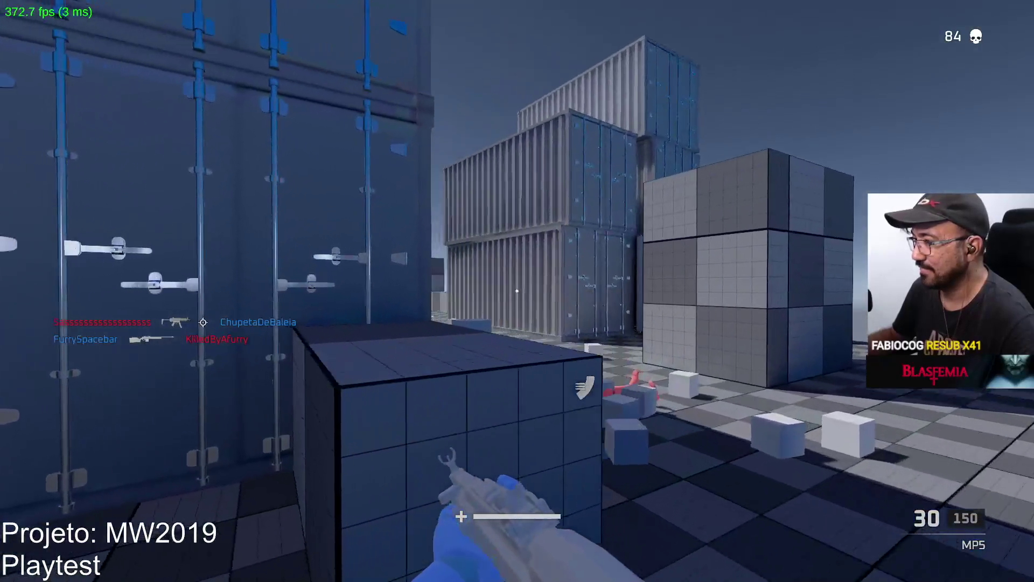
{"action": "right_click", "coordinate": [517, 291]}
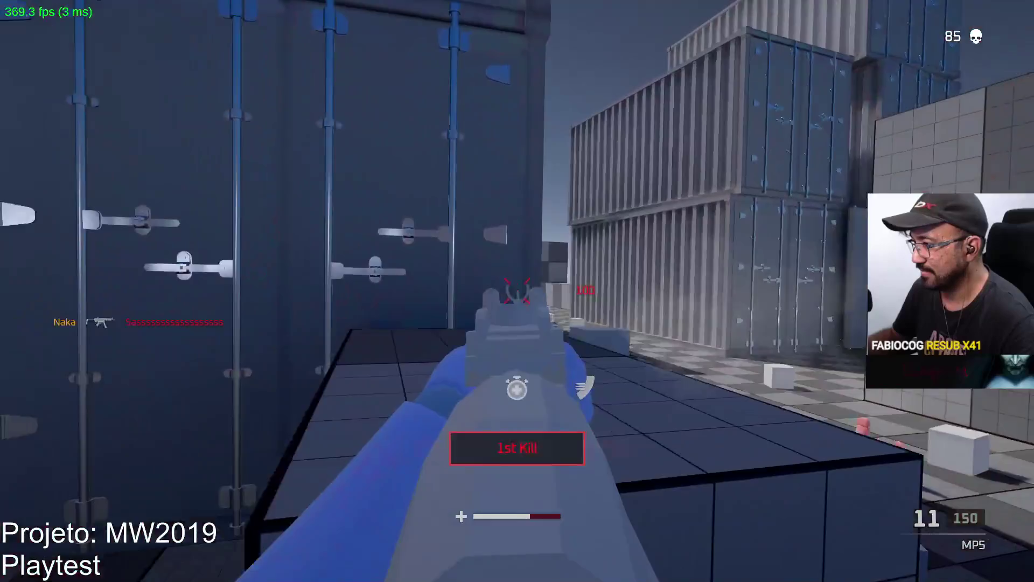
{"action": "left_click", "coordinate": [517, 292]}
{"action": "key", "text": "r"}
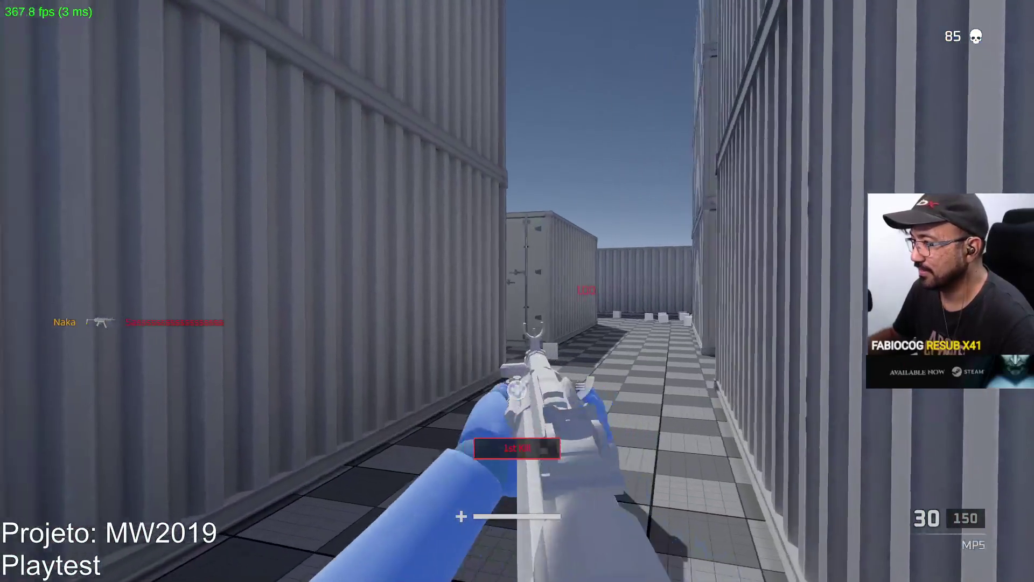
{"action": "left_click", "coordinate": [517, 291]}
{"action": "key", "text": "r"}
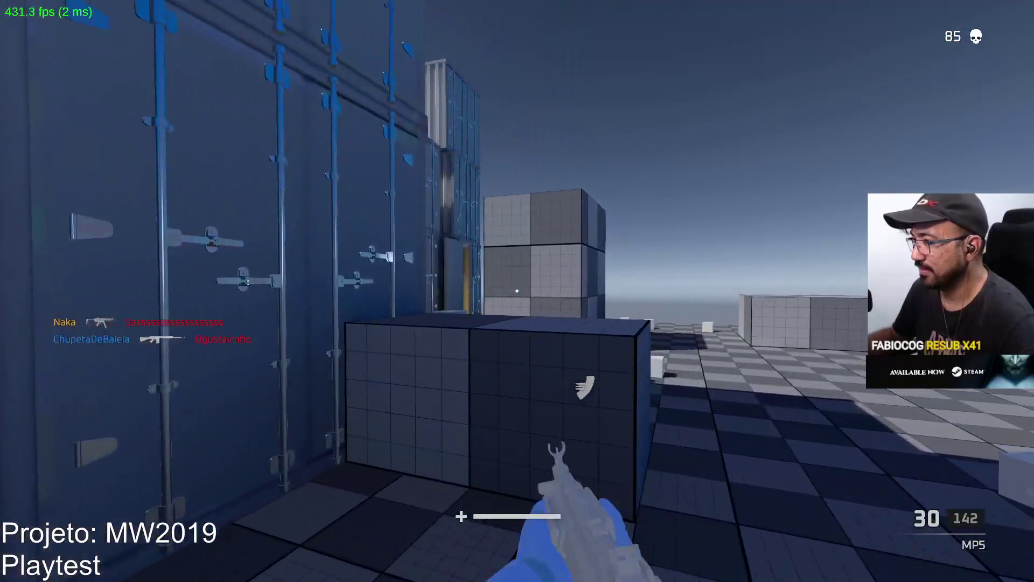
Climb onto the box and advance along the container alley for a second and third kill
{"action": "key", "text": "space"}
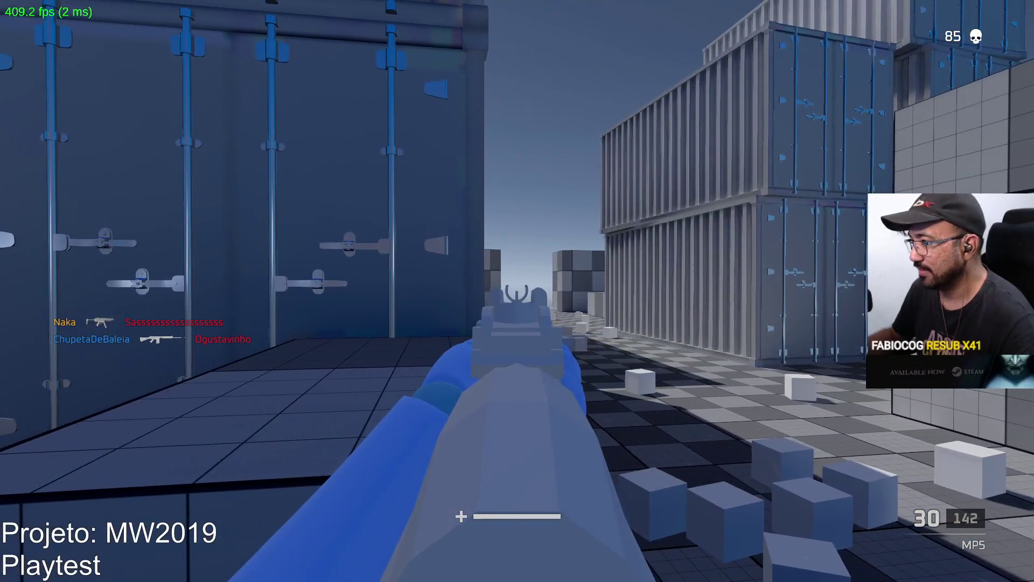
{"action": "key", "text": "w"}
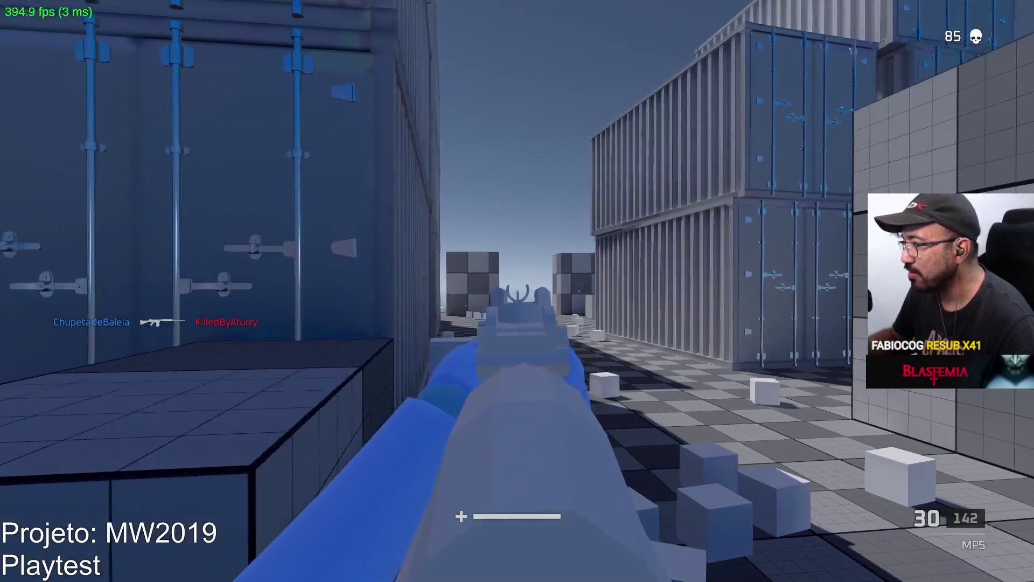
{"action": "left_click", "coordinate": [517, 291]}
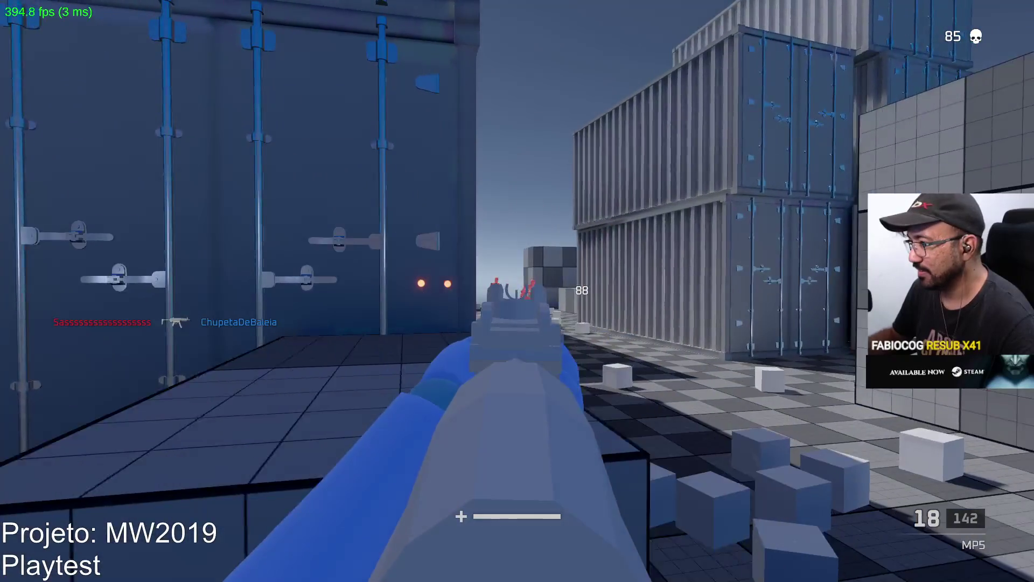
{"action": "left_click", "coordinate": [518, 291]}
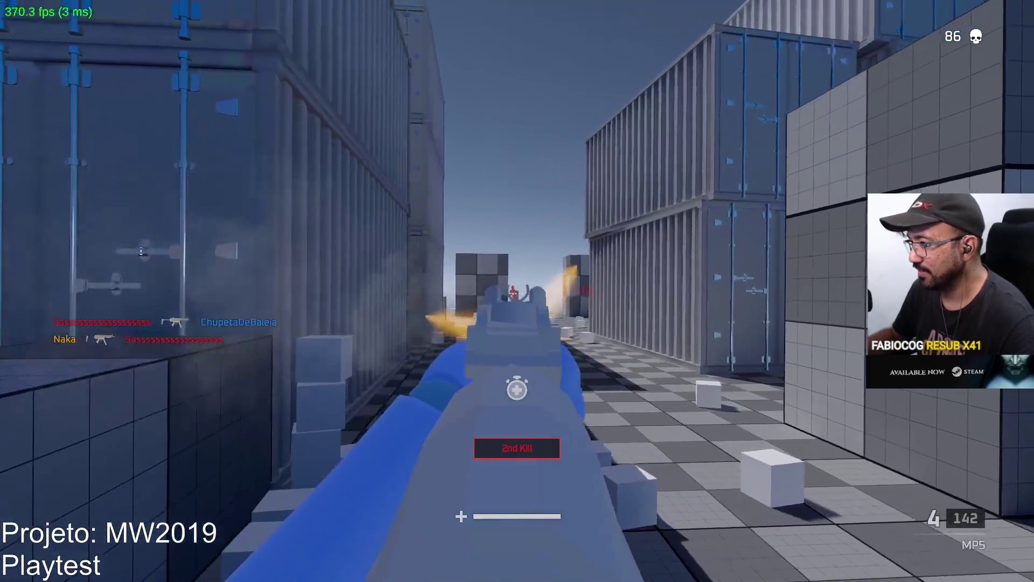
{"action": "left_click", "coordinate": [517, 291]}
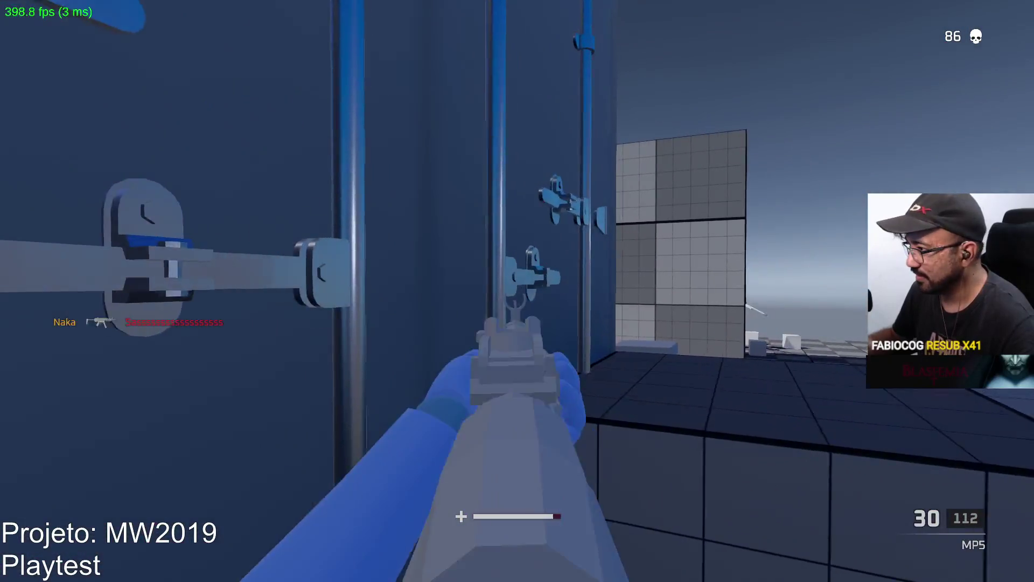
{"action": "left_click", "coordinate": [518, 291]}
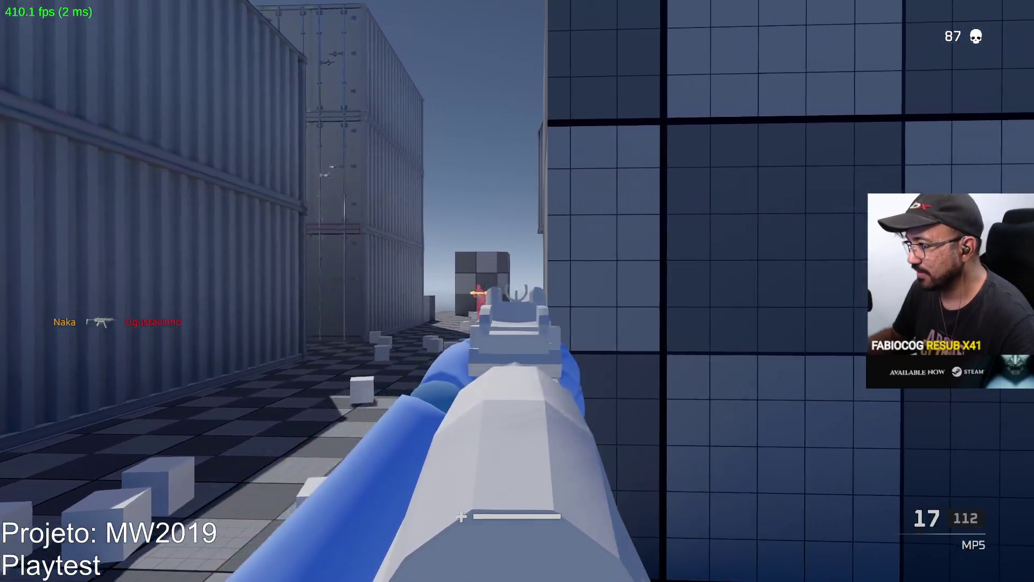
Fight enemies by the grid wall and in the corridor, reloading mid-fight
{"action": "left_click", "coordinate": [517, 292]}
{"action": "key", "text": "r"}
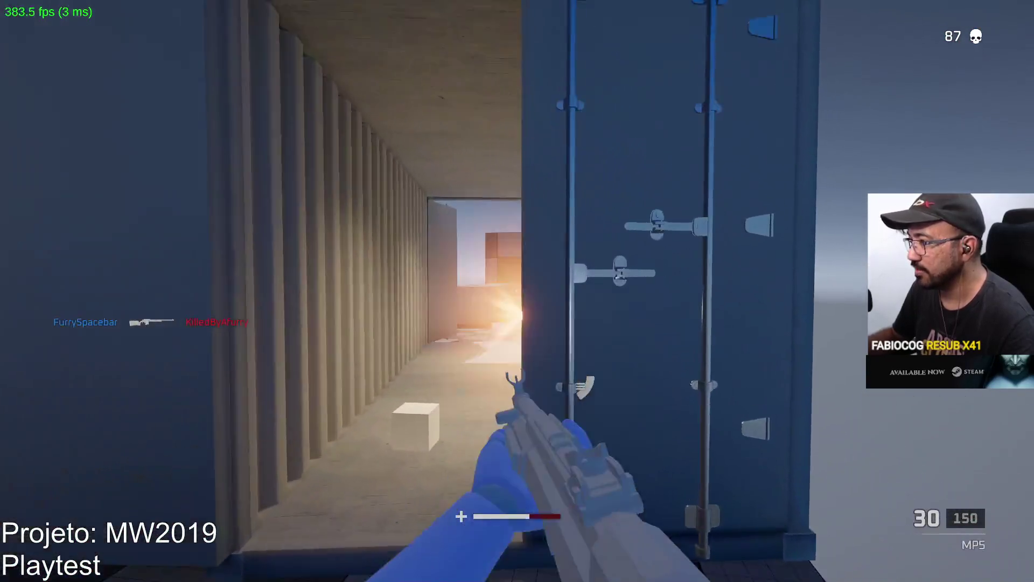
{"action": "left_click", "coordinate": [517, 291]}
{"action": "left_click", "coordinate": [517, 291]}
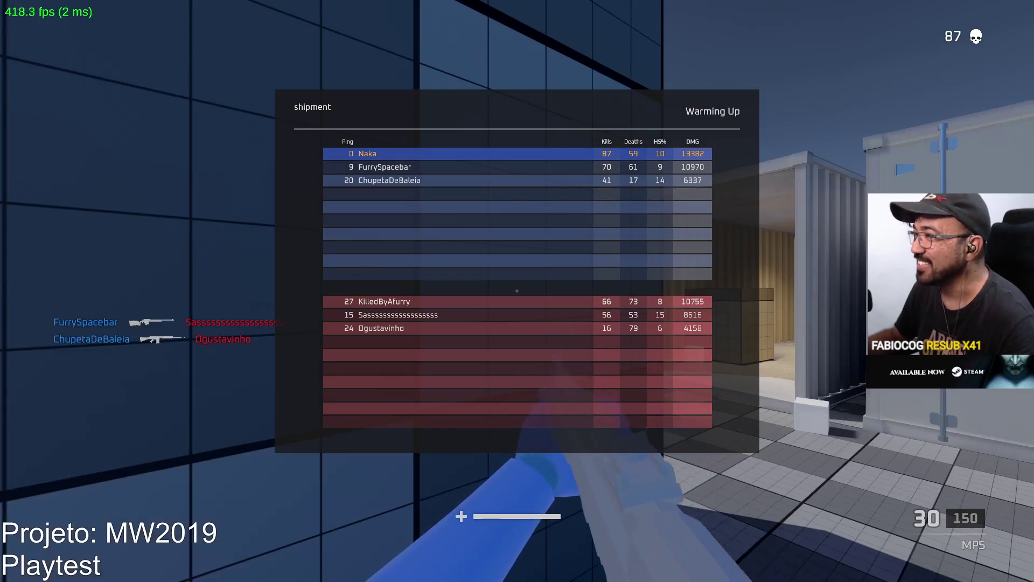
Move up onto the raised block and aim down sights at the enemy in the alley
{"action": "key", "text": "w"}
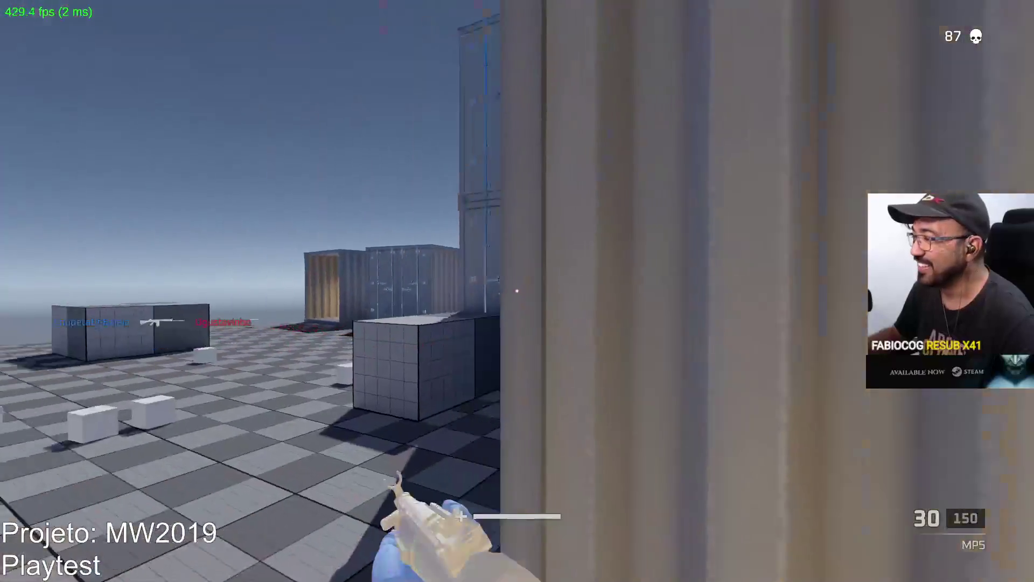
{"action": "key", "text": "w"}
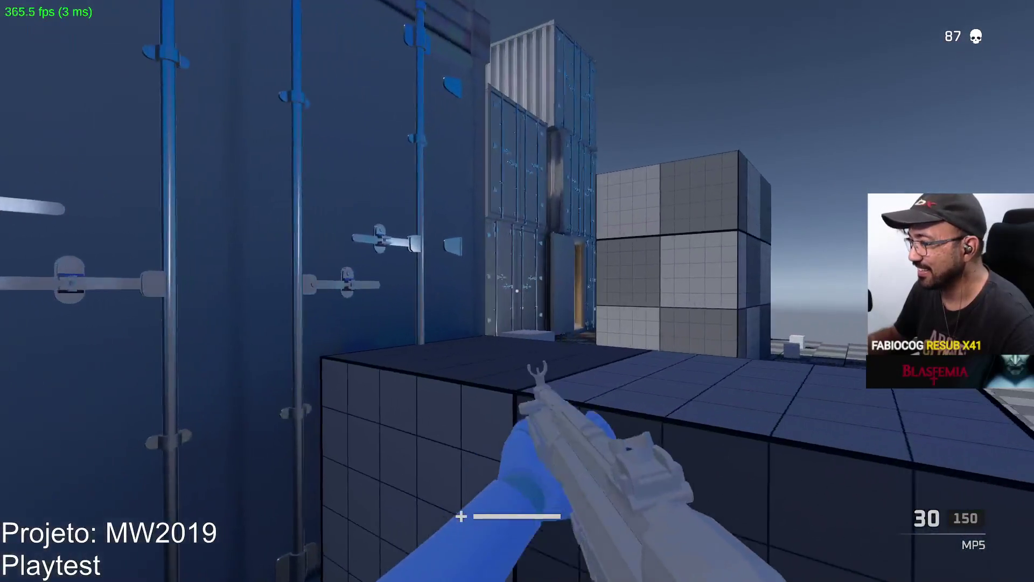
{"action": "right_click", "coordinate": [517, 291]}
{"action": "left_click_drag", "start_coordinate": [518, 292], "coordinate": [518, 291]}
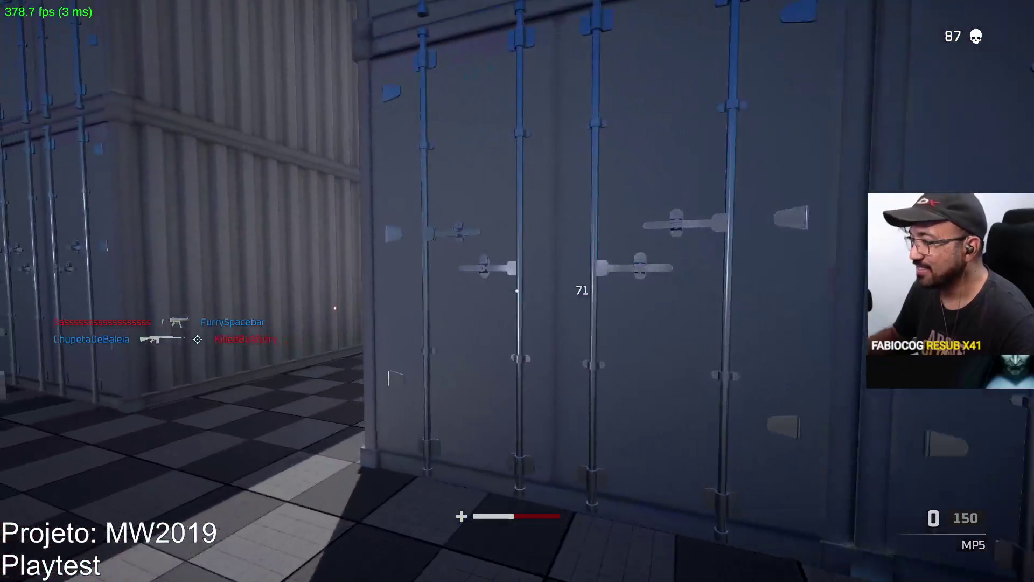
Collect the ammo pickup to restock 150 reserve, then advance and shoot the red enemy ahead
{"action": "key", "text": "w"}
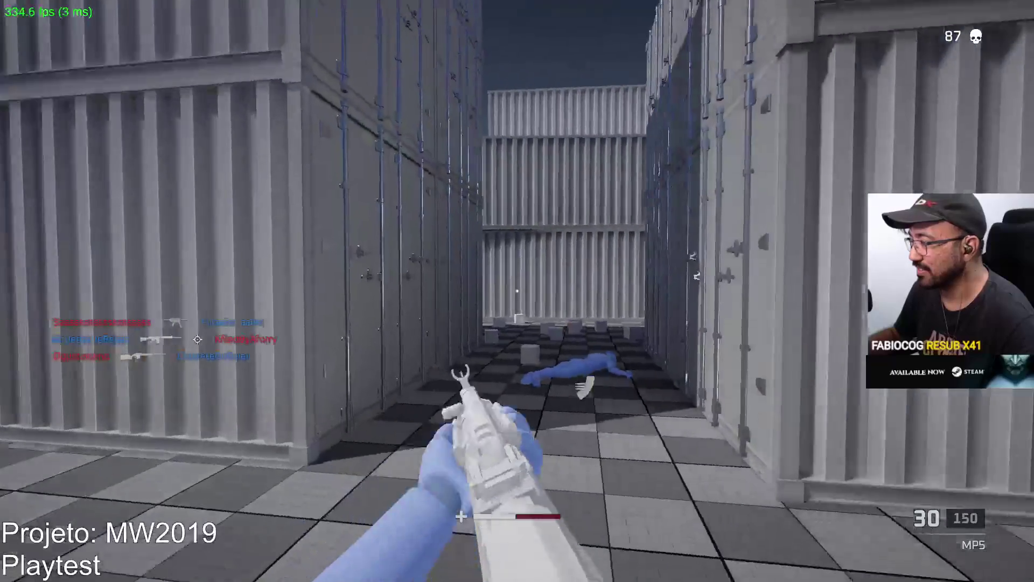
{"action": "right_click", "coordinate": [517, 291]}
{"action": "key", "text": "w"}
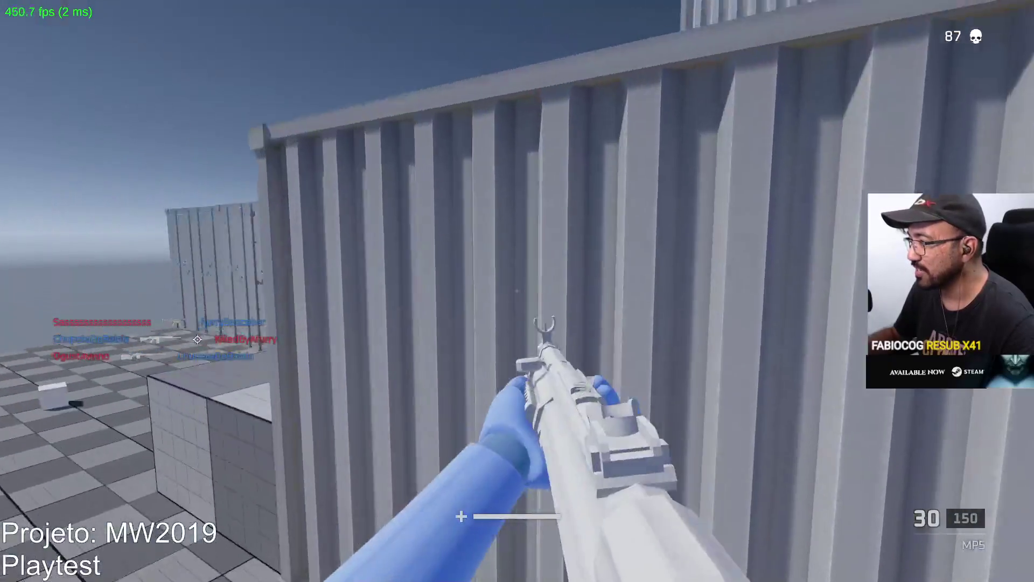
{"action": "right_click", "coordinate": [517, 291]}
{"action": "key", "text": "w"}
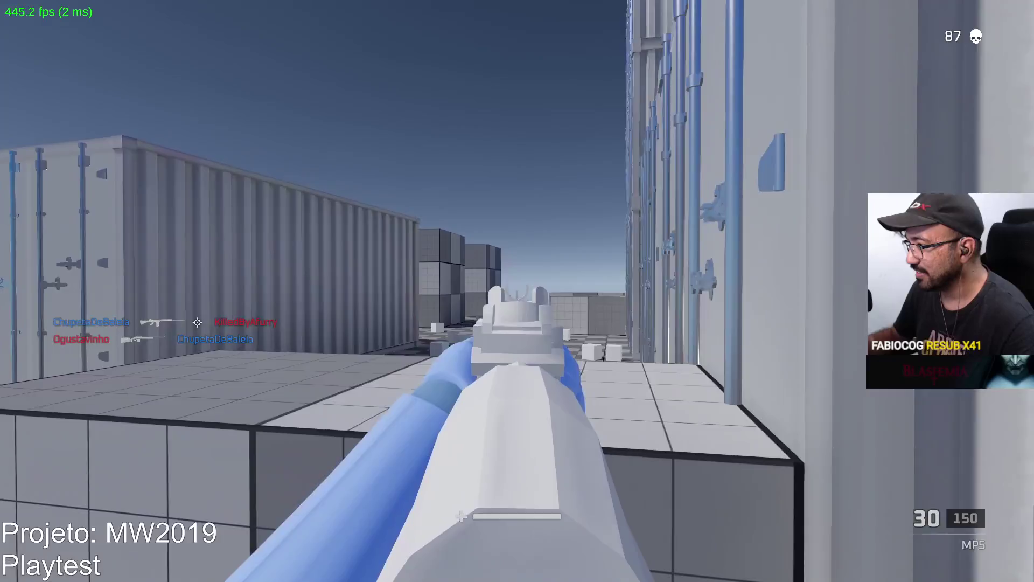
{"action": "key", "text": "w"}
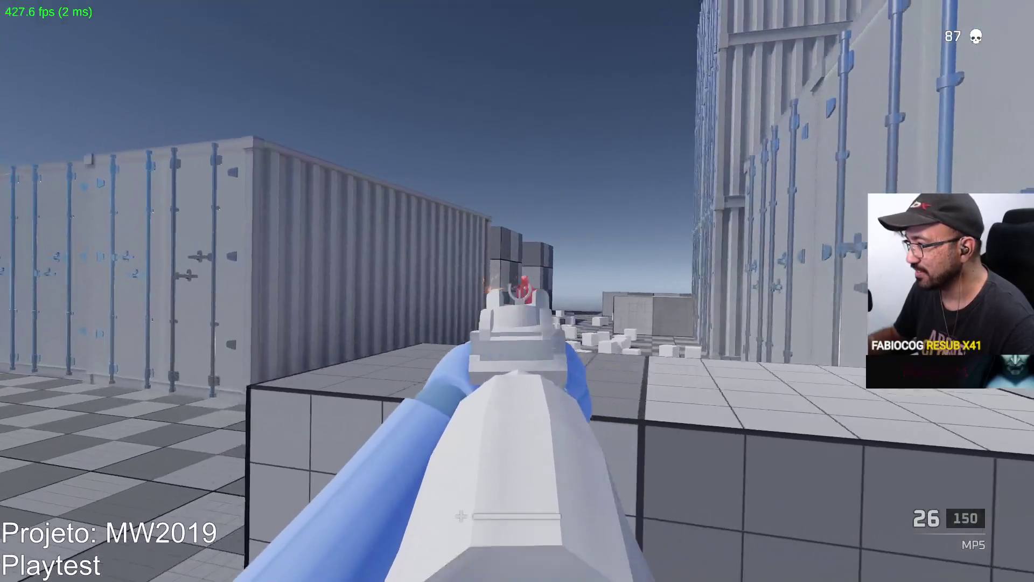
{"action": "left_click", "coordinate": [518, 291]}
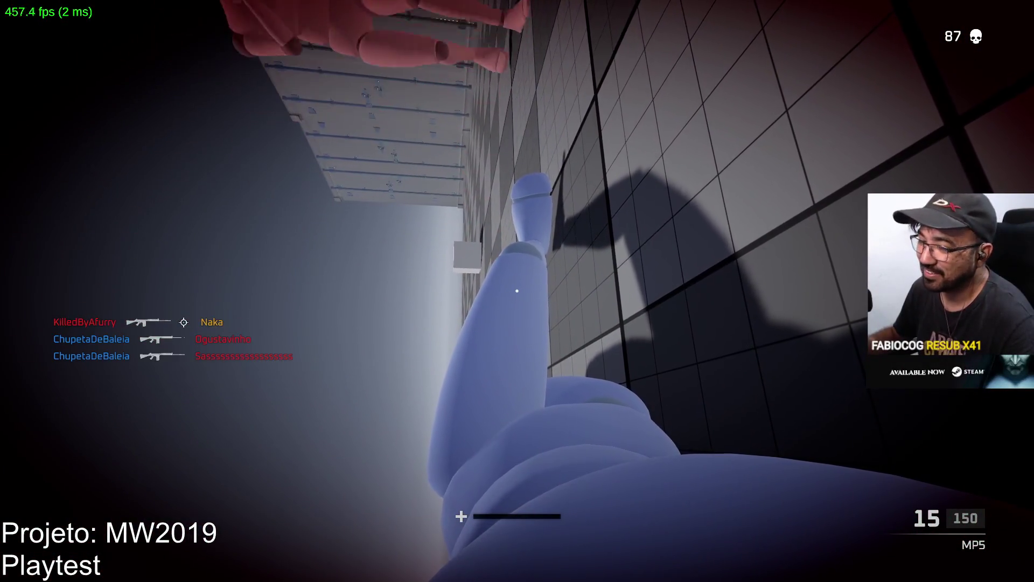
Check the scoreboard at 87 kills and 59 deaths, then respawn with a full MP5
{"action": "key", "text": "Tab"}
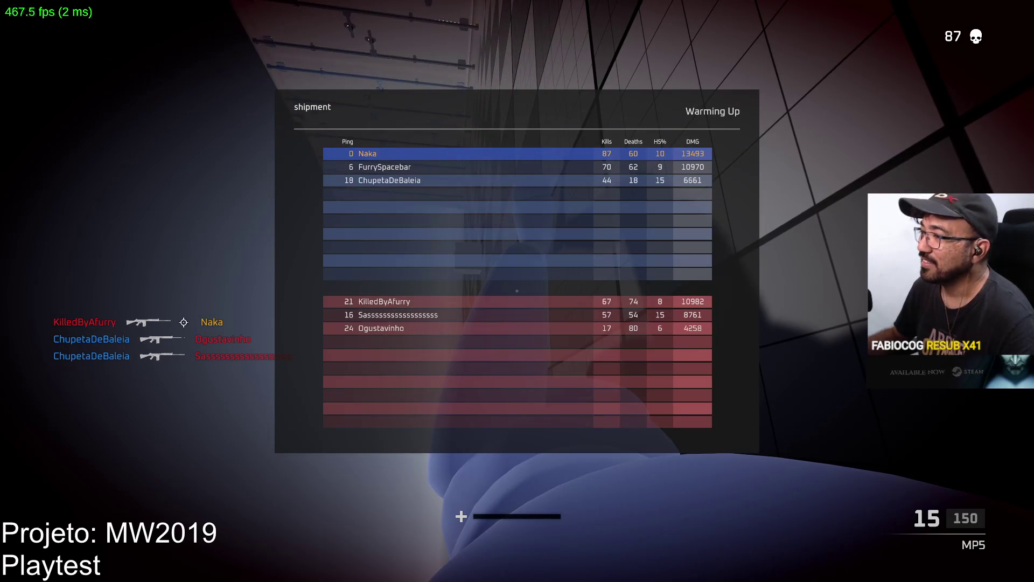
{"action": "key", "text": "Tab"}
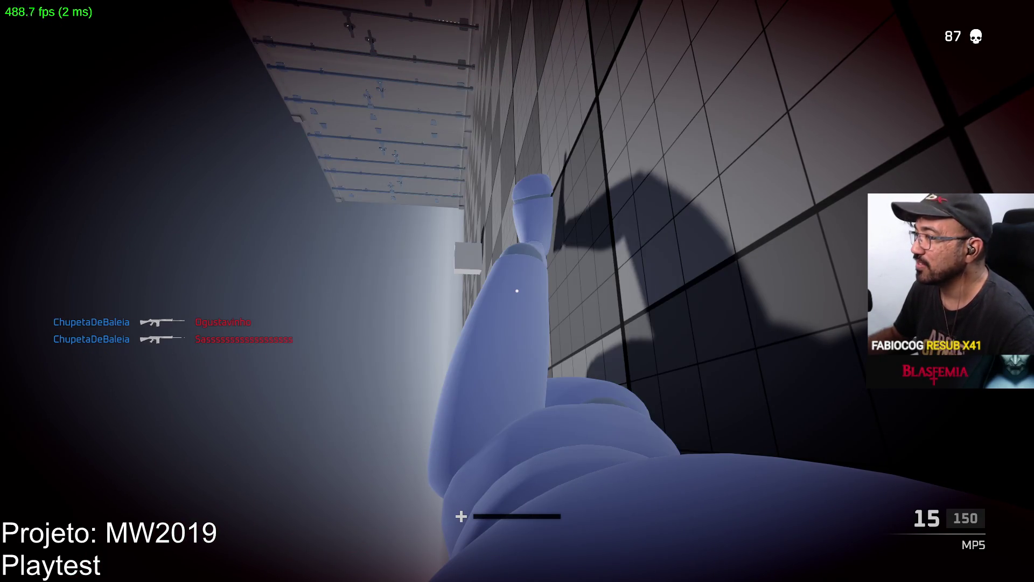
{"action": "key", "text": "w"}
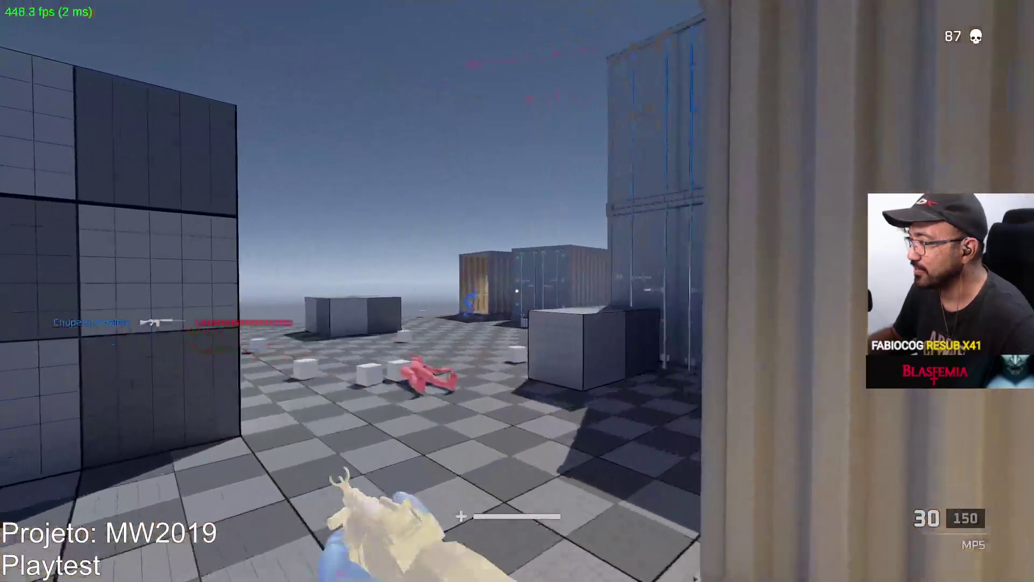
Push through the narrow container alley, shooting the red enemy and reloading by the grey pillar
{"action": "key", "text": "w"}
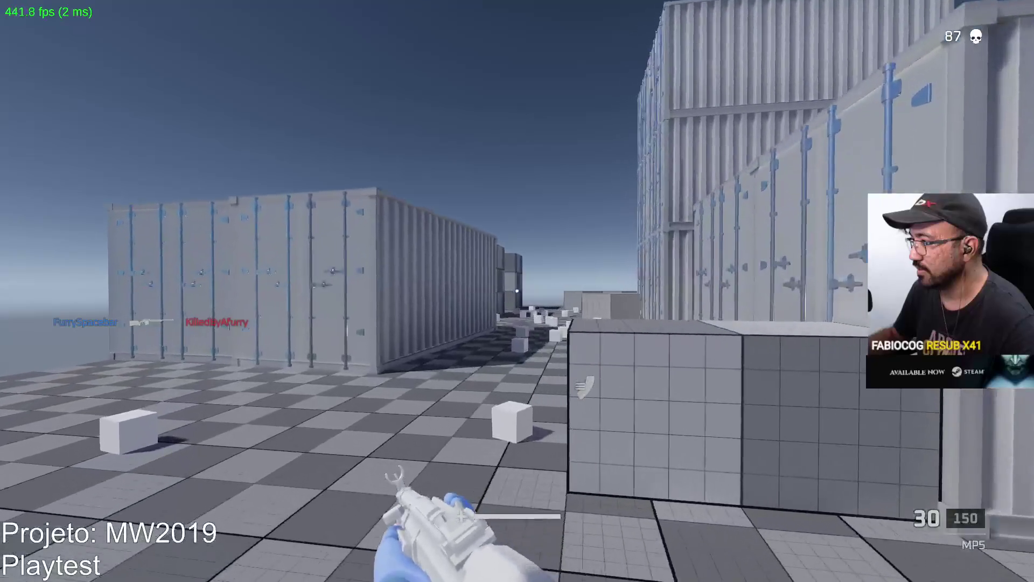
{"action": "key", "text": "w"}
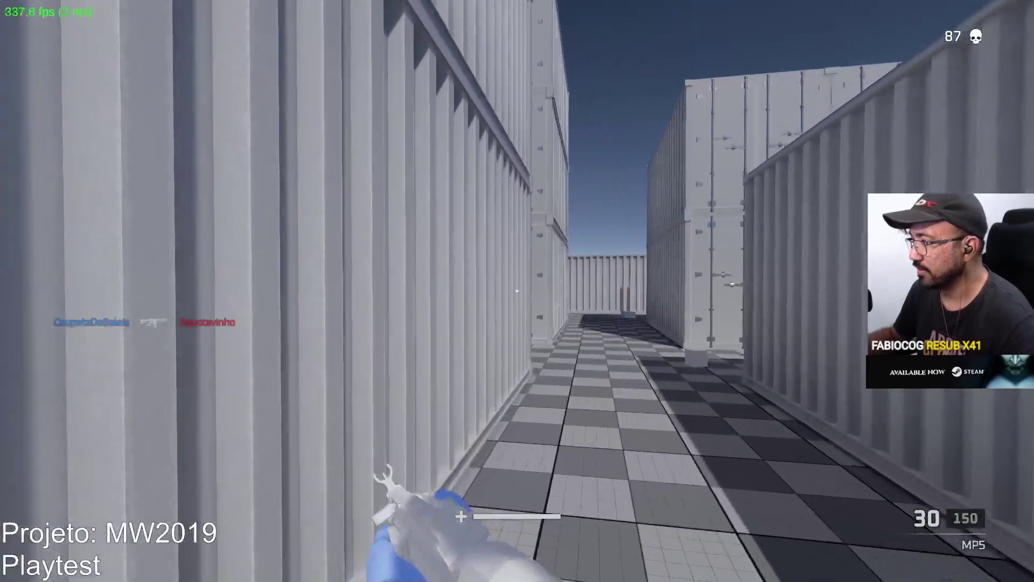
{"action": "key", "text": "w"}
{"action": "left_click", "coordinate": [518, 291]}
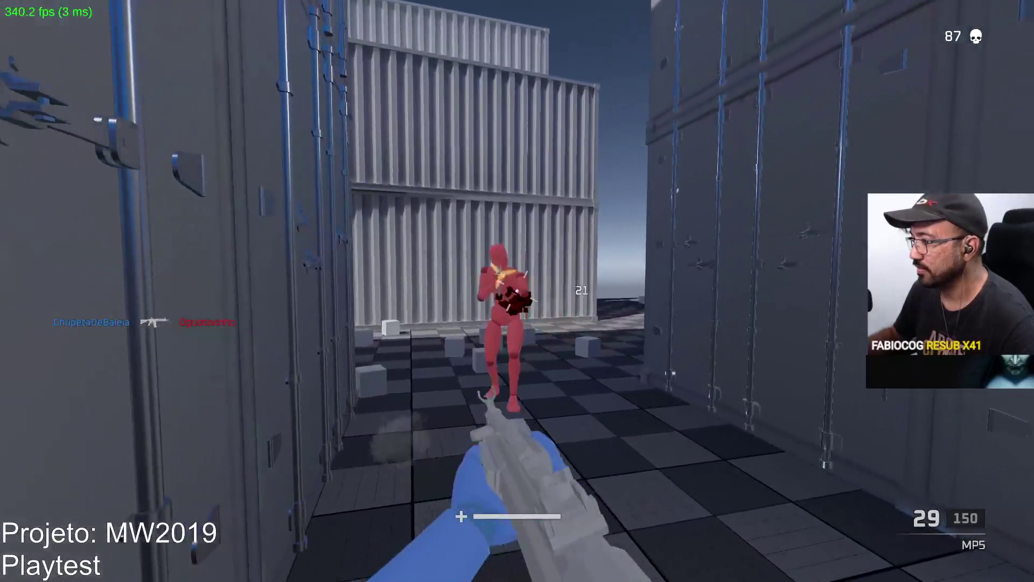
{"action": "left_click", "coordinate": [517, 290]}
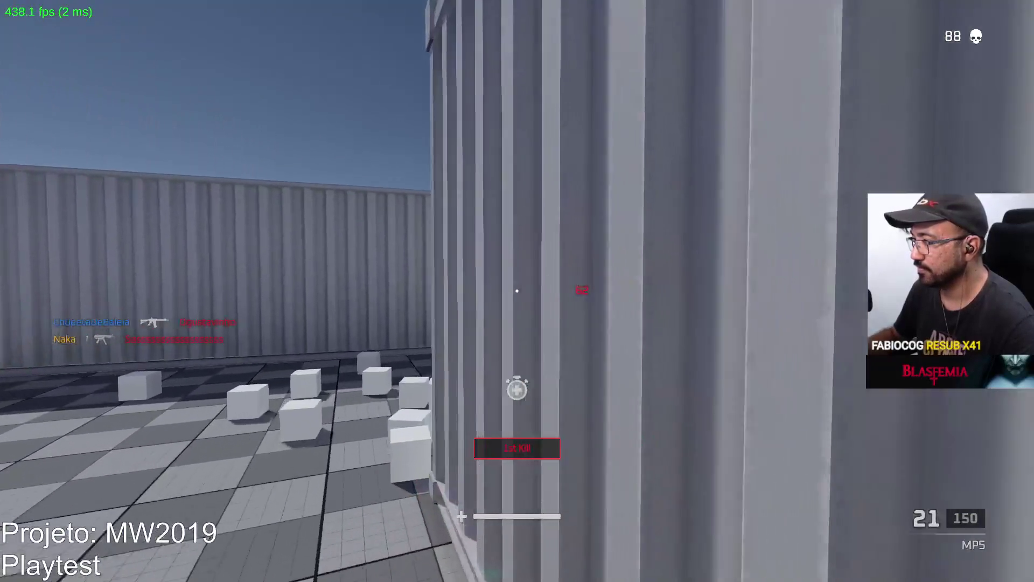
{"action": "key", "text": "r"}
{"action": "key", "text": "w"}
{"action": "left_click", "coordinate": [518, 291]}
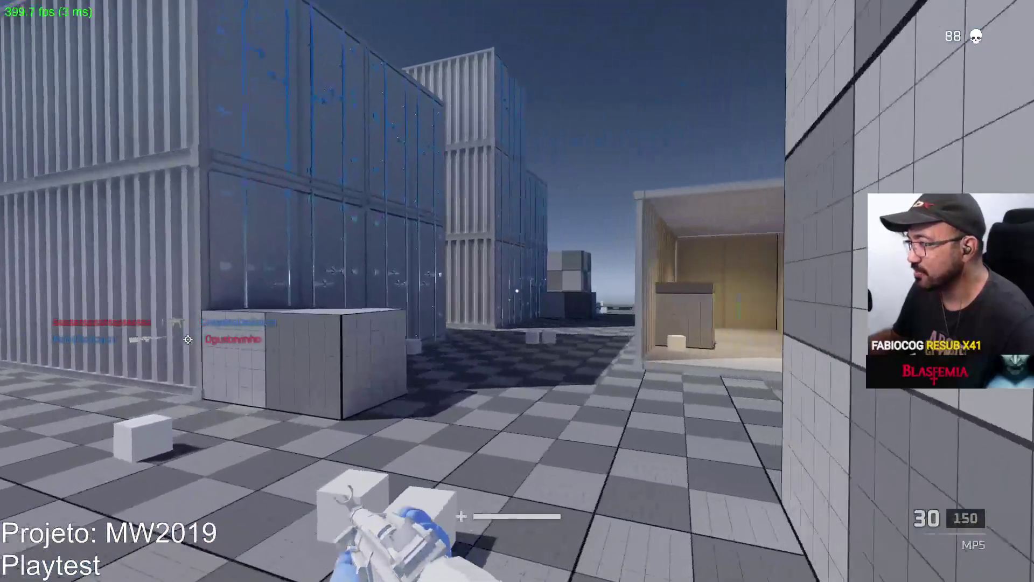
Score two kills around the container alley, reaching 91, with the MP5 at 30/133
{"action": "key", "text": "w"}
{"action": "left_click_drag", "start_coordinate": [517, 291], "coordinate": [518, 291]}
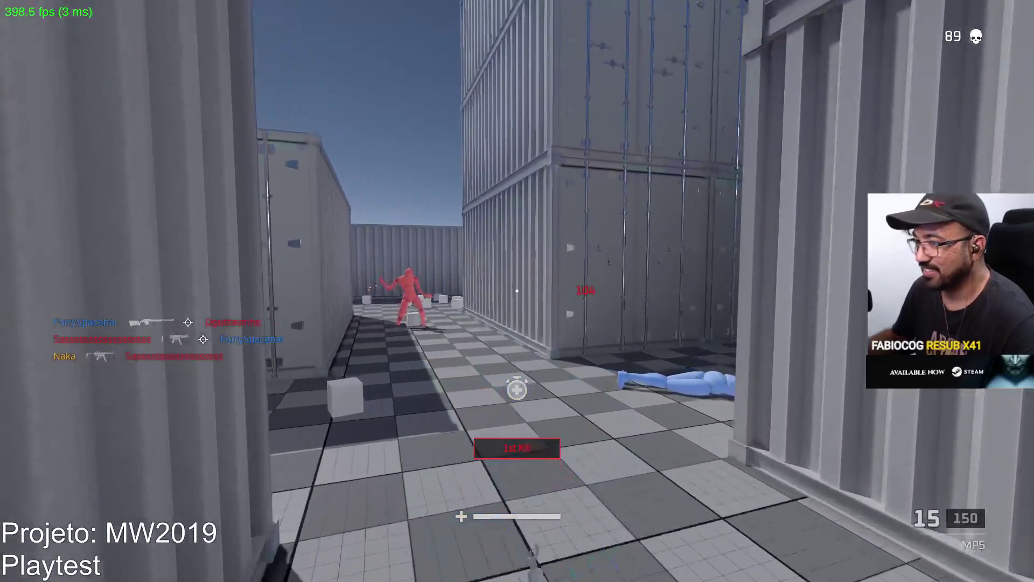
{"action": "key", "text": "r"}
{"action": "key", "text": "w"}
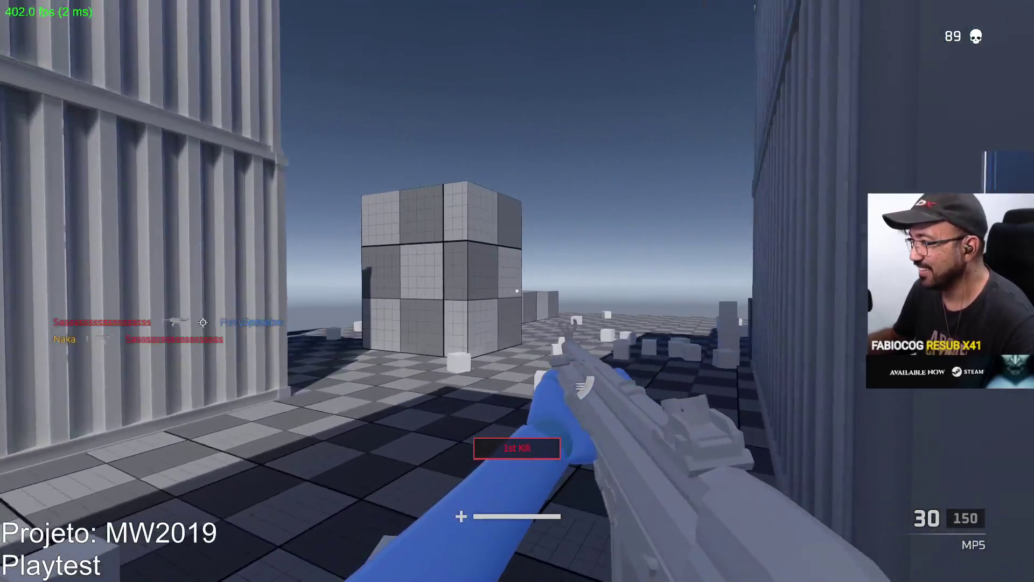
{"action": "left_click_drag", "start_coordinate": [518, 291], "coordinate": [517, 291]}
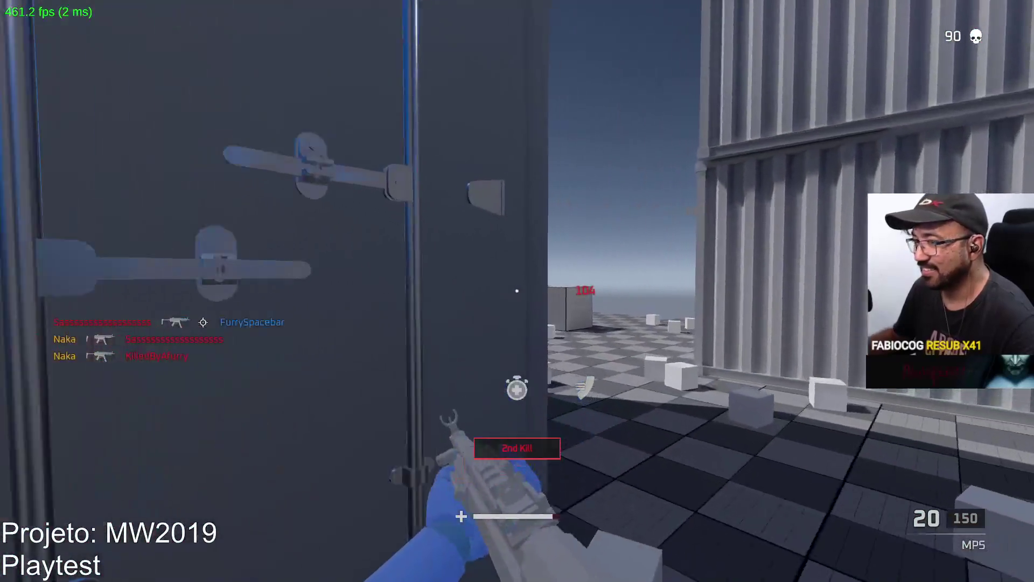
{"action": "key", "text": "r"}
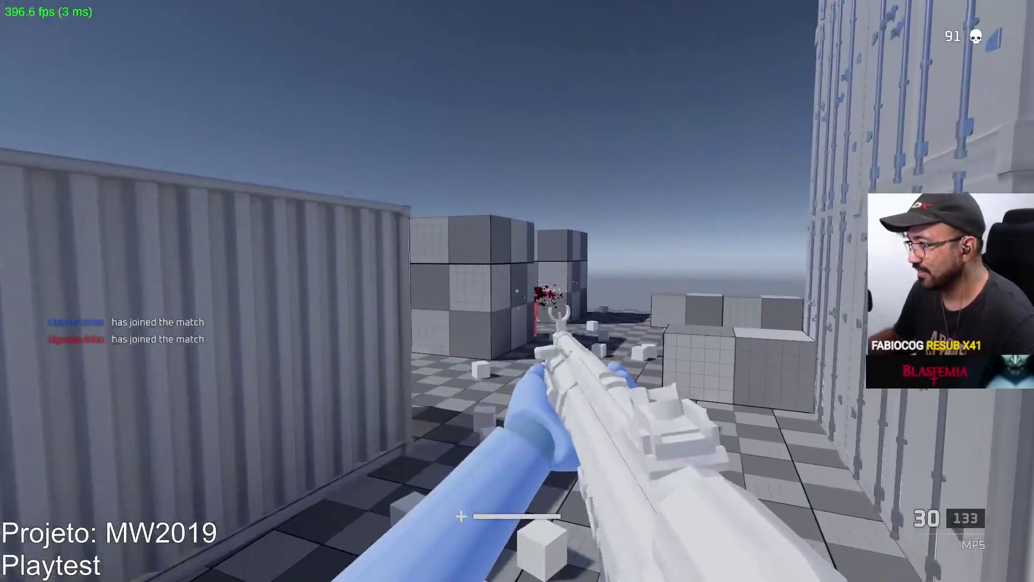
Fight enemies near the containers and down the alley, reloading, for the fifth kill
{"action": "left_click", "coordinate": [517, 291]}
{"action": "left_click", "coordinate": [517, 291]}
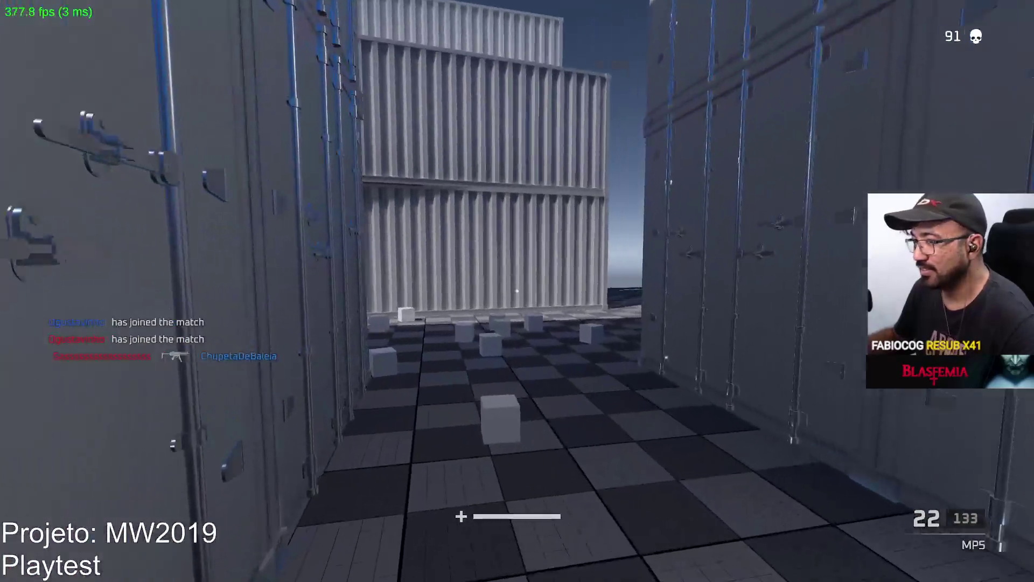
{"action": "key", "text": "r"}
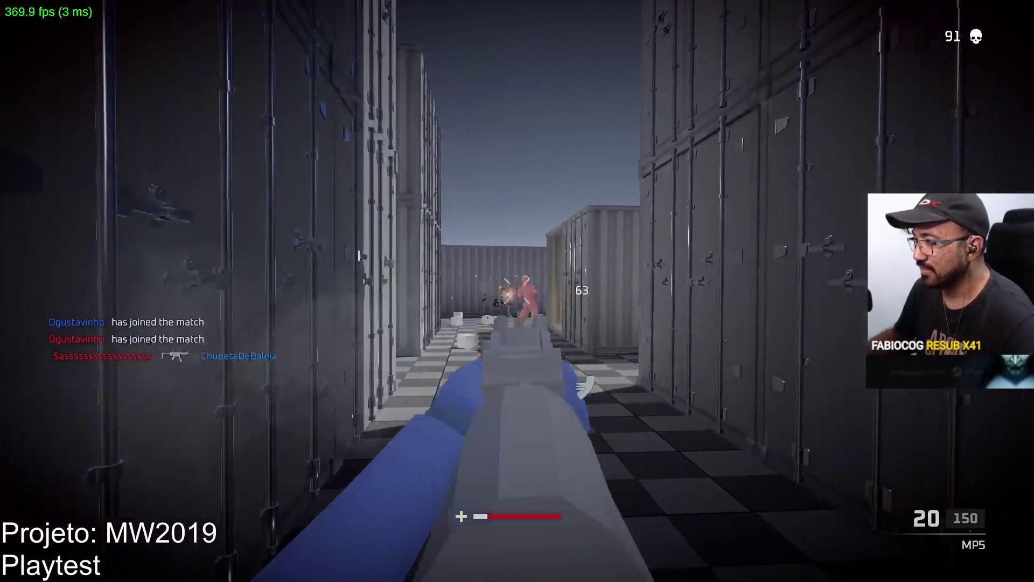
{"action": "left_click", "coordinate": [518, 291]}
{"action": "key", "text": "r"}
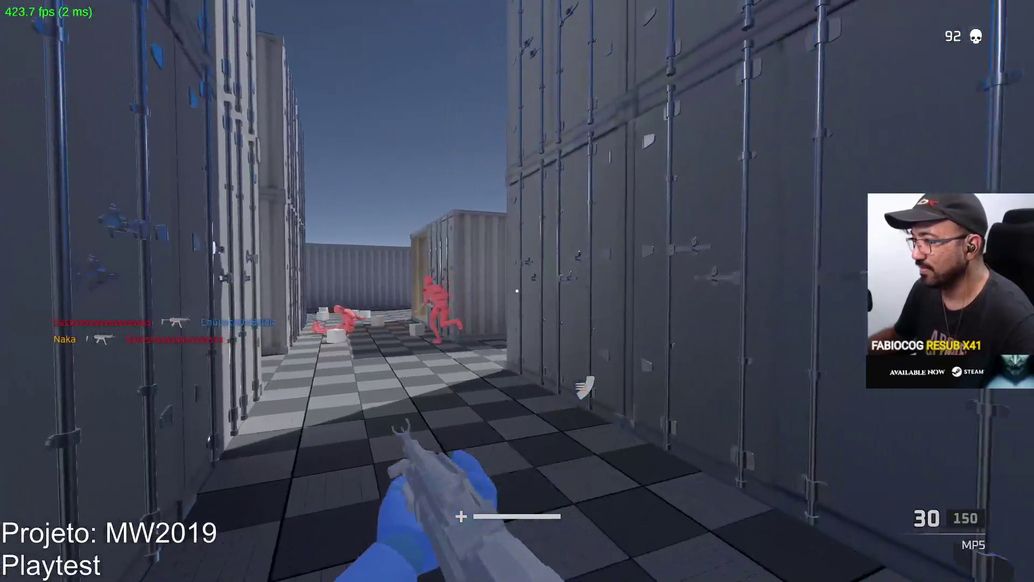
{"action": "left_click", "coordinate": [517, 291]}
{"action": "left_click", "coordinate": [517, 291]}
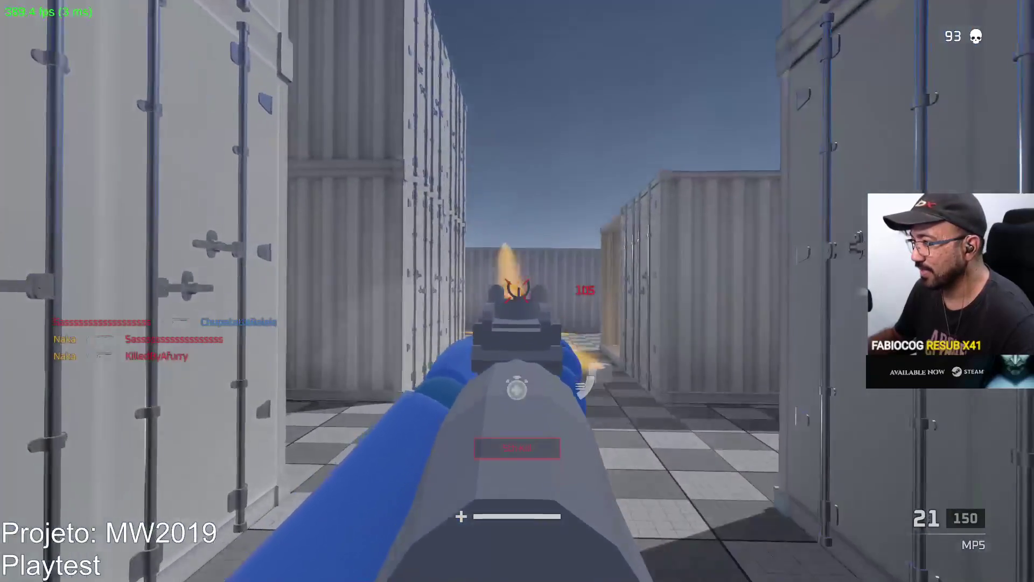
{"action": "left_click", "coordinate": [518, 292]}
{"action": "key", "text": "r"}
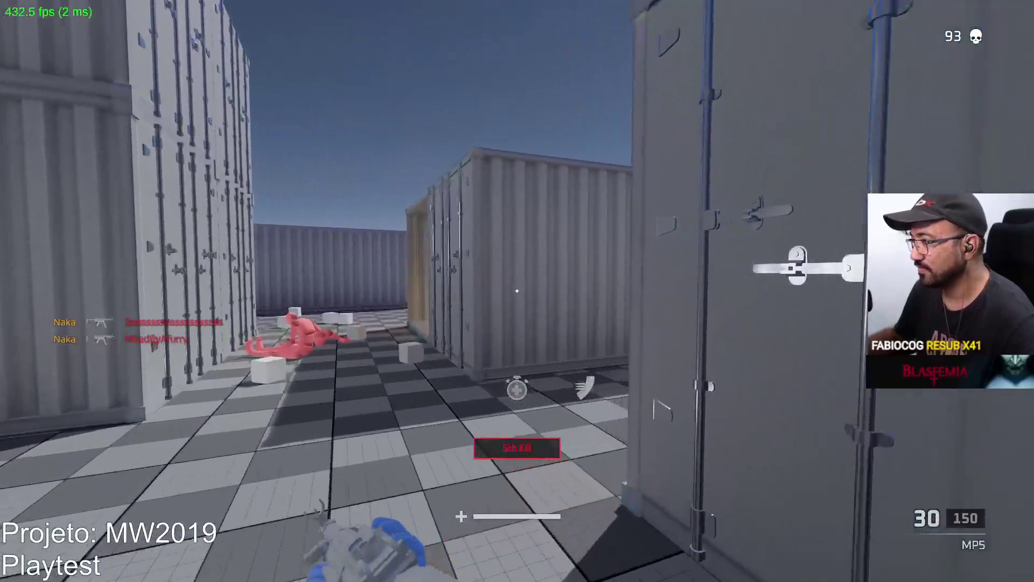
Take the sixth kill in the next alley, reload, and shoot the red enemy aiming down sights
{"action": "left_click", "coordinate": [517, 291]}
{"action": "left_click", "coordinate": [518, 292]}
{"action": "key", "text": "r"}
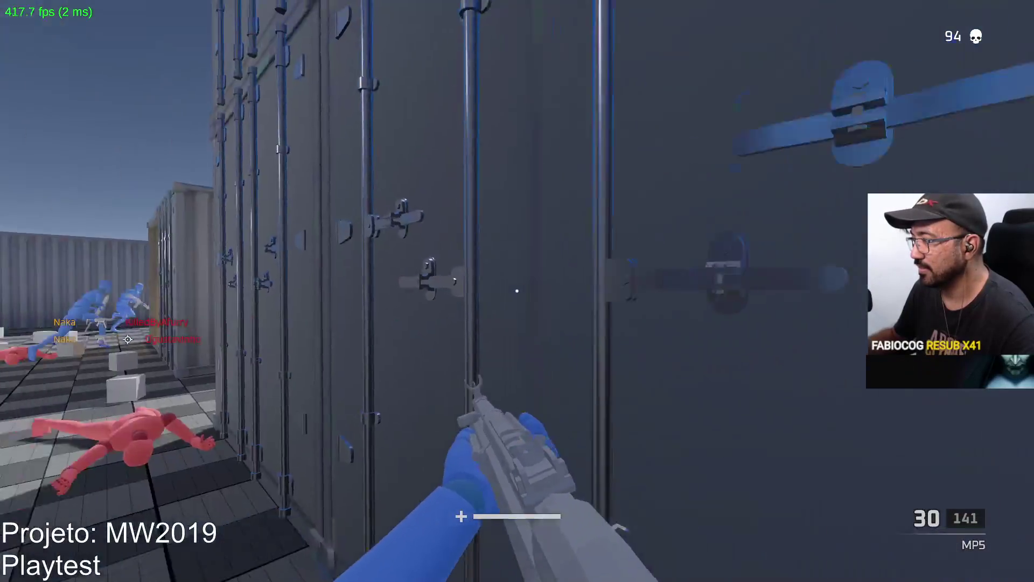
{"action": "key", "text": "r"}
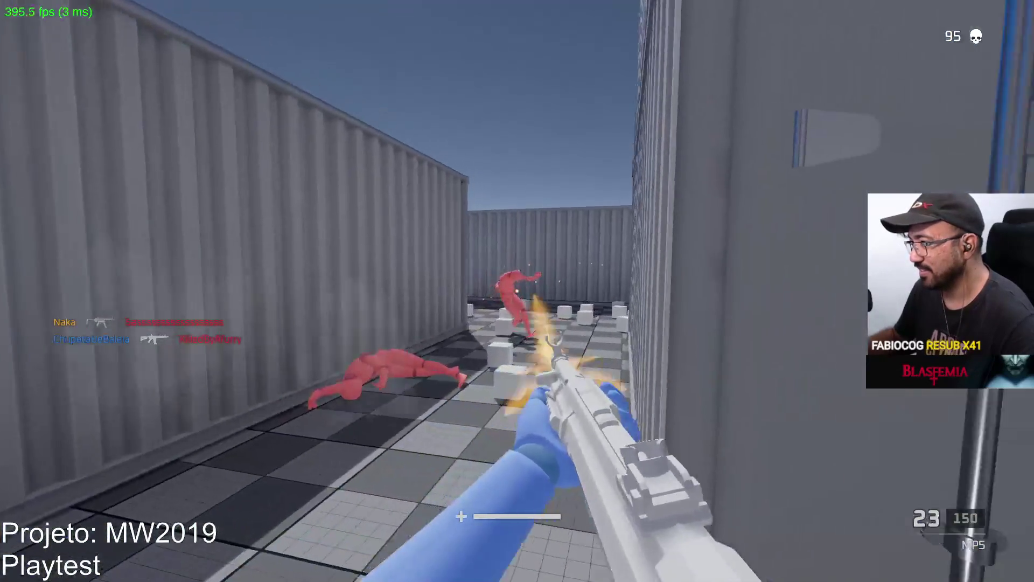
{"action": "left_click", "coordinate": [518, 291]}
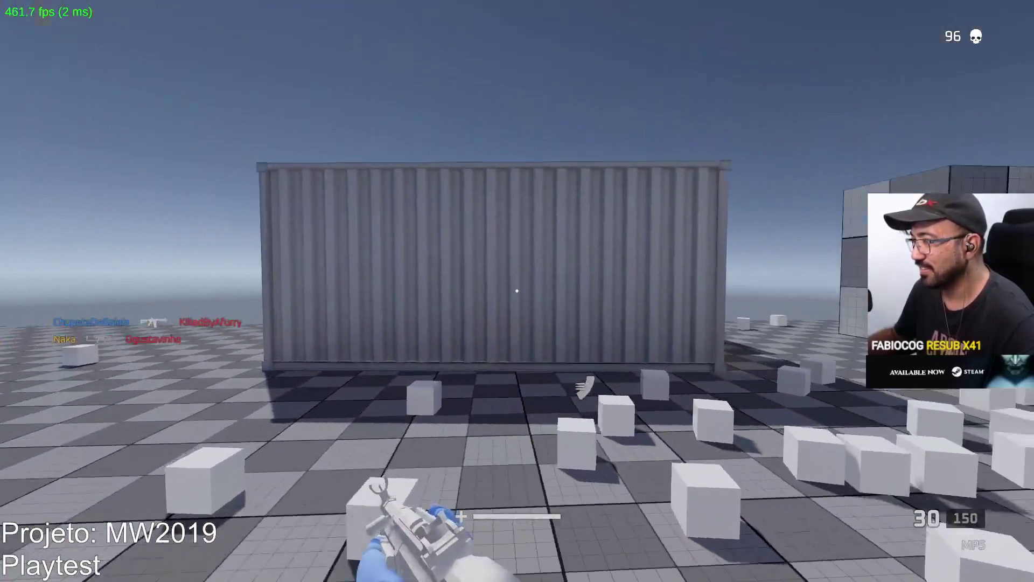
{"action": "right_click", "coordinate": [517, 290]}
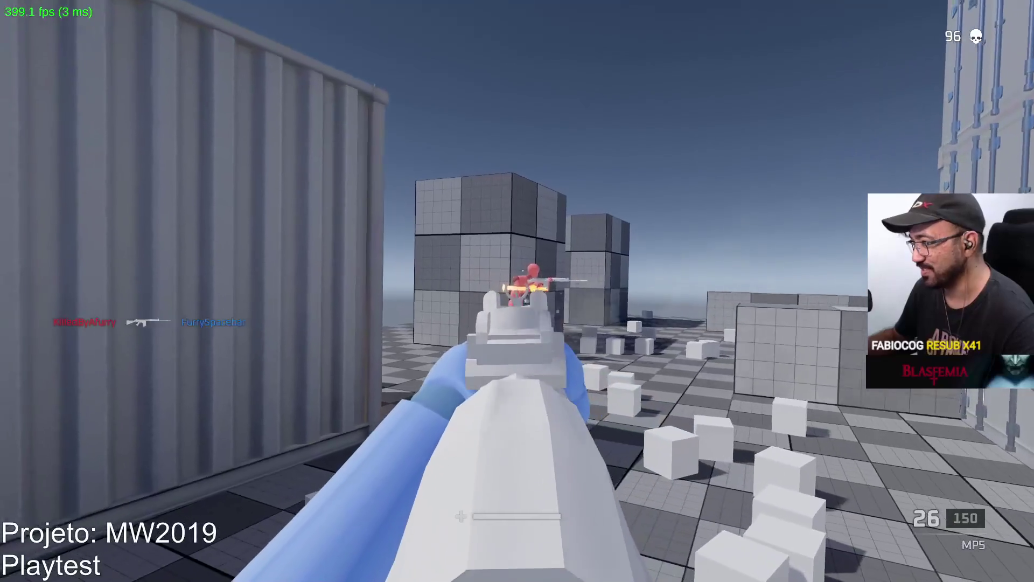
Fire from behind the container wall toward the open area, bringing the kill count to 98
{"action": "key", "text": "r"}
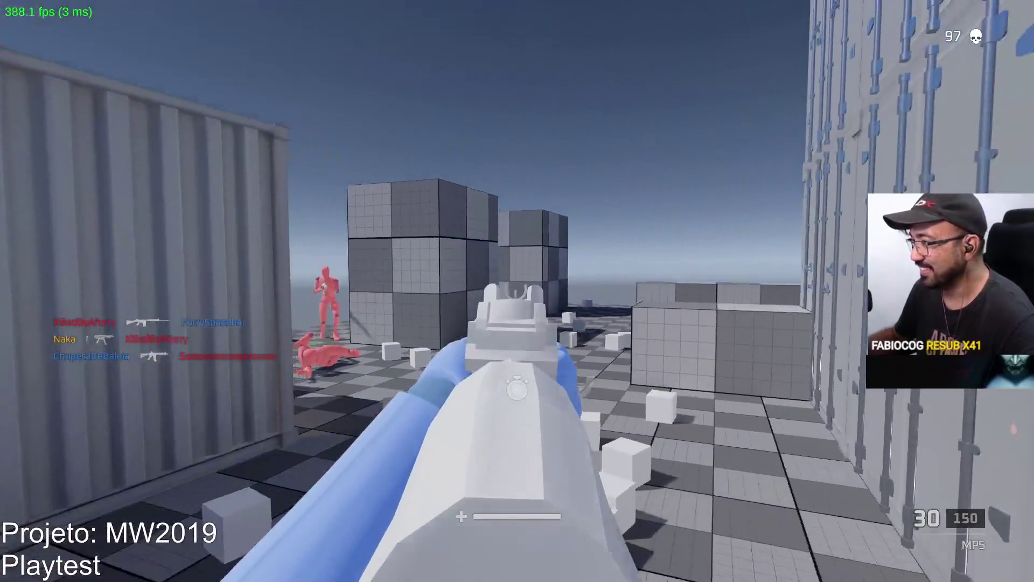
{"action": "left_click_drag", "start_coordinate": [517, 291], "coordinate": [517, 290]}
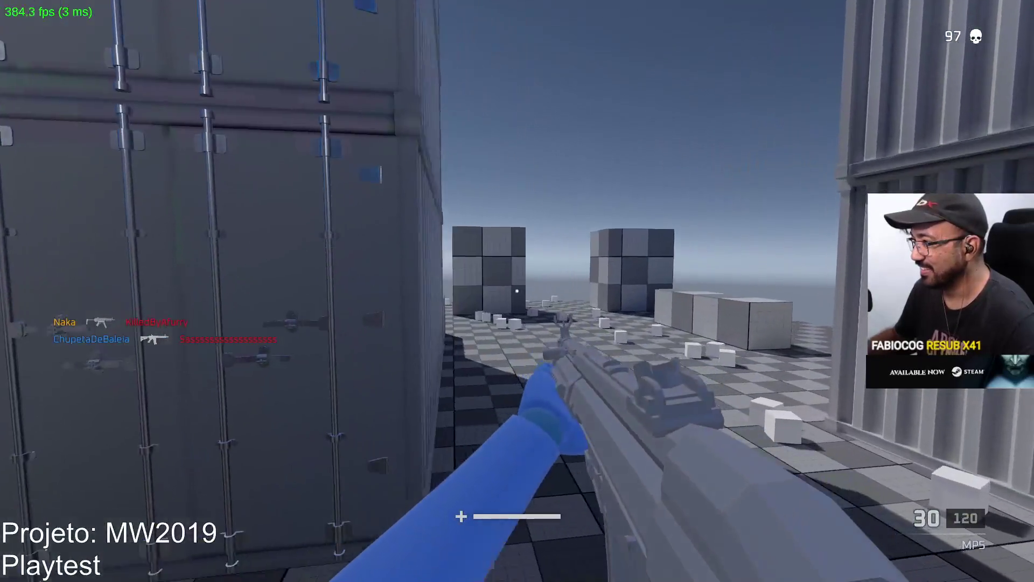
{"action": "left_click", "coordinate": [517, 291]}
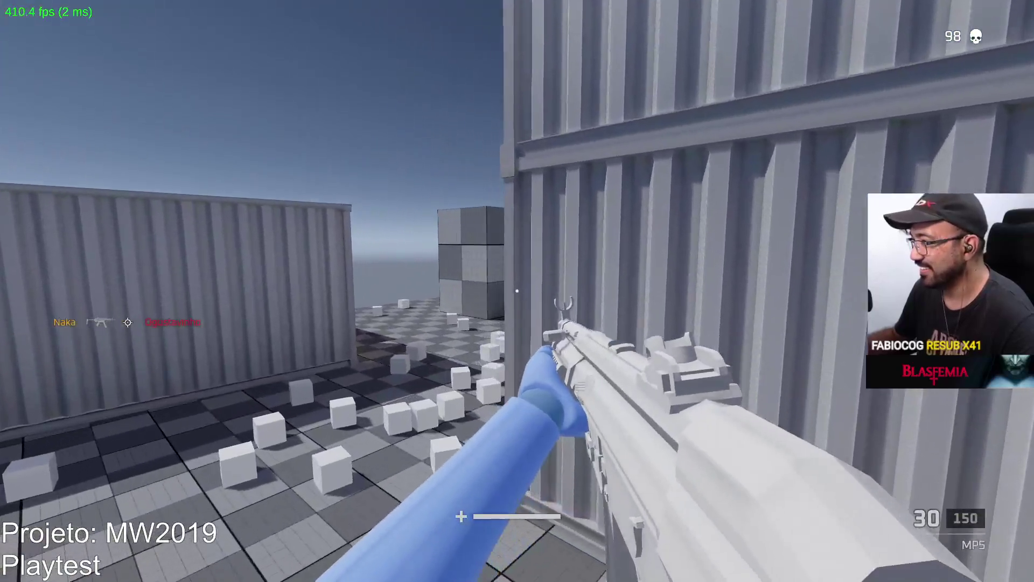
{"action": "left_click", "coordinate": [518, 291]}
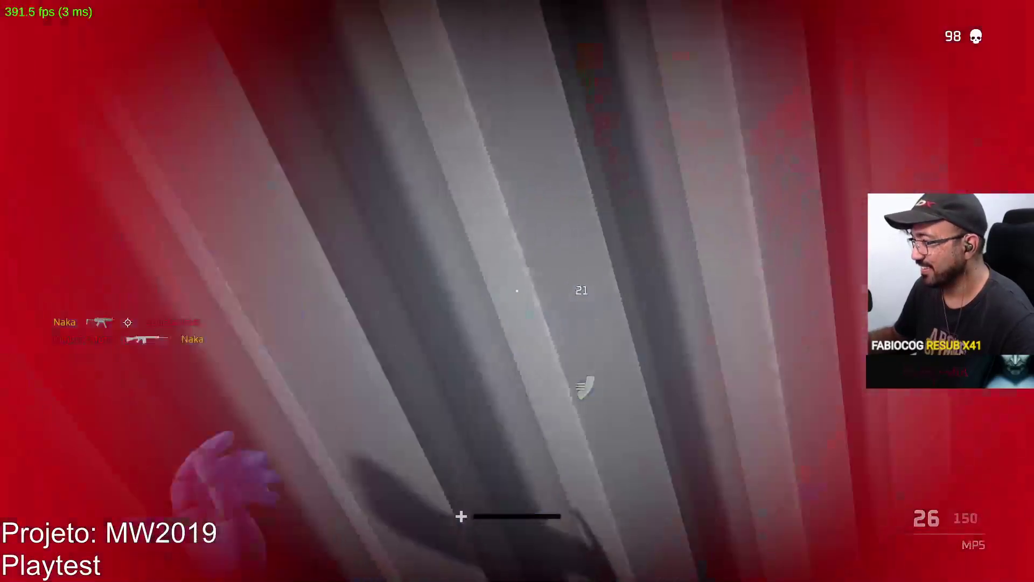
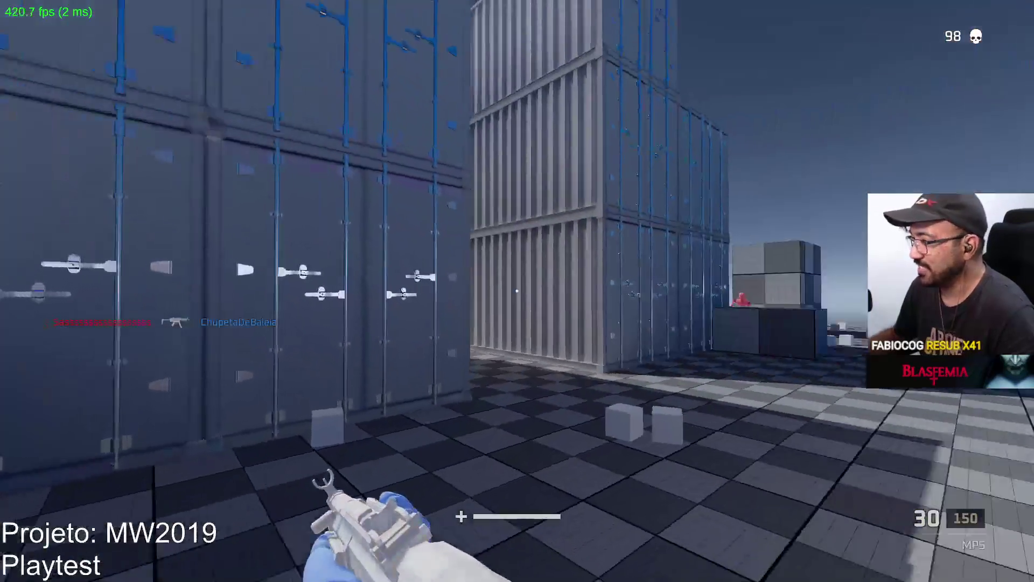
Playtest the MP5, firing and reloading at enemies near the containers
{"action": "left_click", "coordinate": [517, 291]}
{"action": "left_click", "coordinate": [517, 291]}
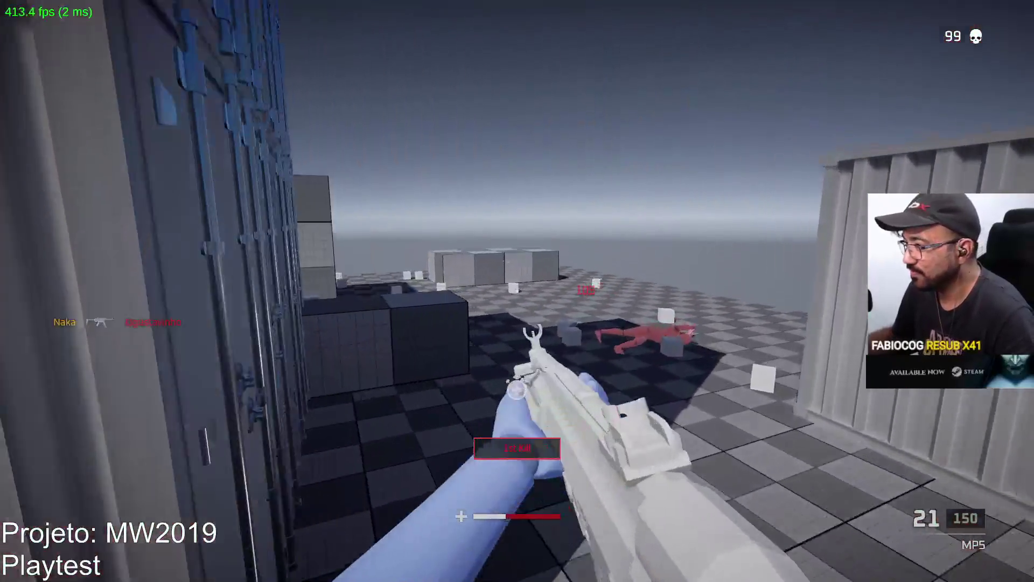
{"action": "left_click", "coordinate": [517, 291]}
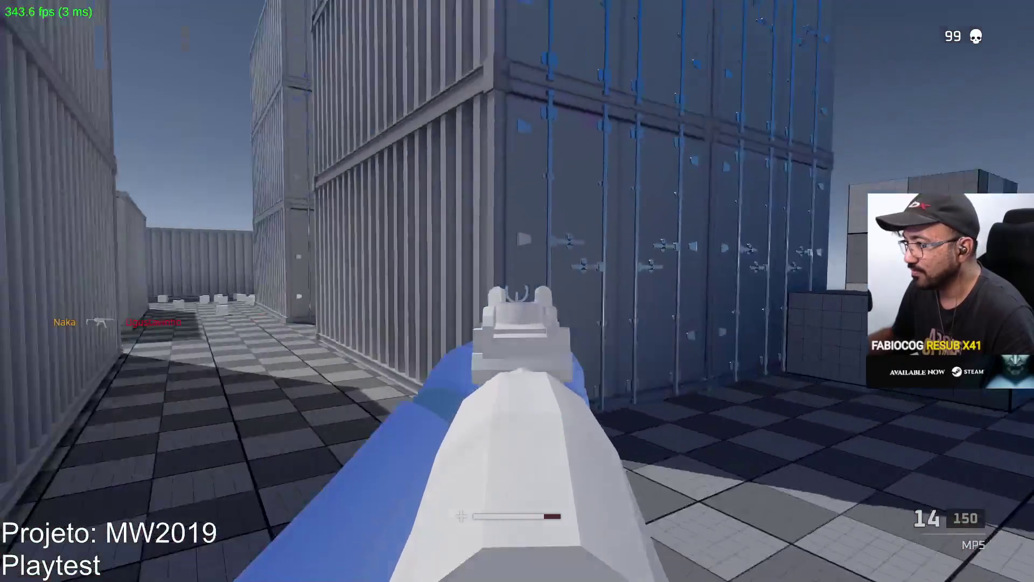
{"action": "key", "text": "r"}
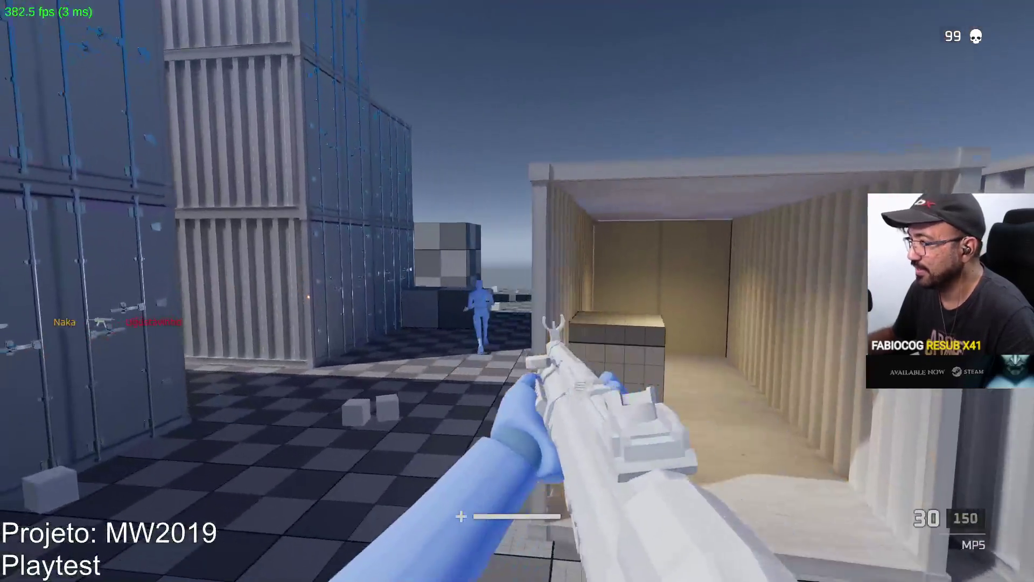
{"action": "left_click", "coordinate": [517, 291]}
{"action": "left_click", "coordinate": [517, 291]}
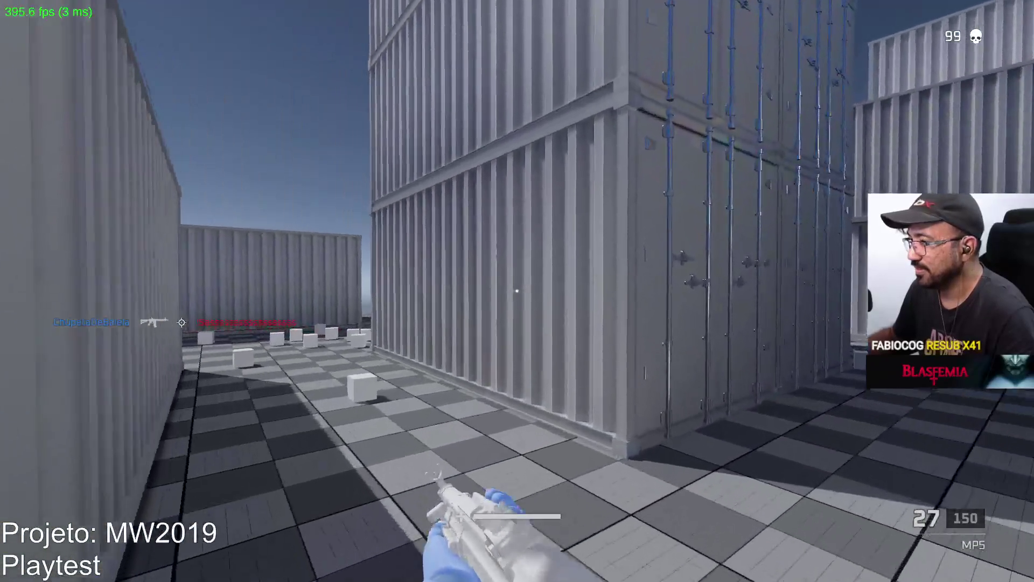
{"action": "right_click", "coordinate": [517, 291]}
{"action": "left_click", "coordinate": [518, 291]}
{"action": "left_click", "coordinate": [517, 291]}
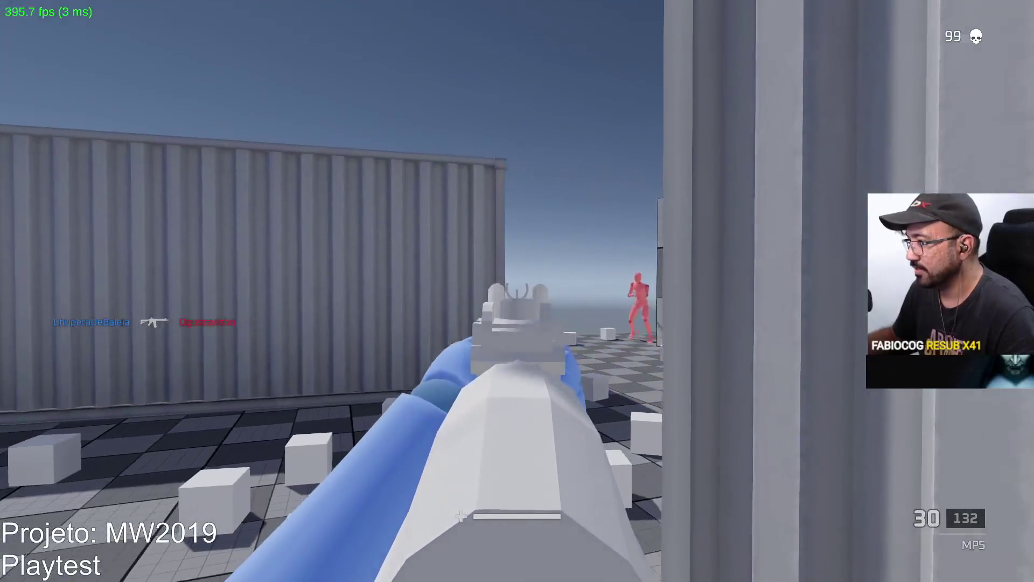
{"action": "left_click", "coordinate": [518, 291]}
{"action": "key", "text": "r"}
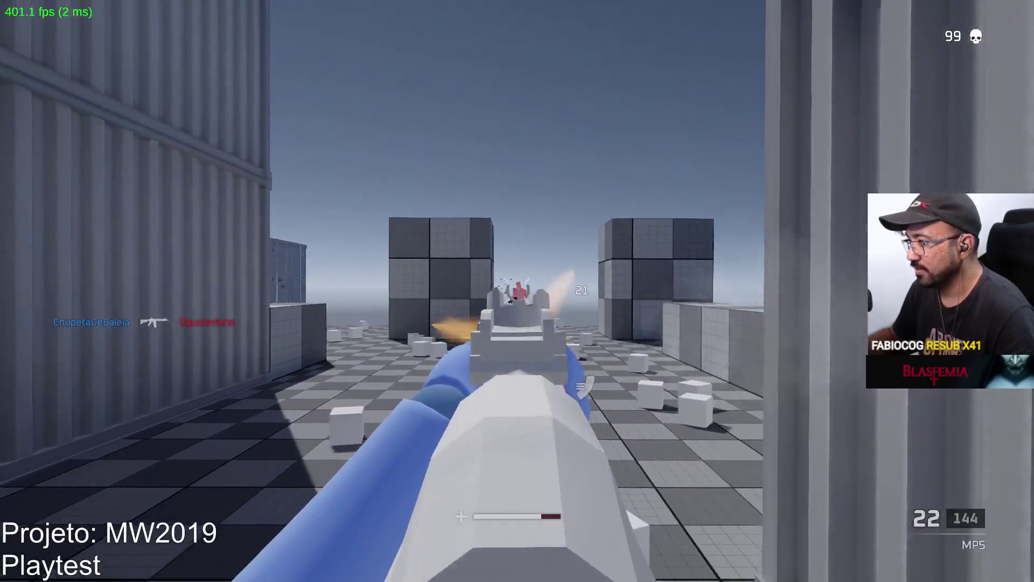
{"action": "left_click", "coordinate": [517, 291]}
{"action": "key", "text": "r"}
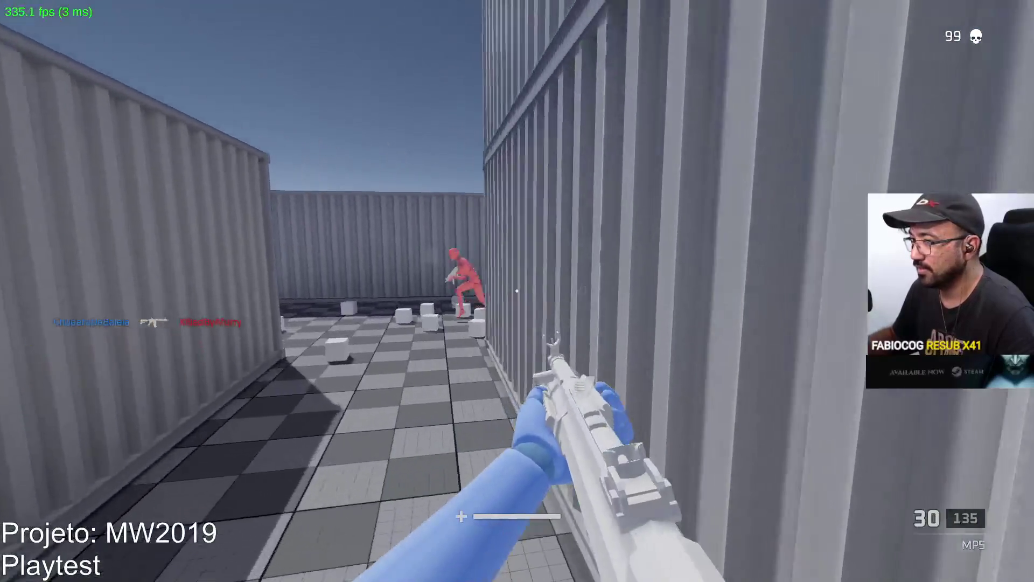
{"action": "key", "text": "r"}
{"action": "left_click", "coordinate": [517, 291]}
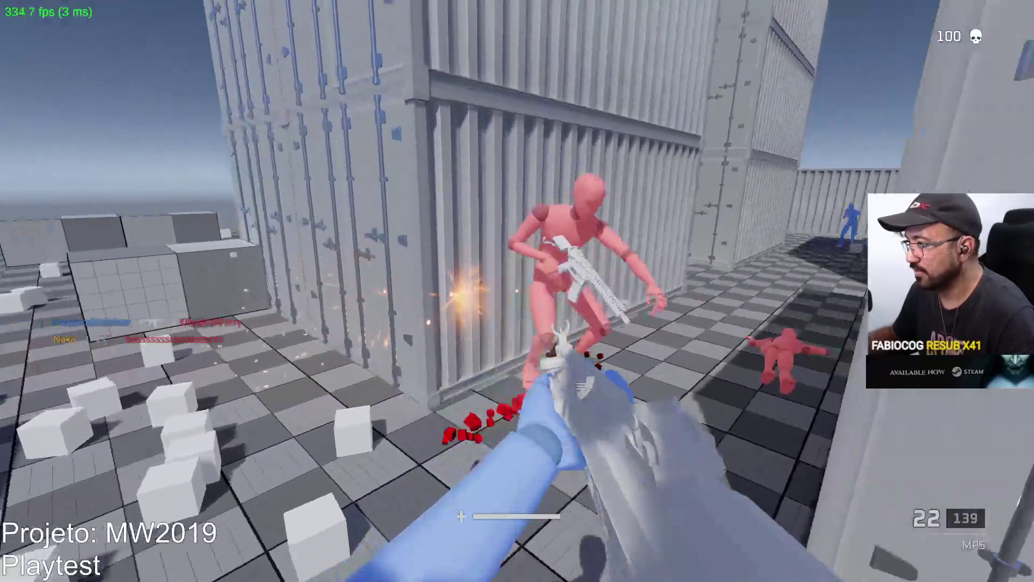
{"action": "left_click", "coordinate": [518, 290]}
{"action": "left_click", "coordinate": [517, 291]}
{"action": "key", "text": "r"}
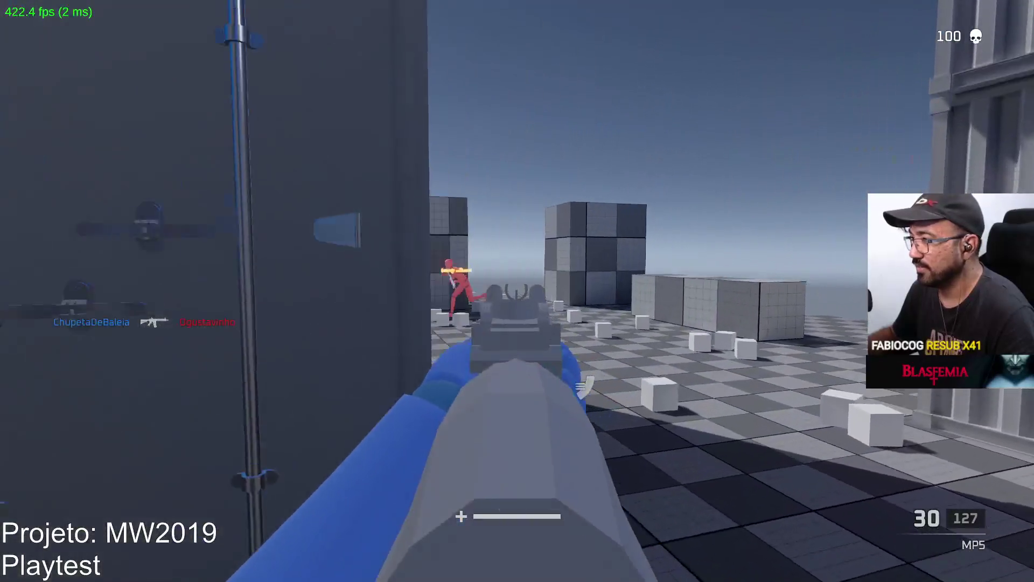
{"action": "left_click", "coordinate": [517, 291]}
{"action": "left_click", "coordinate": [518, 291]}
{"action": "key", "text": "r"}
{"action": "right_click", "coordinate": [517, 291]}
{"action": "left_click", "coordinate": [517, 291]}
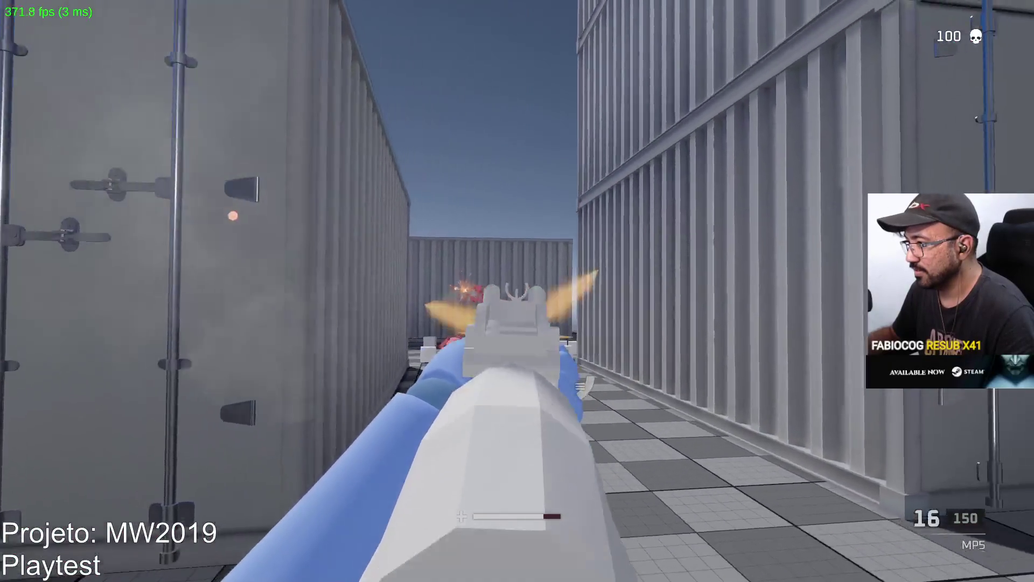
{"action": "left_click", "coordinate": [517, 291]}
{"action": "key", "text": "r"}
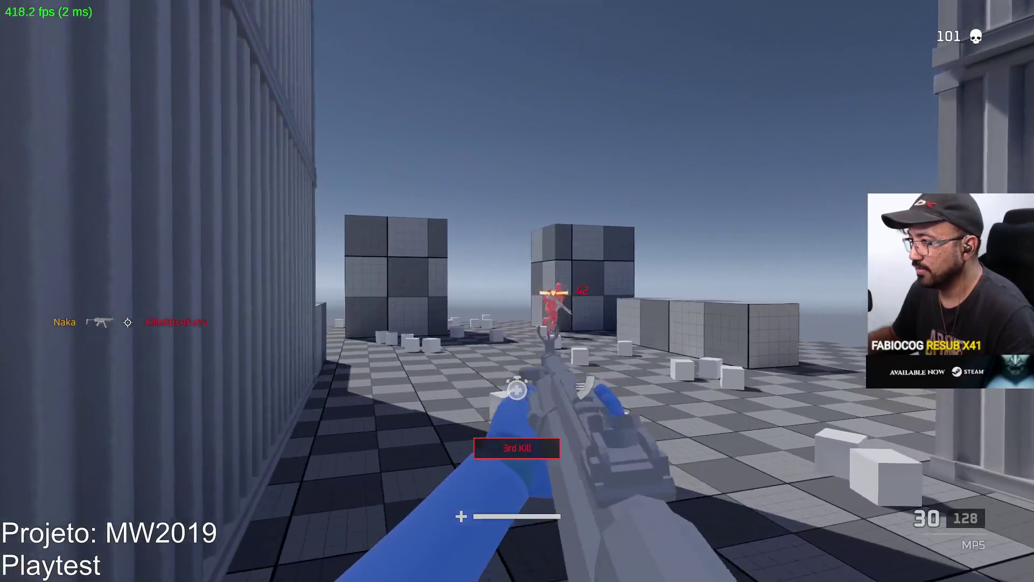
{"action": "left_click", "coordinate": [517, 291]}
{"action": "left_click", "coordinate": [517, 290]}
{"action": "left_click", "coordinate": [517, 291]}
{"action": "left_click", "coordinate": [517, 290]}
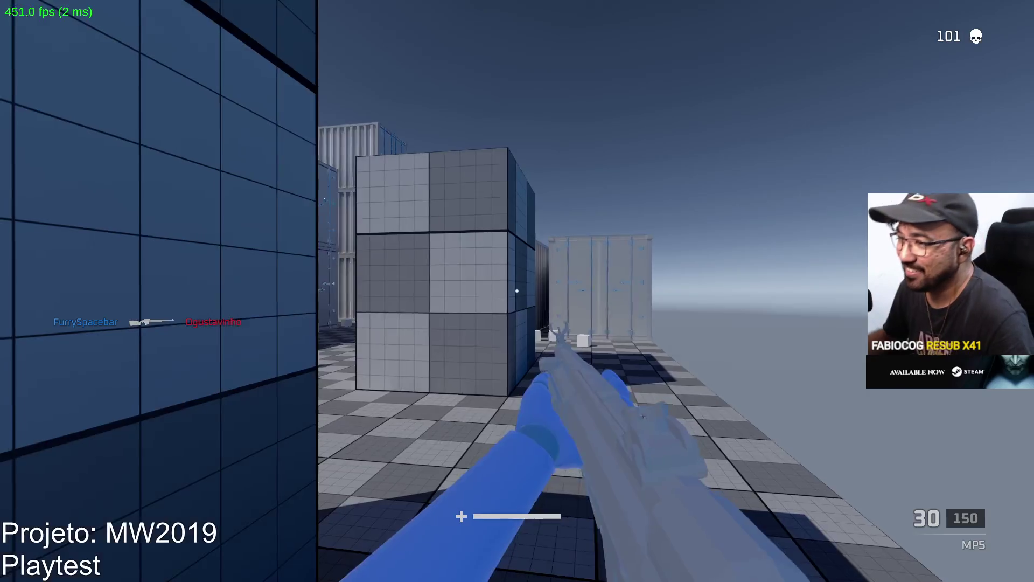
Sprint into the container yard and engage the red enemies, reloading between bursts
{"action": "key", "text": "shift+w"}
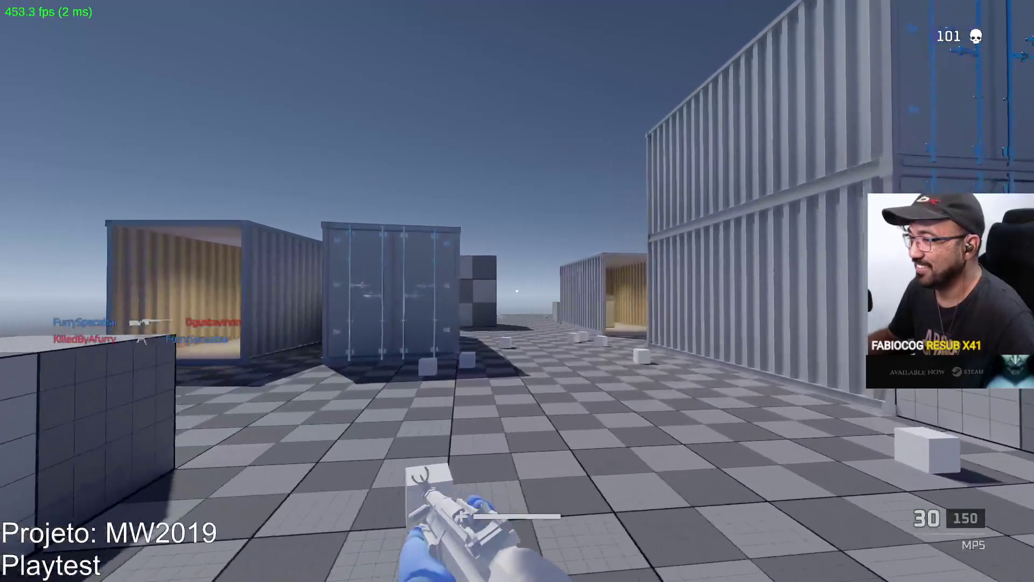
{"action": "key", "text": "w"}
{"action": "key", "text": "w"}
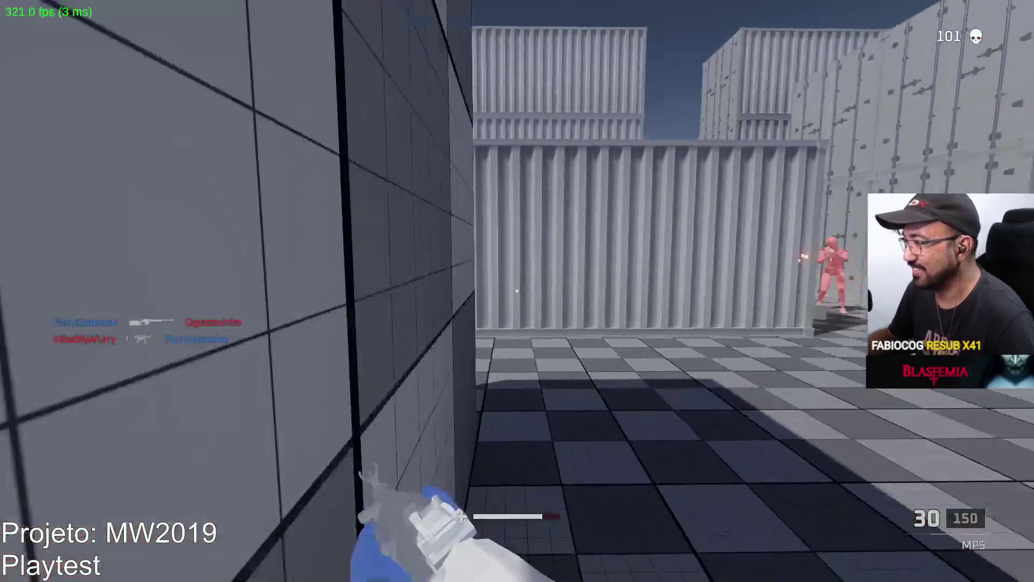
{"action": "left_click", "coordinate": [516, 291]}
{"action": "left_click_drag", "start_coordinate": [517, 291], "coordinate": [517, 291]}
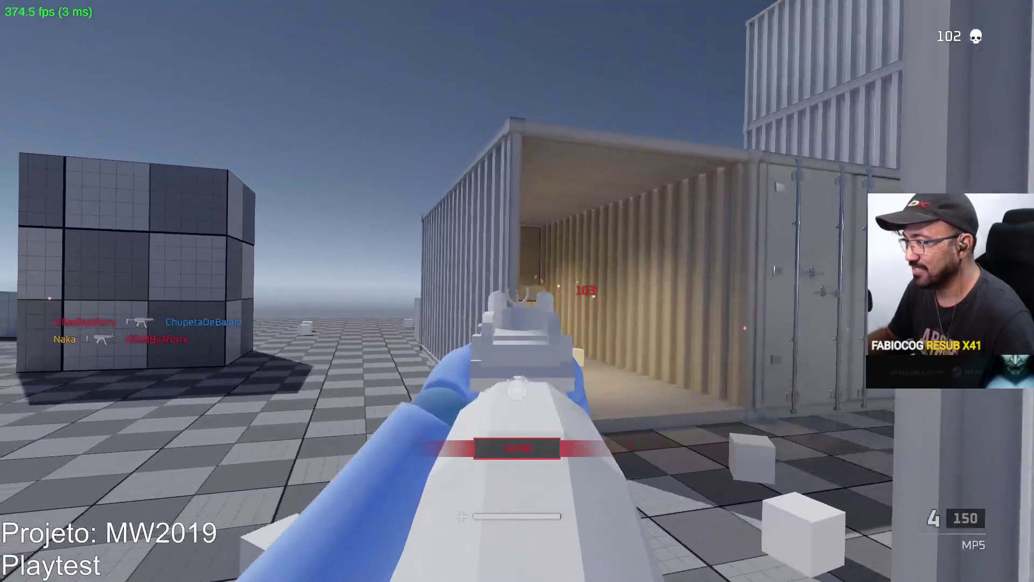
{"action": "key", "text": "r"}
{"action": "key", "text": "w"}
{"action": "left_click", "coordinate": [516, 291]}
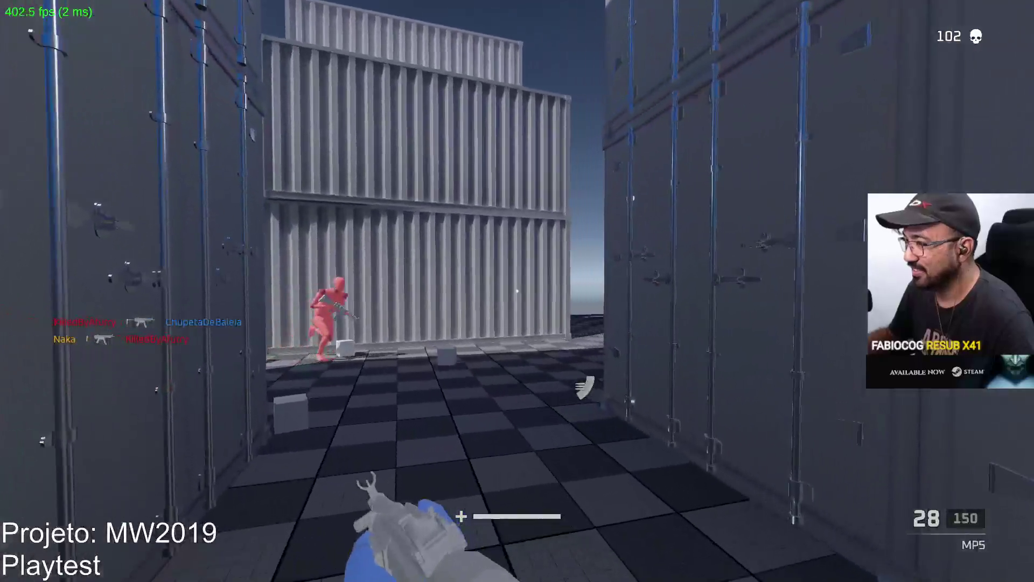
{"action": "left_click_drag", "start_coordinate": [517, 291], "coordinate": [517, 291]}
{"action": "key", "text": "r"}
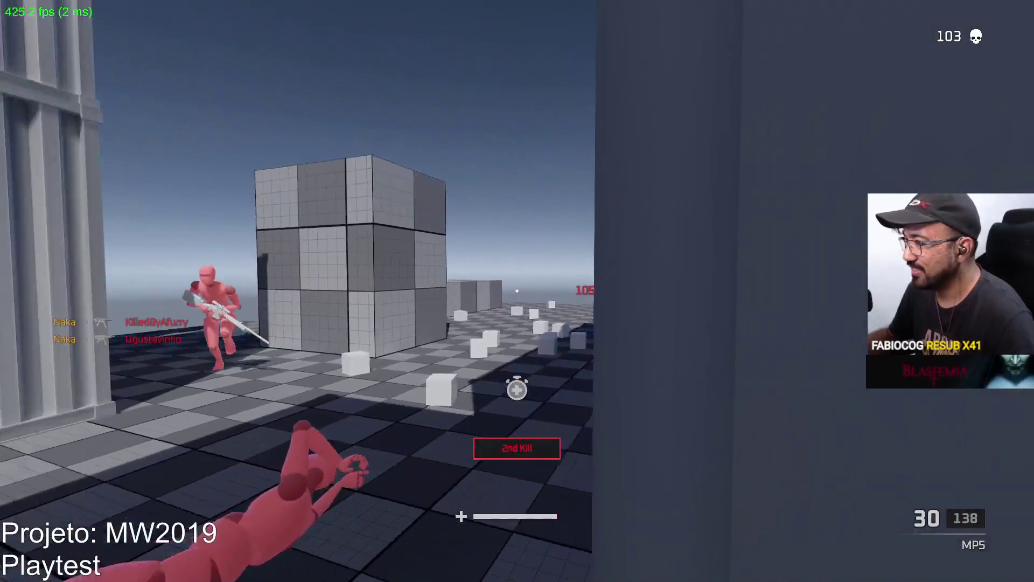
{"action": "key", "text": "w"}
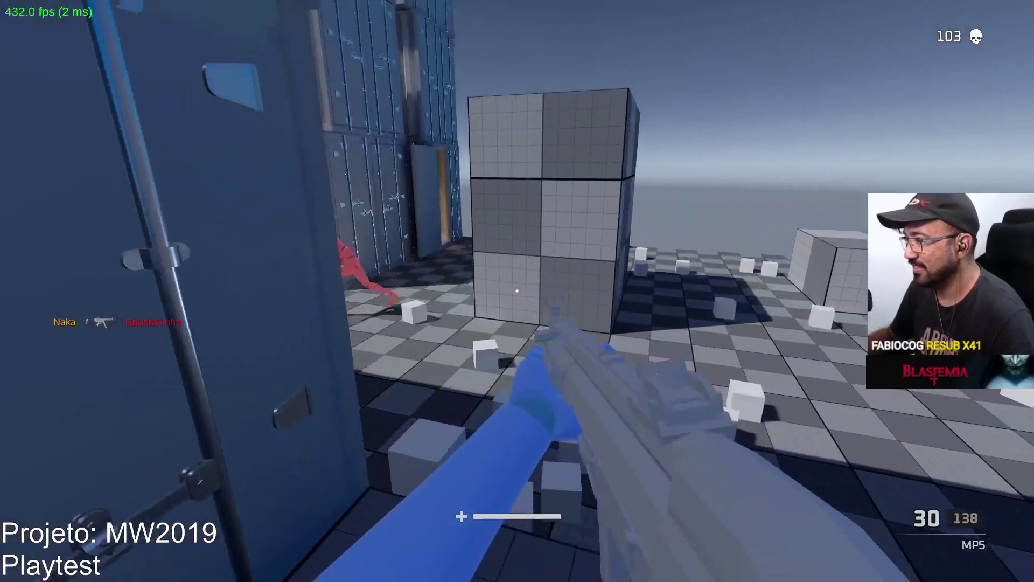
{"action": "left_click_drag", "start_coordinate": [516, 291], "coordinate": [516, 291]}
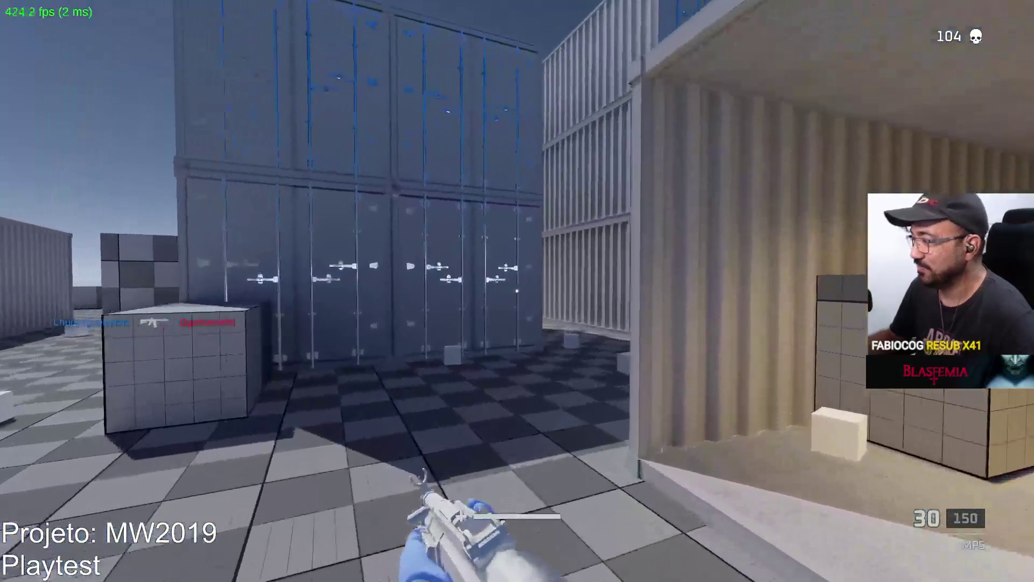
{"action": "key", "text": "w"}
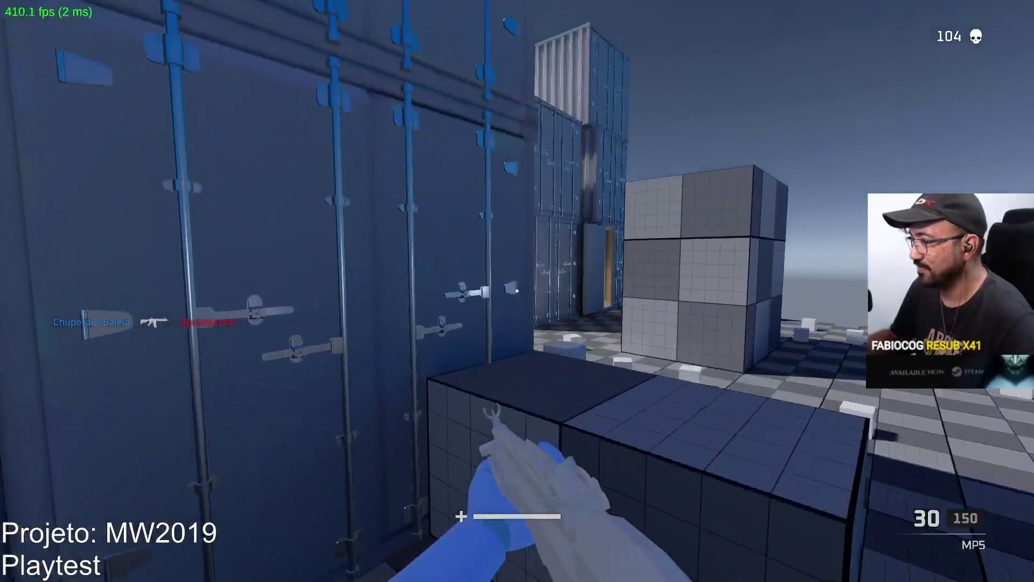
{"action": "right_click", "coordinate": [517, 291]}
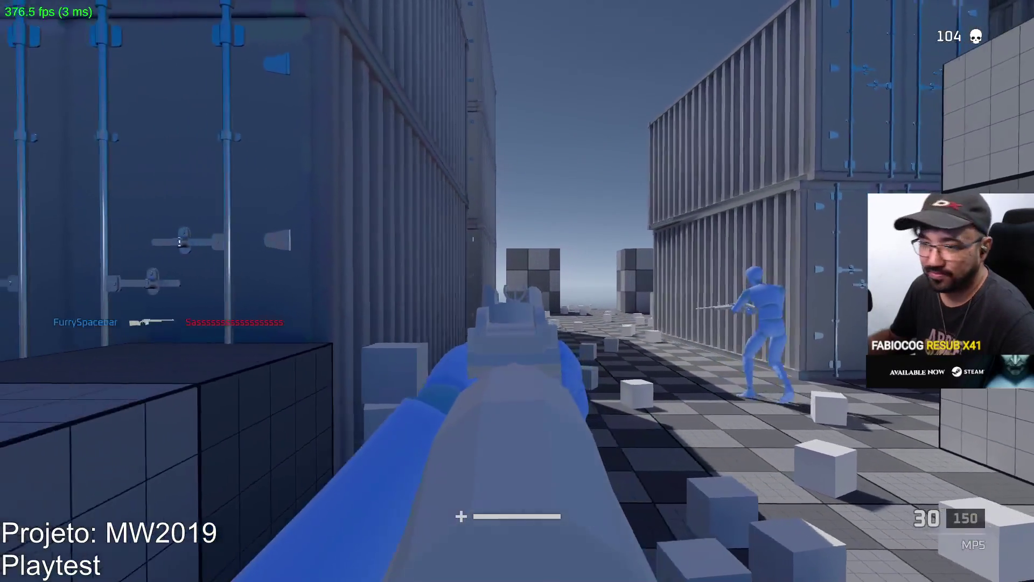
{"action": "right_click", "coordinate": [517, 291]}
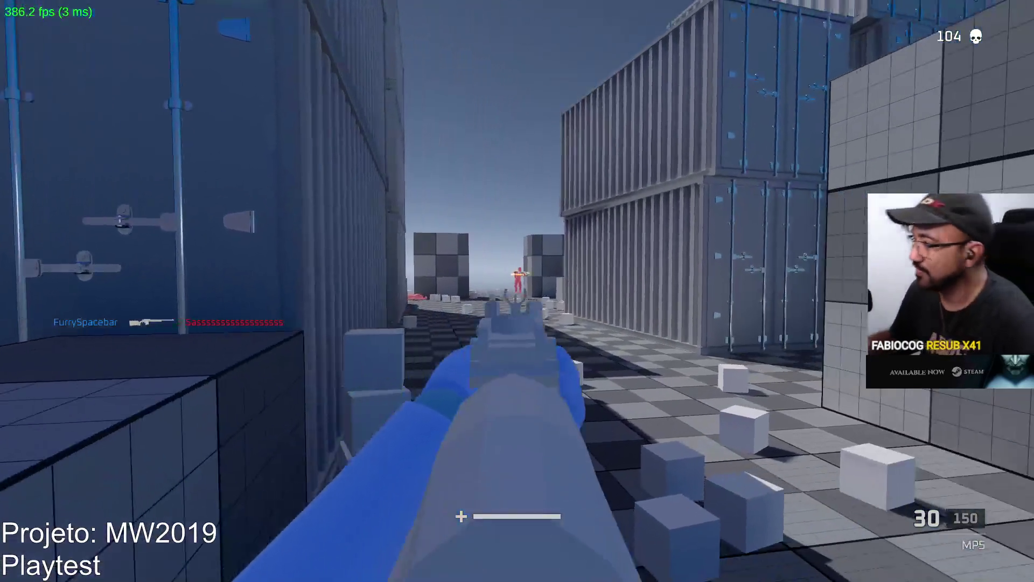
{"action": "left_click", "coordinate": [517, 291]}
{"action": "right_click", "coordinate": [518, 291]}
{"action": "left_click", "coordinate": [517, 291]}
{"action": "left_click", "coordinate": [517, 291]}
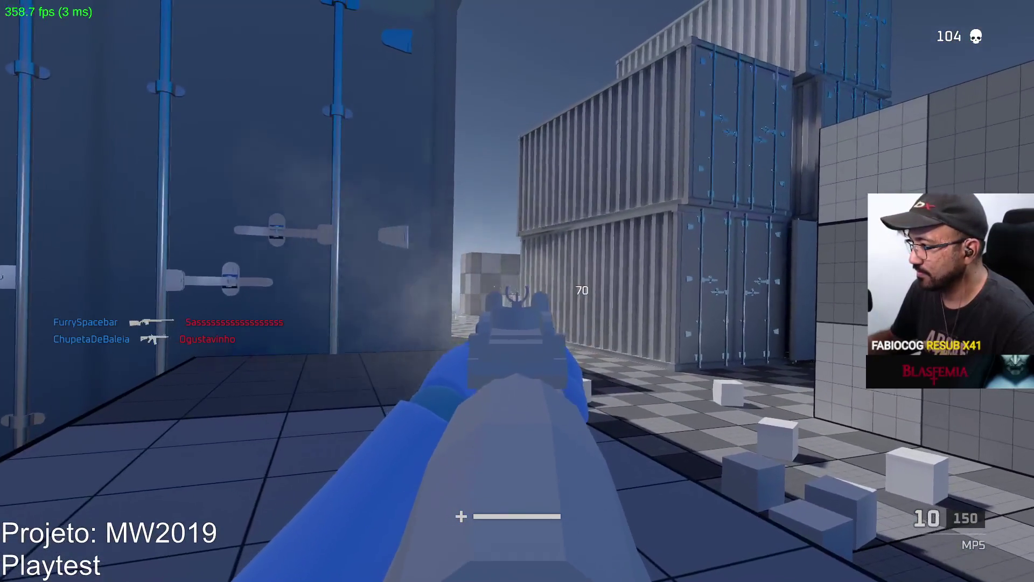
{"action": "key", "text": "r"}
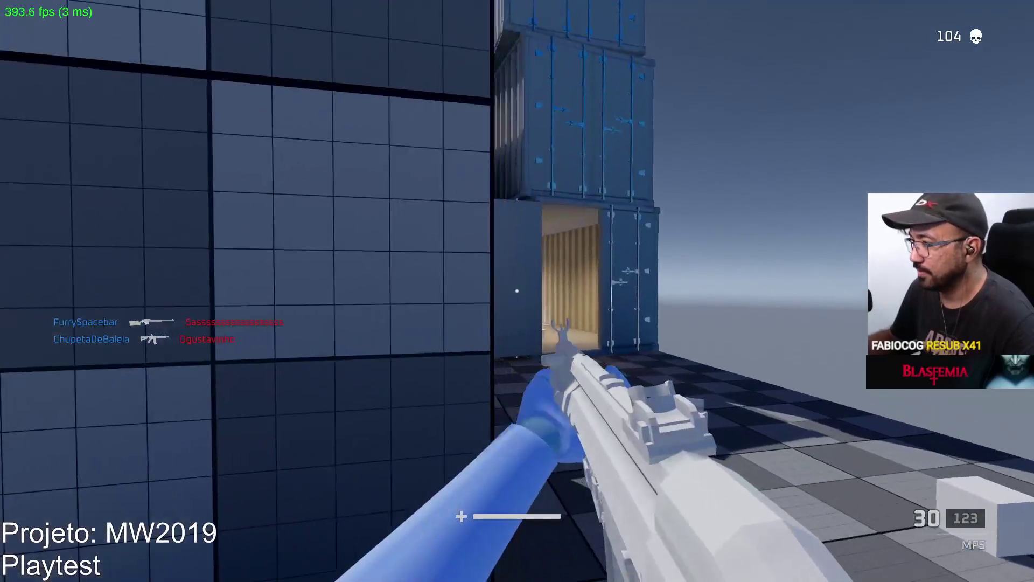
{"action": "key", "text": "w"}
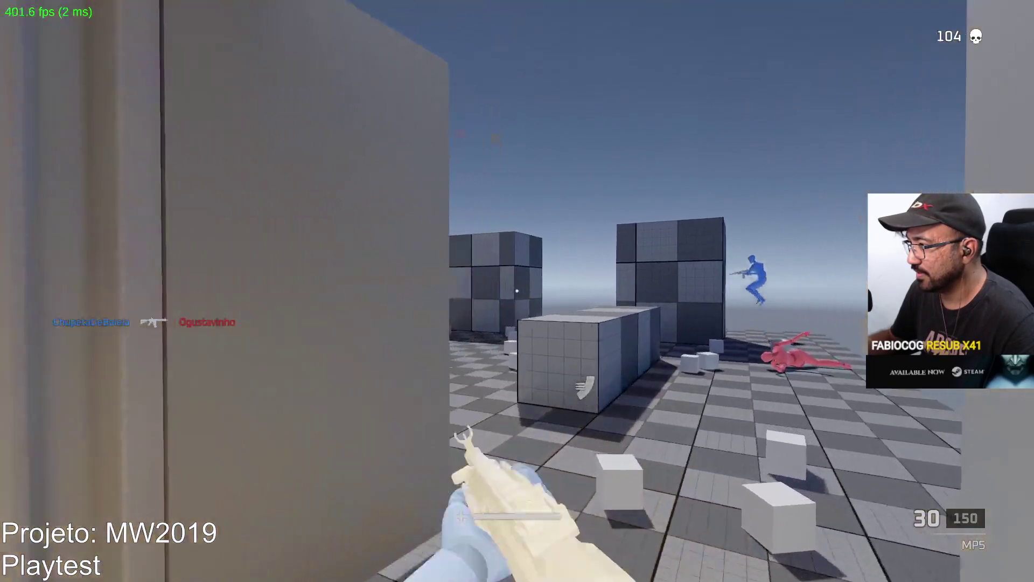
{"action": "right_click", "coordinate": [517, 291]}
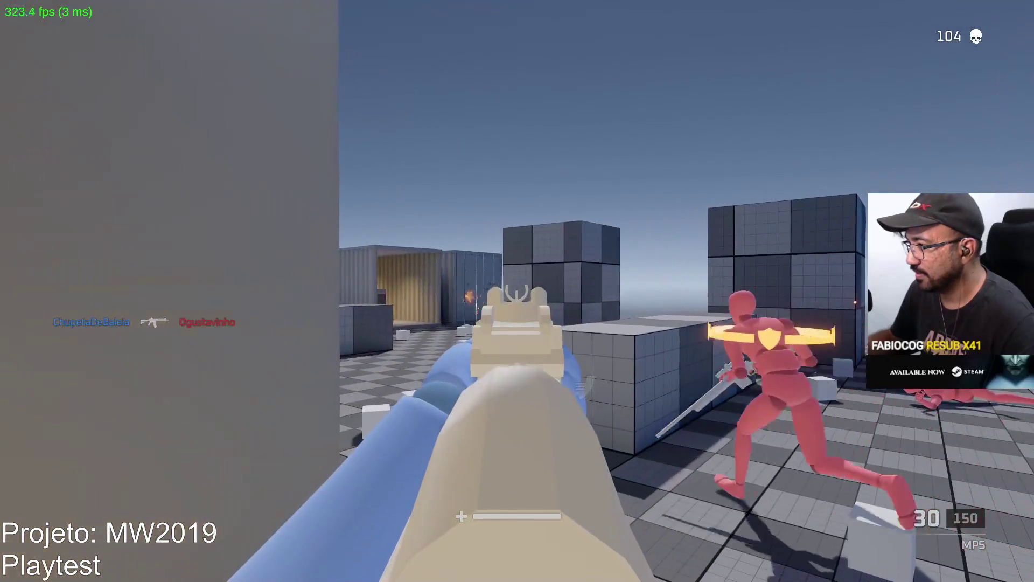
{"action": "left_click", "coordinate": [517, 291]}
{"action": "left_click", "coordinate": [517, 291]}
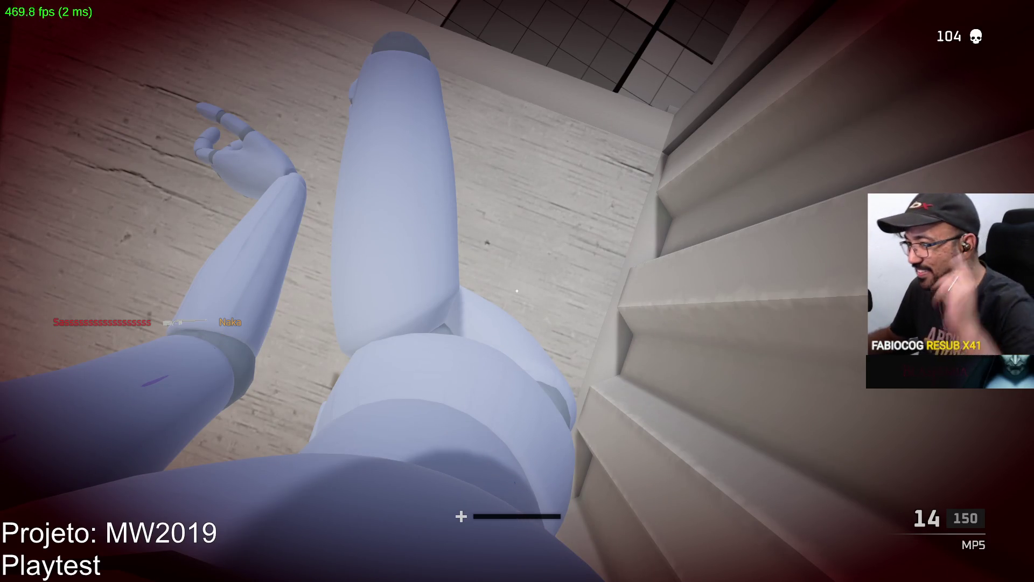
After respawning, cross the yard and aim down sights to kill enemies by the containers
{"action": "key", "text": "w"}
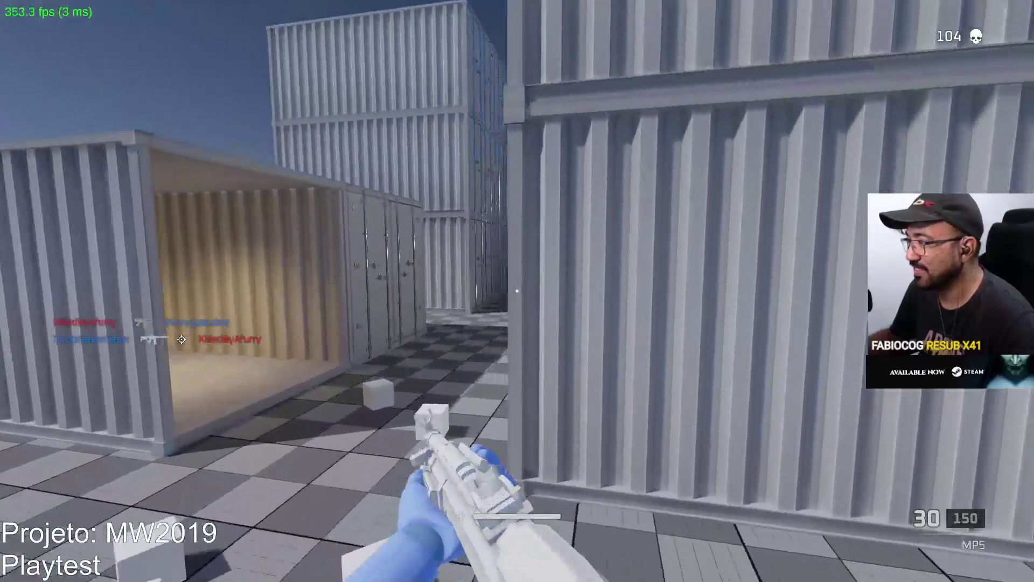
{"action": "key", "text": "w"}
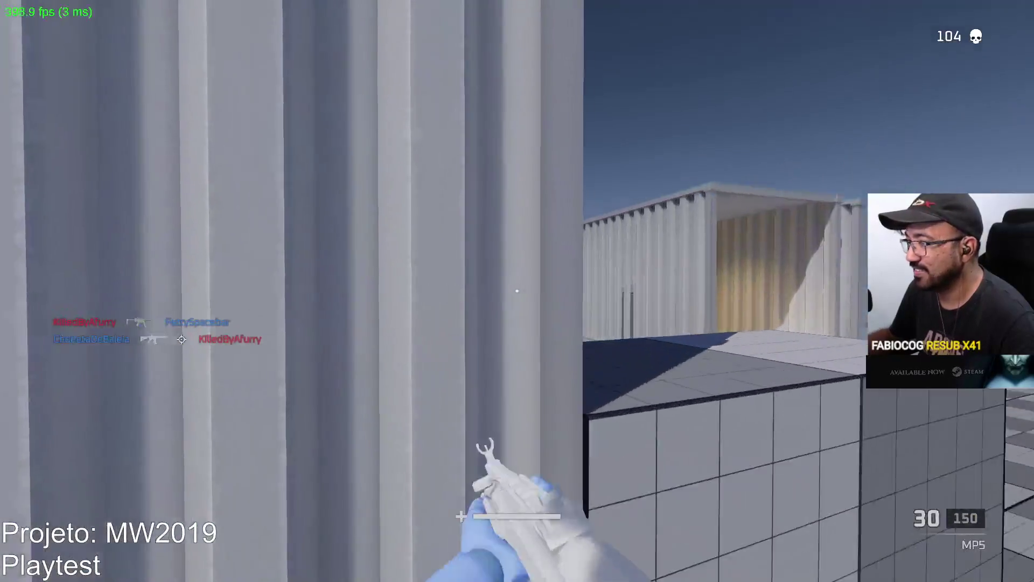
{"action": "right_click", "coordinate": [517, 291]}
{"action": "left_click", "coordinate": [517, 291]}
{"action": "left_click", "coordinate": [517, 291]}
{"action": "key", "text": "r"}
{"action": "right_click", "coordinate": [517, 291]}
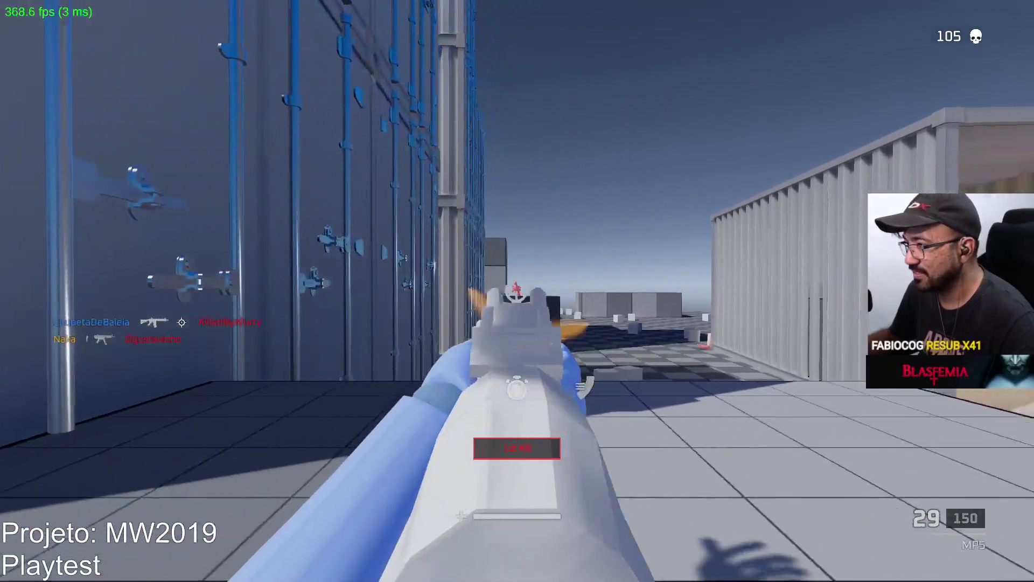
{"action": "left_click", "coordinate": [517, 291]}
{"action": "left_click", "coordinate": [517, 291]}
{"action": "left_click", "coordinate": [516, 291]}
{"action": "left_click", "coordinate": [516, 291]}
{"action": "left_click", "coordinate": [517, 291]}
{"action": "right_click", "coordinate": [517, 291]}
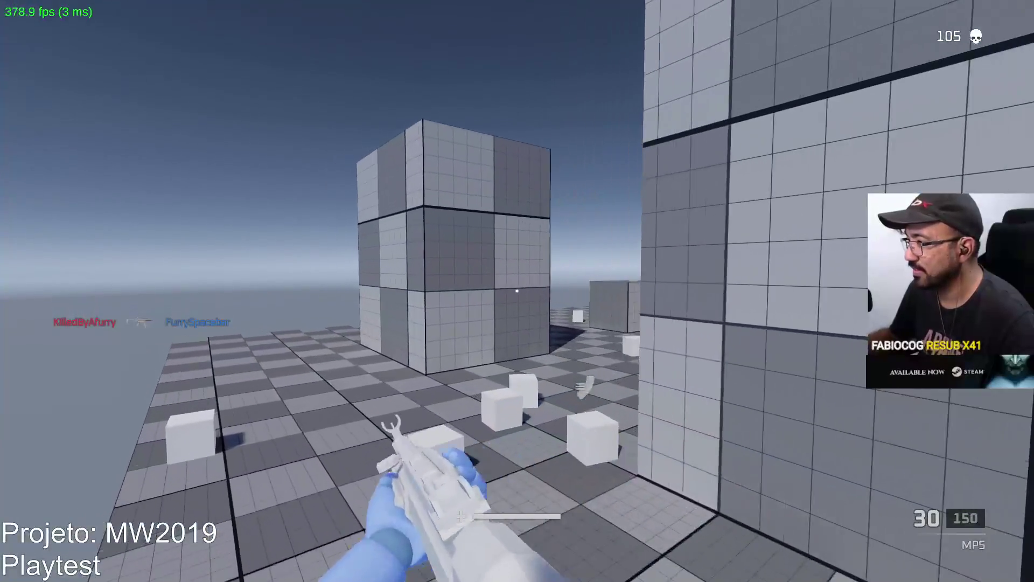
Clear enemies along the container corridors and alleys, reloading after each kill
{"action": "left_click", "coordinate": [517, 291]}
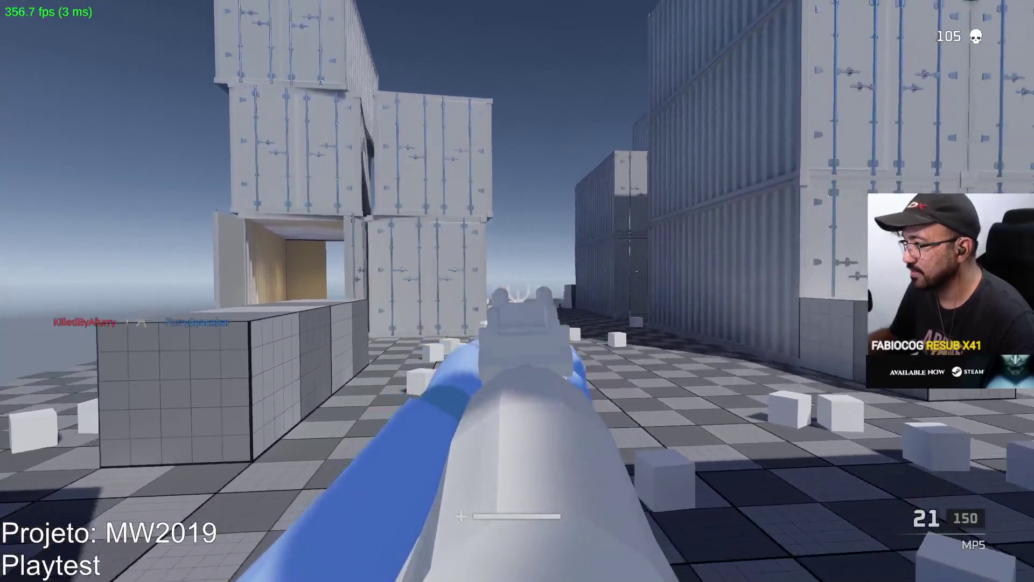
{"action": "key", "text": "r"}
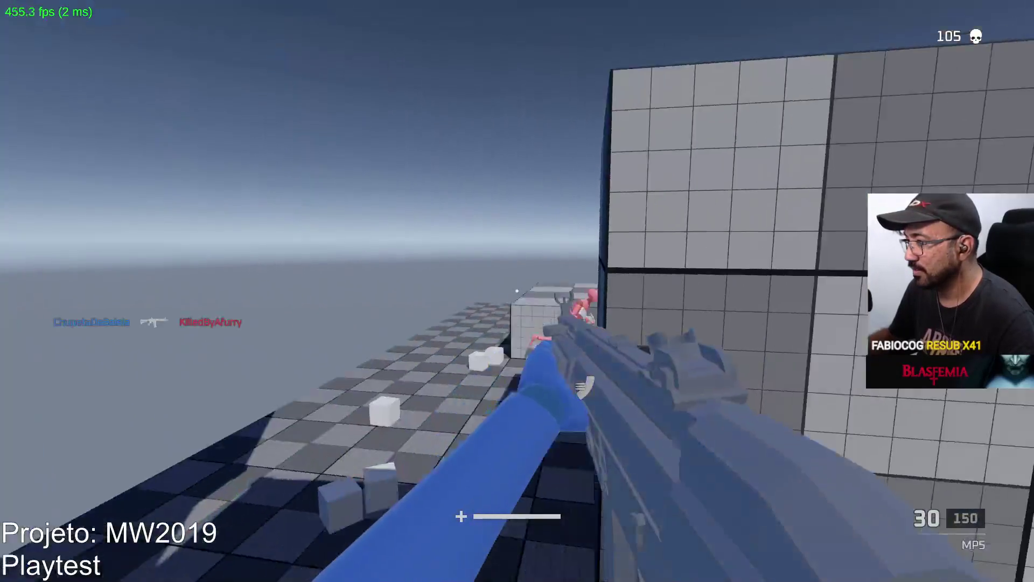
{"action": "left_click", "coordinate": [517, 291]}
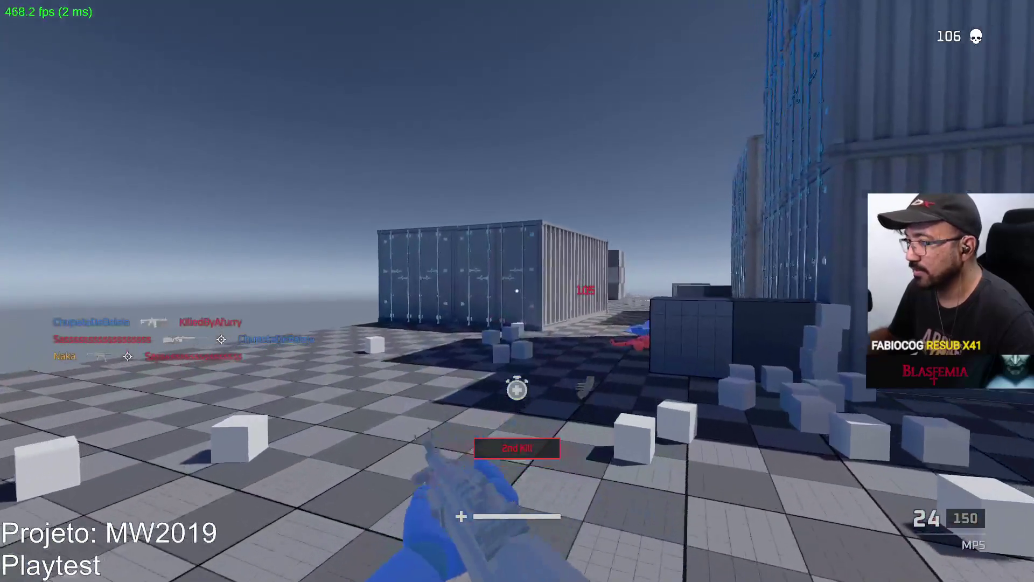
{"action": "key", "text": "r"}
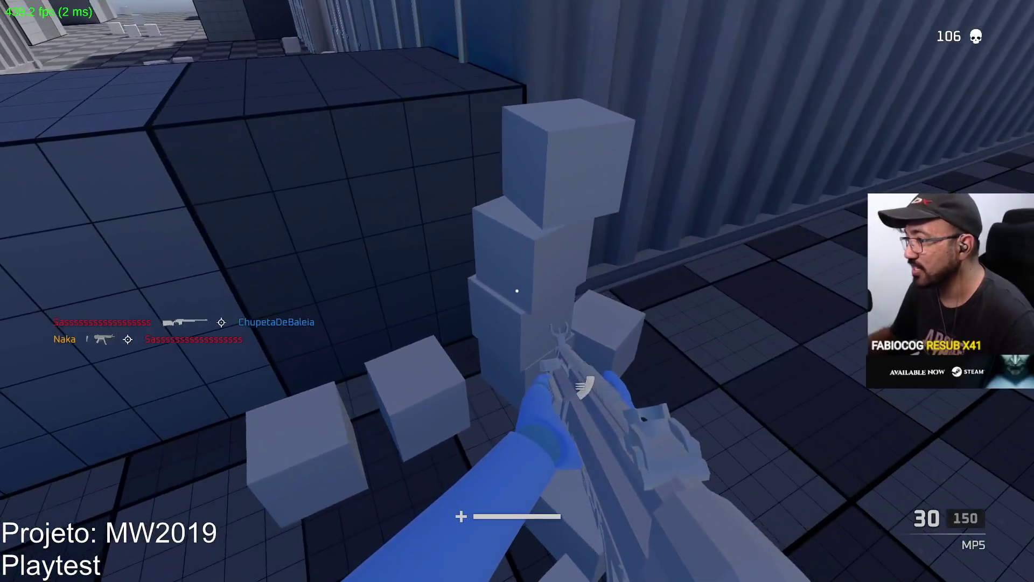
{"action": "key", "text": "w"}
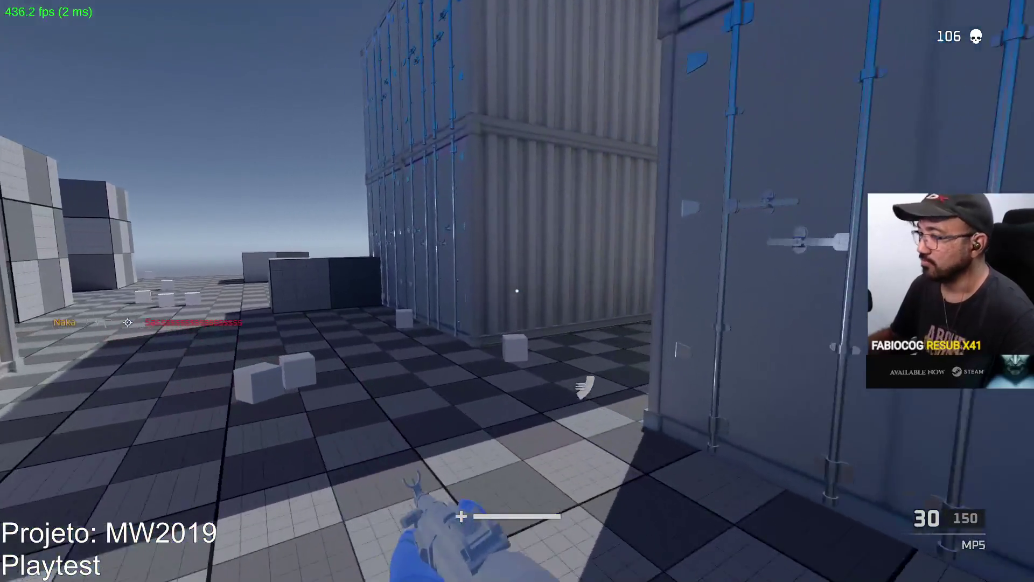
{"action": "key", "text": "w"}
{"action": "left_click", "coordinate": [517, 290]}
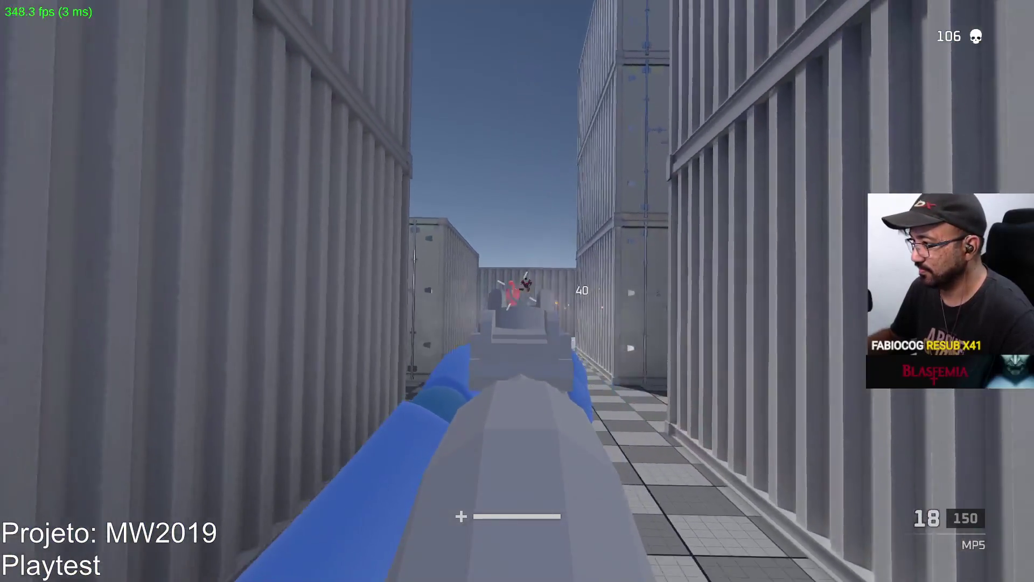
{"action": "left_click", "coordinate": [517, 291]}
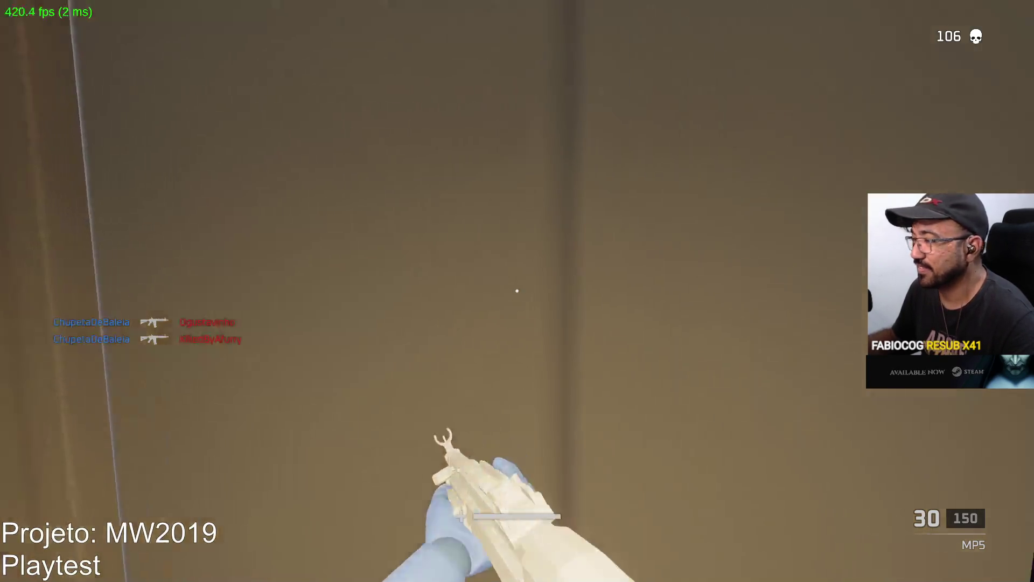
{"action": "key", "text": "w"}
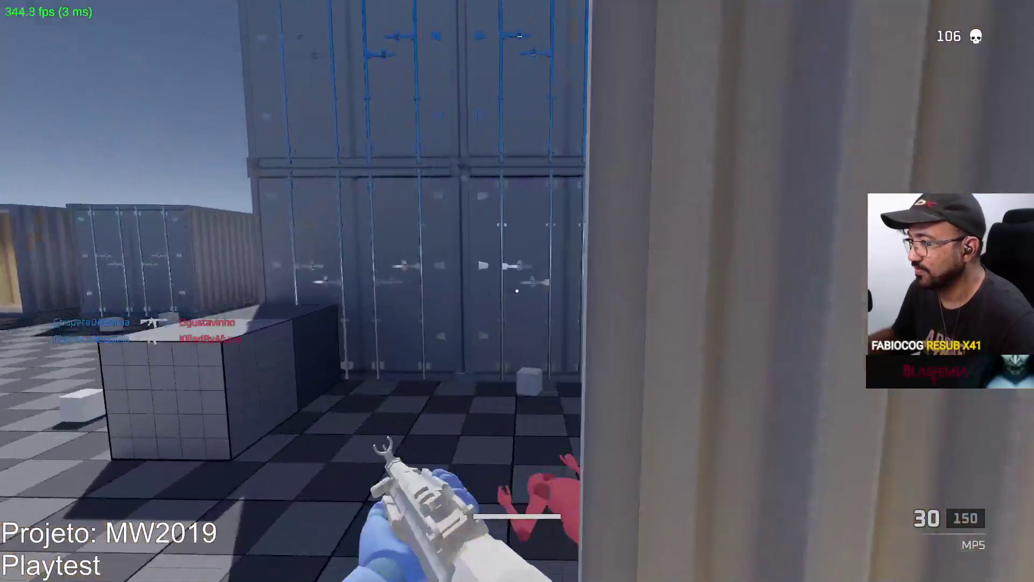
{"action": "left_click", "coordinate": [517, 291]}
{"action": "left_click", "coordinate": [517, 291]}
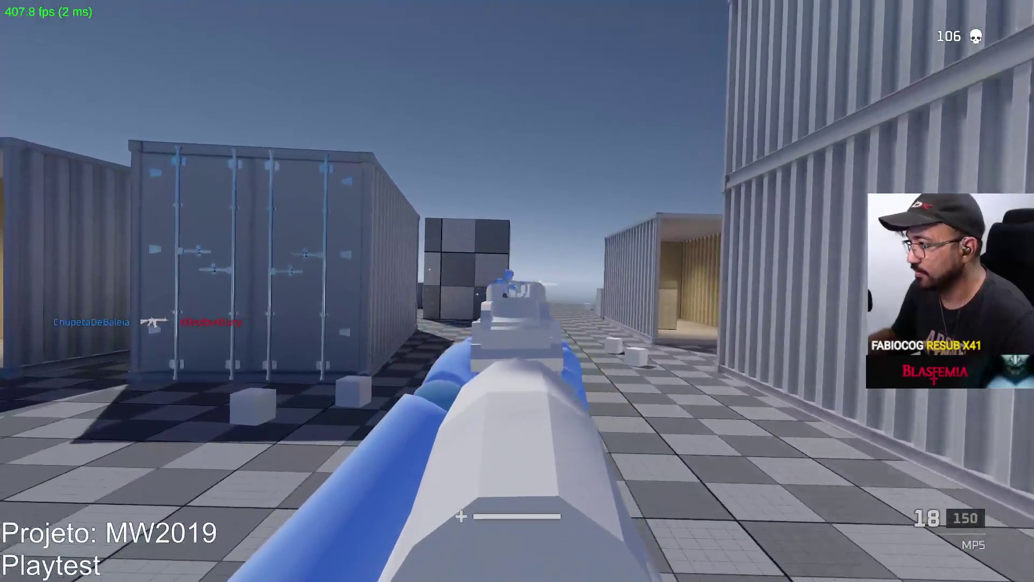
{"action": "key", "text": "r"}
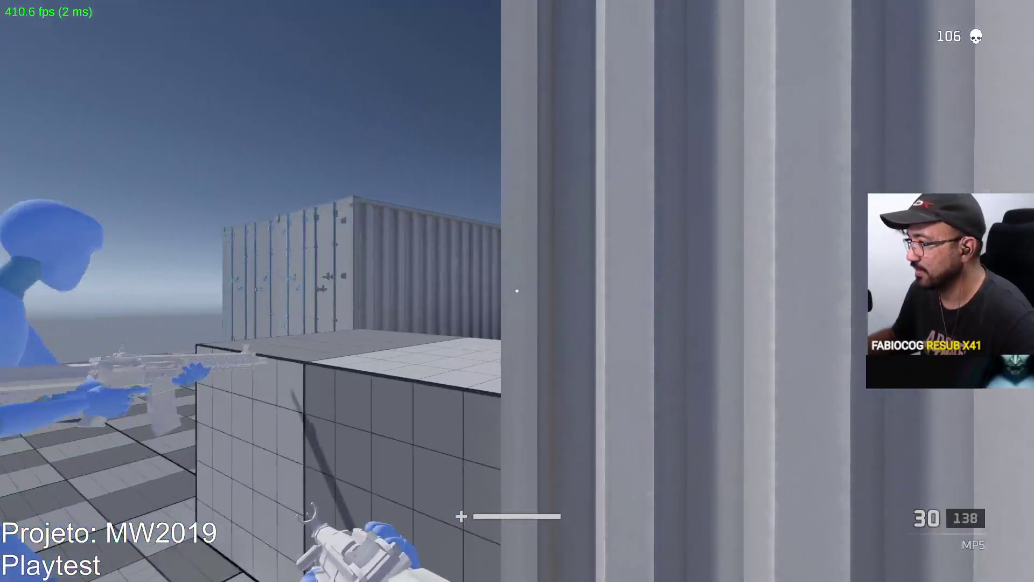
{"action": "key", "text": "w"}
{"action": "right_click_drag", "start_coordinate": [518, 291], "coordinate": [518, 290]}
{"action": "left_click_drag", "start_coordinate": [517, 291], "coordinate": [517, 291]}
{"action": "right_click_drag", "start_coordinate": [517, 291], "coordinate": [517, 291]}
{"action": "left_click_drag", "start_coordinate": [517, 291], "coordinate": [517, 291]}
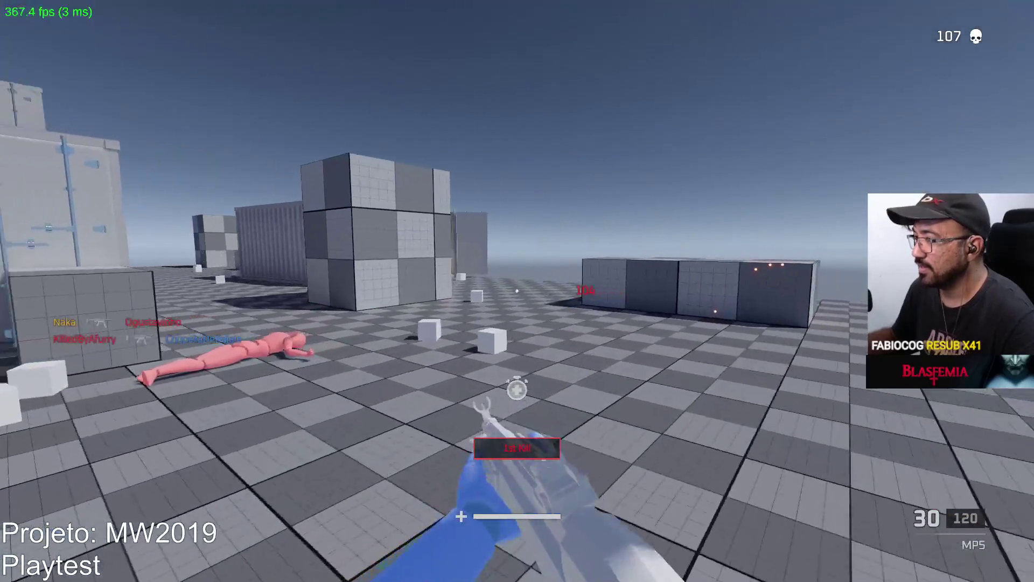
{"action": "key", "text": "w"}
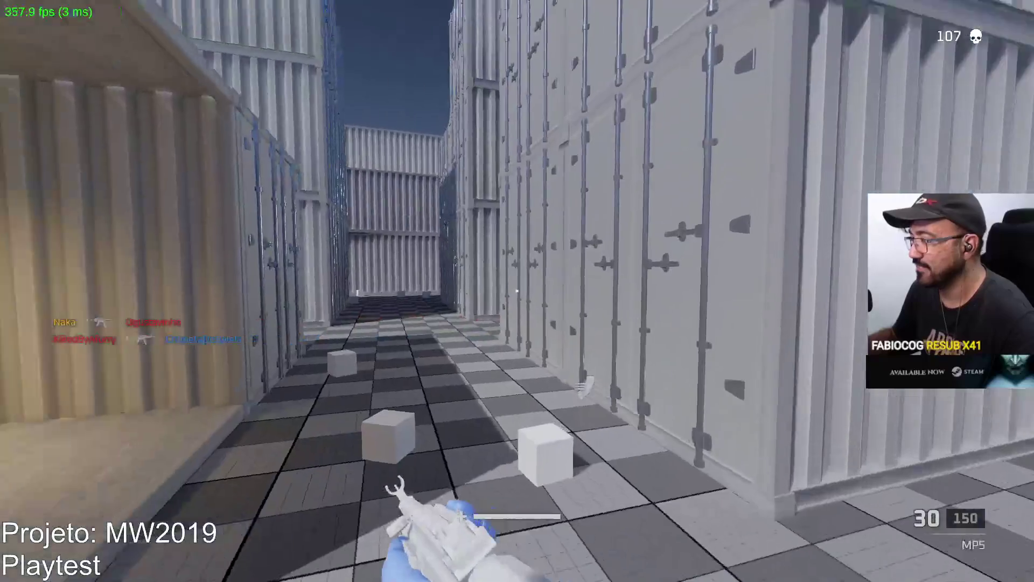
{"action": "right_click", "coordinate": [518, 291]}
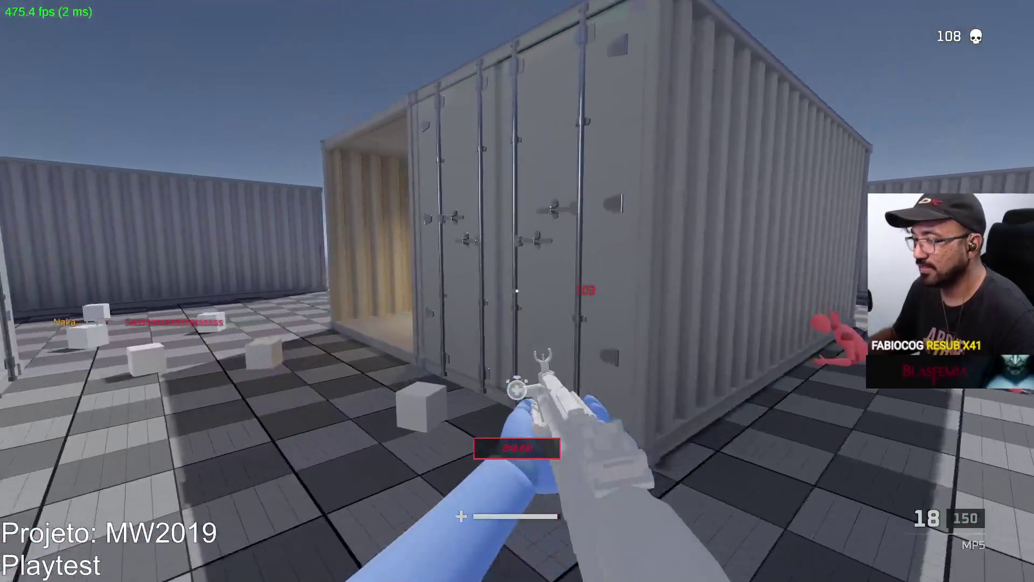
{"action": "key", "text": "w"}
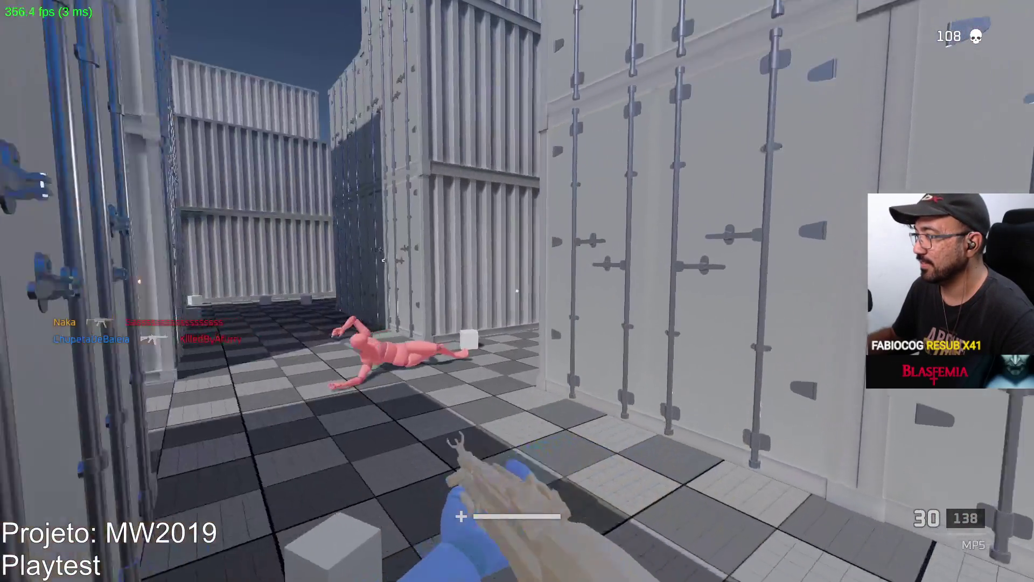
{"action": "key", "text": "w"}
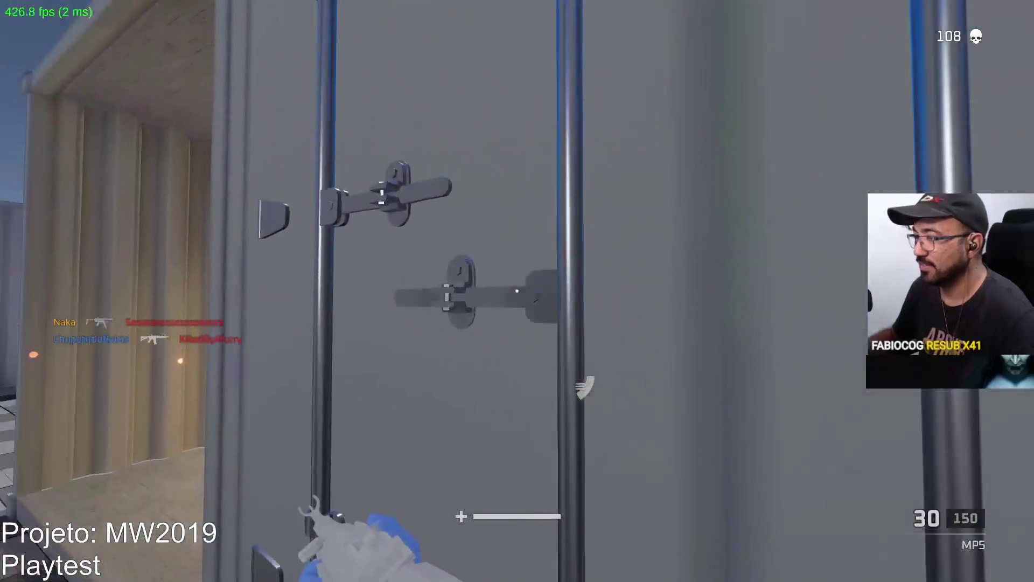
{"action": "key", "text": "w"}
{"action": "key", "text": "w"}
{"action": "key", "text": "w"}
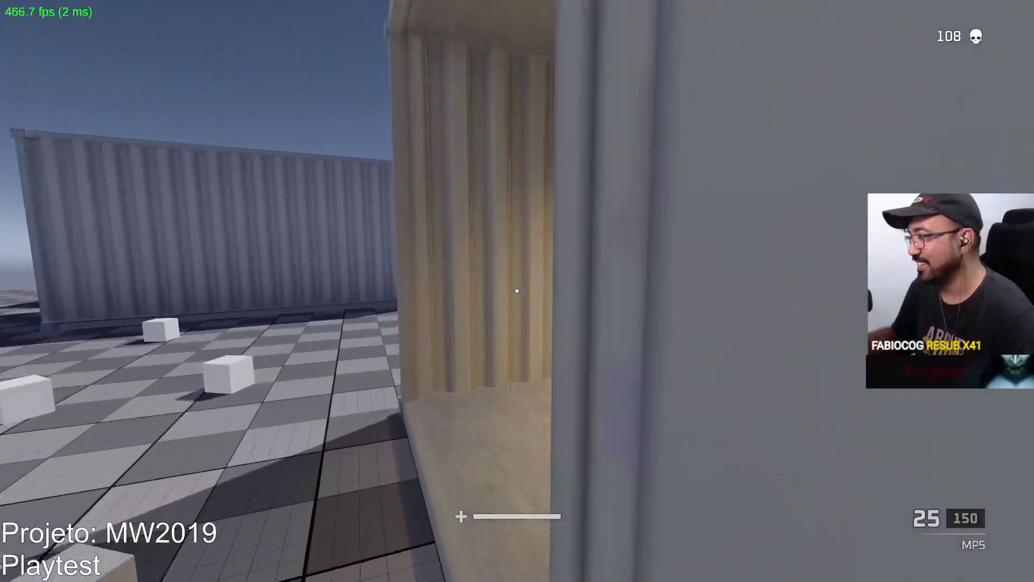
{"action": "key", "text": "r"}
{"action": "key", "text": "w"}
{"action": "left_click", "coordinate": [517, 291]}
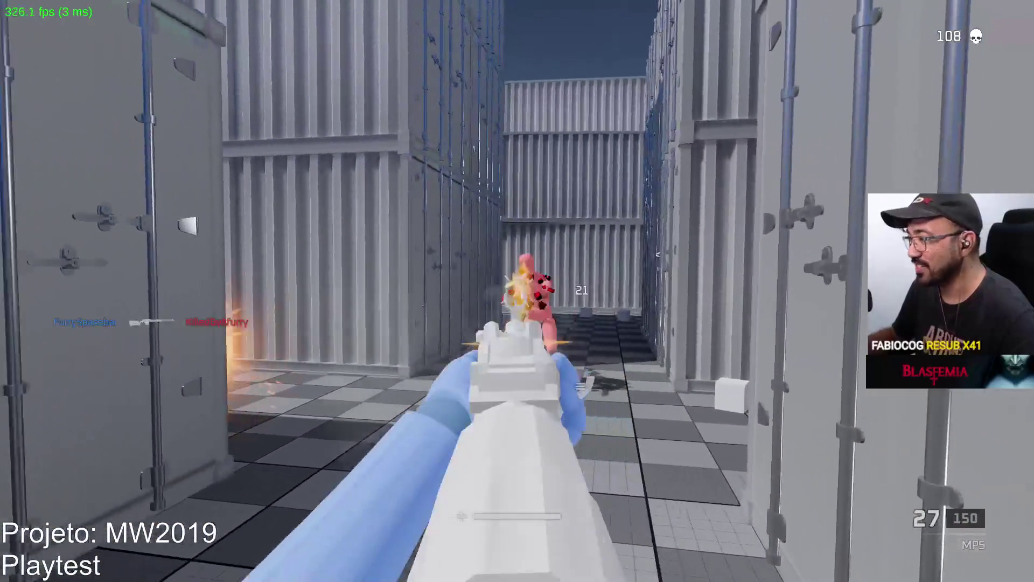
{"action": "key", "text": "r"}
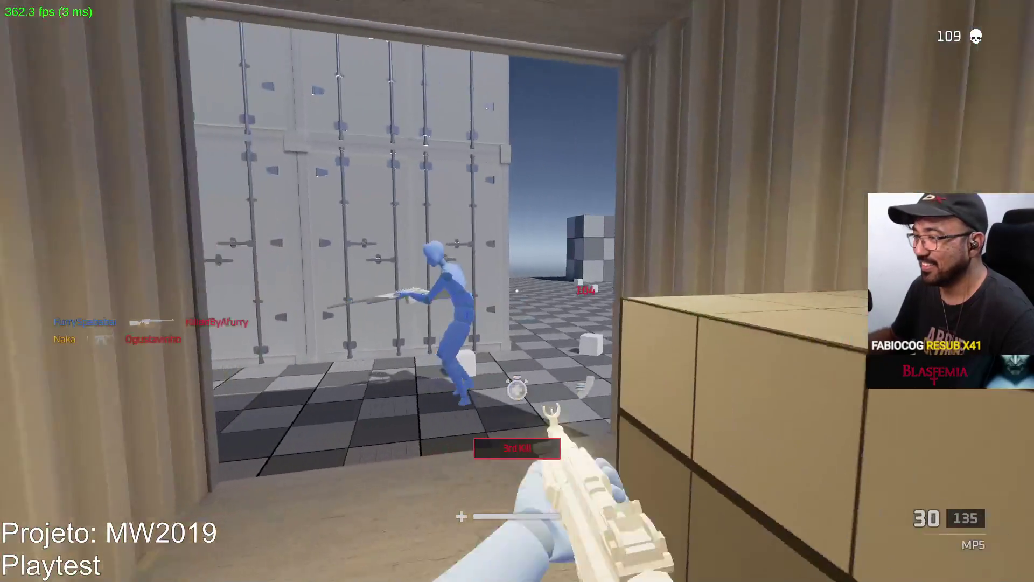
{"action": "key", "text": "w"}
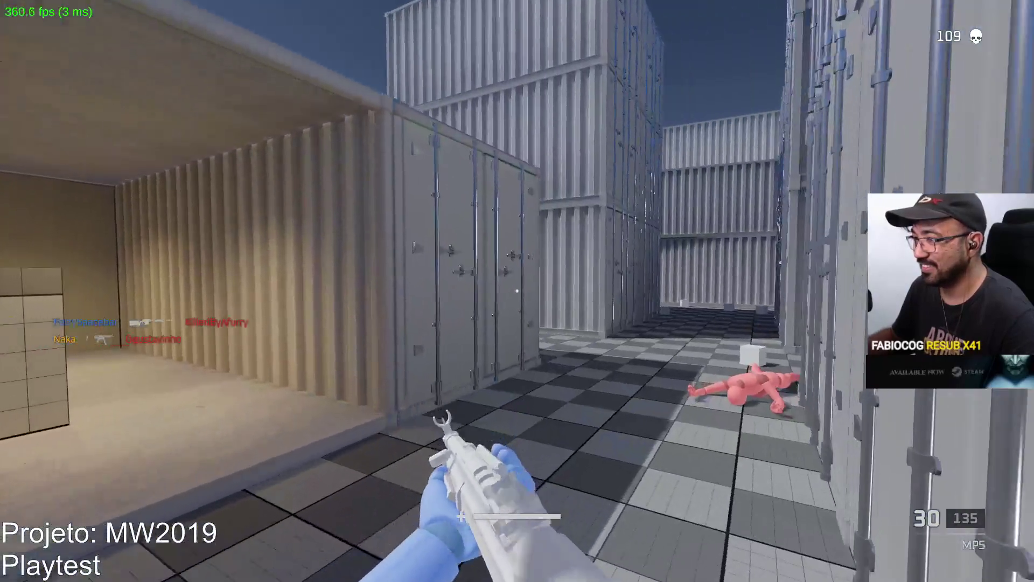
{"action": "key", "text": "w"}
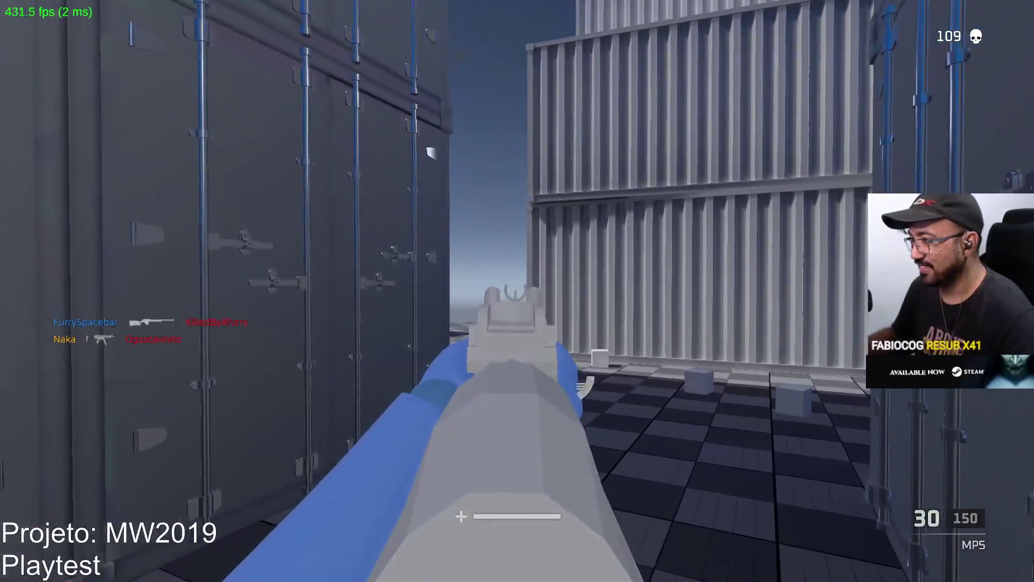
{"action": "left_click", "coordinate": [517, 291]}
{"action": "left_click", "coordinate": [518, 291]}
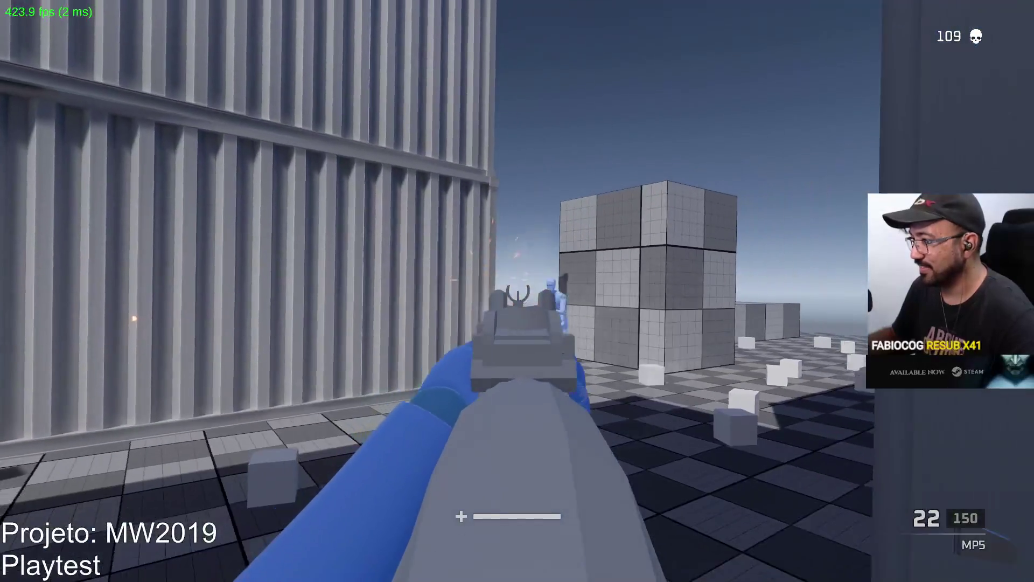
{"action": "left_click", "coordinate": [518, 291]}
{"action": "left_click", "coordinate": [517, 291]}
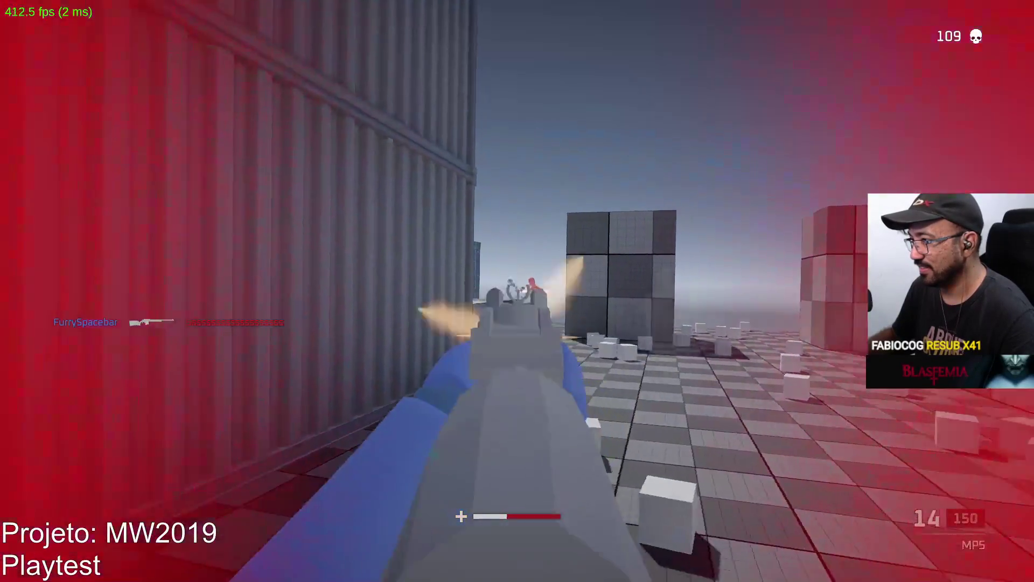
{"action": "left_click", "coordinate": [517, 291]}
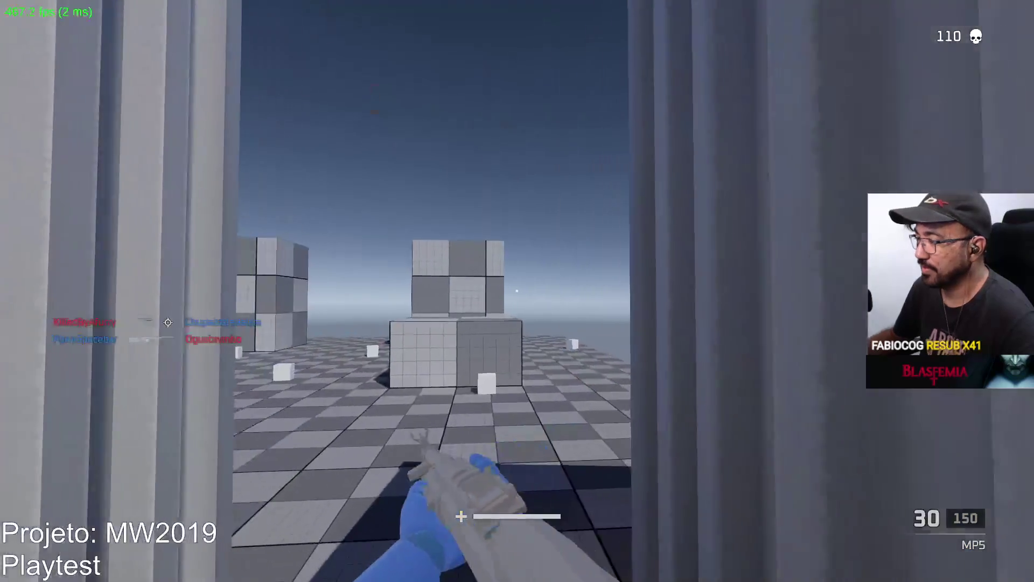
Push through the container corridor toward the pink enemies, reloading before engaging
{"action": "key", "text": "w"}
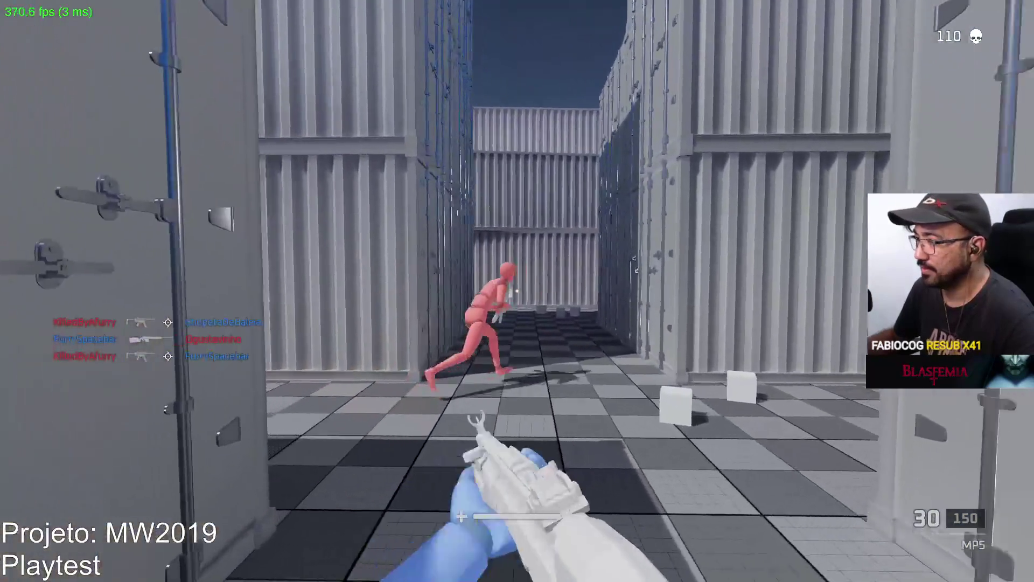
{"action": "left_click_drag", "start_coordinate": [517, 291], "coordinate": [517, 291]}
{"action": "key", "text": "r"}
{"action": "key", "text": "r"}
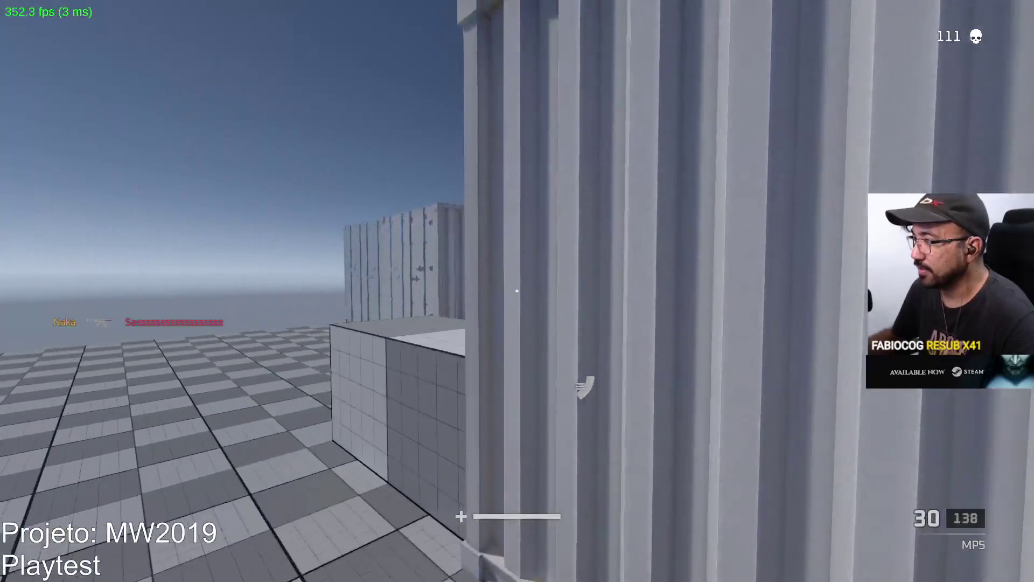
{"action": "right_click_drag", "start_coordinate": [518, 291], "coordinate": [517, 291]}
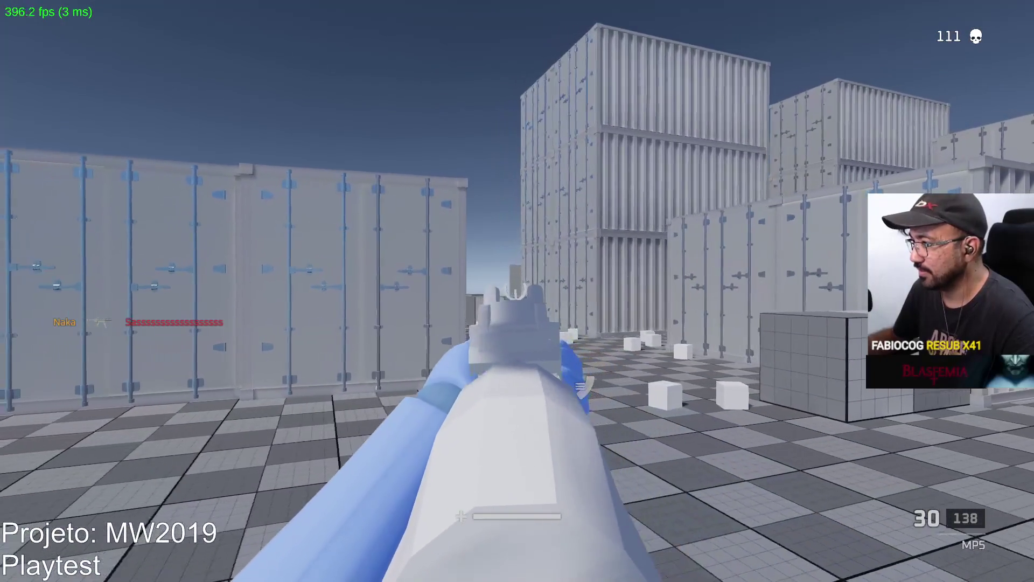
{"action": "left_click", "coordinate": [517, 291]}
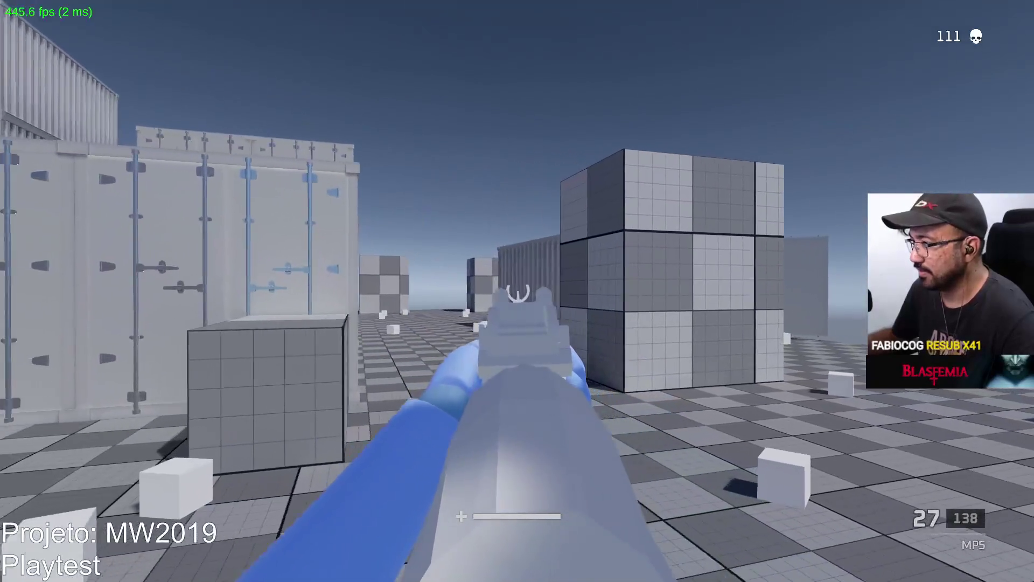
{"action": "key", "text": "a"}
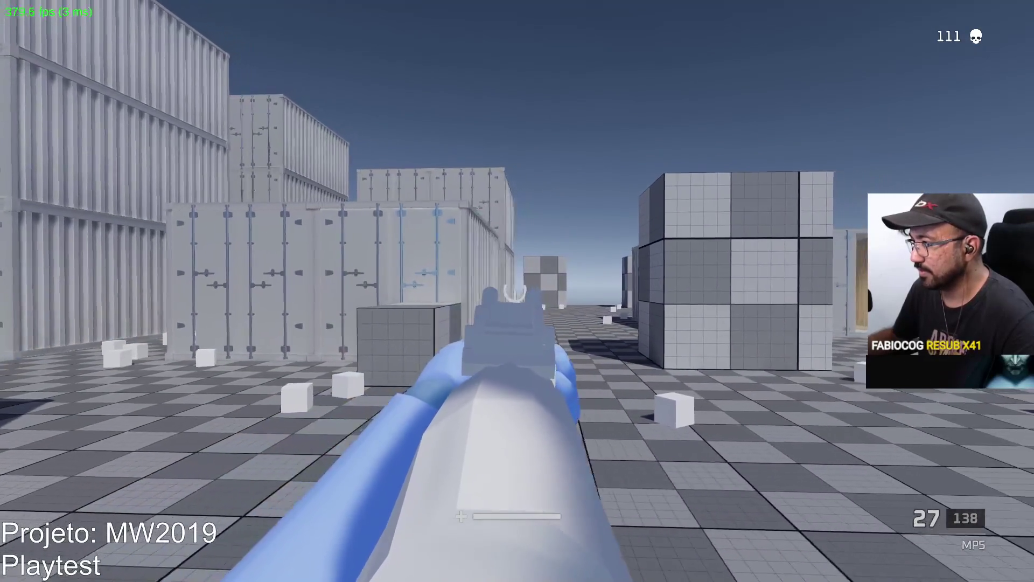
{"action": "right_click_drag", "start_coordinate": [517, 291], "coordinate": [517, 291]}
{"action": "key", "text": "w"}
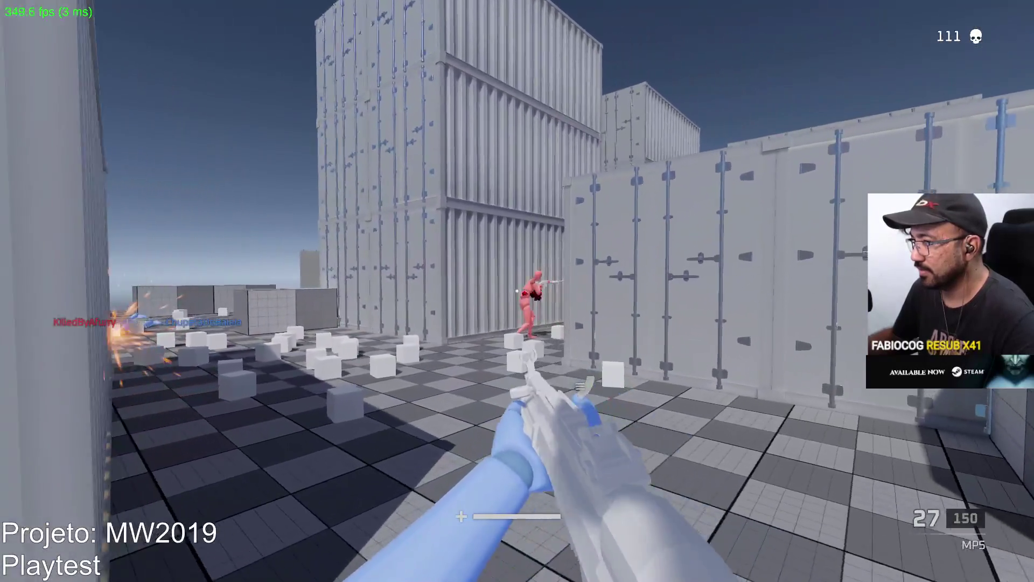
{"action": "left_click_drag", "start_coordinate": [517, 291], "coordinate": [517, 291]}
{"action": "key", "text": "r"}
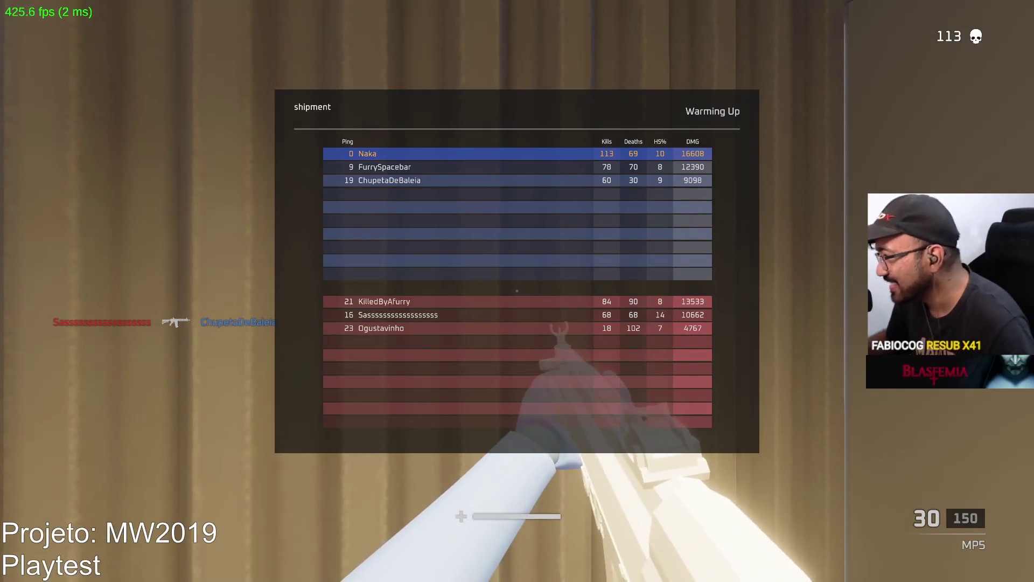
Dismiss the scoreboard, score more kills around the containers, then quit the playtest with Alt+F4
{"action": "key", "text": "w"}
{"action": "key", "text": "Tab"}
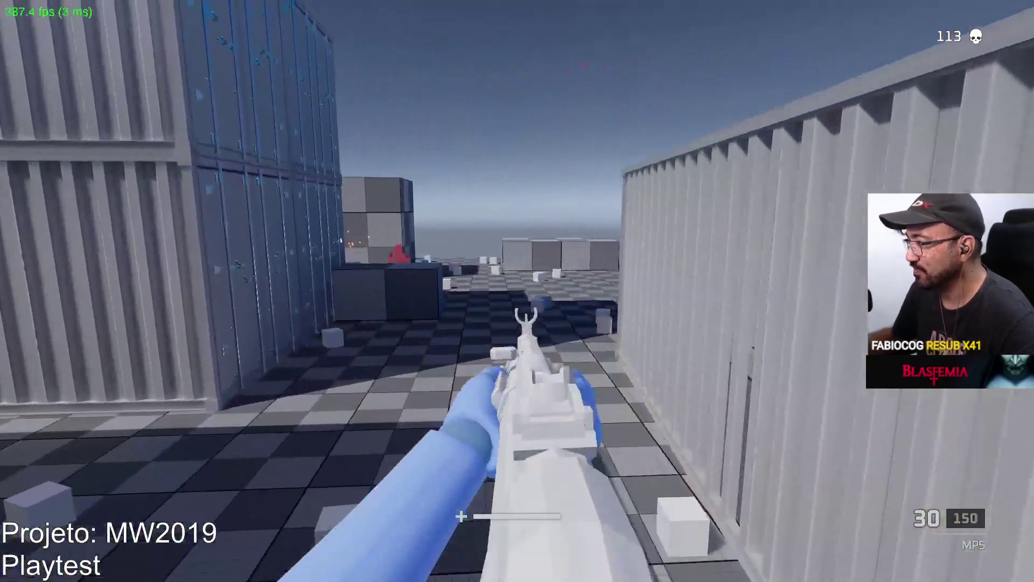
{"action": "right_click_drag", "start_coordinate": [517, 291], "coordinate": [517, 291]}
{"action": "left_click_drag", "start_coordinate": [517, 291], "coordinate": [517, 291]}
{"action": "right_click_drag", "start_coordinate": [517, 291], "coordinate": [517, 291]}
{"action": "left_click_drag", "start_coordinate": [517, 291], "coordinate": [517, 291]}
{"action": "right_click_drag", "start_coordinate": [517, 291], "coordinate": [517, 291]}
{"action": "left_click_drag", "start_coordinate": [517, 291], "coordinate": [517, 291]}
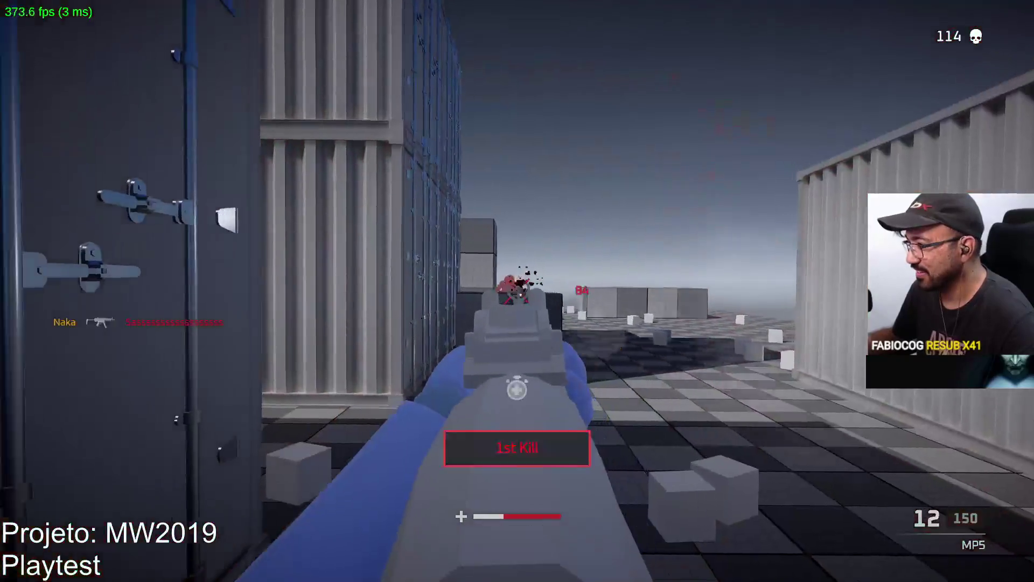
{"action": "key", "text": "r"}
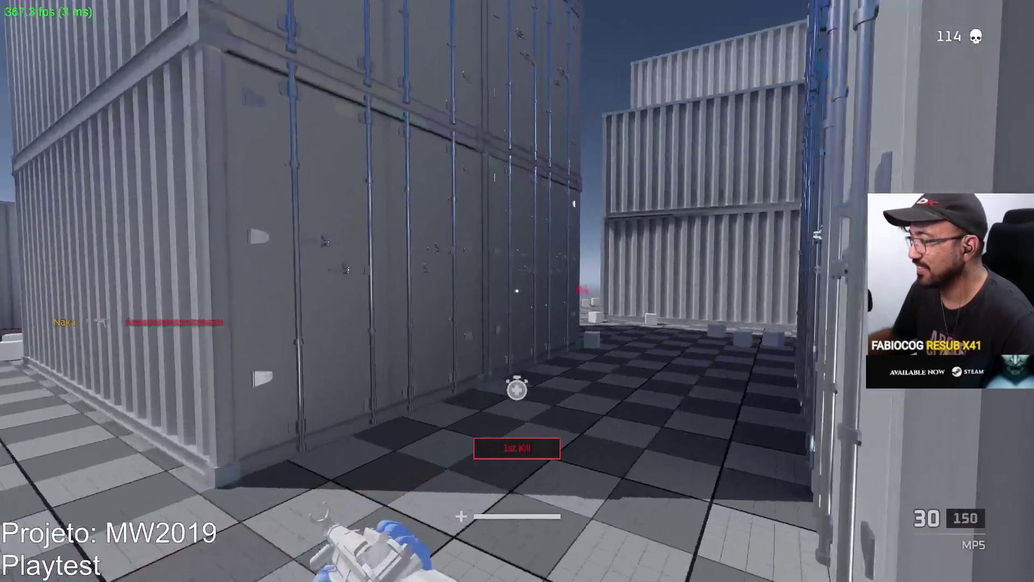
{"action": "key", "text": "w"}
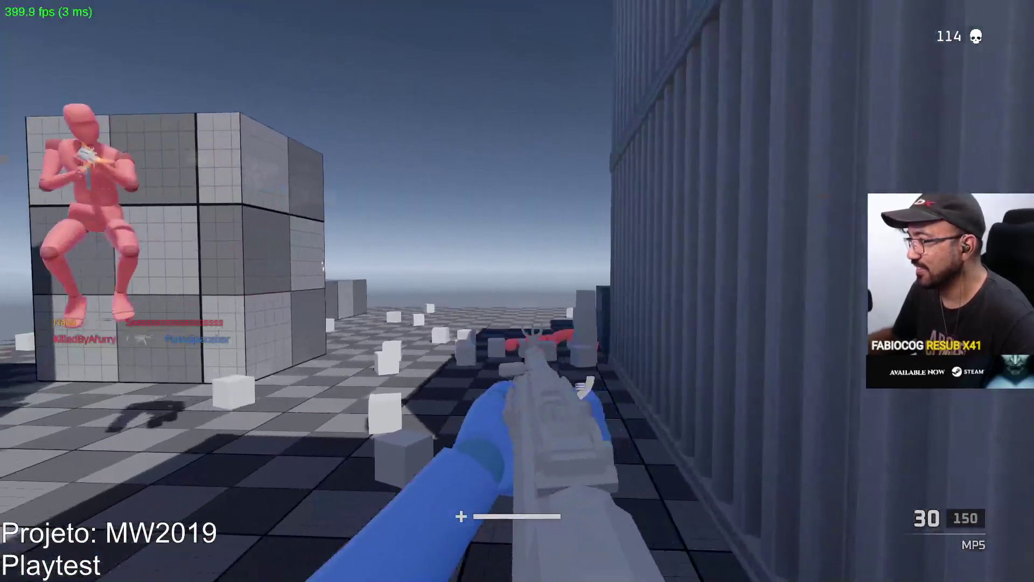
{"action": "right_click_drag", "start_coordinate": [518, 290], "coordinate": [517, 291]}
{"action": "left_click_drag", "start_coordinate": [518, 291], "coordinate": [518, 291]}
{"action": "key", "text": "r"}
{"action": "key", "text": "w"}
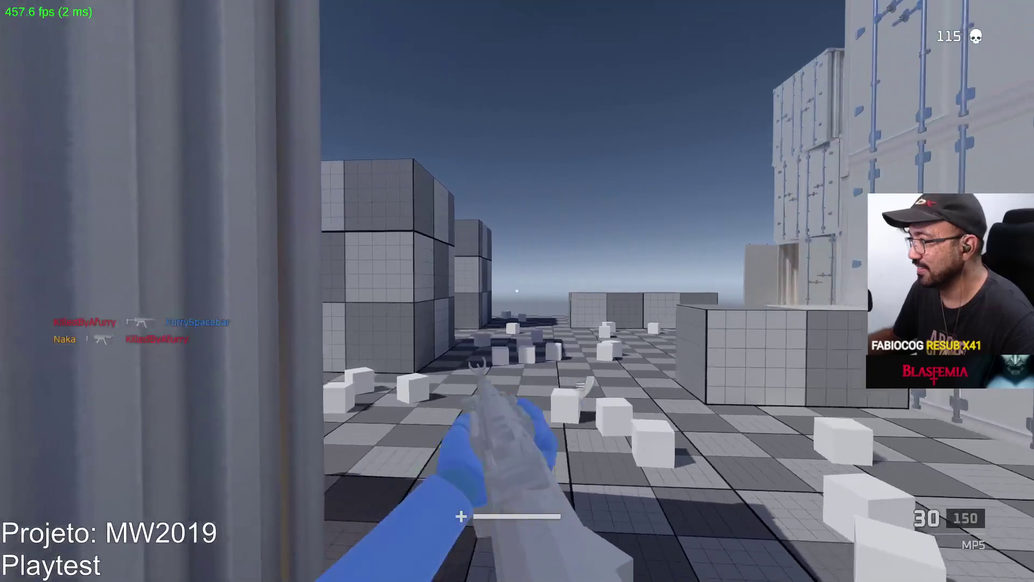
{"action": "key", "text": "a"}
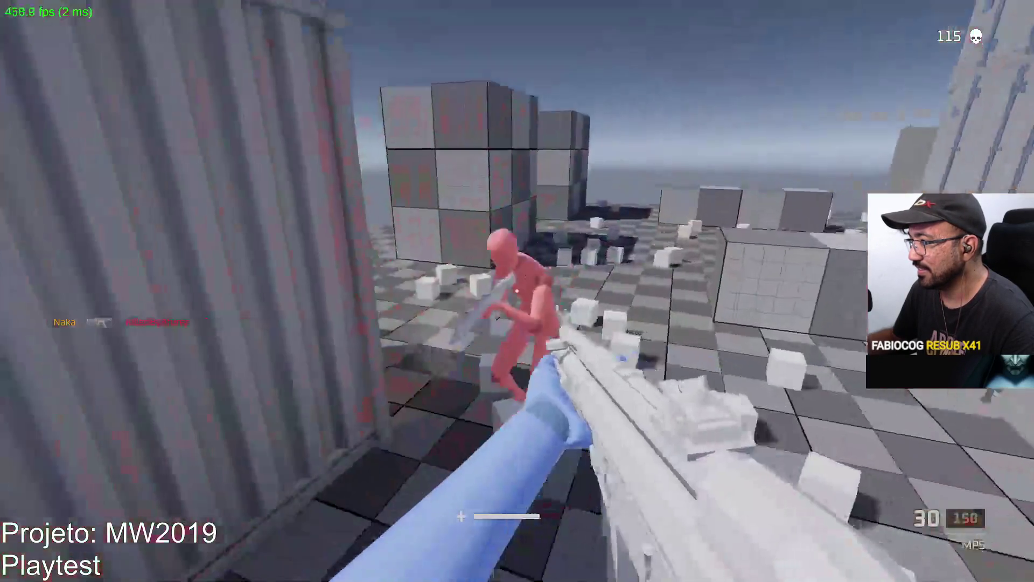
{"action": "left_click_drag", "start_coordinate": [517, 291], "coordinate": [518, 291]}
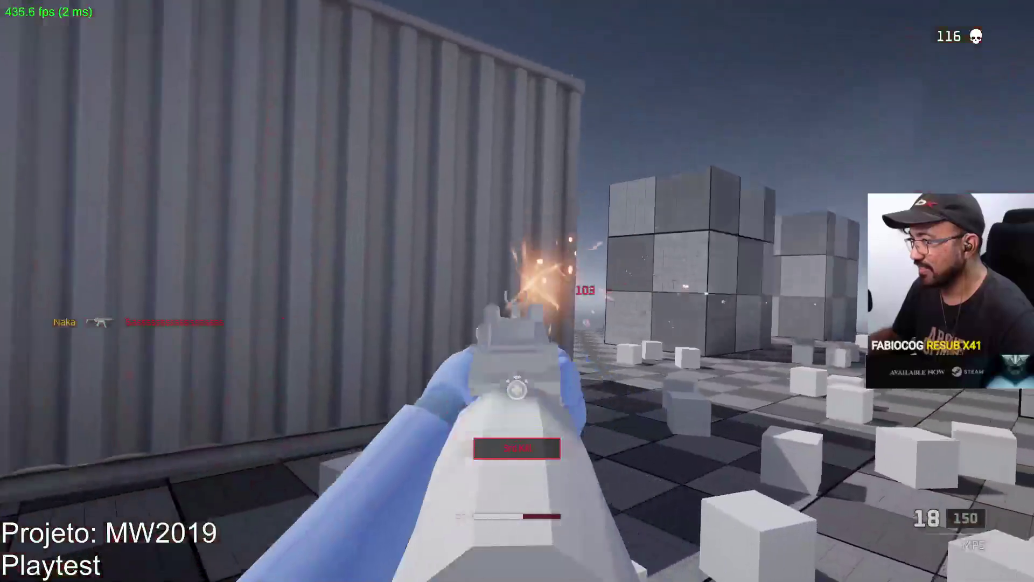
{"action": "key", "text": "r"}
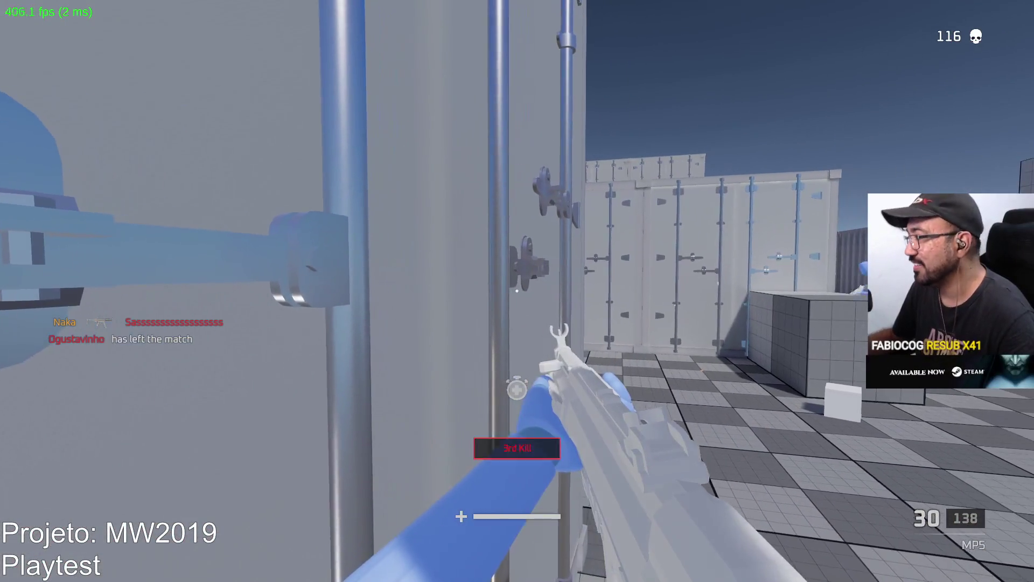
{"action": "key", "text": "w"}
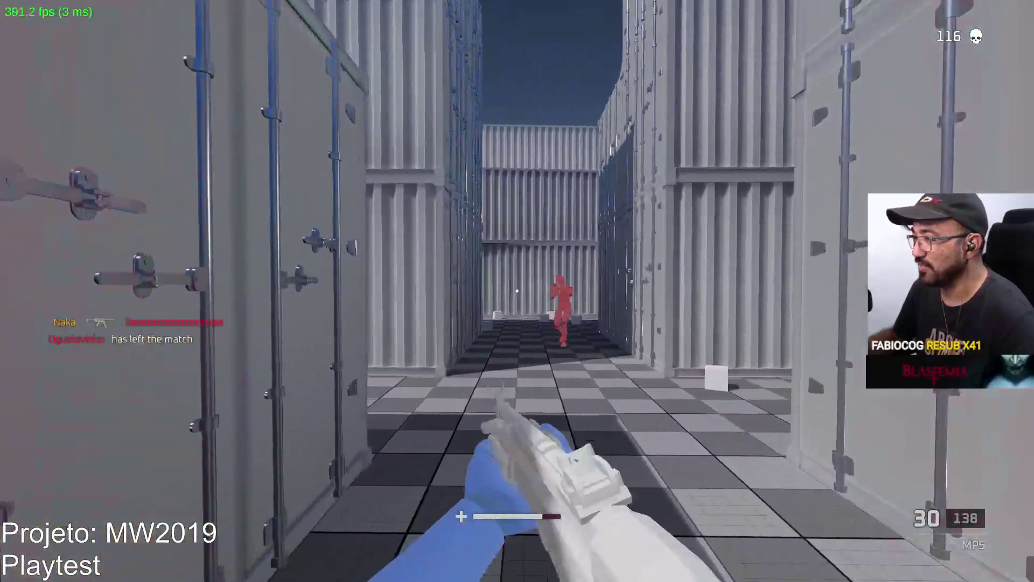
{"action": "left_click_drag", "start_coordinate": [517, 291], "coordinate": [517, 291]}
{"action": "left_click", "coordinate": [517, 291]}
{"action": "key", "text": "r"}
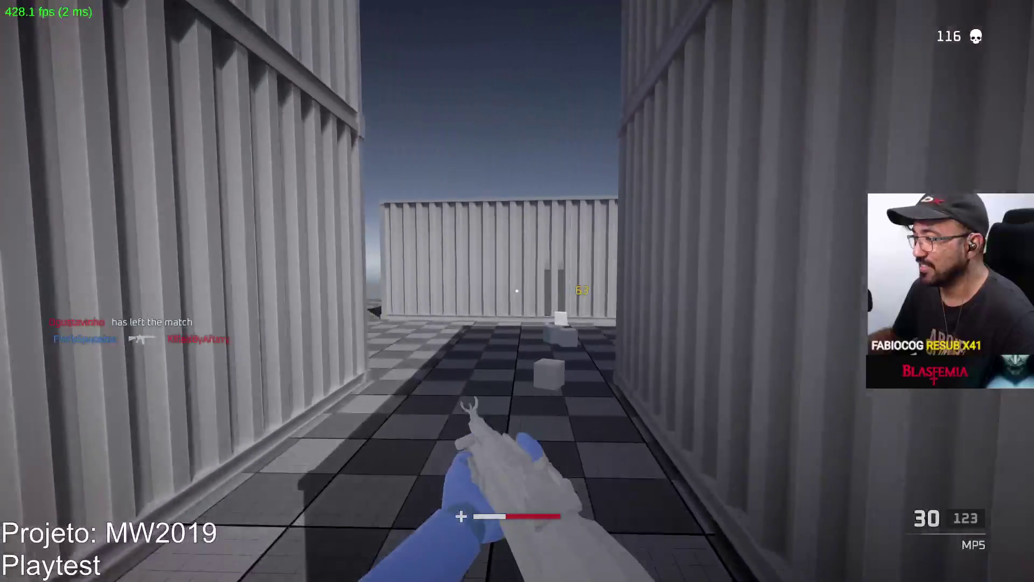
{"action": "key", "text": "alt+F4"}
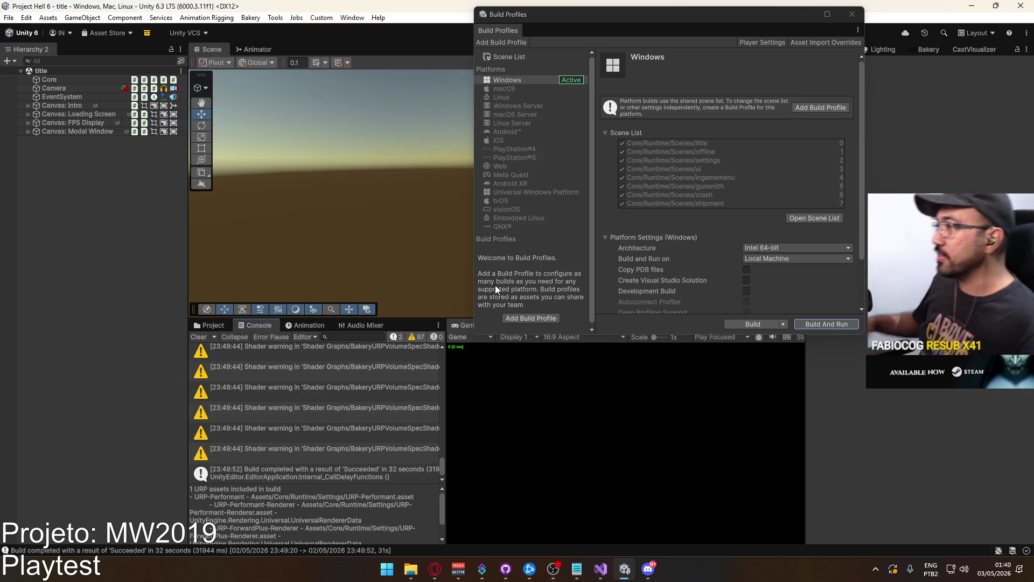
Close Build Profiles and launch Google Drive from the system tray's hidden icons
{"action": "left_click", "coordinate": [852, 15]}
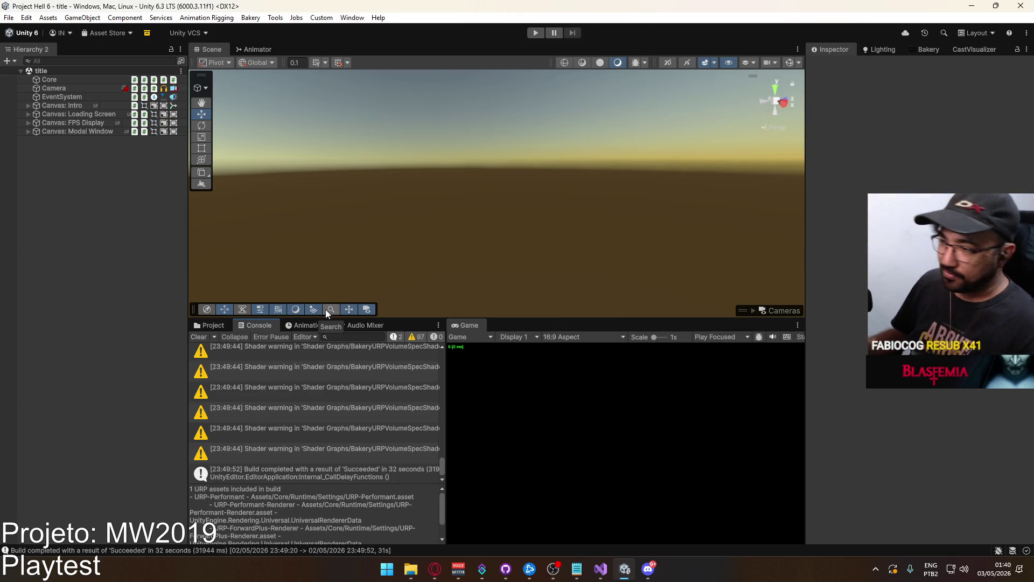
{"action": "left_click", "coordinate": [875, 569]}
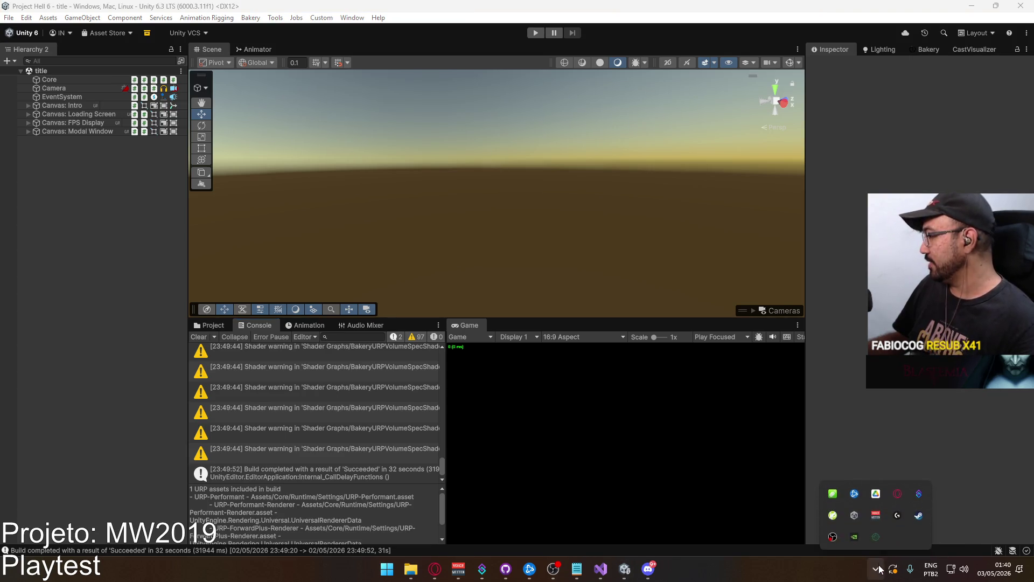
{"action": "left_click", "coordinate": [875, 537]}
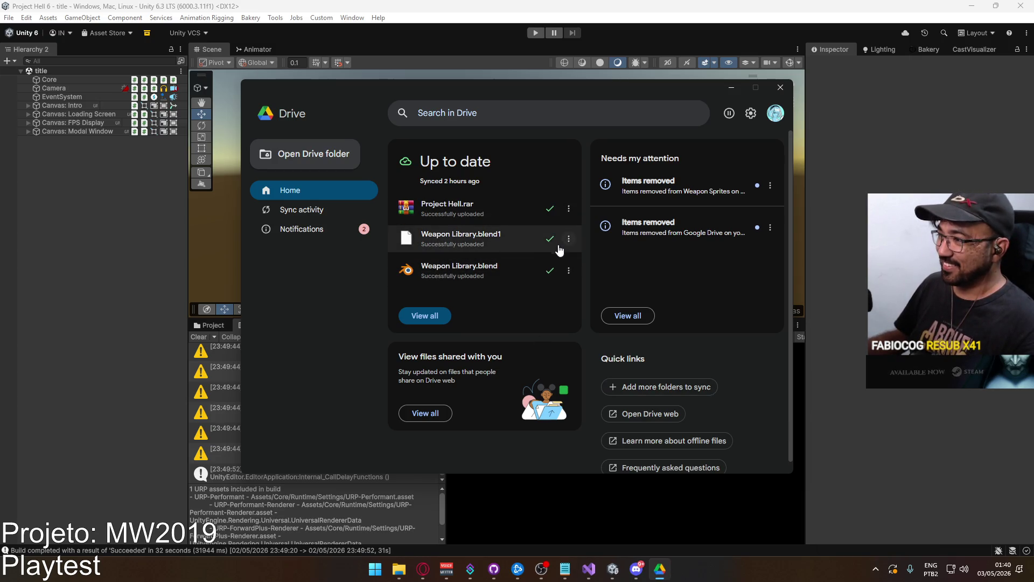
Locate Weapon Library.blend in Google Drive's sync activity, show it in File Explorer, and open it in Blender
{"action": "double_click", "coordinate": [437, 266]}
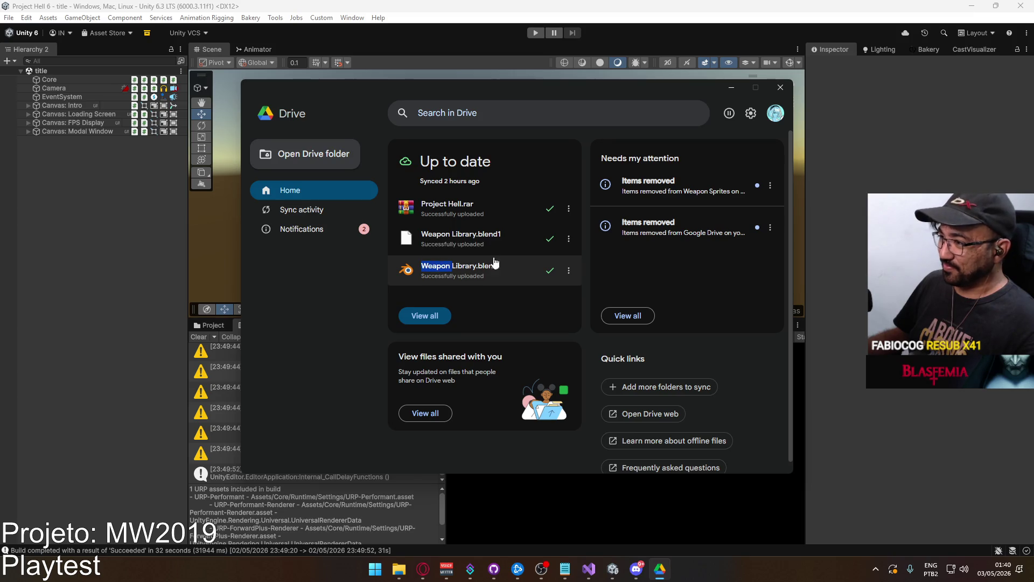
{"action": "left_click", "coordinate": [445, 314]}
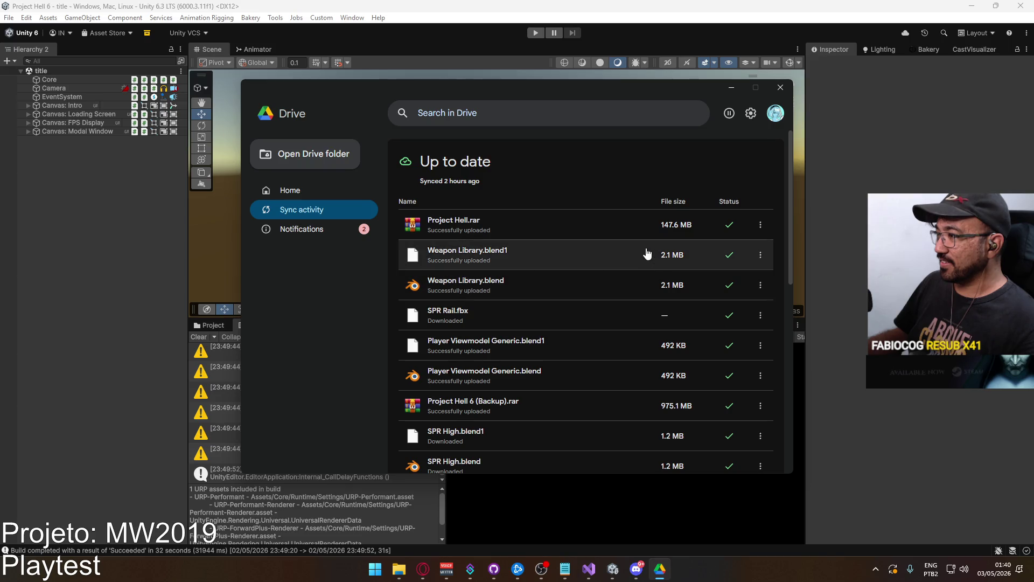
{"action": "left_click", "coordinate": [760, 287]}
{"action": "left_click", "coordinate": [709, 307]}
{"action": "double_click", "coordinate": [370, 510]}
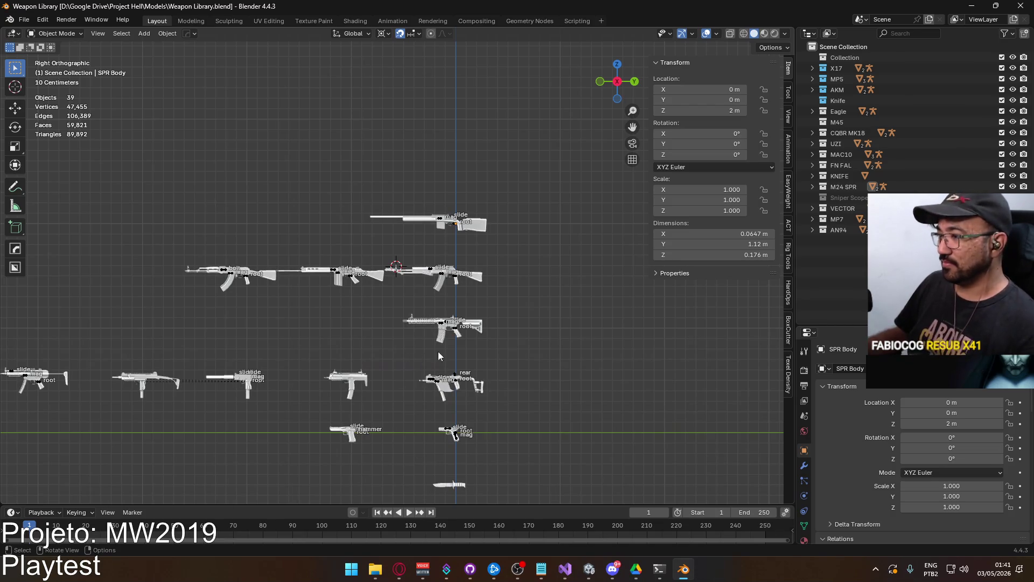
Zoom in on the MK18's front sight in Front Orthographic view and select the MK18 Body
{"action": "scroll", "coordinate": [434, 356], "scroll_direction": "up", "scroll_amount": 4}
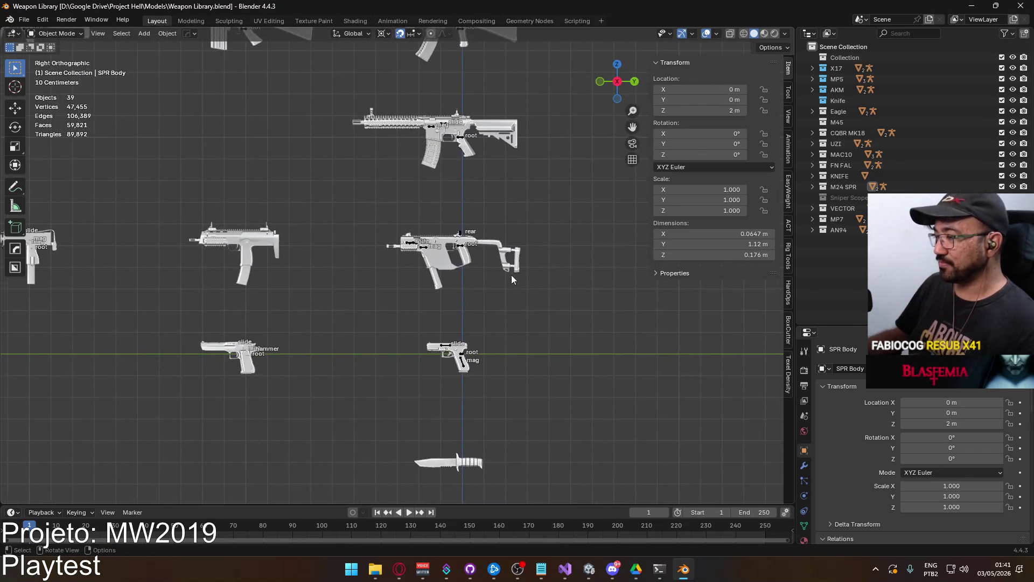
{"action": "middle_click_drag", "start_coordinate": [464, 212], "coordinate": [485, 345], "text": "shift"}
{"action": "scroll", "coordinate": [515, 323], "scroll_direction": "up", "scroll_amount": 4}
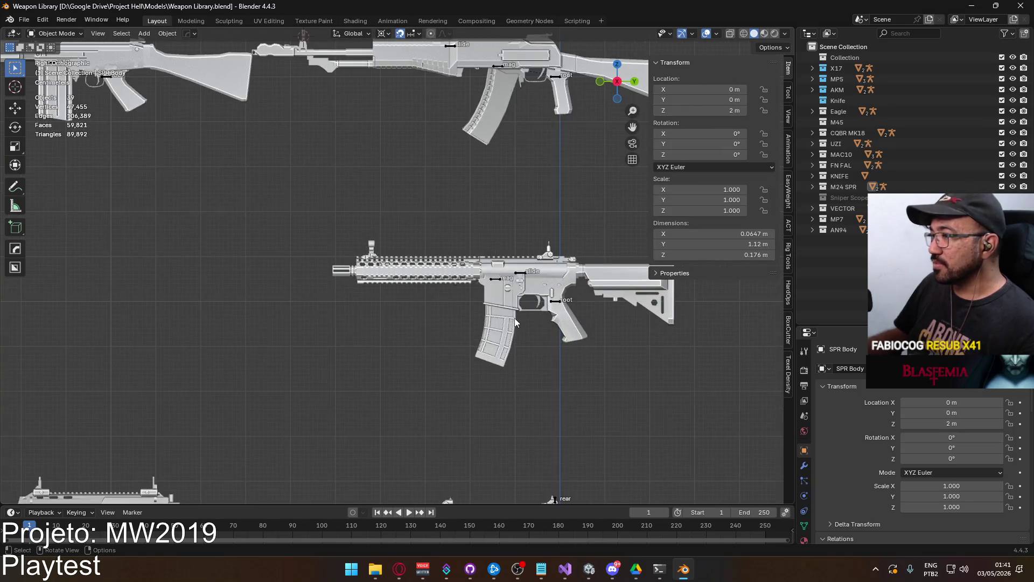
{"action": "scroll", "coordinate": [515, 318], "scroll_direction": "down", "scroll_amount": 4}
{"action": "scroll", "coordinate": [422, 253], "scroll_direction": "up", "scroll_amount": 1}
{"action": "middle_click_drag", "start_coordinate": [421, 252], "coordinate": [435, 275], "text": "shift"}
{"action": "scroll", "coordinate": [435, 275], "scroll_direction": "up", "scroll_amount": 5}
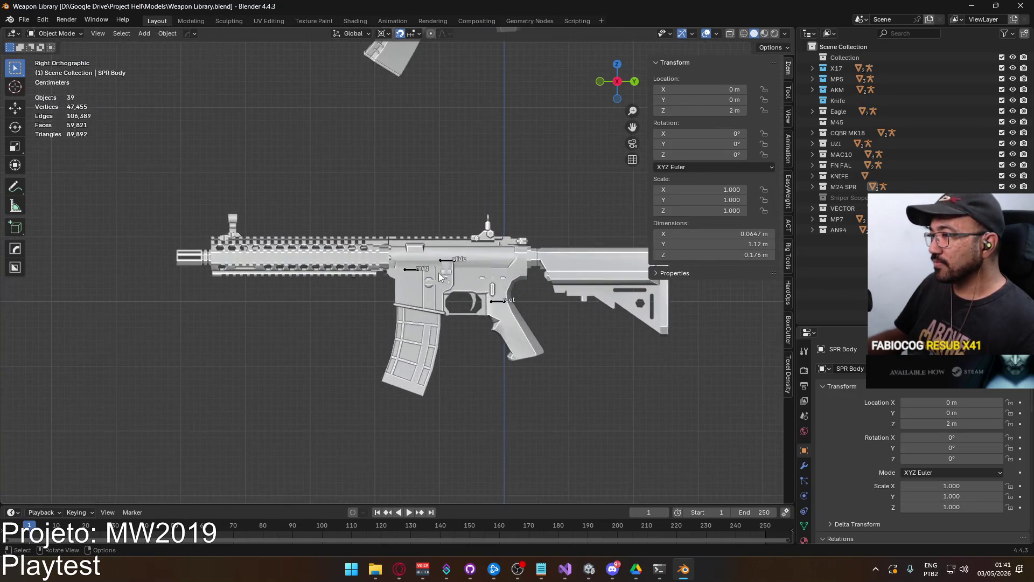
{"action": "key", "text": "KP_1"}
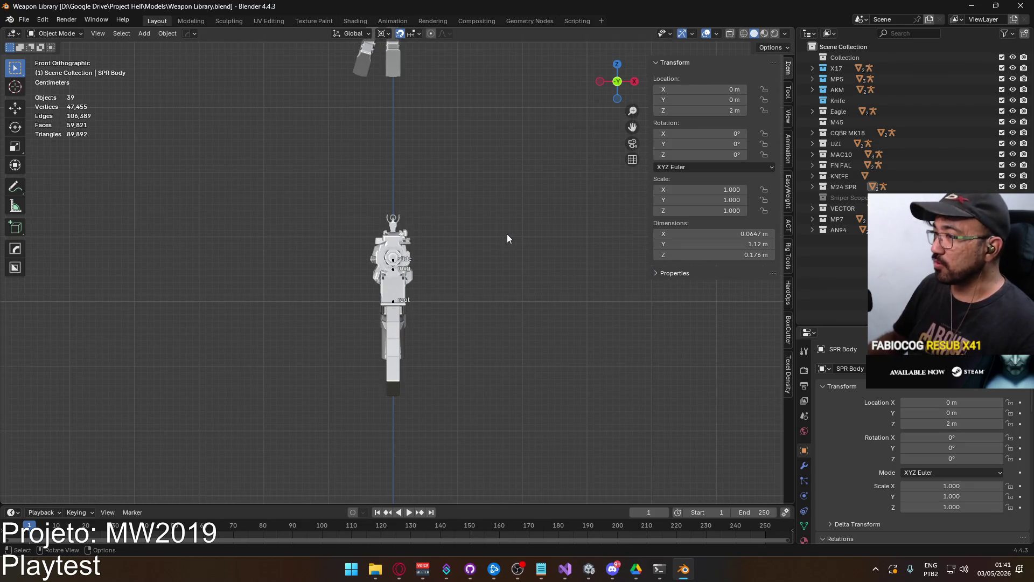
{"action": "scroll", "coordinate": [393, 302], "scroll_direction": "up", "scroll_amount": 5}
{"action": "middle_click_drag", "start_coordinate": [388, 135], "coordinate": [393, 296], "text": "shift"}
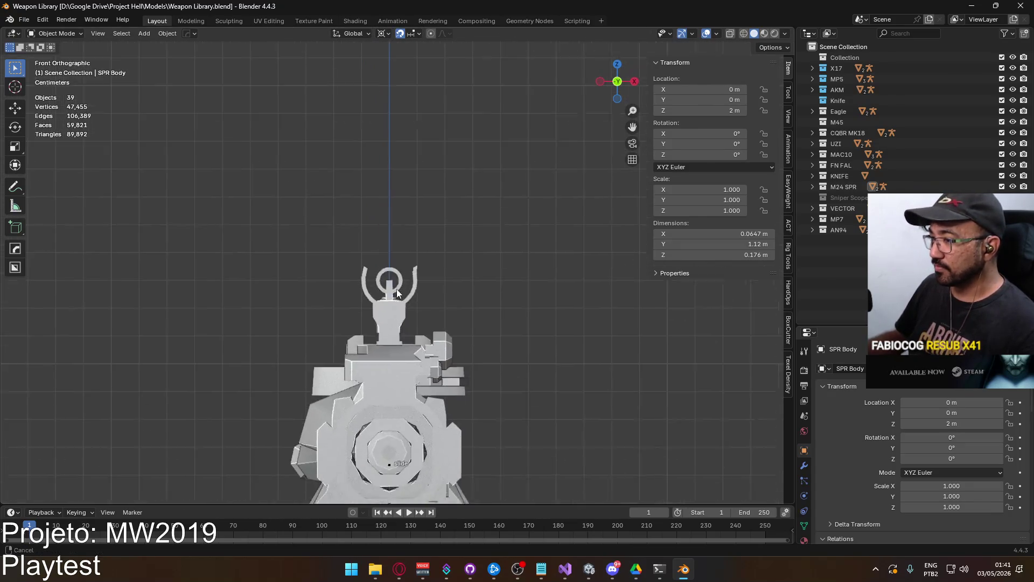
{"action": "scroll", "coordinate": [393, 292], "scroll_direction": "up", "scroll_amount": 5}
{"action": "left_click", "coordinate": [443, 297]}
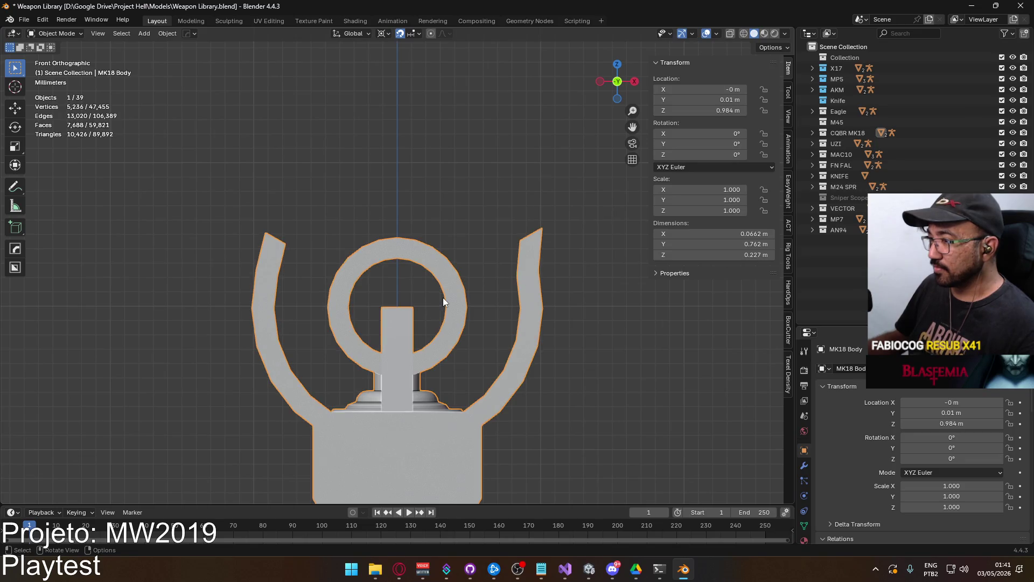
{"action": "key", "text": "Tab"}
{"action": "scroll", "coordinate": [422, 282], "scroll_direction": "up", "scroll_amount": 3}
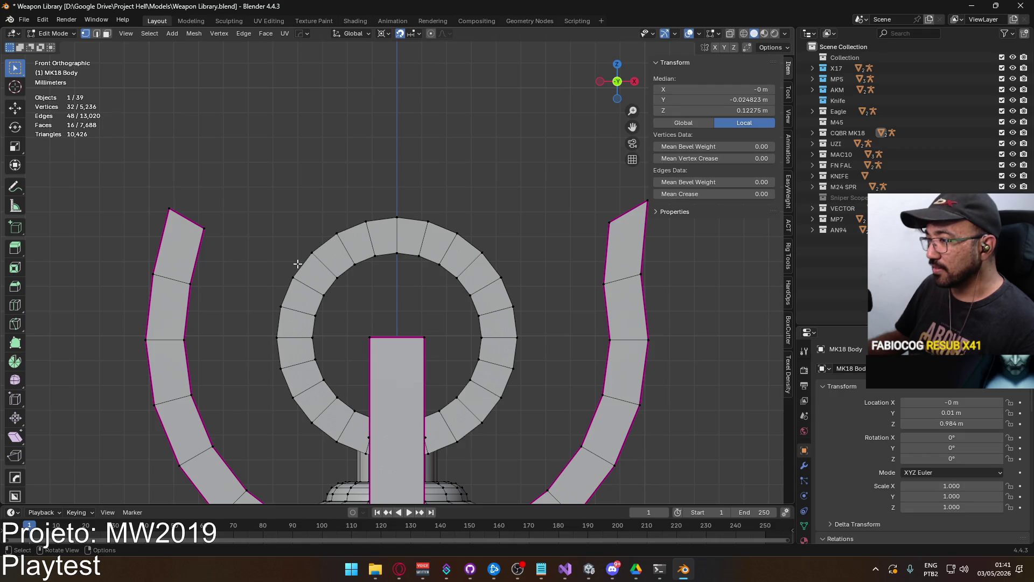
{"action": "middle_click_drag", "start_coordinate": [321, 275], "coordinate": [320, 232], "text": "shift"}
{"action": "key", "text": "l"}
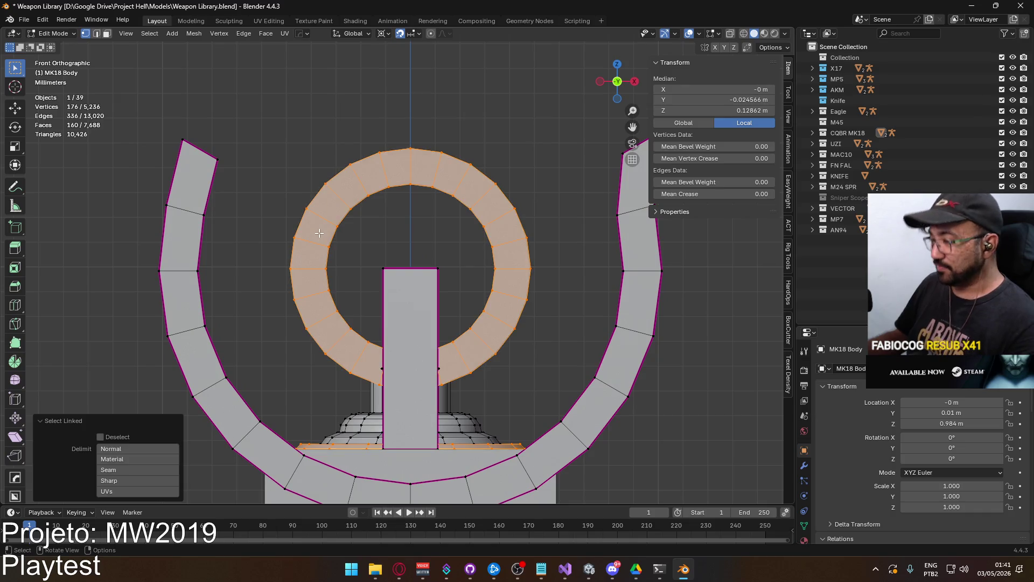
{"action": "scroll", "coordinate": [372, 275], "scroll_direction": "up", "scroll_amount": 1}
{"action": "scroll", "coordinate": [386, 261], "scroll_direction": "down", "scroll_amount": 1}
{"action": "left_click", "coordinate": [467, 141]}
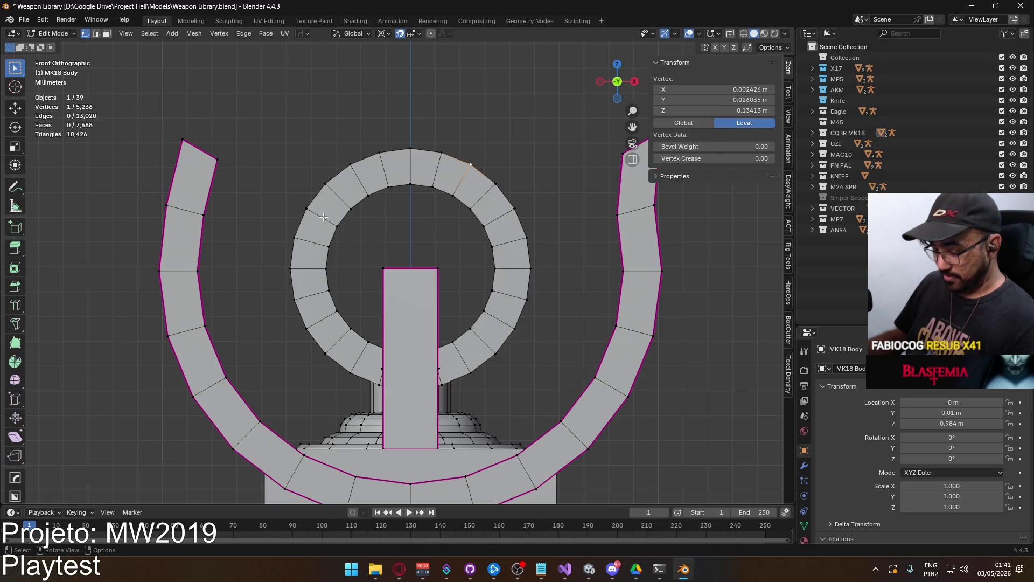
{"action": "key", "text": "l"}
{"action": "scroll", "coordinate": [386, 302], "scroll_direction": "up", "scroll_amount": 8}
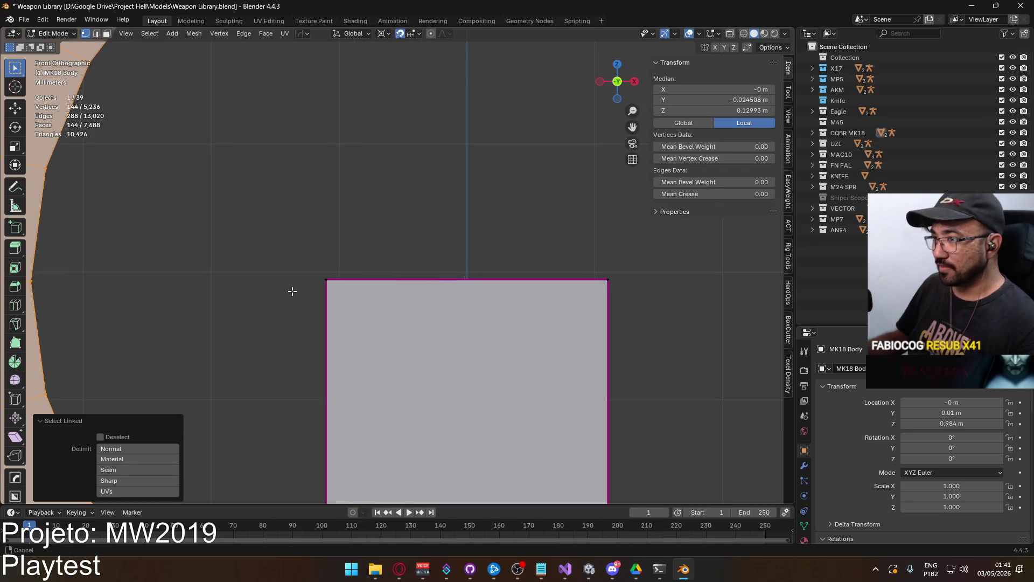
{"action": "scroll", "coordinate": [323, 288], "scroll_direction": "down", "scroll_amount": 6}
{"action": "key", "text": "s"}
{"action": "key", "text": "x"}
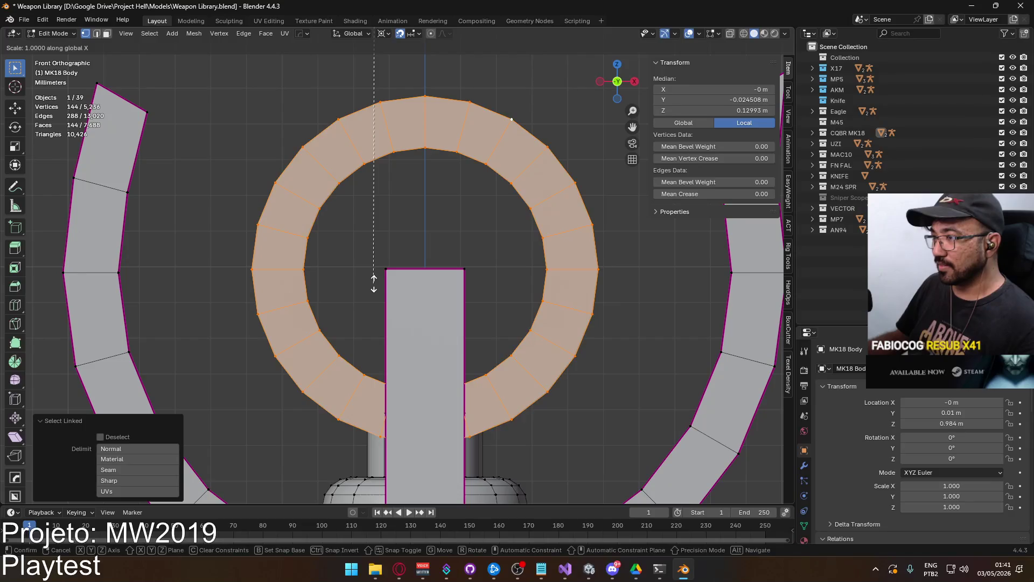
{"action": "key", "text": "Escape"}
{"action": "scroll", "coordinate": [373, 284], "scroll_direction": "down", "scroll_amount": 5}
{"action": "scroll", "coordinate": [398, 278], "scroll_direction": "up", "scroll_amount": 5}
{"action": "key", "text": "g"}
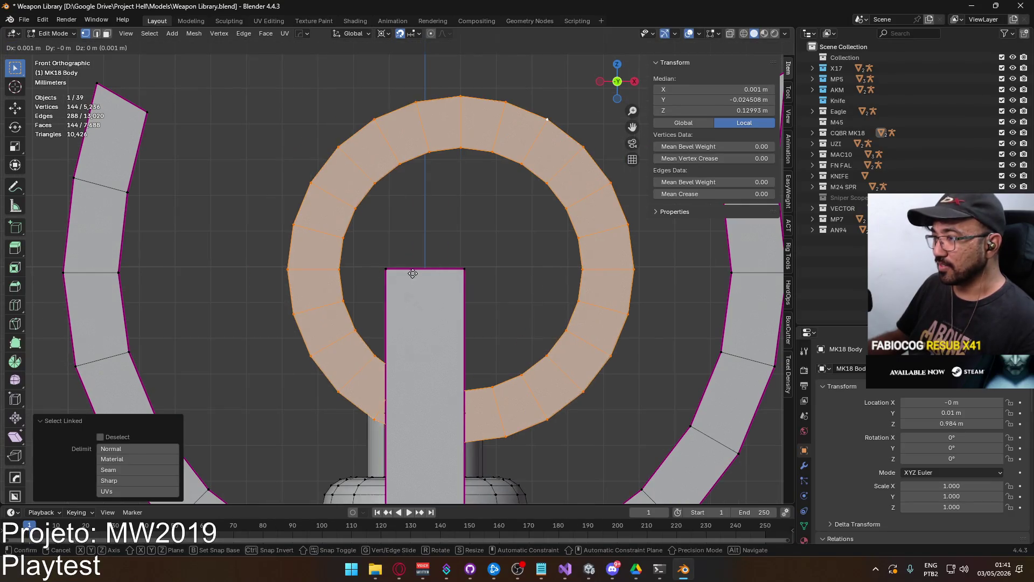
{"action": "left_click", "coordinate": [468, 270]}
{"action": "scroll", "coordinate": [386, 311], "scroll_direction": "up", "scroll_amount": 8}
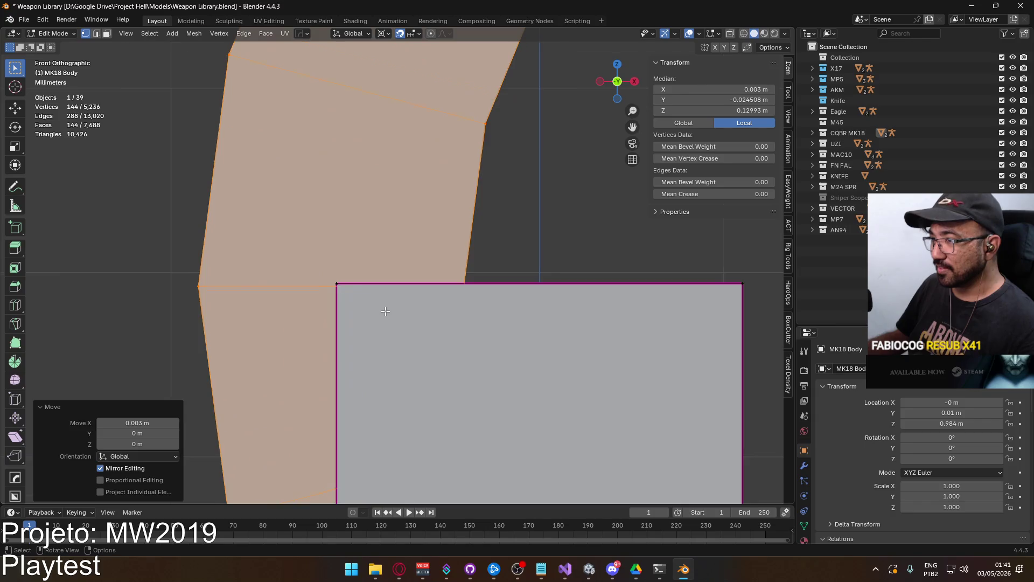
{"action": "scroll", "coordinate": [385, 311], "scroll_direction": "up", "scroll_amount": 2}
{"action": "key", "text": "ctrl+z"}
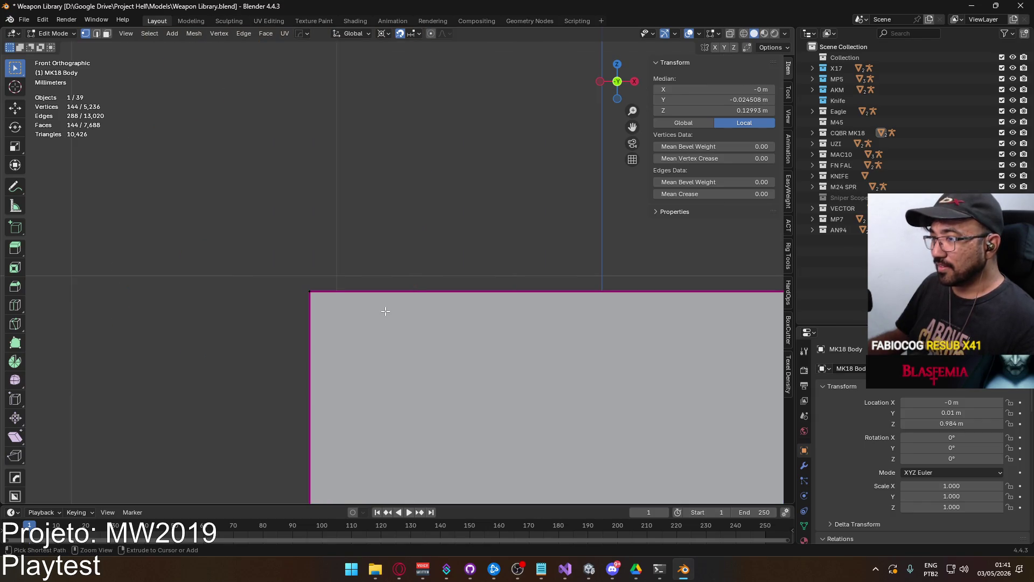
{"action": "scroll", "coordinate": [386, 311], "scroll_direction": "down", "scroll_amount": 4}
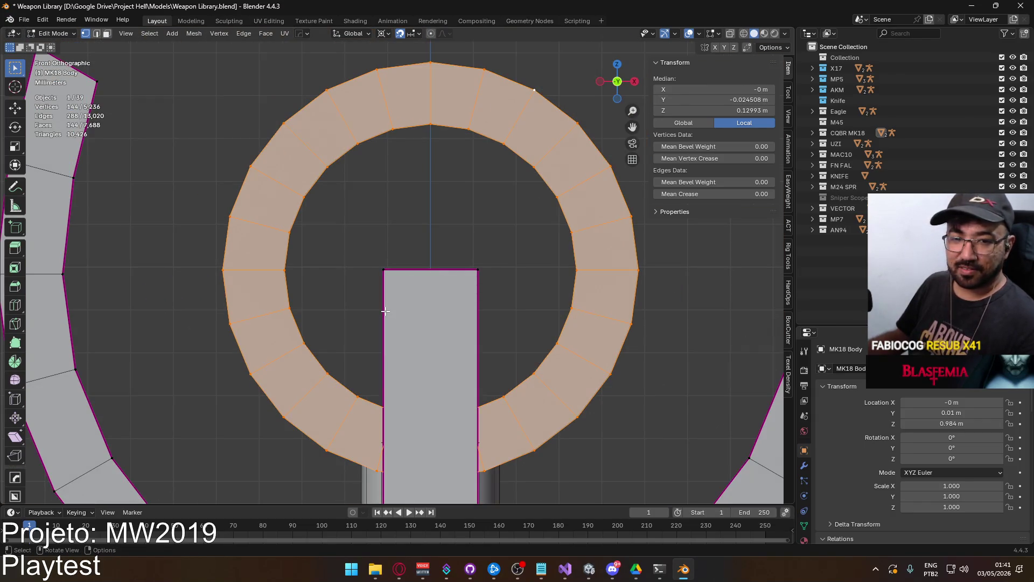
{"action": "scroll", "coordinate": [385, 311], "scroll_direction": "down", "scroll_amount": 3}
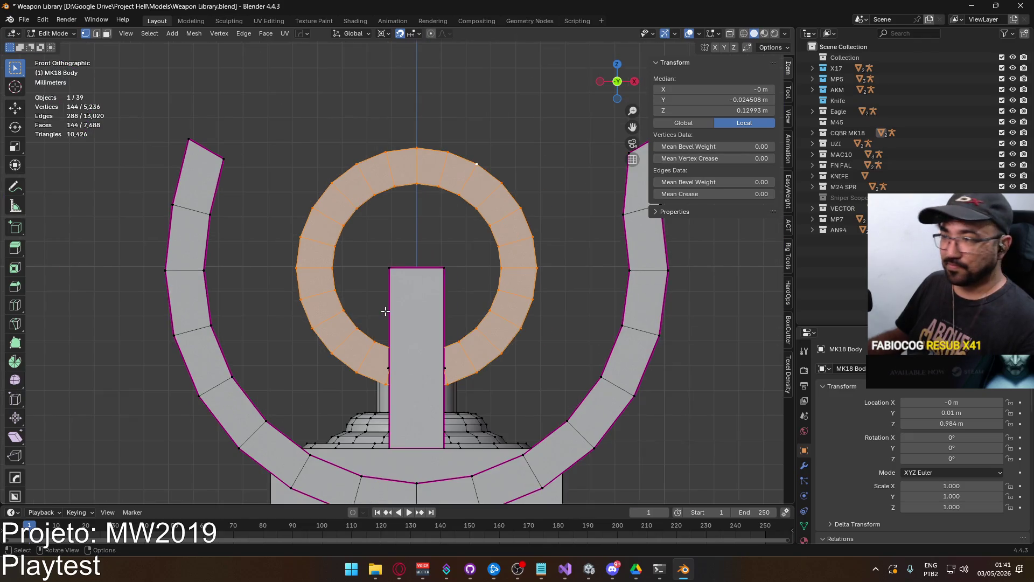
{"action": "scroll", "coordinate": [365, 304], "scroll_direction": "up", "scroll_amount": 1}
{"action": "scroll", "coordinate": [332, 270], "scroll_direction": "down", "scroll_amount": 4}
{"action": "middle_click_drag", "start_coordinate": [332, 270], "coordinate": [350, 260]}
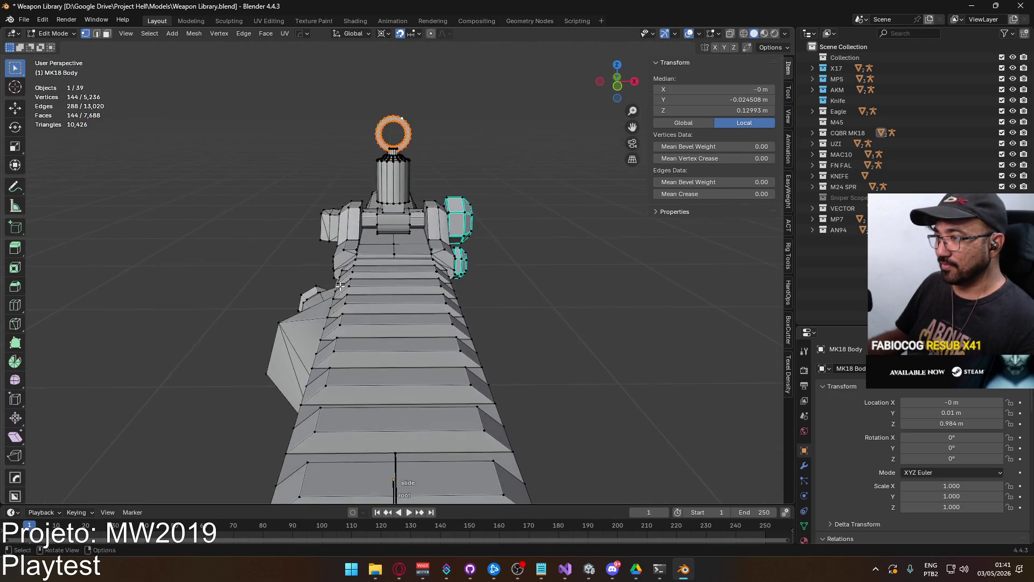
{"action": "key", "text": "KP_1"}
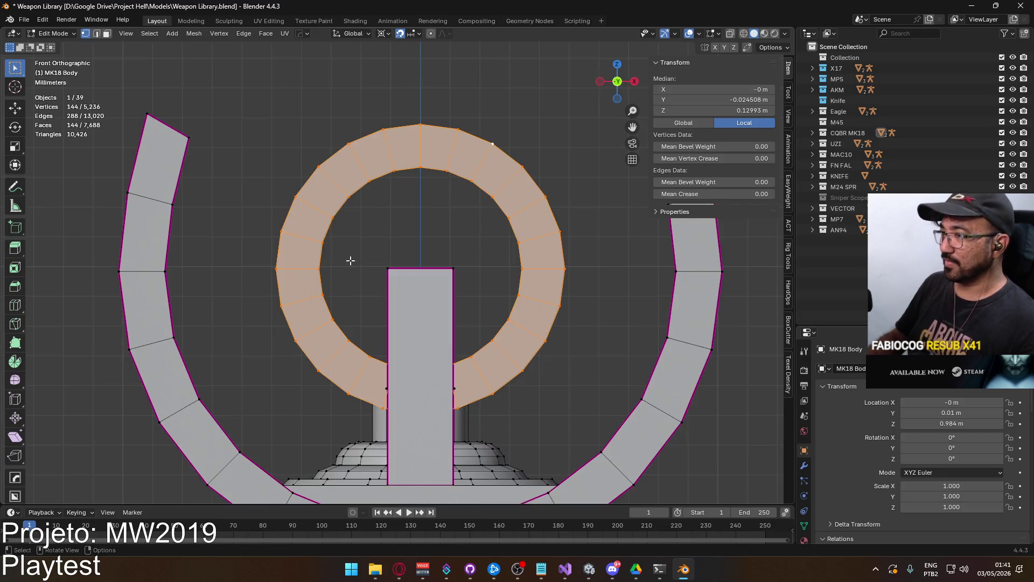
{"action": "scroll", "coordinate": [419, 261], "scroll_direction": "down", "scroll_amount": 3}
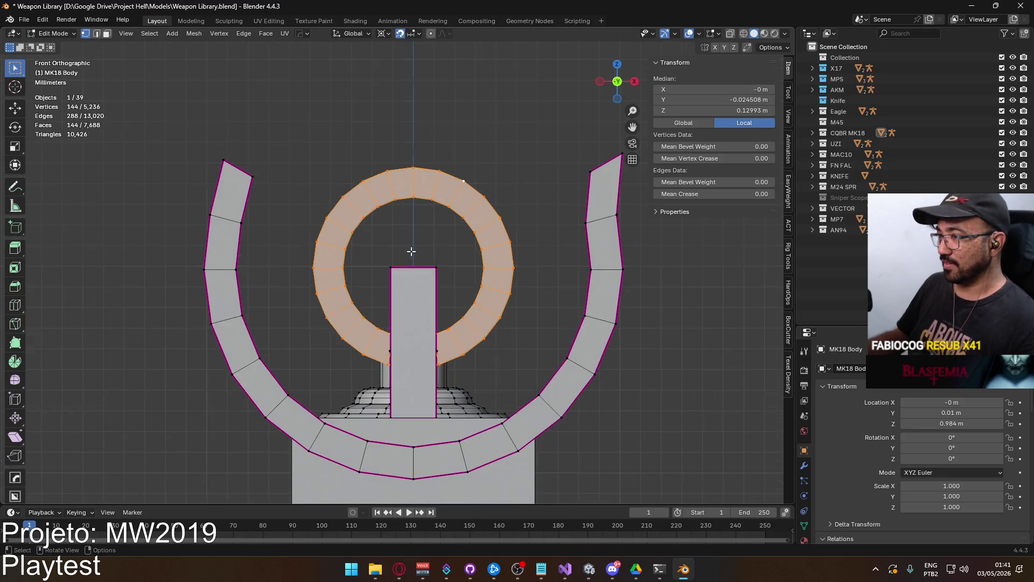
{"action": "middle_click_drag", "start_coordinate": [419, 261], "coordinate": [415, 248]}
{"action": "mouse_move", "coordinate": [447, 187]}
{"action": "middle_mouse_down"}
{"action": "mouse_move", "coordinate": [412, 195]}
{"action": "mouse_move", "coordinate": [439, 238]}
{"action": "mouse_move", "coordinate": [625, 307]}
{"action": "mouse_move", "coordinate": [393, 289]}
{"action": "middle_mouse_up"}
{"action": "scroll", "coordinate": [393, 289], "scroll_direction": "up", "scroll_amount": 5}
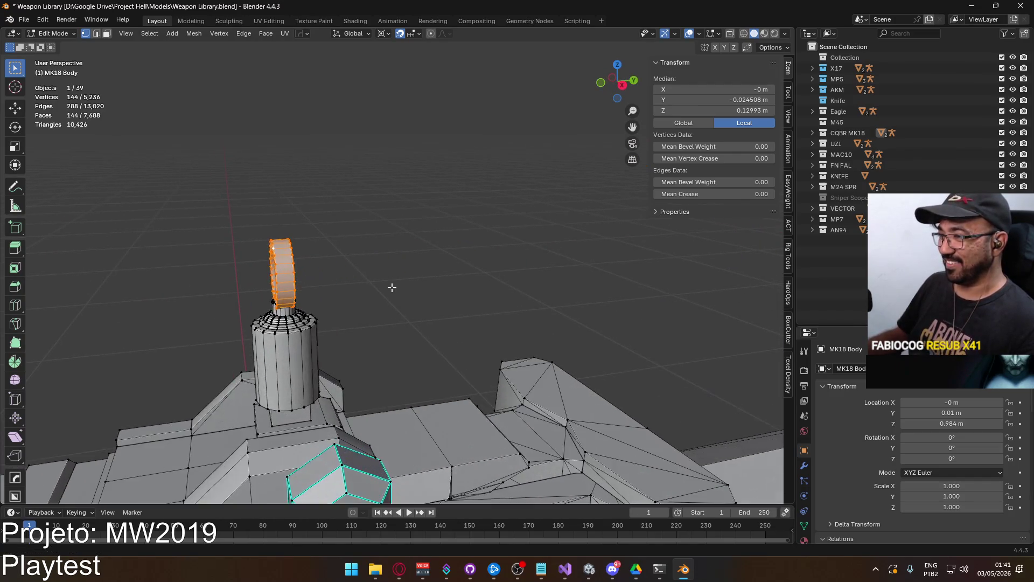
{"action": "scroll", "coordinate": [416, 261], "scroll_direction": "down", "scroll_amount": 8}
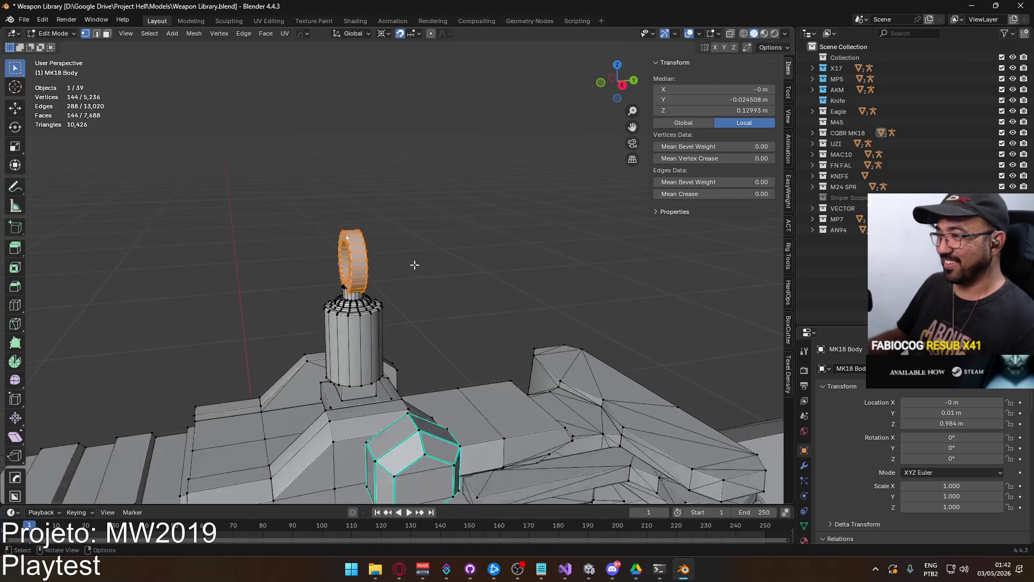
{"action": "scroll", "coordinate": [504, 247], "scroll_direction": "up", "scroll_amount": 6}
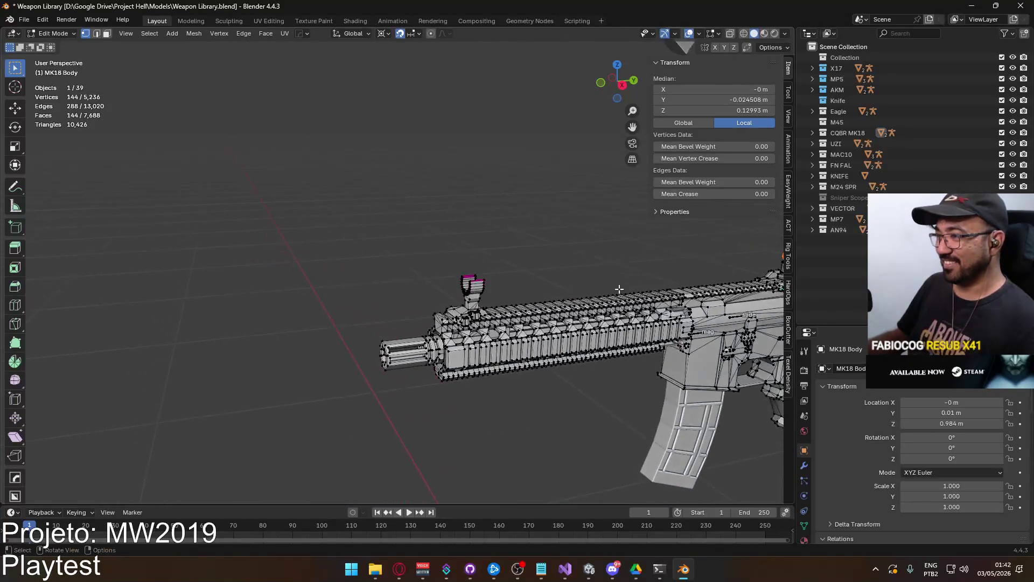
{"action": "mouse_move", "coordinate": [498, 267]}
{"action": "middle_mouse_down"}
{"action": "mouse_move", "coordinate": [489, 282]}
{"action": "mouse_move", "coordinate": [577, 277]}
{"action": "mouse_move", "coordinate": [439, 288]}
{"action": "middle_mouse_up"}
{"action": "scroll", "coordinate": [439, 291], "scroll_direction": "up", "scroll_amount": 4}
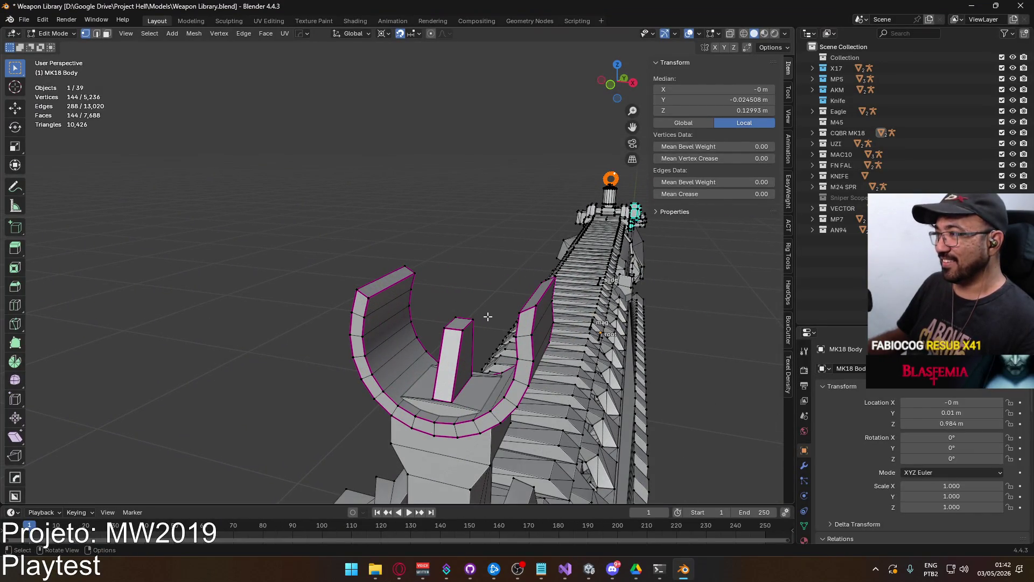
{"action": "key", "text": "3"}
{"action": "left_click", "coordinate": [460, 322]}
Place the 3D cursor on the front sight post's top face
{"action": "right_click", "coordinate": [460, 324]}
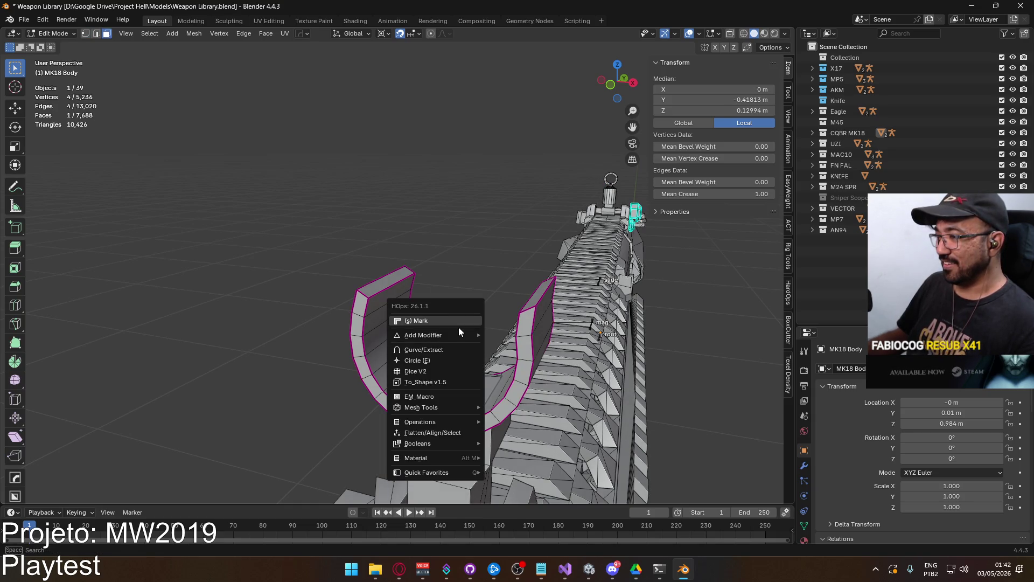
{"action": "key", "text": "q"}
{"action": "mouse_move", "coordinate": [485, 451]}
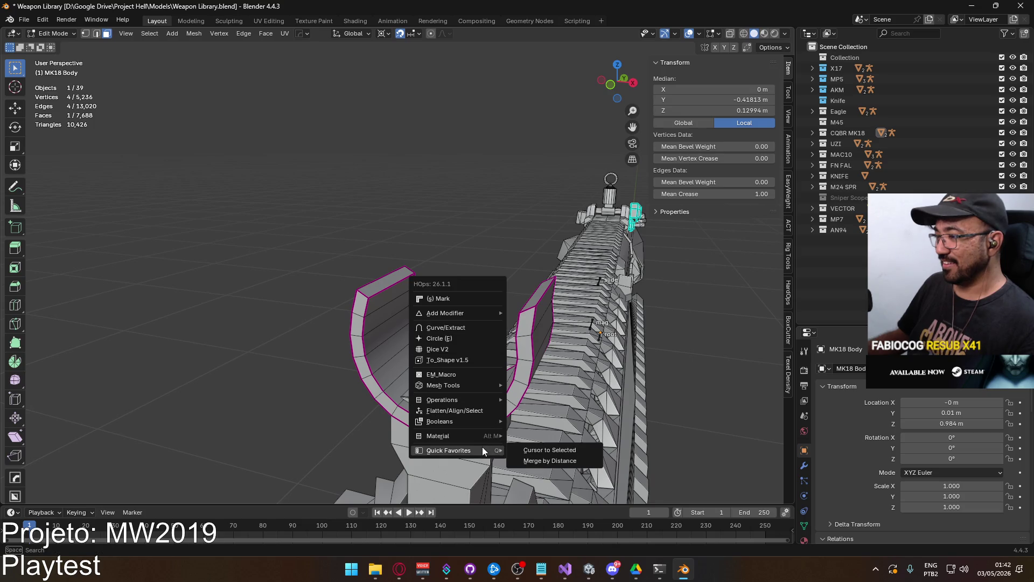
{"action": "left_click", "coordinate": [549, 450]}
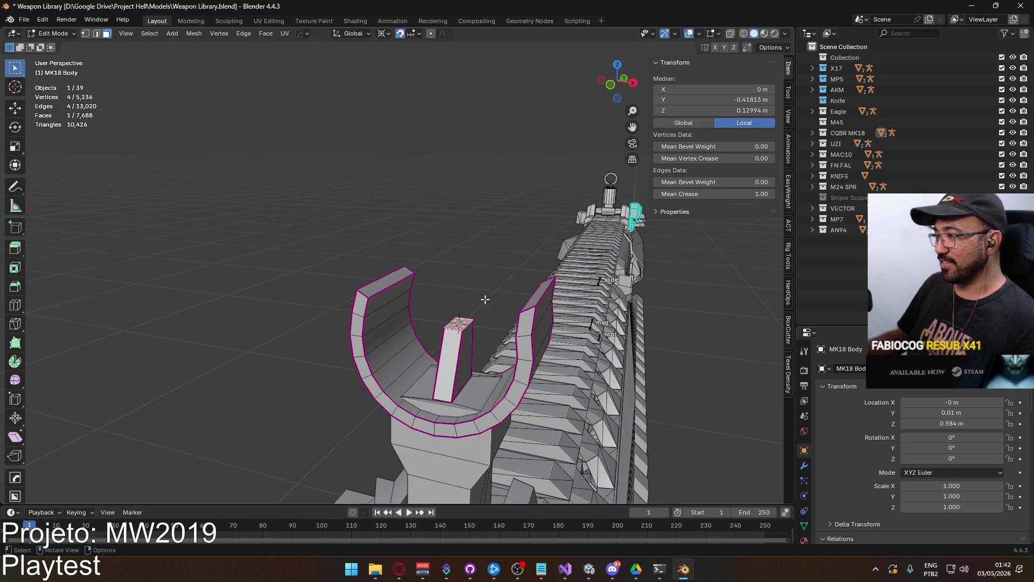
Select the whole sight ring and snap it to the 3D cursor with Selection to Cursor
{"action": "scroll", "coordinate": [487, 284], "scroll_direction": "down", "scroll_amount": 2}
{"action": "key", "text": "KP_1"}
{"action": "scroll", "coordinate": [486, 285], "scroll_direction": "up", "scroll_amount": 4}
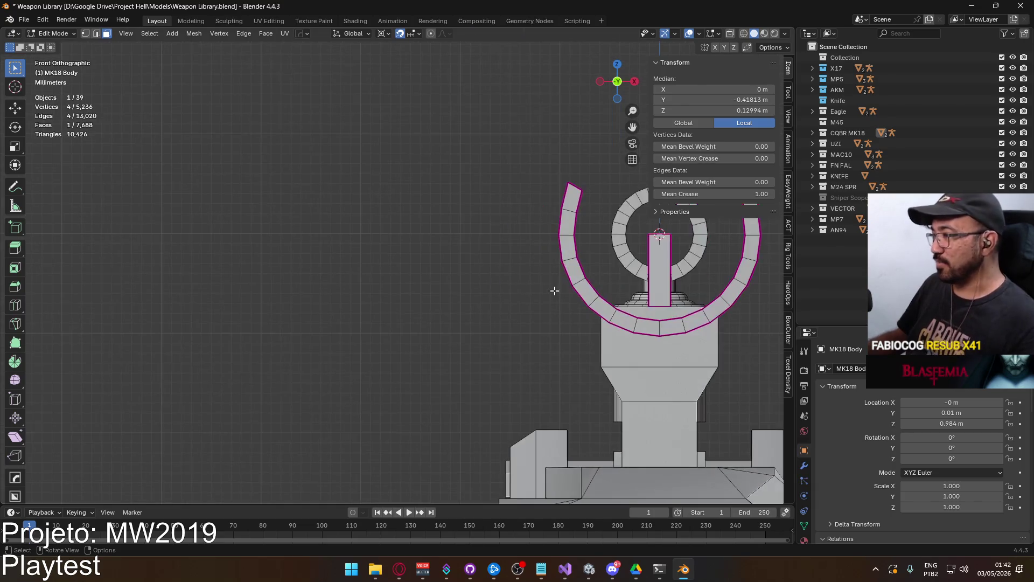
{"action": "scroll", "coordinate": [361, 285], "scroll_direction": "up", "scroll_amount": 10}
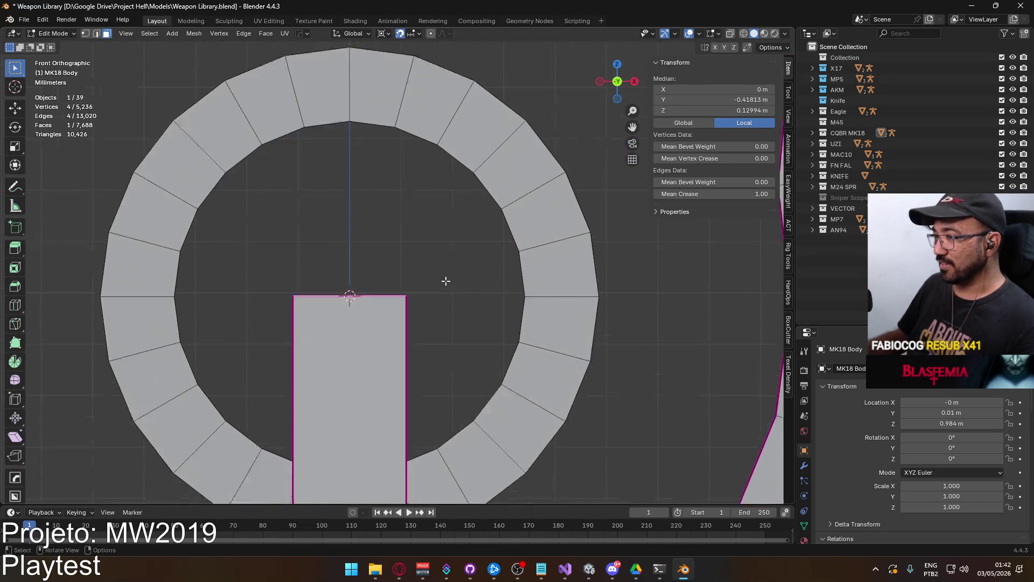
{"action": "scroll", "coordinate": [447, 280], "scroll_direction": "down", "scroll_amount": 5}
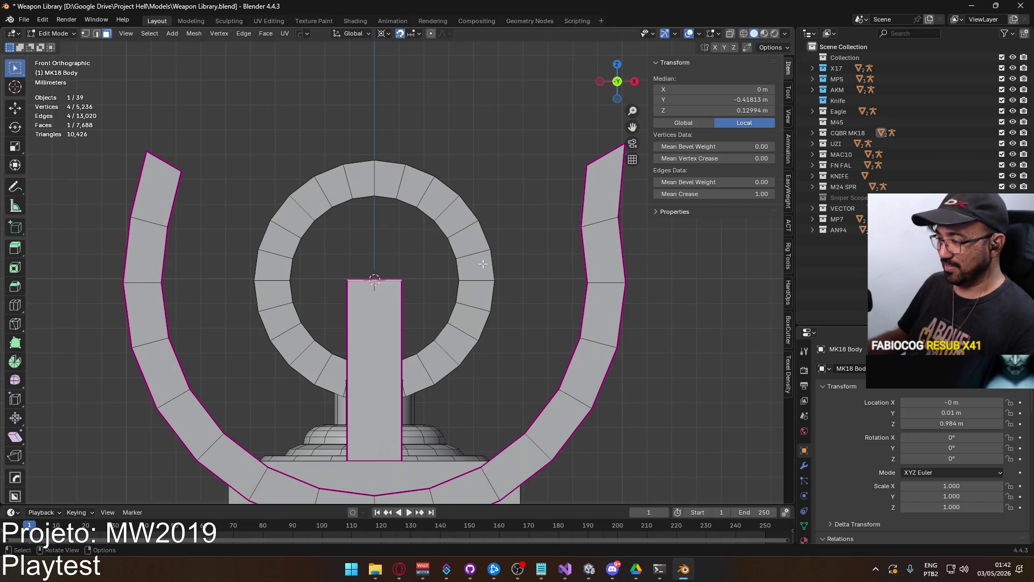
{"action": "left_click", "coordinate": [482, 263]}
{"action": "key", "text": "l"}
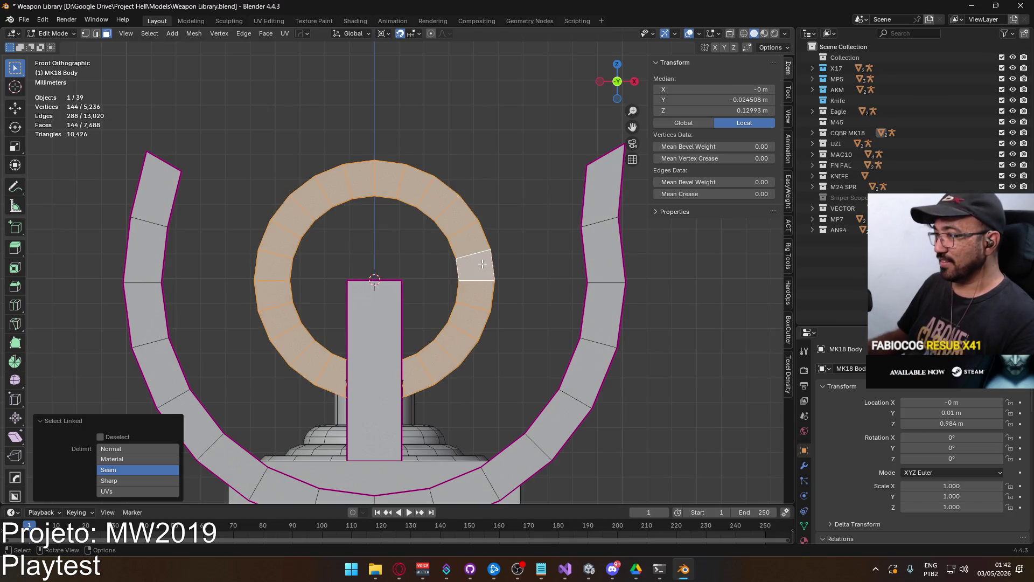
{"action": "key", "text": "q"}
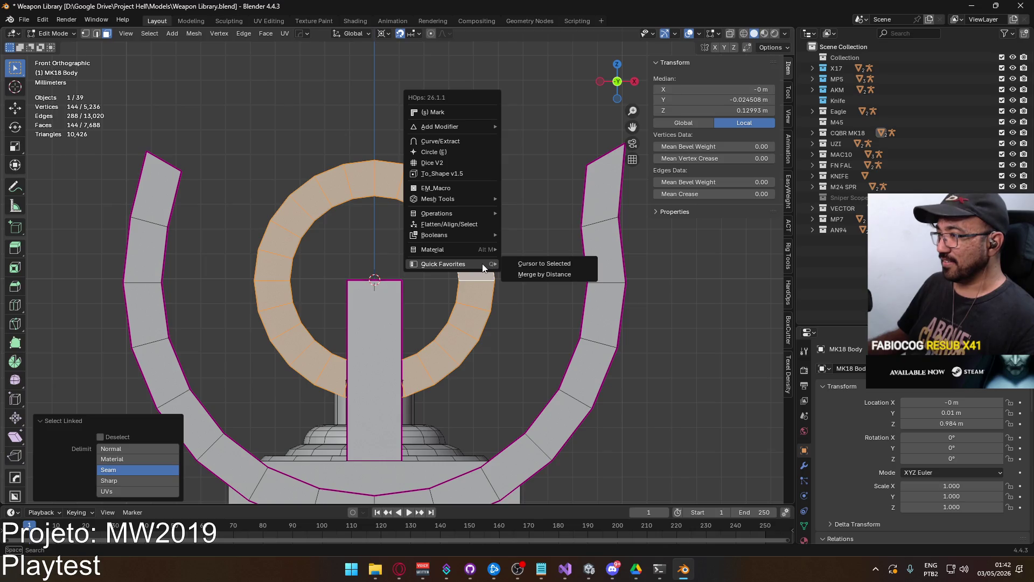
{"action": "key", "text": "Escape"}
{"action": "mouse_move", "coordinate": [474, 269]}
{"action": "middle_mouse_down"}
{"action": "mouse_move", "coordinate": [446, 277]}
{"action": "mouse_move", "coordinate": [474, 263]}
{"action": "mouse_move", "coordinate": [551, 286]}
{"action": "mouse_move", "coordinate": [415, 278]}
{"action": "middle_mouse_up"}
{"action": "key", "text": "F3"}
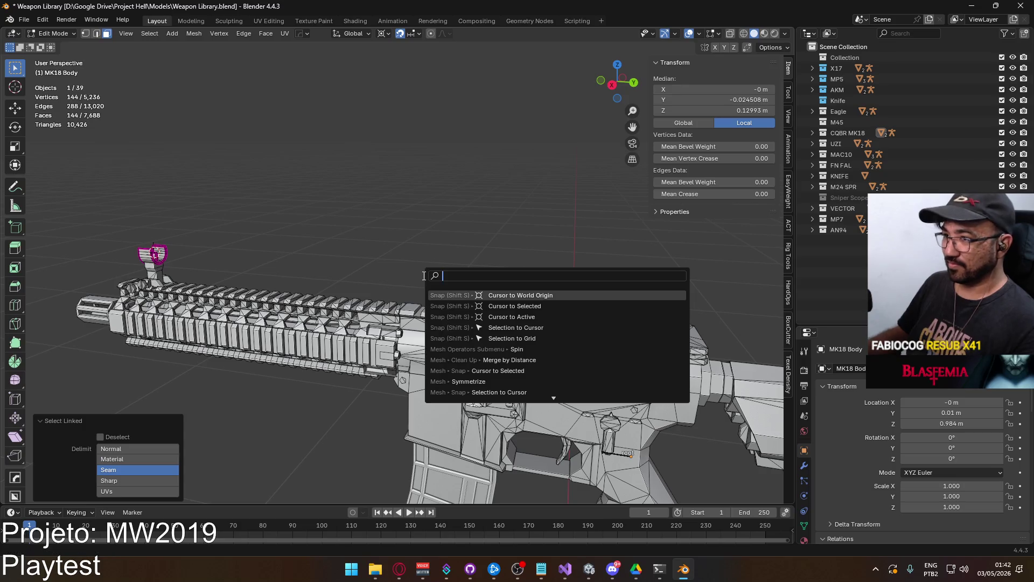
{"action": "type", "text": "s"}
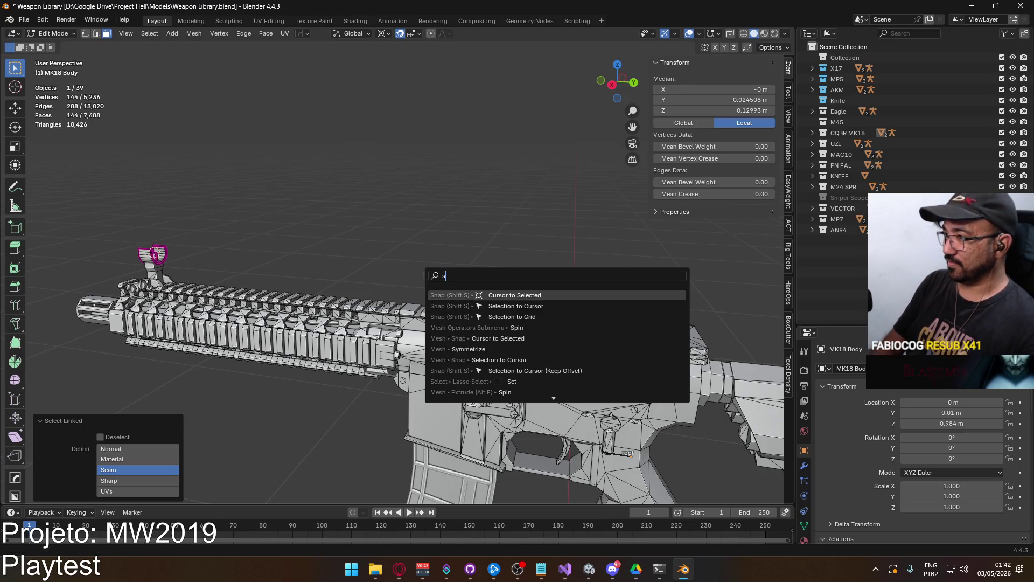
{"action": "type", "text": "electitocu"}
{"action": "key", "text": "Return"}
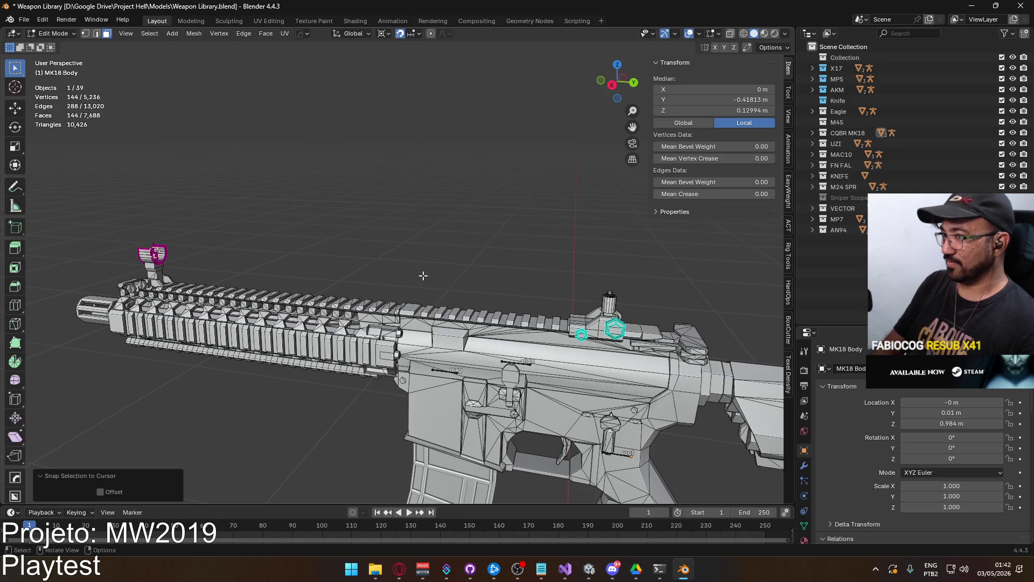
Undo the ring snap, then run Selection to Cursor on the sight ring again
{"action": "mouse_move", "coordinate": [383, 274]}
{"action": "middle_mouse_down"}
{"action": "mouse_move", "coordinate": [485, 302]}
{"action": "mouse_move", "coordinate": [716, 293]}
{"action": "mouse_move", "coordinate": [669, 265]}
{"action": "mouse_move", "coordinate": [679, 273]}
{"action": "mouse_move", "coordinate": [650, 323]}
{"action": "middle_mouse_up"}
{"action": "scroll", "coordinate": [507, 310], "scroll_direction": "up", "scroll_amount": 6}
{"action": "key", "text": "ctrl+z"}
{"action": "middle_click_drag", "start_coordinate": [494, 266], "coordinate": [463, 264]}
{"action": "key", "text": "F3"}
{"action": "type", "text": "s"}
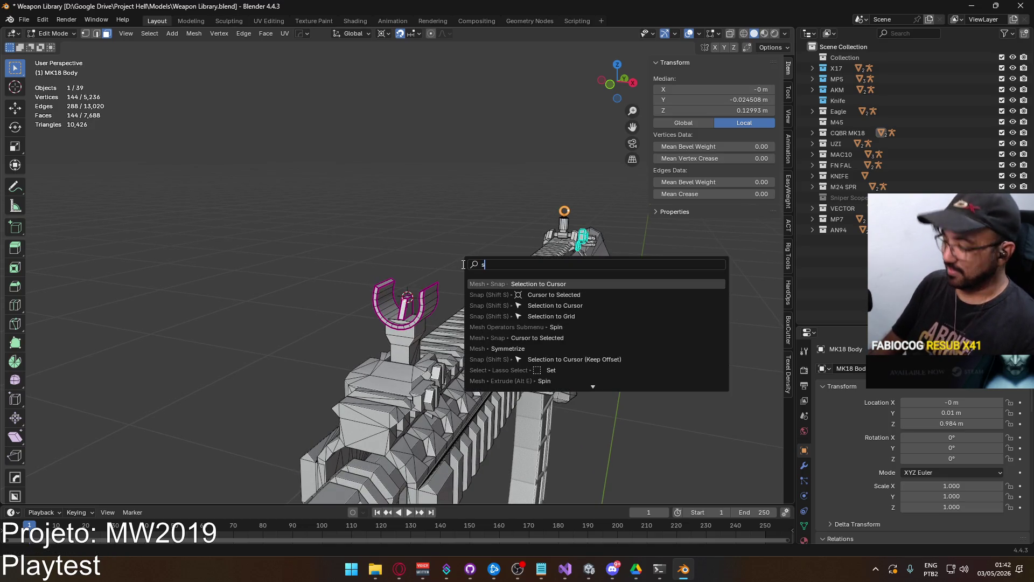
{"action": "type", "text": "election to cur"}
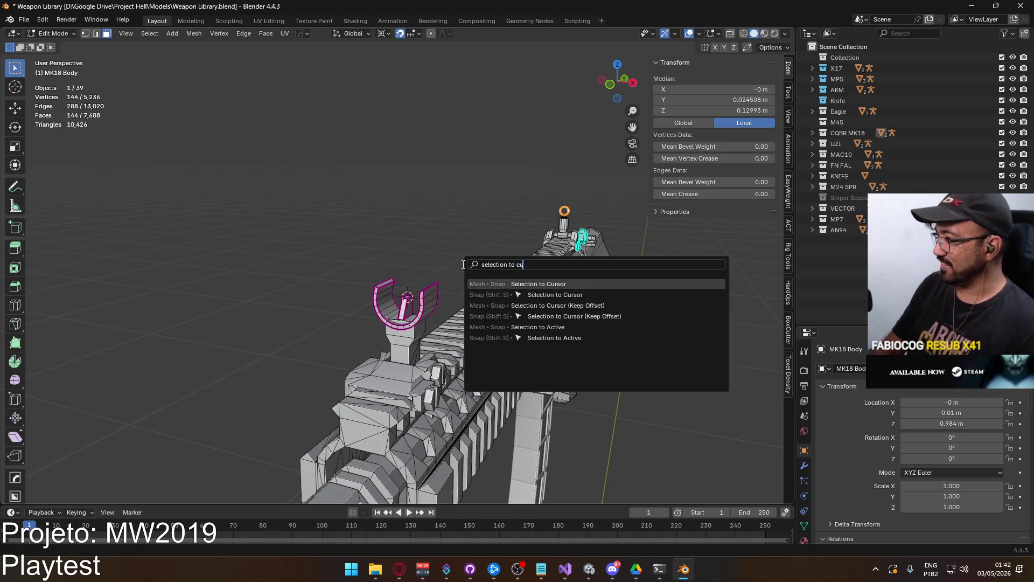
{"action": "key", "text": "Return"}
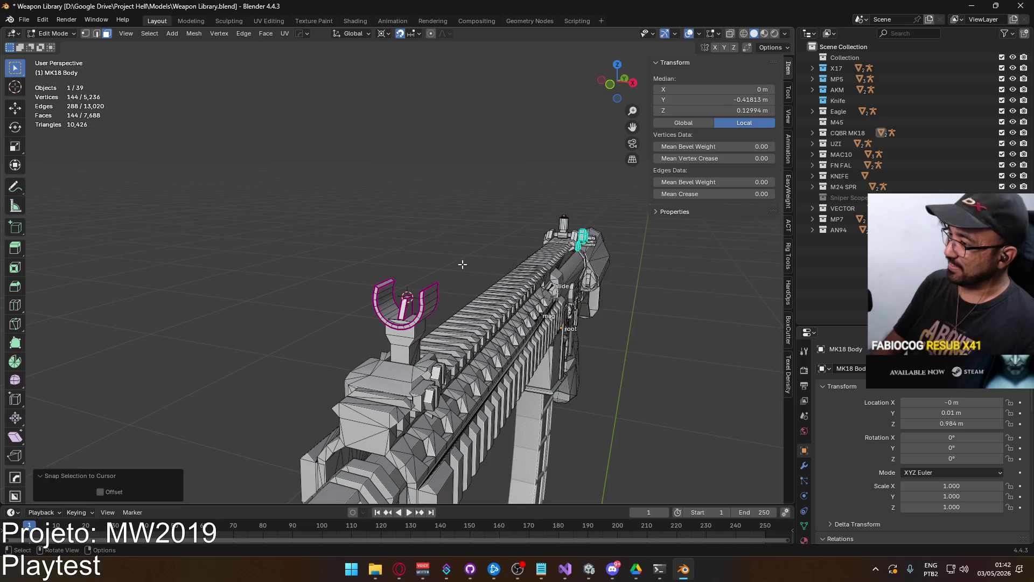
{"action": "scroll", "coordinate": [495, 259], "scroll_direction": "down", "scroll_amount": 8}
Undo the sight ring's snap and inspect the sights from the front view
{"action": "mouse_move", "coordinate": [486, 294]}
{"action": "middle_mouse_down"}
{"action": "mouse_move", "coordinate": [476, 287]}
{"action": "mouse_move", "coordinate": [442, 312]}
{"action": "mouse_move", "coordinate": [395, 296]}
{"action": "middle_mouse_up"}
{"action": "scroll", "coordinate": [466, 318], "scroll_direction": "up", "scroll_amount": 8}
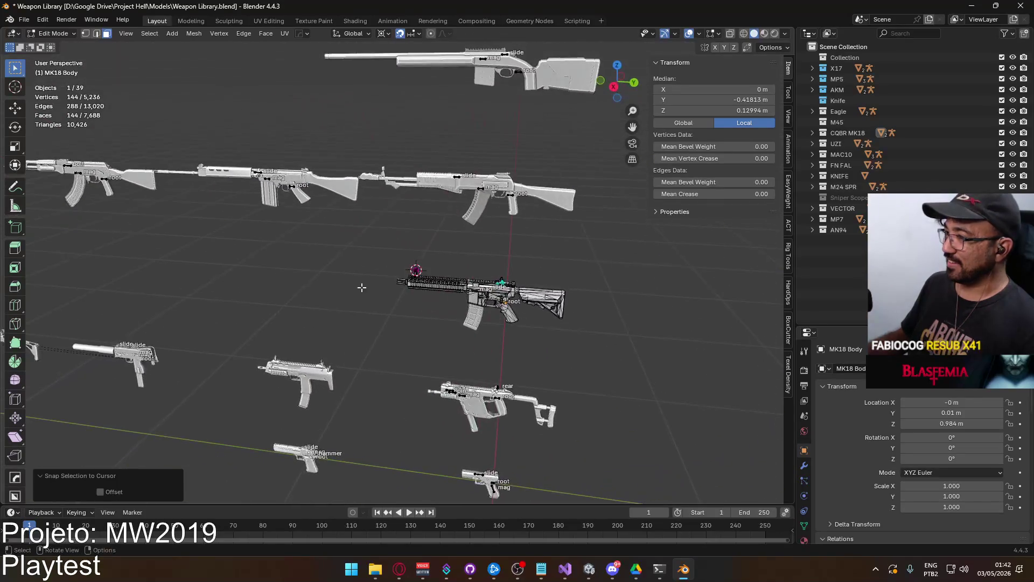
{"action": "middle_click_drag", "start_coordinate": [487, 318], "coordinate": [637, 277]}
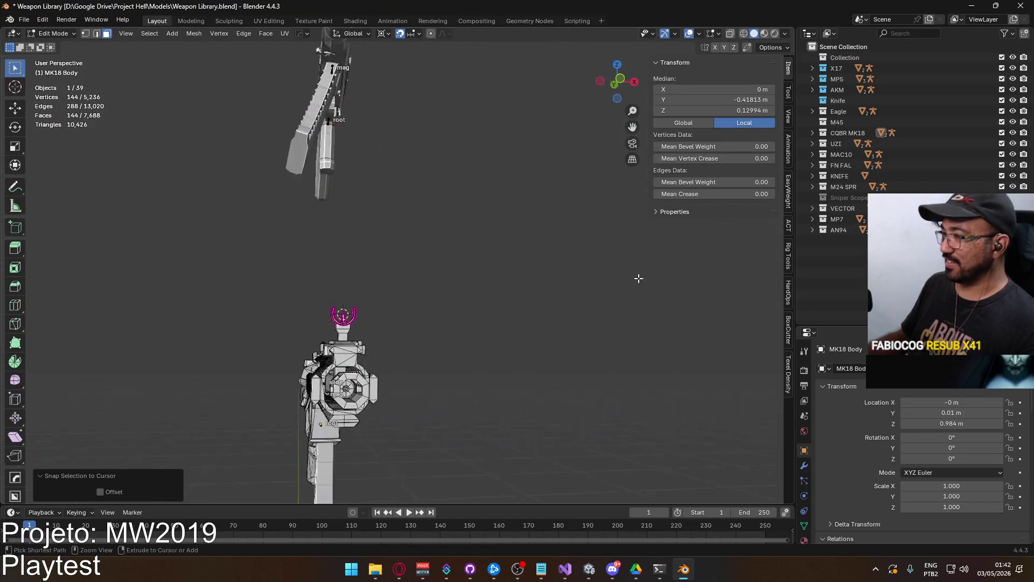
{"action": "key", "text": "ctrl+z"}
{"action": "mouse_move", "coordinate": [406, 254]}
{"action": "middle_mouse_down"}
{"action": "mouse_move", "coordinate": [426, 237]}
{"action": "mouse_move", "coordinate": [388, 219]}
{"action": "mouse_move", "coordinate": [382, 244]}
{"action": "middle_mouse_up"}
{"action": "key", "text": "KP_1"}
{"action": "scroll", "coordinate": [327, 281], "scroll_direction": "up", "scroll_amount": 5}
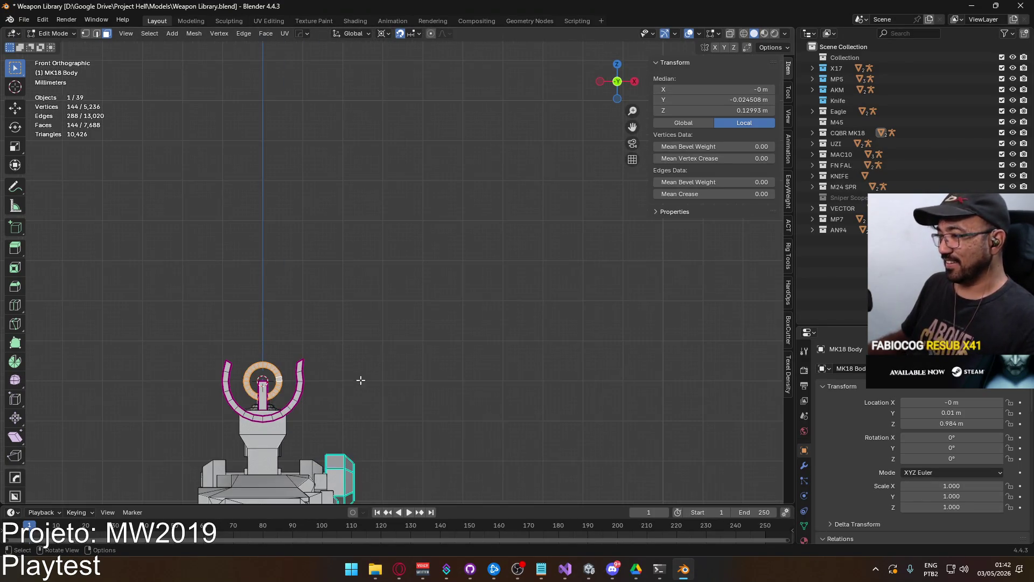
{"action": "mouse_move", "coordinate": [327, 280]}
{"action": "middle_mouse_down"}
{"action": "mouse_move", "coordinate": [386, 277]}
{"action": "mouse_move", "coordinate": [397, 281]}
{"action": "mouse_move", "coordinate": [382, 283]}
{"action": "mouse_move", "coordinate": [366, 310]}
{"action": "mouse_move", "coordinate": [450, 322]}
{"action": "middle_mouse_up"}
Snap the framed sight ring to the 3D cursor, then view the whole rifle from the side
{"action": "key", "text": "KP_Decimal"}
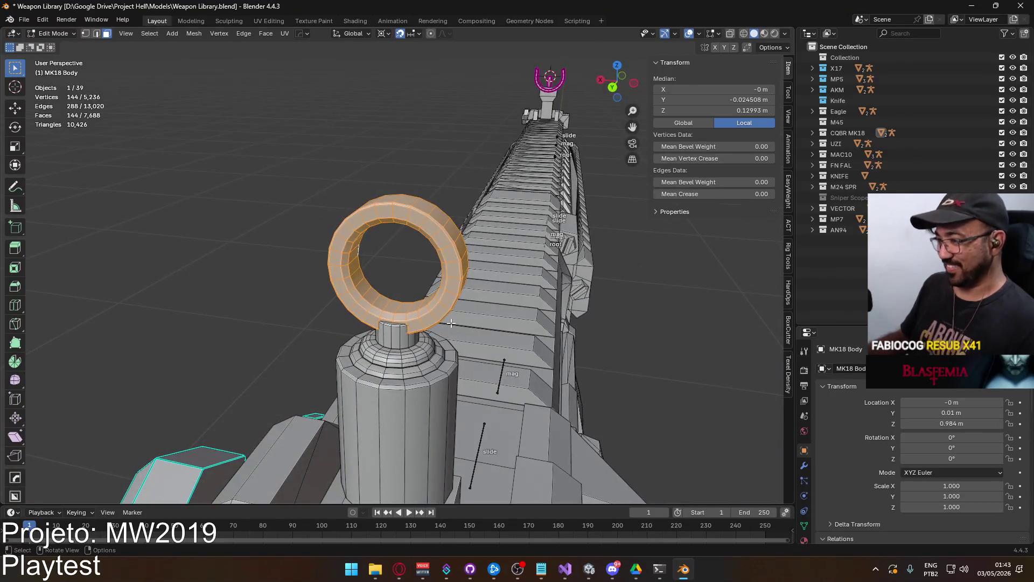
{"action": "key", "text": "F3"}
{"action": "type", "text": "sele"}
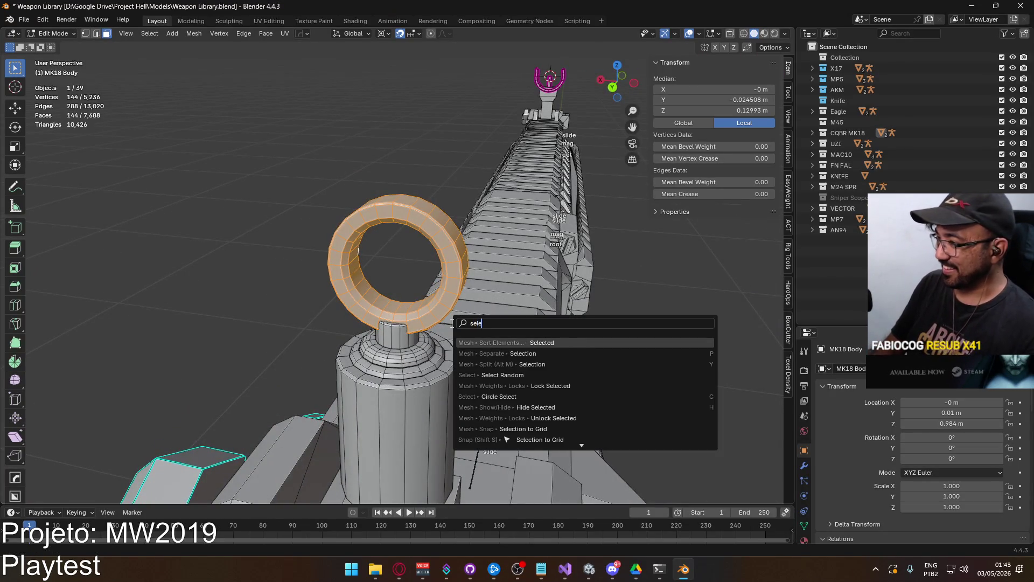
{"action": "type", "text": "ction o cur"}
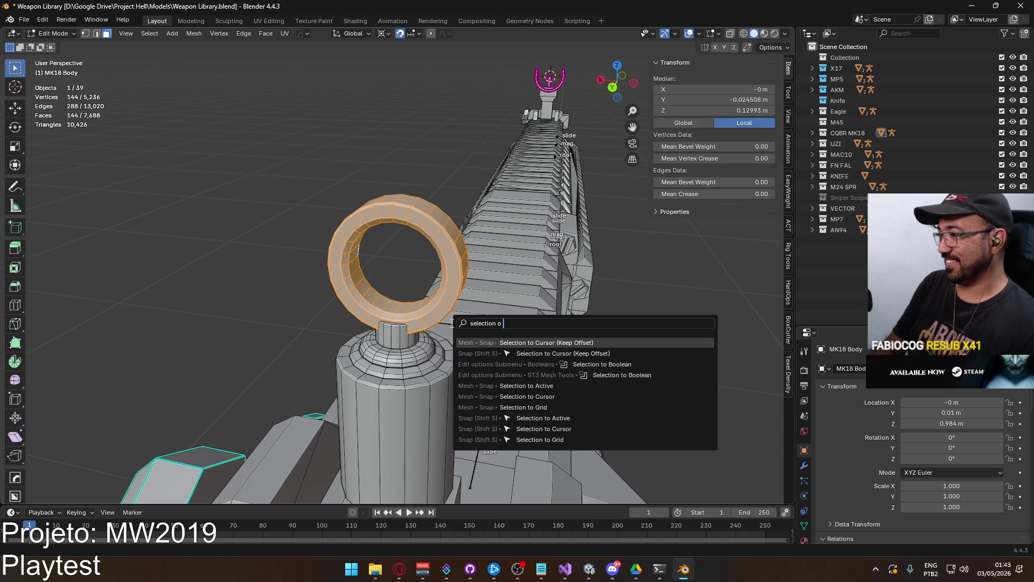
{"action": "left_click", "coordinate": [552, 353]}
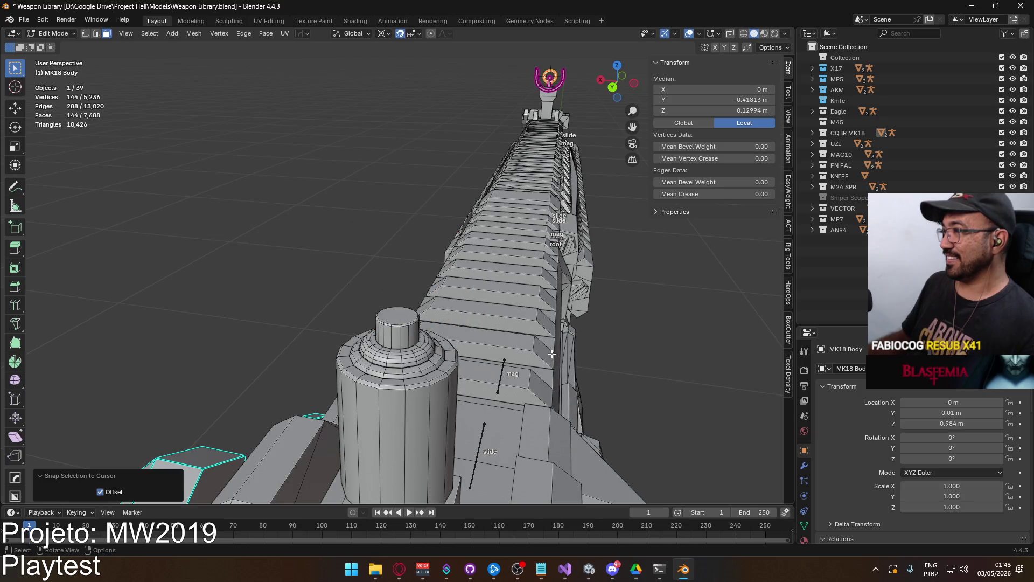
{"action": "key", "text": "KP_Decimal"}
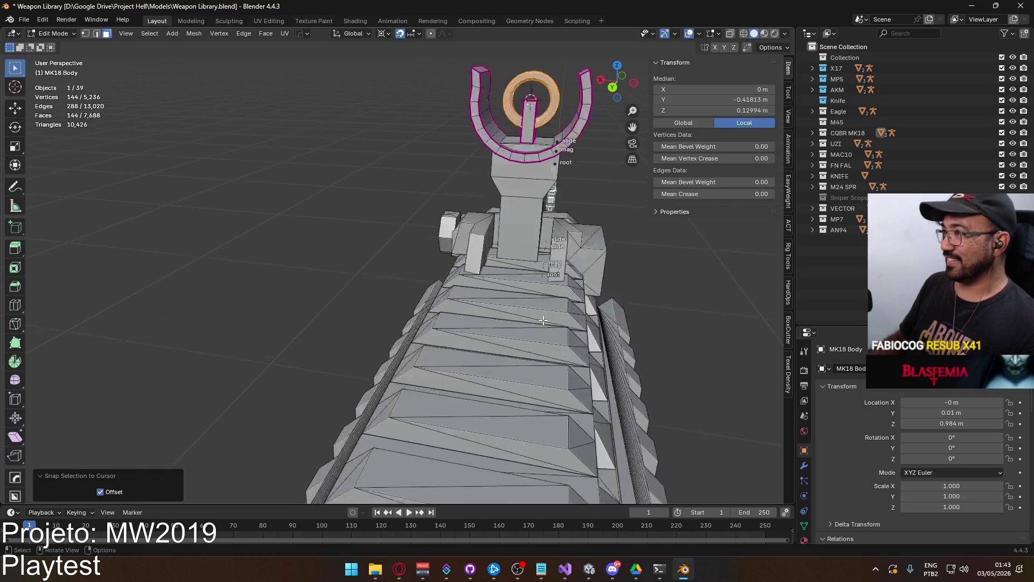
{"action": "key", "text": "KP_1"}
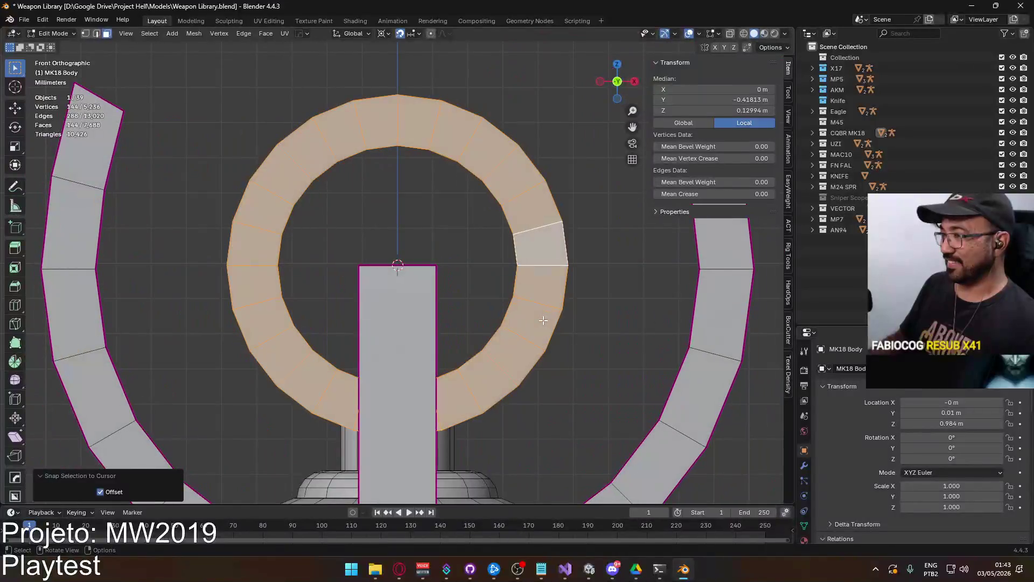
{"action": "scroll", "coordinate": [545, 320], "scroll_direction": "down", "scroll_amount": 4}
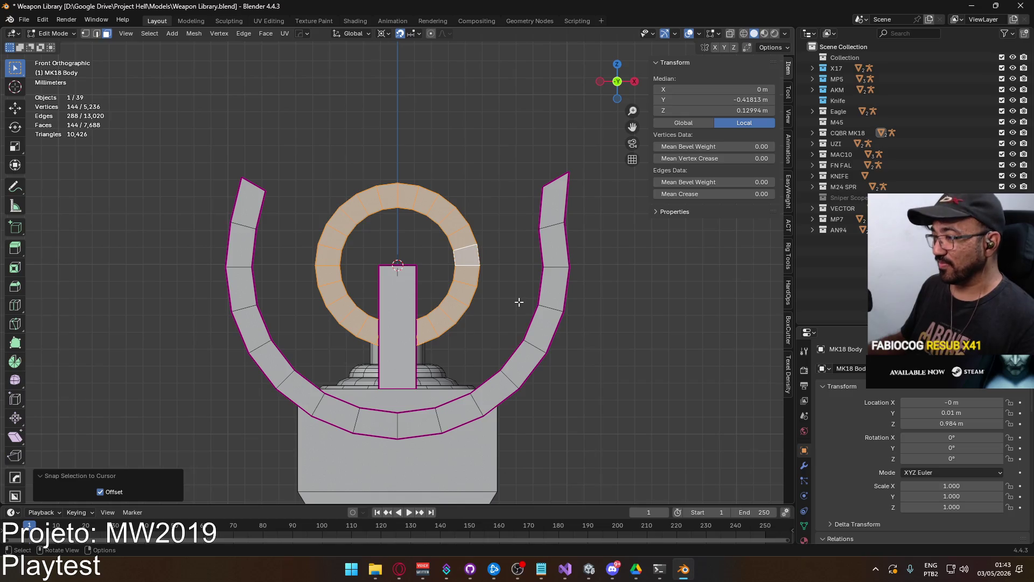
{"action": "scroll", "coordinate": [519, 302], "scroll_direction": "down", "scroll_amount": 5}
{"action": "key", "text": "KP_3"}
{"action": "scroll", "coordinate": [519, 305], "scroll_direction": "down", "scroll_amount": 5}
{"action": "middle_click_drag", "start_coordinate": [519, 305], "coordinate": [289, 282], "text": "shift"}
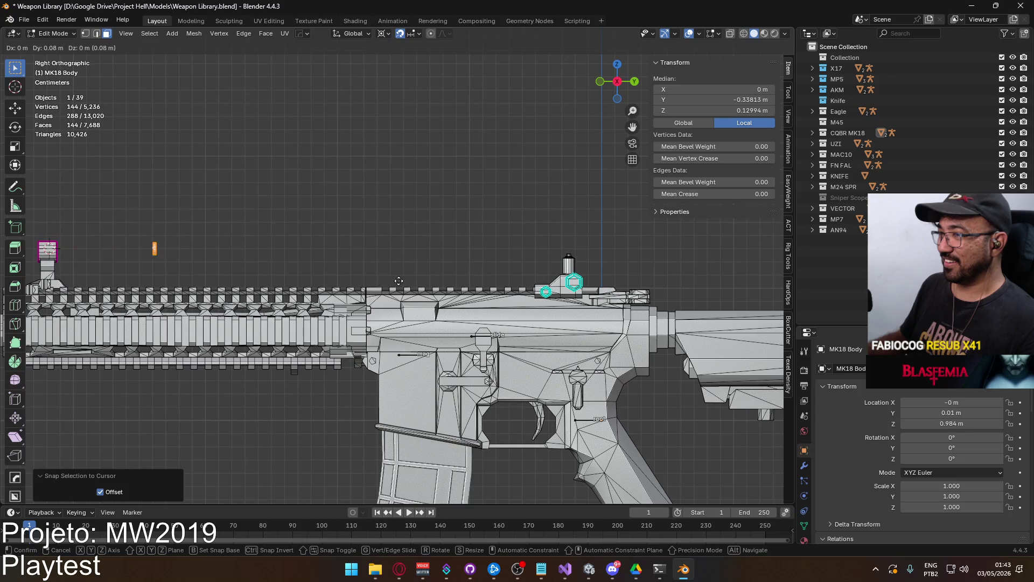
Confirm the sight ring's 0.4 m move along Y and turn incremental snapping off
{"action": "left_click", "coordinate": [19, 289]}
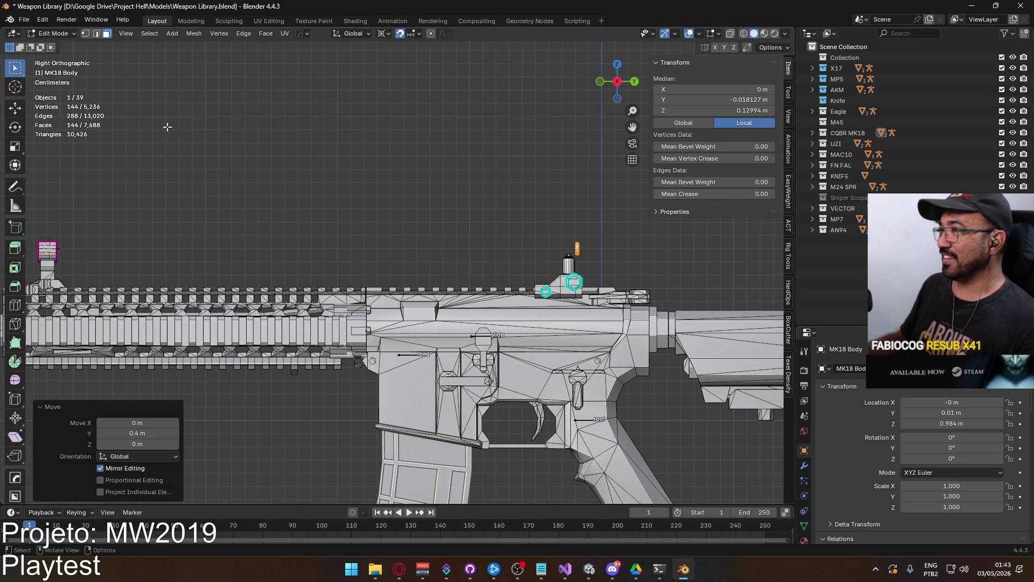
{"action": "left_click", "coordinate": [398, 33]}
{"action": "middle_click_drag", "start_coordinate": [520, 243], "coordinate": [377, 257], "text": "shift"}
{"action": "scroll", "coordinate": [377, 257], "scroll_direction": "up", "scroll_amount": 5}
{"action": "mouse_move", "coordinate": [530, 339]}
{"action": "middle_mouse_down", "text": "shift"}
{"action": "mouse_move", "coordinate": [451, 350]}
{"action": "mouse_move", "coordinate": [384, 324]}
{"action": "middle_mouse_up", "text": "shift"}
{"action": "scroll", "coordinate": [451, 349], "scroll_direction": "up", "scroll_amount": 5}
{"action": "scroll", "coordinate": [569, 305], "scroll_direction": "up", "scroll_amount": 4}
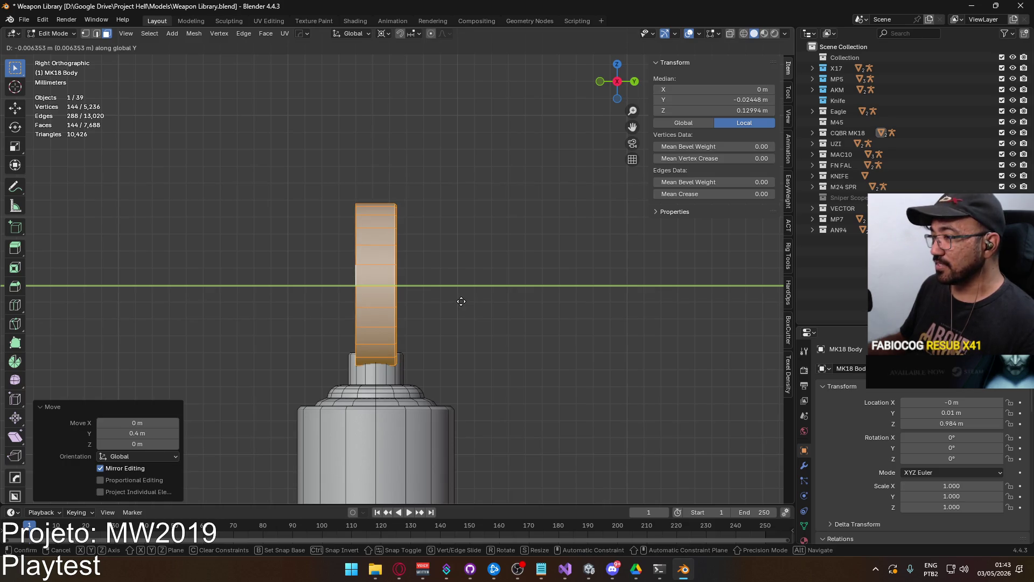
Fine-tune the sight ring's position, deselect everything, and inspect it in perspective
{"action": "left_click", "coordinate": [462, 301]}
{"action": "key", "text": "alt+a"}
{"action": "scroll", "coordinate": [436, 301], "scroll_direction": "down", "scroll_amount": 2}
{"action": "mouse_move", "coordinate": [436, 301]}
{"action": "middle_mouse_down"}
{"action": "mouse_move", "coordinate": [231, 289]}
{"action": "mouse_move", "coordinate": [410, 291]}
{"action": "mouse_move", "coordinate": [612, 353]}
{"action": "mouse_move", "coordinate": [358, 300]}
{"action": "mouse_move", "coordinate": [481, 337]}
{"action": "mouse_move", "coordinate": [293, 289]}
{"action": "mouse_move", "coordinate": [485, 296]}
{"action": "mouse_move", "coordinate": [447, 288]}
{"action": "mouse_move", "coordinate": [433, 320]}
{"action": "middle_mouse_up"}
{"action": "scroll", "coordinate": [359, 300], "scroll_direction": "down", "scroll_amount": 6}
{"action": "scroll", "coordinate": [482, 337], "scroll_direction": "up", "scroll_amount": 10}
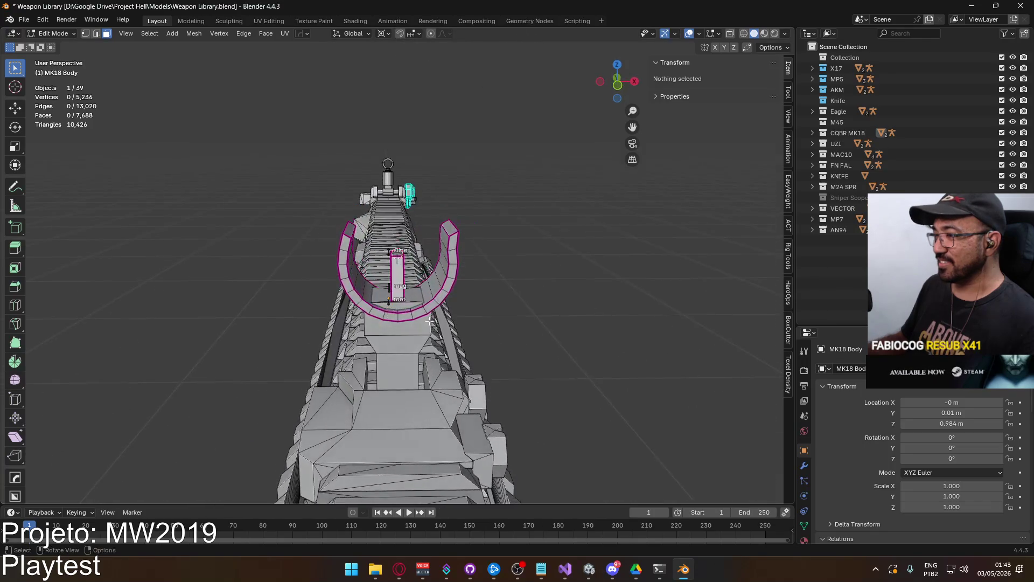
{"action": "scroll", "coordinate": [418, 334], "scroll_direction": "up", "scroll_amount": 3}
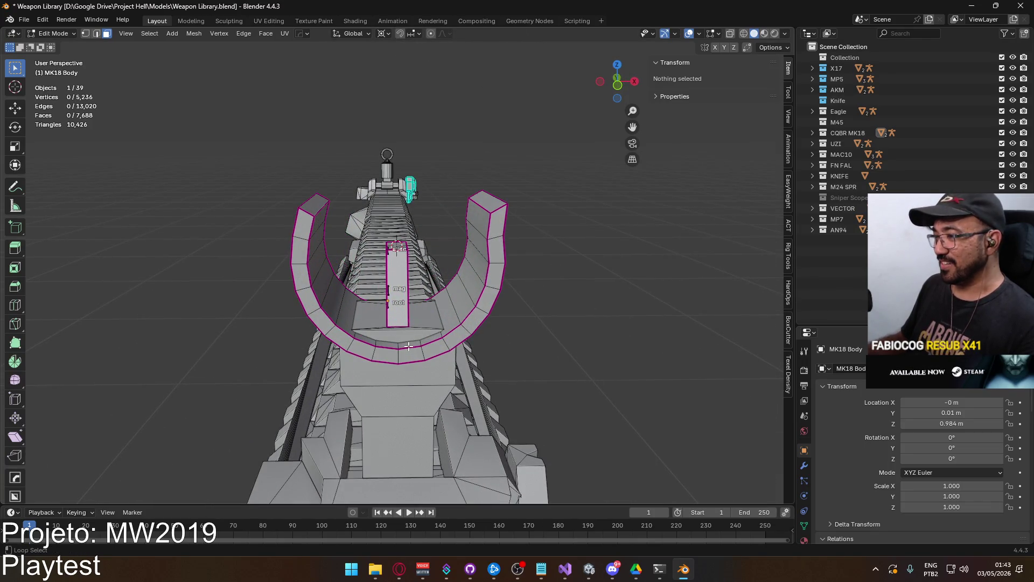
Delete the guard's base faces and its right half, then select the remaining left arc
{"action": "key", "text": "x"}
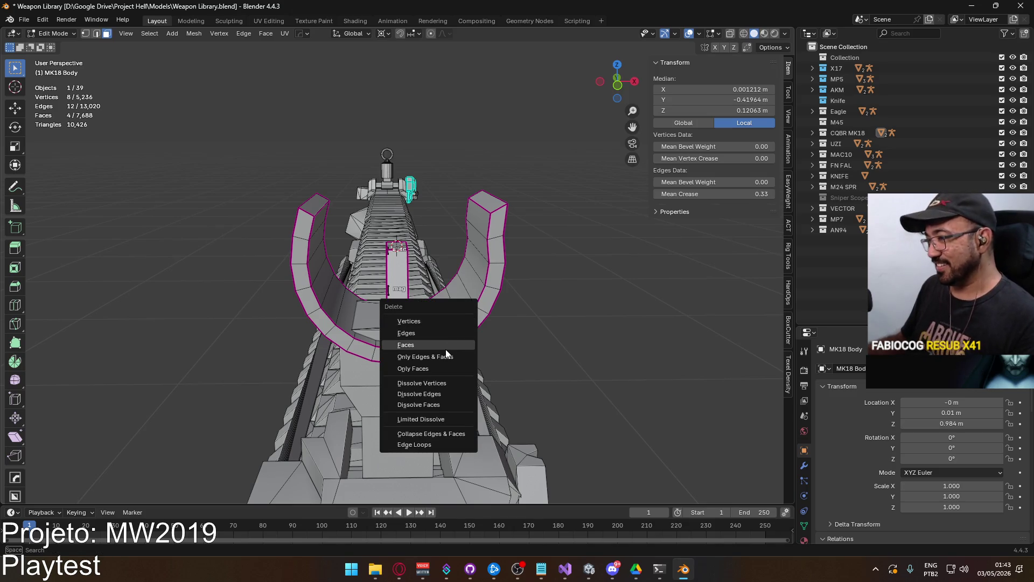
{"action": "left_click", "coordinate": [445, 350]}
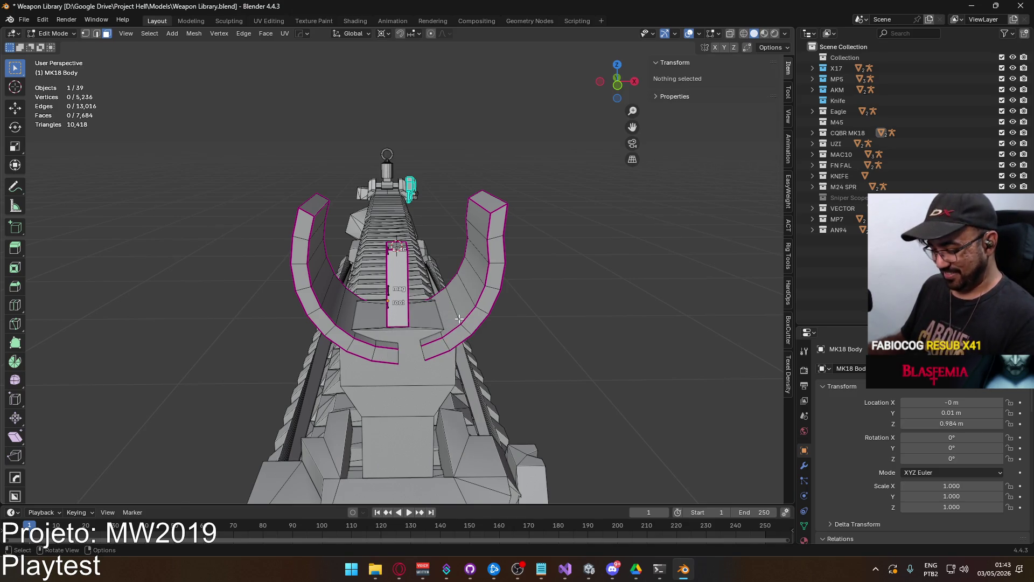
{"action": "key", "text": "l"}
{"action": "key", "text": "x"}
{"action": "left_click", "coordinate": [459, 319]}
{"action": "mouse_move", "coordinate": [459, 318]}
{"action": "middle_mouse_down"}
{"action": "mouse_move", "coordinate": [475, 255]}
{"action": "mouse_move", "coordinate": [686, 307]}
{"action": "mouse_move", "coordinate": [531, 300]}
{"action": "mouse_move", "coordinate": [570, 281]}
{"action": "mouse_move", "coordinate": [589, 309]}
{"action": "mouse_move", "coordinate": [454, 365]}
{"action": "middle_mouse_up"}
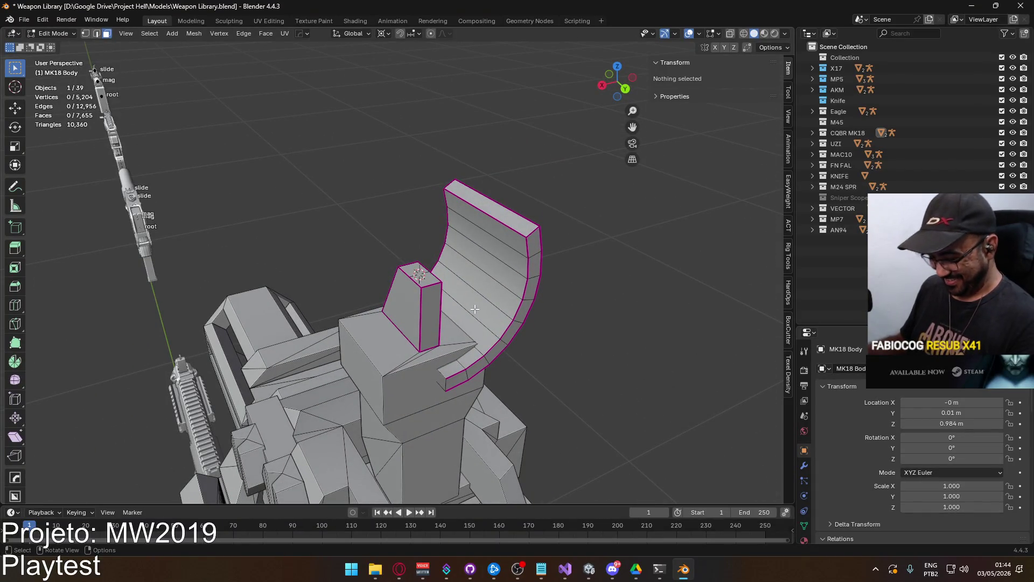
{"action": "key", "text": "l"}
{"action": "key", "text": "KP_1"}
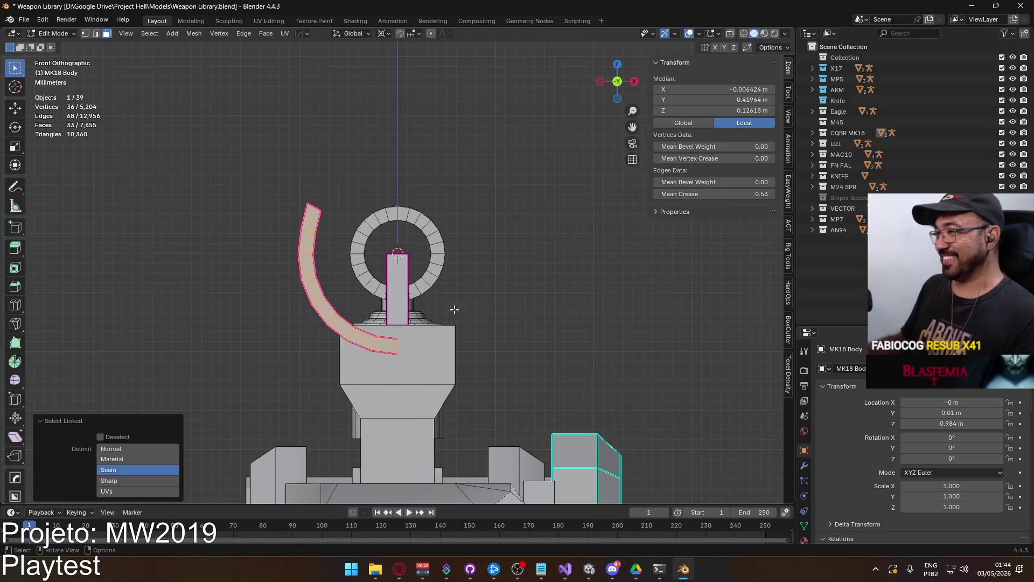
{"action": "scroll", "coordinate": [356, 316], "scroll_direction": "up", "scroll_amount": 2}
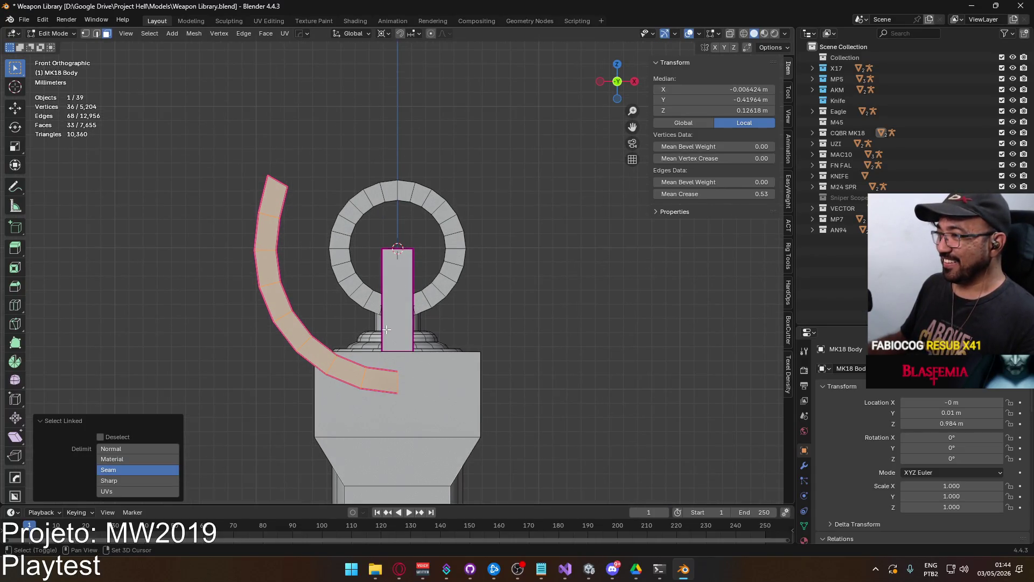
Duplicate the left arc, mirror it with X scale -1, and recalculate its normals outside
{"action": "key", "text": "shift+d"}
{"action": "right_click", "coordinate": [430, 310]}
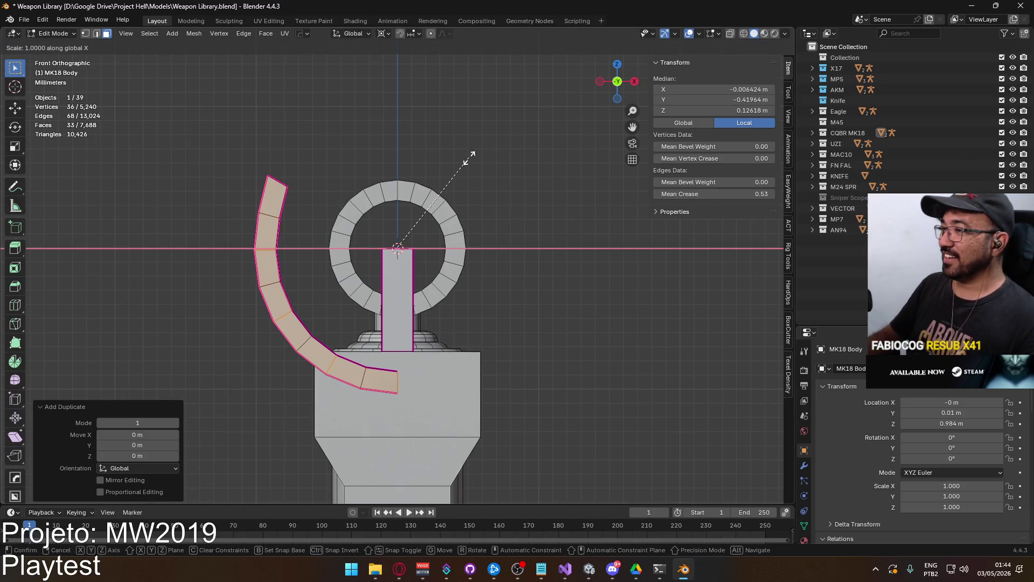
{"action": "type", "text": "-1"}
{"action": "key", "text": "Return"}
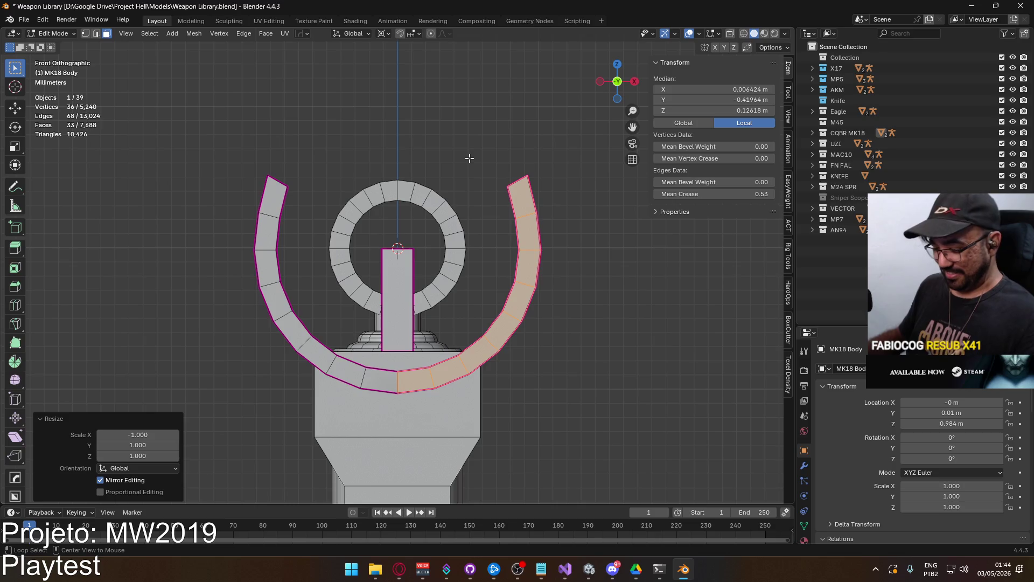
{"action": "key", "text": "alt+n"}
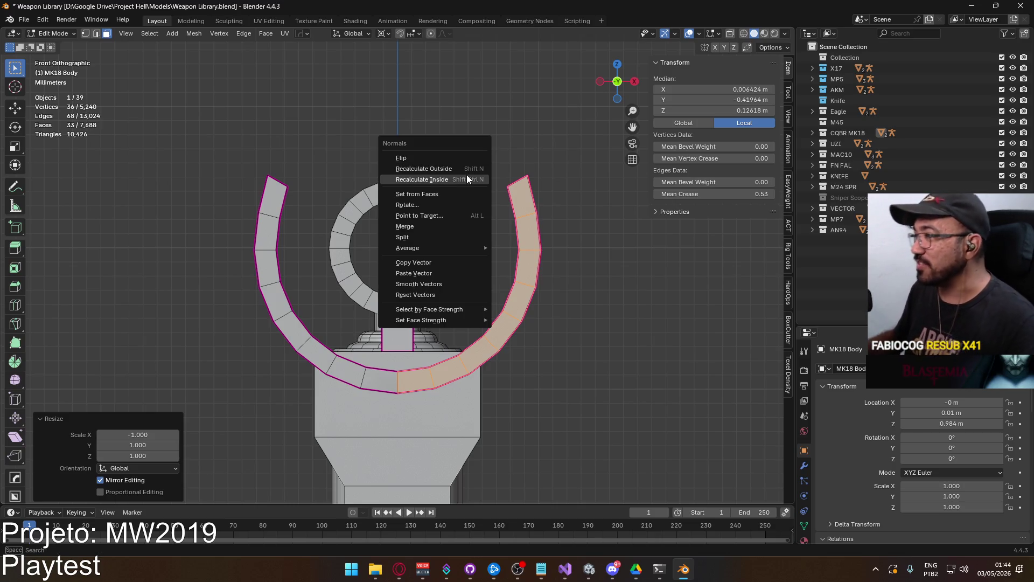
{"action": "left_click", "coordinate": [467, 168]}
{"action": "key", "text": "Tab"}
{"action": "mouse_move", "coordinate": [544, 266]}
{"action": "middle_mouse_down"}
{"action": "mouse_move", "coordinate": [464, 280]}
{"action": "mouse_move", "coordinate": [425, 249]}
{"action": "mouse_move", "coordinate": [464, 245]}
{"action": "middle_mouse_up"}
Select both guard arcs and merge their seam vertices by distance
{"action": "key", "text": "Tab"}
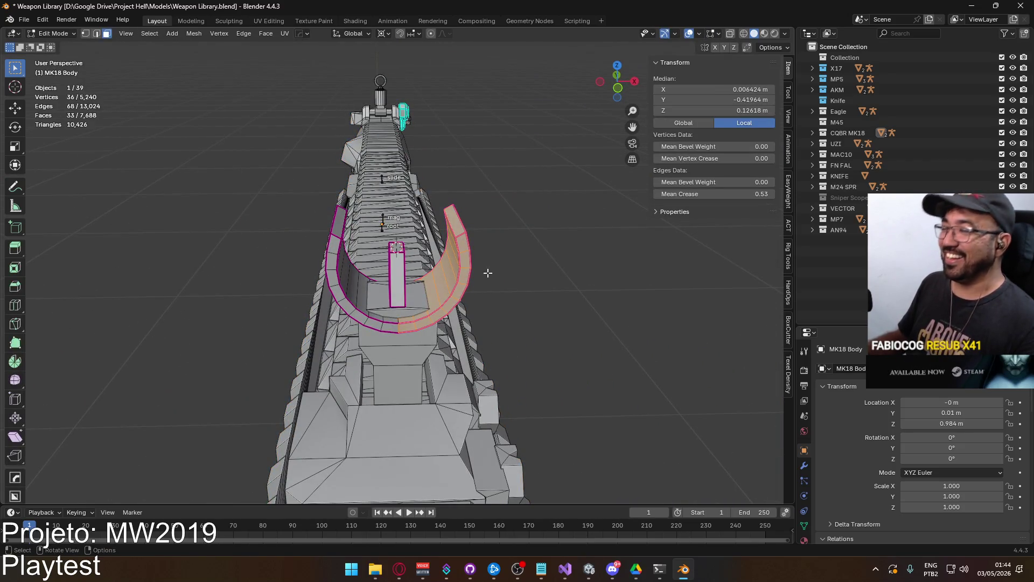
{"action": "scroll", "coordinate": [377, 354], "scroll_direction": "up", "scroll_amount": 3}
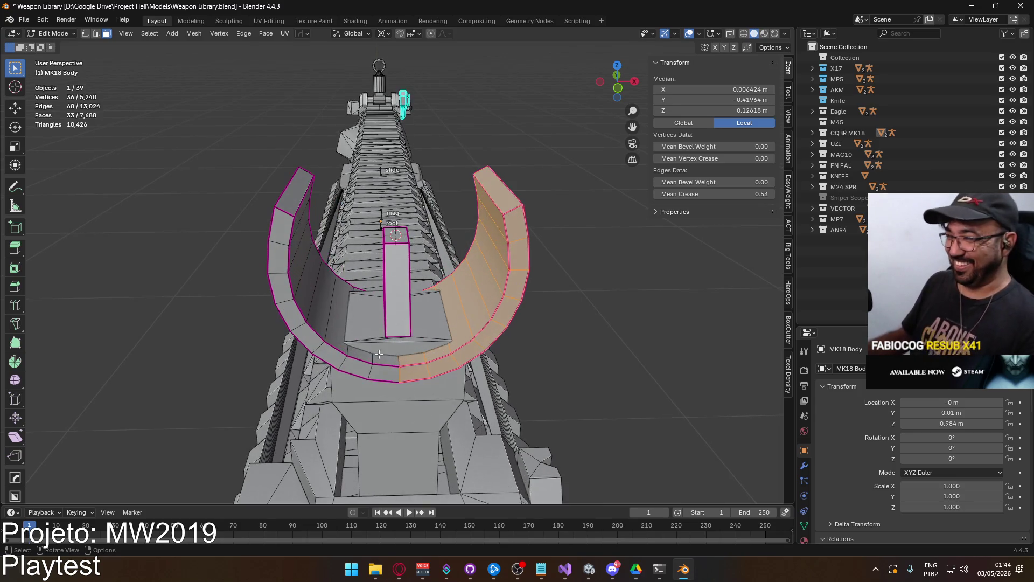
{"action": "key", "text": "alt+a"}
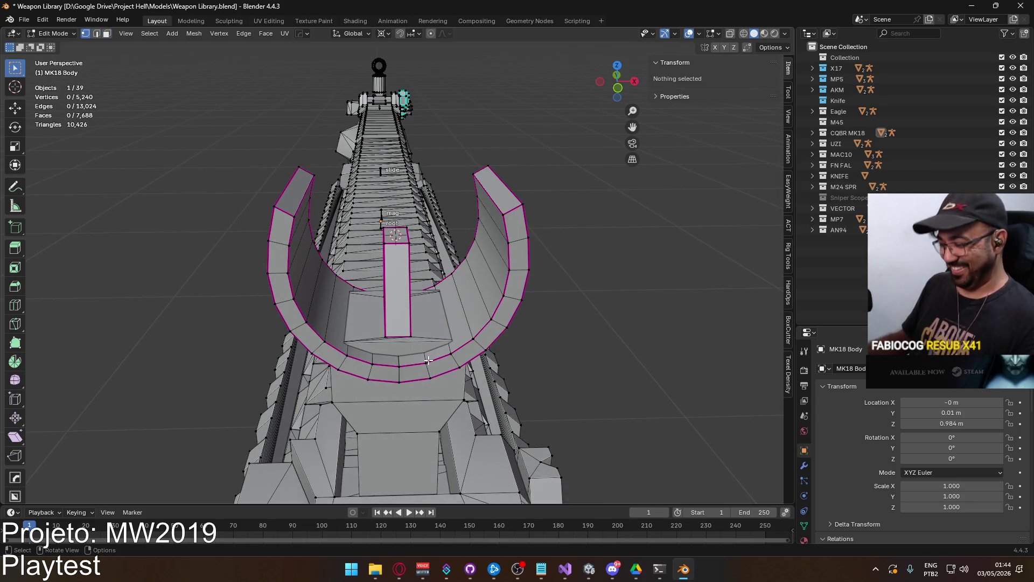
{"action": "key", "text": "l"}
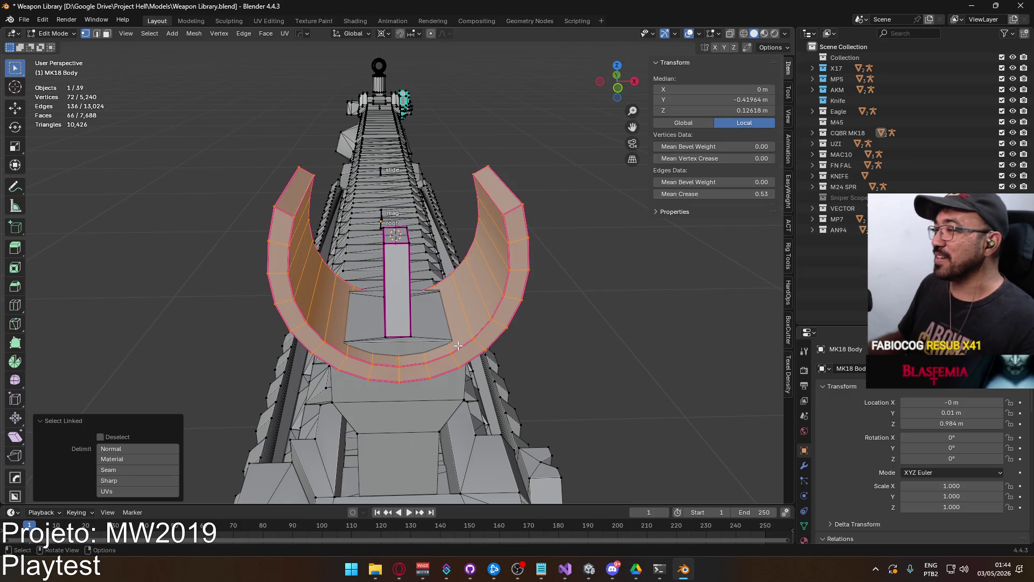
{"action": "right_click", "coordinate": [458, 345]}
{"action": "left_click", "coordinate": [534, 358]}
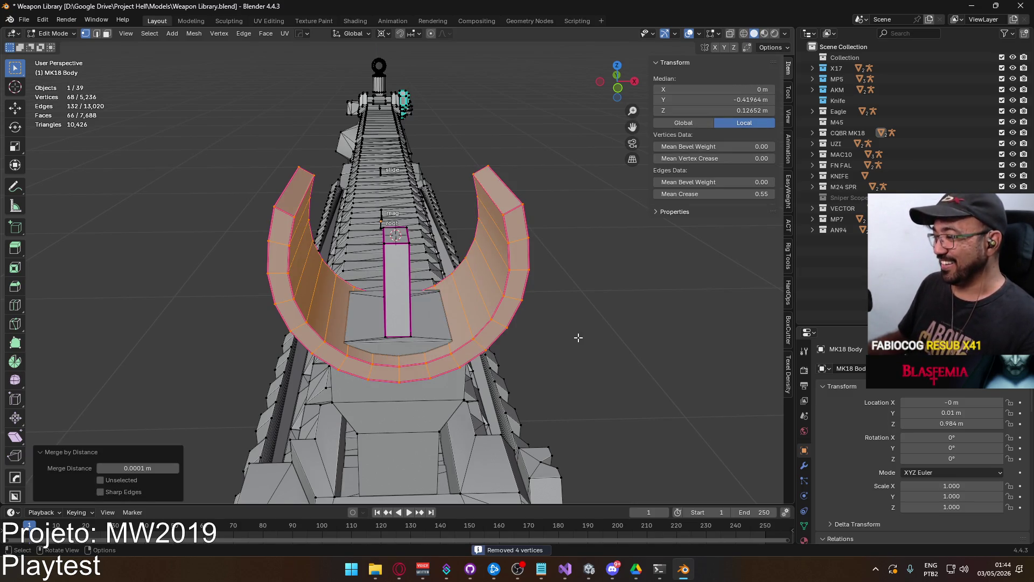
{"action": "key", "text": "Tab"}
{"action": "scroll", "coordinate": [567, 318], "scroll_direction": "down", "scroll_amount": 5}
{"action": "mouse_move", "coordinate": [489, 341]}
{"action": "middle_mouse_down"}
{"action": "mouse_move", "coordinate": [445, 318]}
{"action": "mouse_move", "coordinate": [499, 258]}
{"action": "mouse_move", "coordinate": [423, 335]}
{"action": "mouse_move", "coordinate": [345, 346]}
{"action": "middle_mouse_up"}
{"action": "scroll", "coordinate": [450, 319], "scroll_direction": "up", "scroll_amount": 8}
{"action": "mouse_move", "coordinate": [451, 322]}
{"action": "middle_mouse_down"}
{"action": "mouse_move", "coordinate": [445, 331]}
{"action": "mouse_move", "coordinate": [476, 299]}
{"action": "mouse_move", "coordinate": [545, 322]}
{"action": "mouse_move", "coordinate": [612, 322]}
{"action": "mouse_move", "coordinate": [447, 374]}
{"action": "mouse_move", "coordinate": [428, 340]}
{"action": "mouse_move", "coordinate": [287, 300]}
{"action": "mouse_move", "coordinate": [369, 331]}
{"action": "mouse_move", "coordinate": [579, 341]}
{"action": "mouse_move", "coordinate": [377, 307]}
{"action": "mouse_move", "coordinate": [348, 280]}
{"action": "mouse_move", "coordinate": [352, 271]}
{"action": "middle_mouse_up"}
Edit the MK18 Body mesh and snap the 3D cursor to a receiver edge under the sight
{"action": "left_click", "coordinate": [447, 374]}
{"action": "key", "text": "Tab"}
{"action": "scroll", "coordinate": [338, 303], "scroll_direction": "up", "scroll_amount": 5}
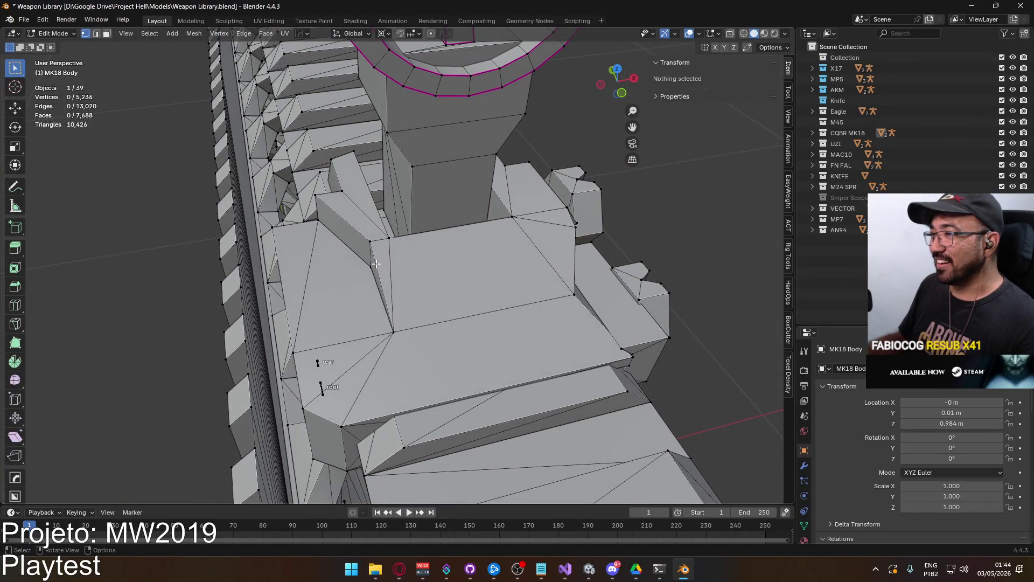
{"action": "mouse_move", "coordinate": [426, 262]}
{"action": "middle_mouse_down"}
{"action": "mouse_move", "coordinate": [318, 261]}
{"action": "mouse_move", "coordinate": [322, 292]}
{"action": "middle_mouse_up"}
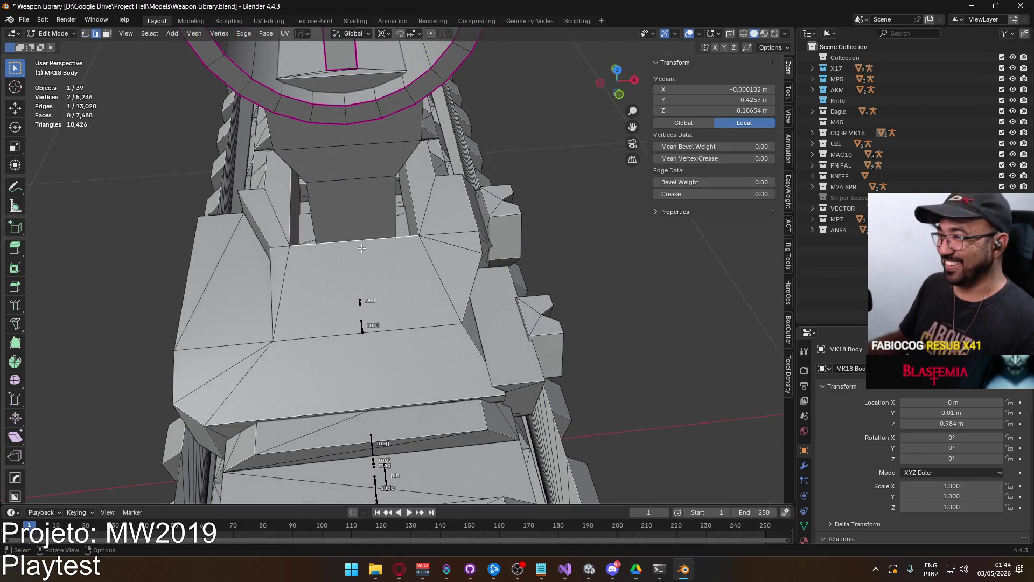
{"action": "right_click", "coordinate": [361, 248]}
{"action": "mouse_move", "coordinate": [361, 248]}
{"action": "left_click", "coordinate": [426, 245]}
{"action": "mouse_move", "coordinate": [330, 262]}
{"action": "middle_mouse_down"}
{"action": "mouse_move", "coordinate": [393, 221]}
{"action": "mouse_move", "coordinate": [452, 217]}
{"action": "mouse_move", "coordinate": [352, 271]}
{"action": "mouse_move", "coordinate": [318, 254]}
{"action": "middle_mouse_up"}
{"action": "mouse_move", "coordinate": [393, 257]}
{"action": "middle_mouse_down"}
{"action": "mouse_move", "coordinate": [423, 248]}
{"action": "mouse_move", "coordinate": [404, 215]}
{"action": "mouse_move", "coordinate": [499, 228]}
{"action": "mouse_move", "coordinate": [326, 243]}
{"action": "mouse_move", "coordinate": [512, 260]}
{"action": "mouse_move", "coordinate": [447, 286]}
{"action": "mouse_move", "coordinate": [361, 288]}
{"action": "mouse_move", "coordinate": [314, 242]}
{"action": "mouse_move", "coordinate": [514, 281]}
{"action": "middle_mouse_up"}
{"action": "scroll", "coordinate": [529, 282], "scroll_direction": "up", "scroll_amount": 3}
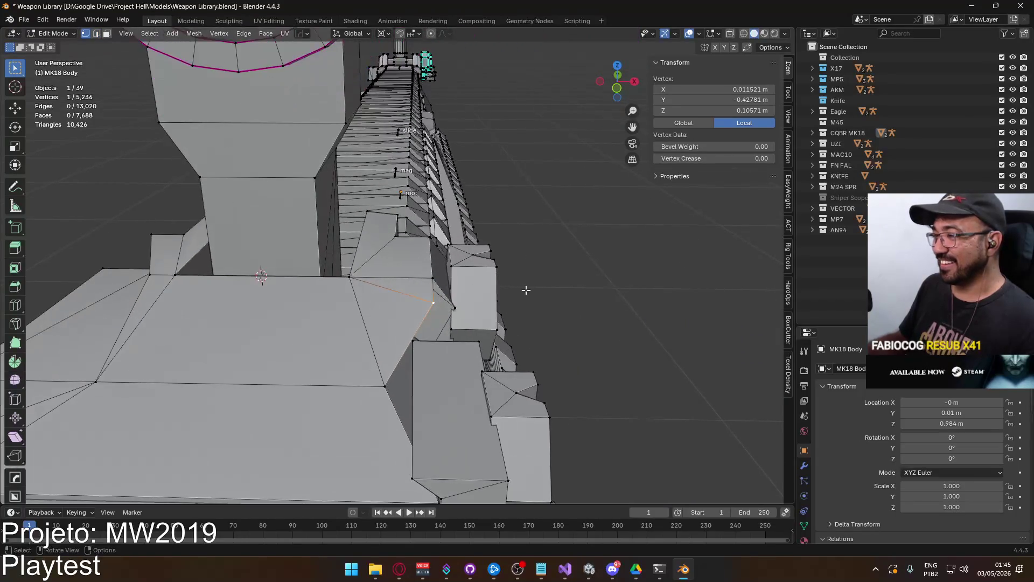
{"action": "mouse_move", "coordinate": [443, 288]}
{"action": "middle_mouse_down"}
{"action": "mouse_move", "coordinate": [365, 236]}
{"action": "mouse_move", "coordinate": [380, 262]}
{"action": "mouse_move", "coordinate": [350, 299]}
{"action": "middle_mouse_up"}
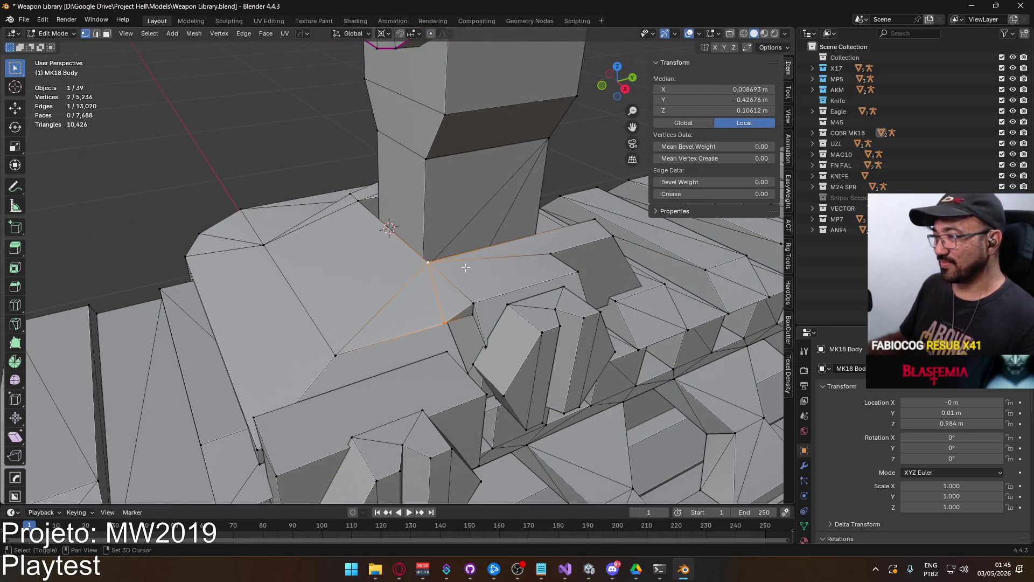
{"action": "left_click", "coordinate": [473, 318]}
{"action": "mouse_move", "coordinate": [473, 318]}
{"action": "middle_mouse_down"}
{"action": "mouse_move", "coordinate": [485, 251]}
{"action": "mouse_move", "coordinate": [452, 311]}
{"action": "mouse_move", "coordinate": [447, 360]}
{"action": "mouse_move", "coordinate": [458, 345]}
{"action": "mouse_move", "coordinate": [430, 328]}
{"action": "mouse_move", "coordinate": [440, 324]}
{"action": "mouse_move", "coordinate": [453, 348]}
{"action": "mouse_move", "coordinate": [485, 348]}
{"action": "mouse_move", "coordinate": [454, 341]}
{"action": "mouse_move", "coordinate": [474, 321]}
{"action": "mouse_move", "coordinate": [505, 334]}
{"action": "mouse_move", "coordinate": [427, 332]}
{"action": "mouse_move", "coordinate": [396, 311]}
{"action": "middle_mouse_up"}
{"action": "left_click", "coordinate": [483, 358]}
{"action": "left_click", "coordinate": [427, 299]}
{"action": "left_click", "coordinate": [500, 353]}
{"action": "key", "text": "ctrl+z"}
{"action": "scroll", "coordinate": [395, 312], "scroll_direction": "down", "scroll_amount": 3}
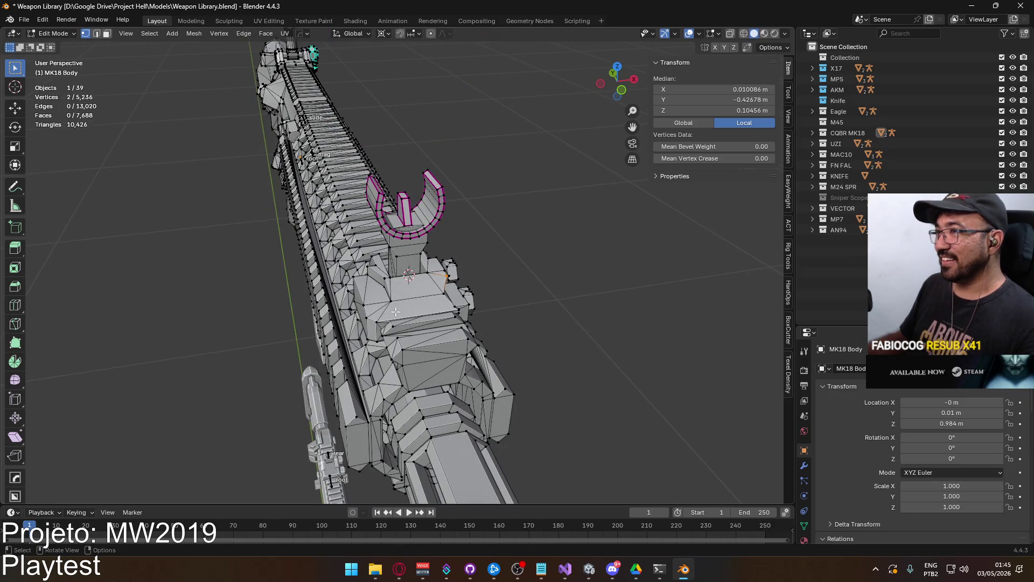
{"action": "scroll", "coordinate": [413, 331], "scroll_direction": "up", "scroll_amount": 5}
{"action": "mouse_move", "coordinate": [367, 339]}
{"action": "middle_mouse_down"}
{"action": "mouse_move", "coordinate": [491, 359]}
{"action": "mouse_move", "coordinate": [256, 314]}
{"action": "mouse_move", "coordinate": [249, 303]}
{"action": "mouse_move", "coordinate": [475, 326]}
{"action": "mouse_move", "coordinate": [521, 370]}
{"action": "mouse_move", "coordinate": [477, 328]}
{"action": "middle_mouse_up"}
{"action": "scroll", "coordinate": [477, 328], "scroll_direction": "up", "scroll_amount": 3}
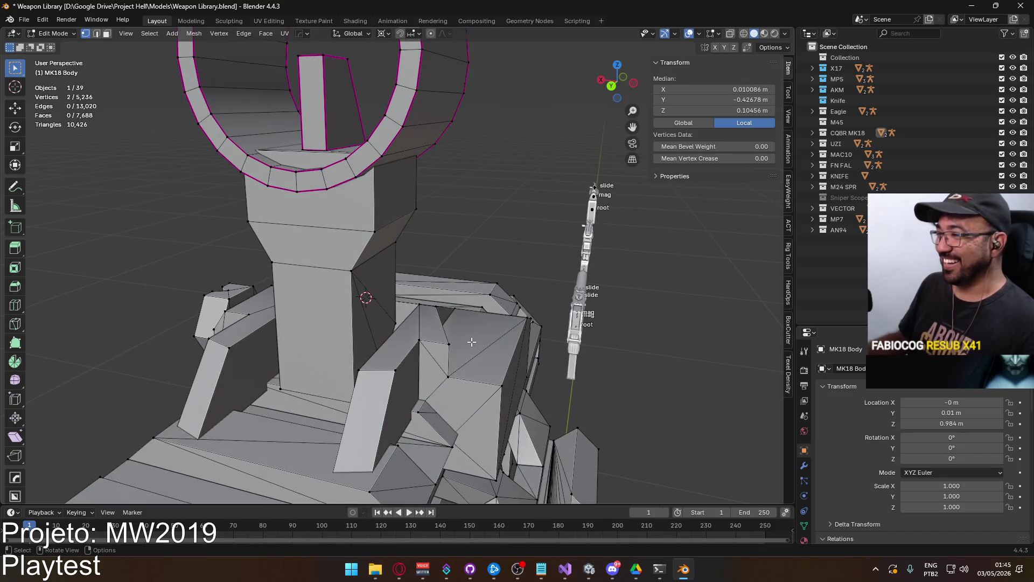
Delete the stray vertices under the sight and merge two vertices At Last
{"action": "mouse_move", "coordinate": [465, 362]}
{"action": "middle_mouse_down"}
{"action": "mouse_move", "coordinate": [395, 347]}
{"action": "mouse_move", "coordinate": [412, 345]}
{"action": "mouse_move", "coordinate": [367, 289]}
{"action": "mouse_move", "coordinate": [380, 323]}
{"action": "mouse_move", "coordinate": [370, 394]}
{"action": "mouse_move", "coordinate": [435, 368]}
{"action": "middle_mouse_up"}
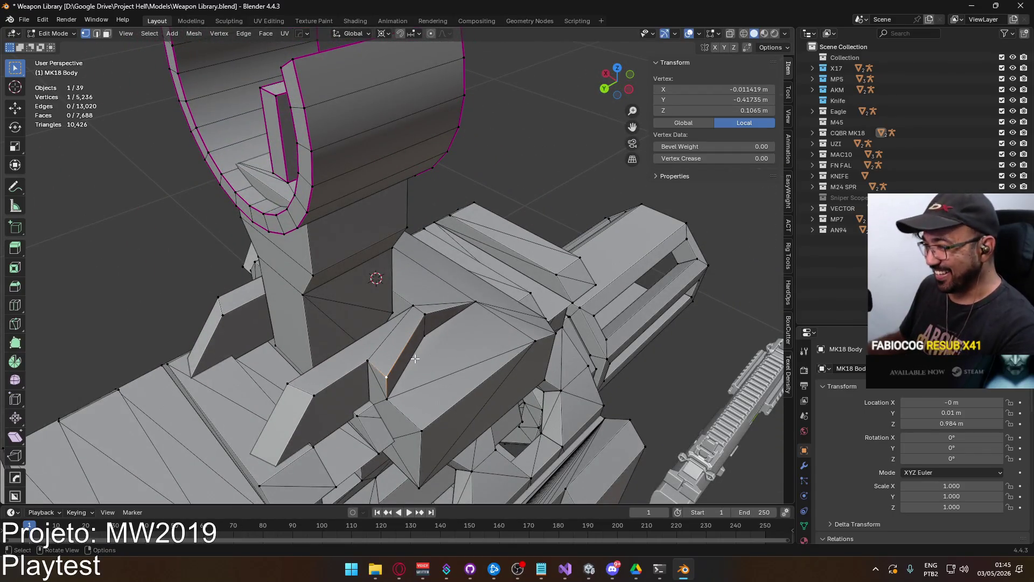
{"action": "key", "text": "x"}
{"action": "left_click", "coordinate": [407, 331]}
{"action": "left_click", "coordinate": [367, 360]}
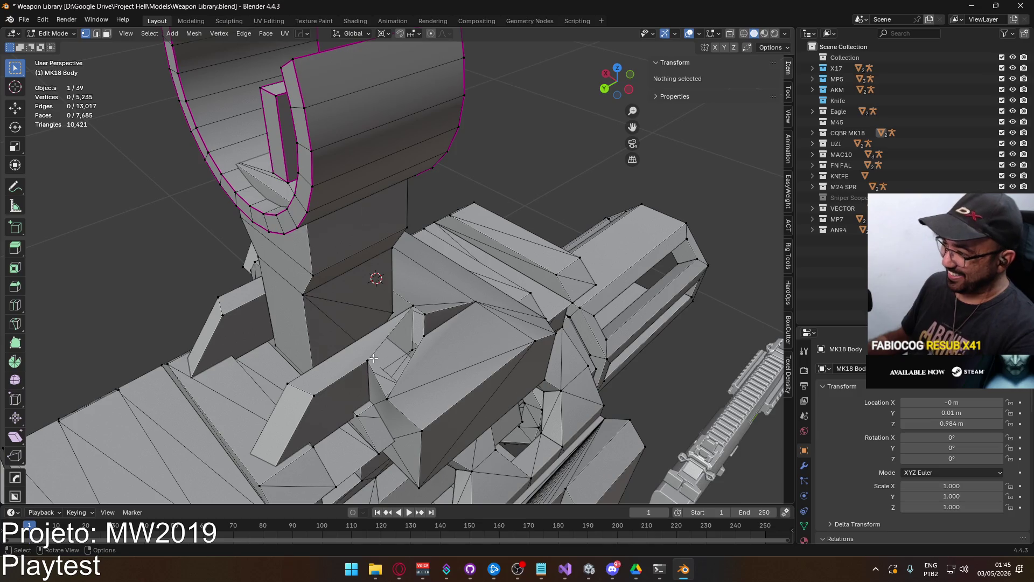
{"action": "mouse_move", "coordinate": [417, 347]}
{"action": "middle_mouse_down"}
{"action": "mouse_move", "coordinate": [390, 330]}
{"action": "mouse_move", "coordinate": [505, 336]}
{"action": "mouse_move", "coordinate": [432, 341]}
{"action": "middle_mouse_up"}
{"action": "key", "text": "m"}
{"action": "left_click", "coordinate": [445, 335]}
{"action": "middle_click_drag", "start_coordinate": [383, 364], "coordinate": [431, 354]}
Delete the thin sliver face, undo it, add a connected vertex, and return to Object Mode
{"action": "key", "text": "3"}
{"action": "left_click", "coordinate": [425, 356]}
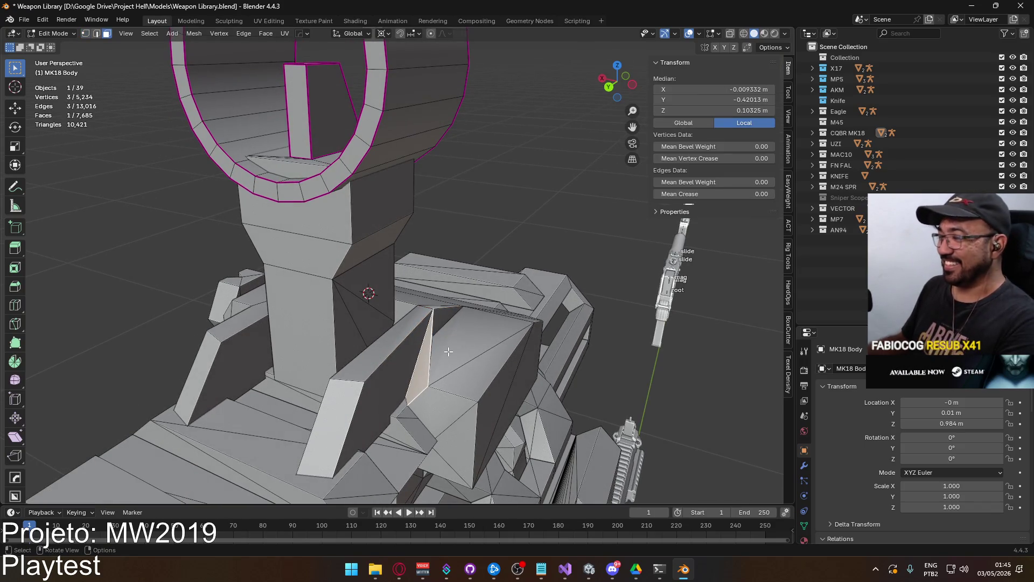
{"action": "key", "text": "x"}
{"action": "left_click", "coordinate": [448, 372]}
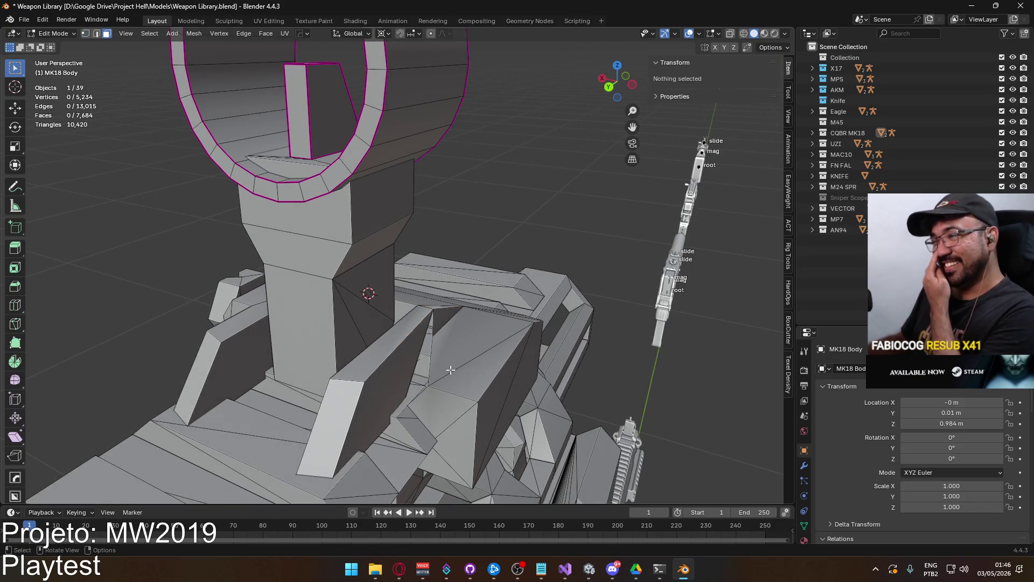
{"action": "mouse_move", "coordinate": [451, 370]}
{"action": "middle_mouse_down"}
{"action": "mouse_move", "coordinate": [363, 300]}
{"action": "mouse_move", "coordinate": [382, 385]}
{"action": "mouse_move", "coordinate": [421, 350]}
{"action": "mouse_move", "coordinate": [396, 375]}
{"action": "middle_mouse_up"}
{"action": "key", "text": "ctrl+z"}
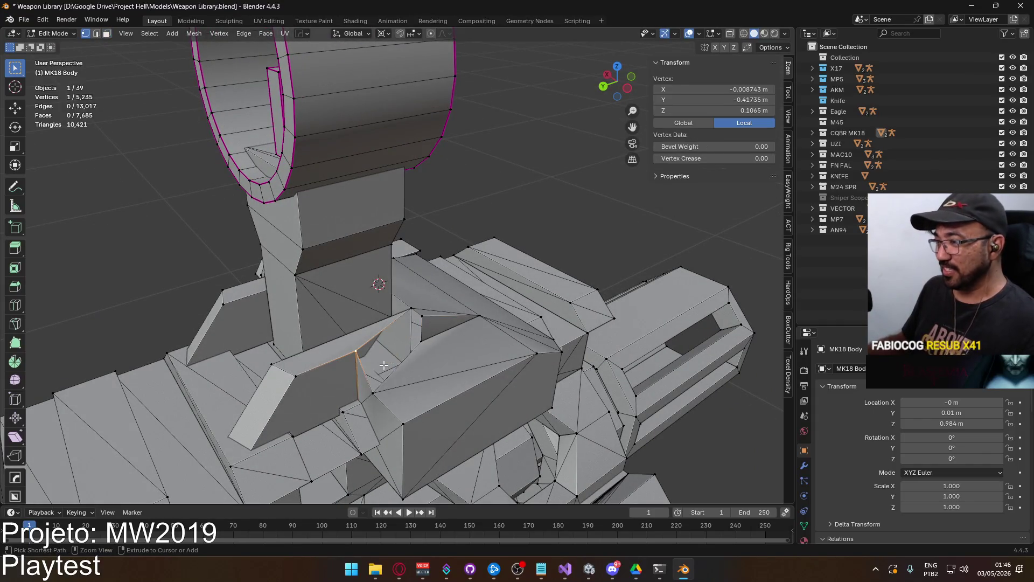
{"action": "right_click", "coordinate": [383, 365], "text": "ctrl"}
{"action": "mouse_move", "coordinate": [383, 364]}
{"action": "middle_mouse_down"}
{"action": "mouse_move", "coordinate": [420, 344]}
{"action": "mouse_move", "coordinate": [512, 334]}
{"action": "mouse_move", "coordinate": [604, 350]}
{"action": "middle_mouse_up"}
{"action": "scroll", "coordinate": [604, 350], "scroll_direction": "down", "scroll_amount": 5}
{"action": "key", "text": "Tab"}
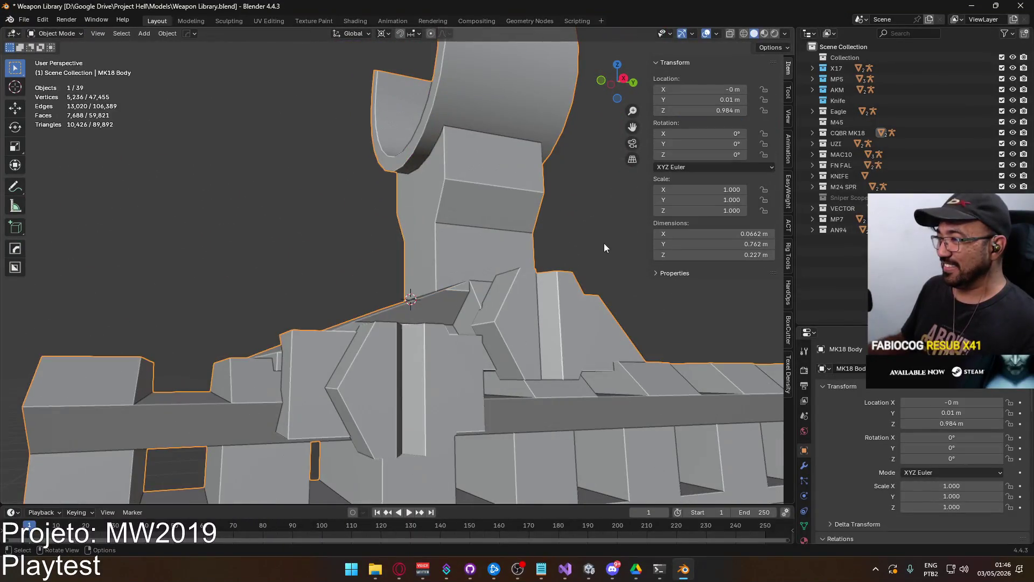
Zoom out and inspect the MK18 handguard in Right Orthographic view (numpad 3)
{"action": "scroll", "coordinate": [472, 280], "scroll_direction": "down", "scroll_amount": 5}
{"action": "scroll", "coordinate": [472, 283], "scroll_direction": "down", "scroll_amount": 3}
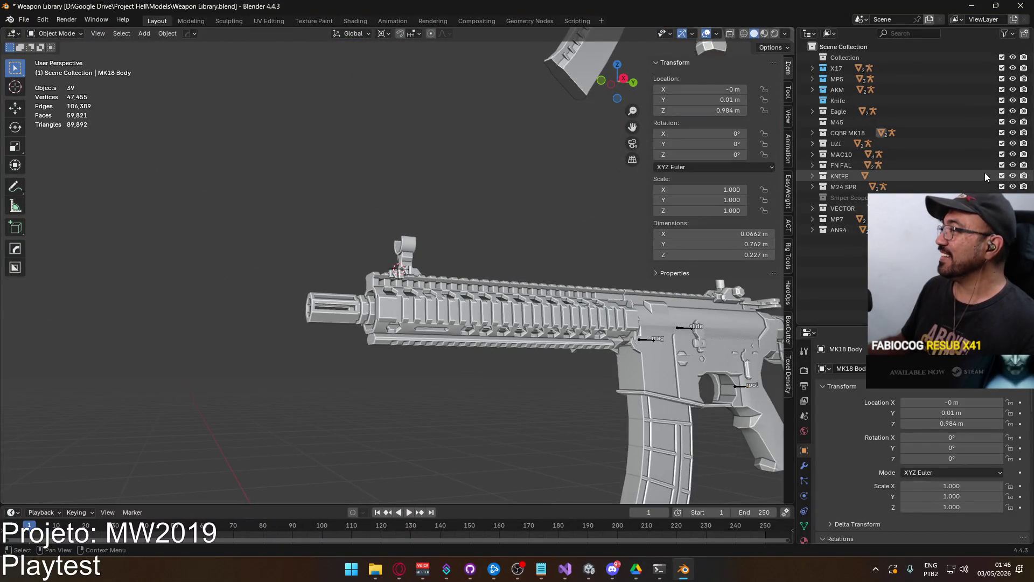
{"action": "scroll", "coordinate": [551, 257], "scroll_direction": "down", "scroll_amount": 4}
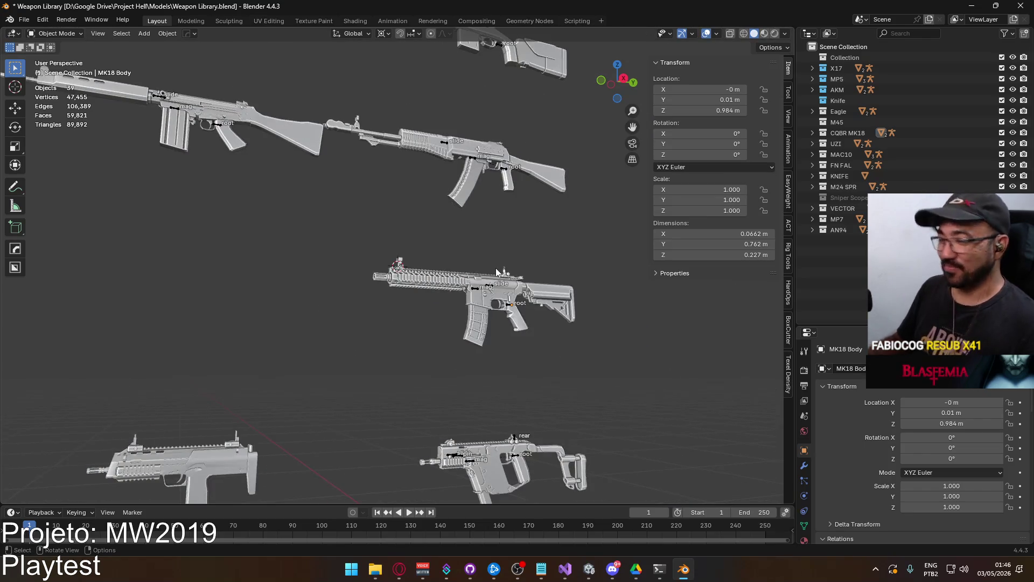
{"action": "key", "text": "KP_3"}
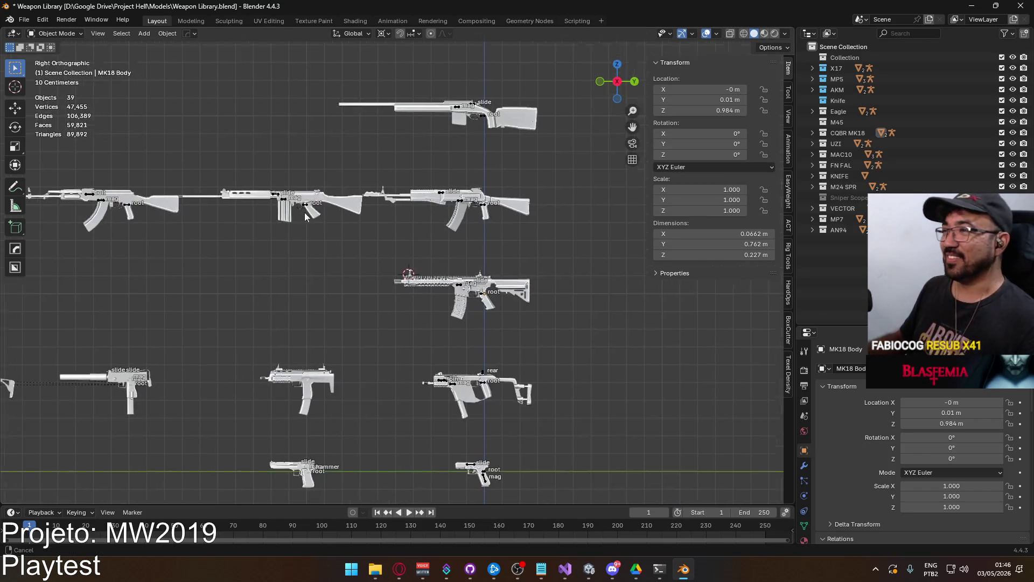
{"action": "scroll", "coordinate": [355, 317], "scroll_direction": "up", "scroll_amount": 2}
{"action": "mouse_move", "coordinate": [444, 267]}
{"action": "middle_mouse_down", "text": "shift"}
{"action": "mouse_move", "coordinate": [250, 195]}
{"action": "mouse_move", "coordinate": [288, 258]}
{"action": "mouse_move", "coordinate": [248, 257]}
{"action": "mouse_move", "coordinate": [366, 248]}
{"action": "mouse_move", "coordinate": [541, 183]}
{"action": "mouse_move", "coordinate": [474, 254]}
{"action": "mouse_move", "coordinate": [324, 296]}
{"action": "middle_mouse_up", "text": "shift"}
{"action": "scroll", "coordinate": [324, 296], "scroll_direction": "up", "scroll_amount": 5}
{"action": "middle_click_drag", "start_coordinate": [323, 225], "coordinate": [493, 383], "text": "shift"}
{"action": "scroll", "coordinate": [243, 347], "scroll_direction": "up", "scroll_amount": 4}
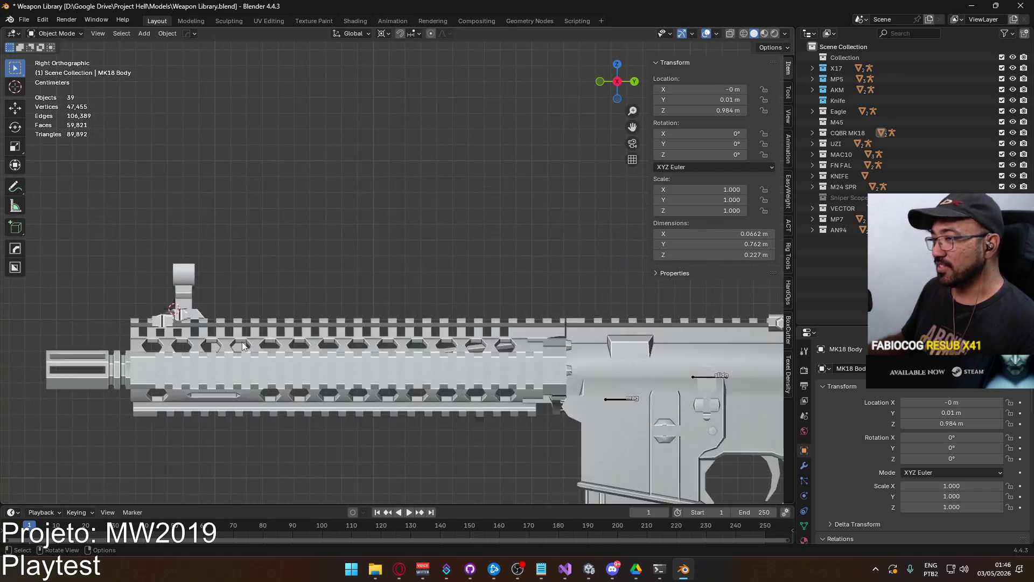
{"action": "mouse_move", "coordinate": [225, 330]}
{"action": "middle_mouse_down"}
{"action": "mouse_move", "coordinate": [389, 372]}
{"action": "mouse_move", "coordinate": [470, 352]}
{"action": "mouse_move", "coordinate": [392, 322]}
{"action": "mouse_move", "coordinate": [235, 355]}
{"action": "middle_mouse_up"}
Select the MK18 Body and check its sight and rail briefly in Edit Mode
{"action": "left_click", "coordinate": [399, 317]}
{"action": "scroll", "coordinate": [256, 294], "scroll_direction": "up", "scroll_amount": 6}
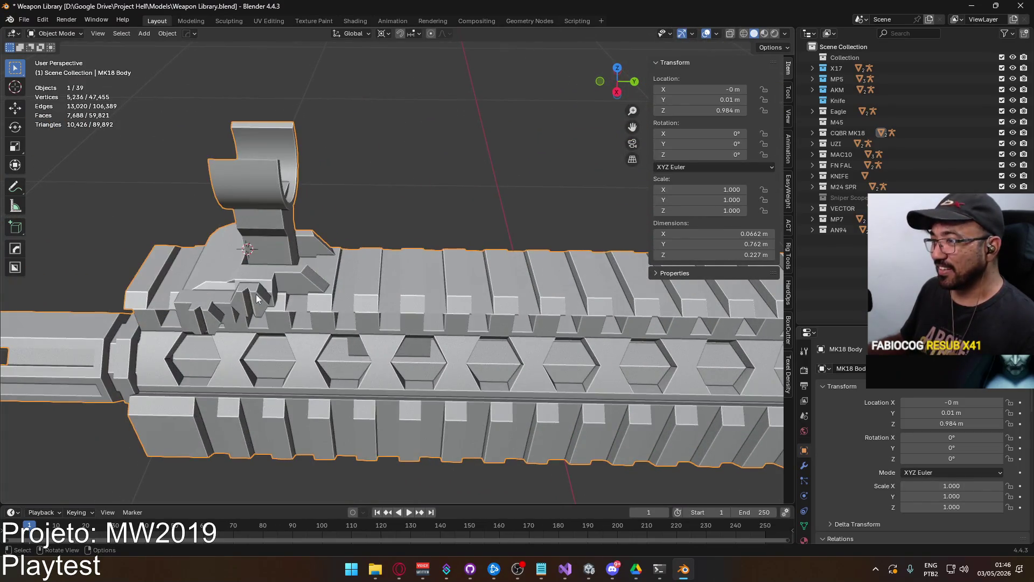
{"action": "mouse_move", "coordinate": [282, 277]}
{"action": "middle_mouse_down", "text": "shift"}
{"action": "mouse_move", "coordinate": [363, 290]}
{"action": "mouse_move", "coordinate": [500, 214]}
{"action": "mouse_move", "coordinate": [519, 289]}
{"action": "mouse_move", "coordinate": [448, 321]}
{"action": "mouse_move", "coordinate": [448, 295]}
{"action": "mouse_move", "coordinate": [469, 254]}
{"action": "mouse_move", "coordinate": [475, 273]}
{"action": "mouse_move", "coordinate": [503, 276]}
{"action": "mouse_move", "coordinate": [495, 309]}
{"action": "middle_mouse_up", "text": "shift"}
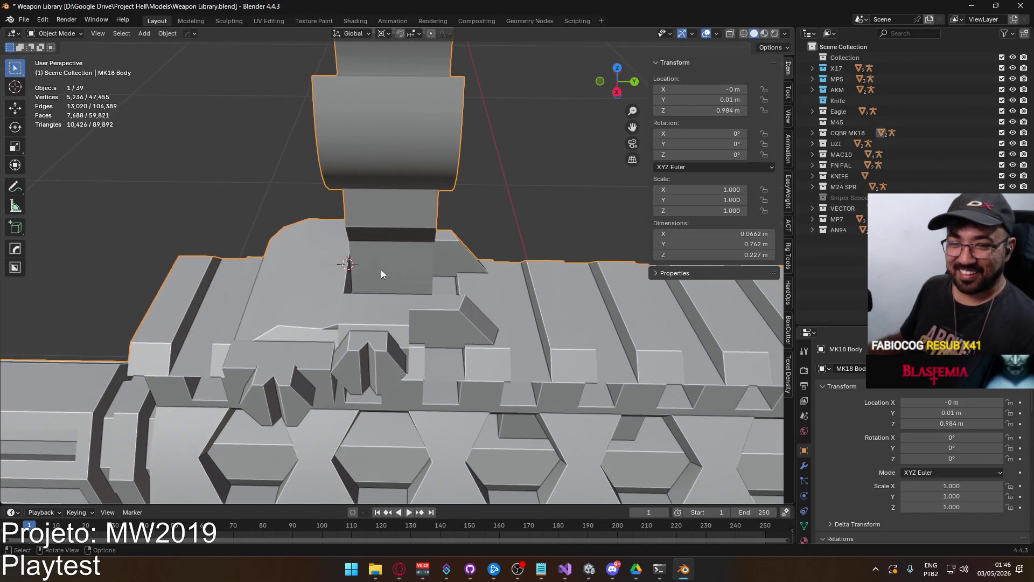
{"action": "key", "text": "Tab"}
{"action": "mouse_move", "coordinate": [356, 278]}
{"action": "middle_mouse_down"}
{"action": "mouse_move", "coordinate": [434, 263]}
{"action": "mouse_move", "coordinate": [415, 294]}
{"action": "middle_mouse_up"}
{"action": "scroll", "coordinate": [415, 294], "scroll_direction": "down", "scroll_amount": 6}
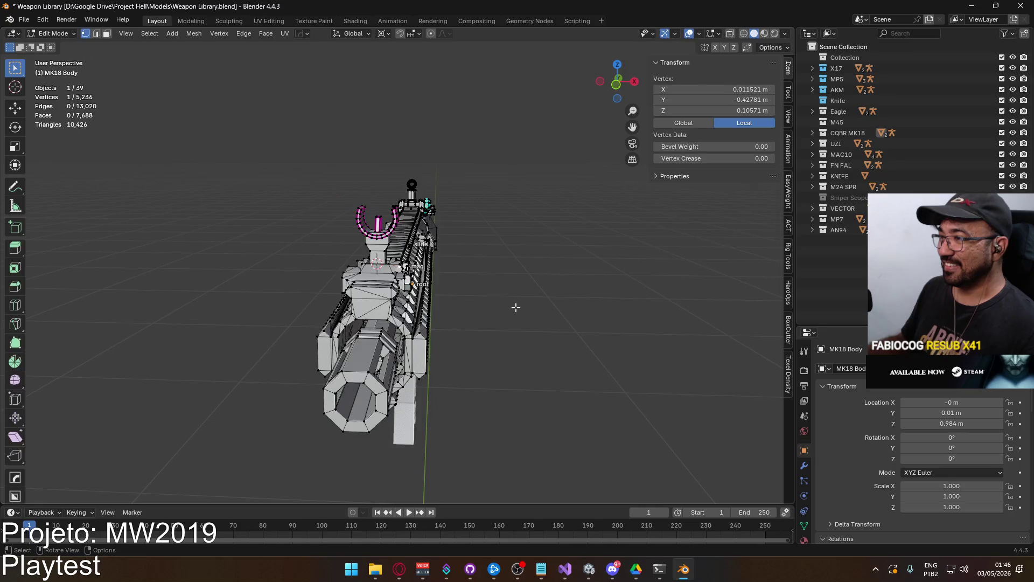
{"action": "key", "text": "Tab"}
{"action": "left_click", "coordinate": [24, 19]}
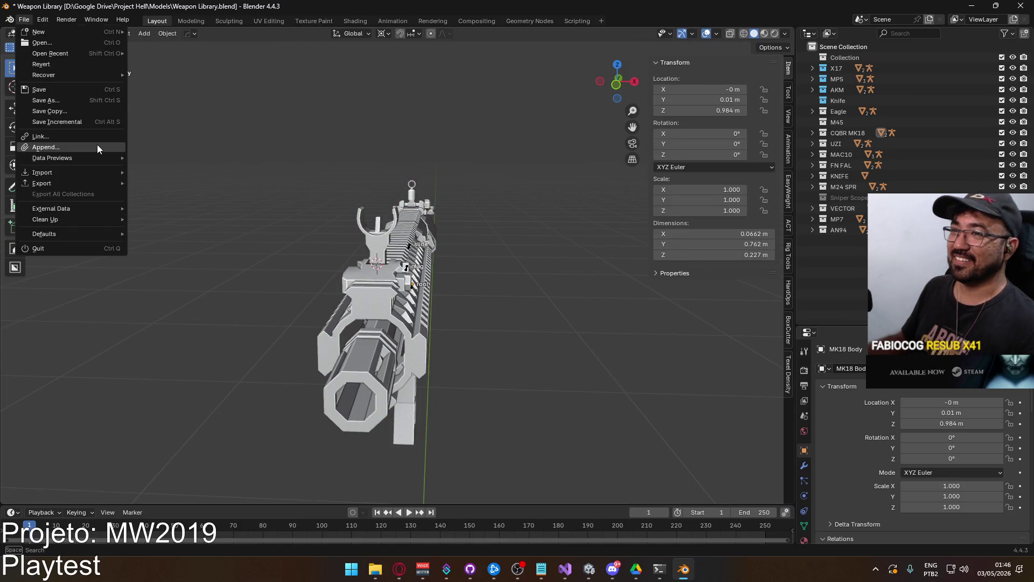
Start File > Append and browse to Google Drive\Project War\Models
{"action": "left_click", "coordinate": [99, 149]}
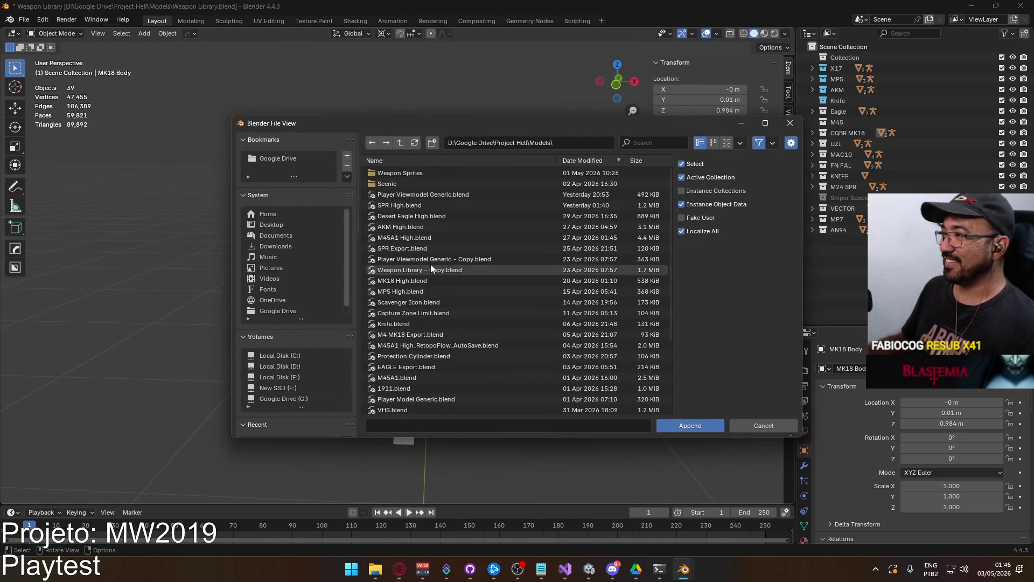
{"action": "double_click", "coordinate": [402, 141]}
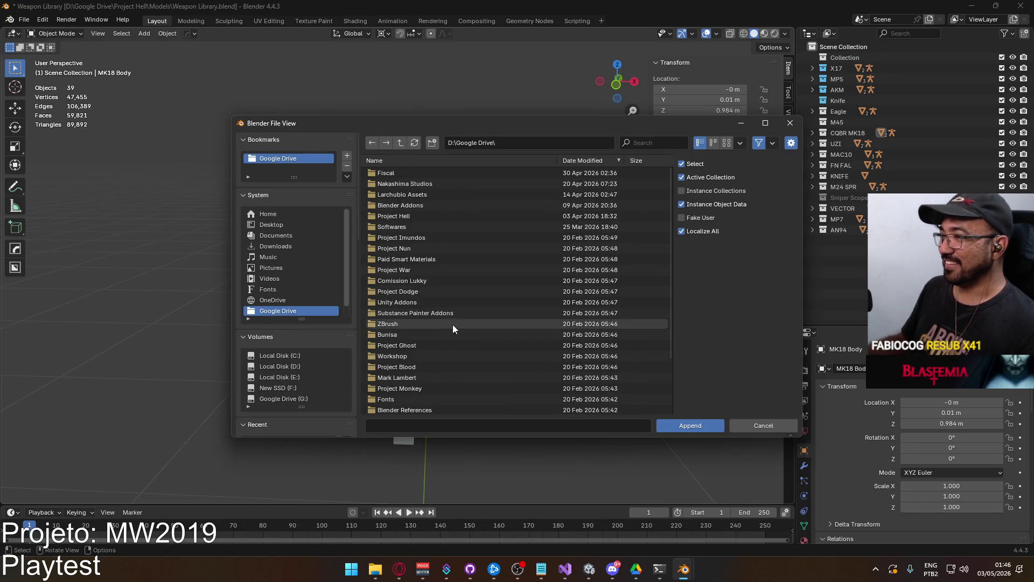
{"action": "scroll", "coordinate": [452, 325], "scroll_direction": "down", "scroll_amount": 5}
{"action": "scroll", "coordinate": [438, 302], "scroll_direction": "up", "scroll_amount": 3}
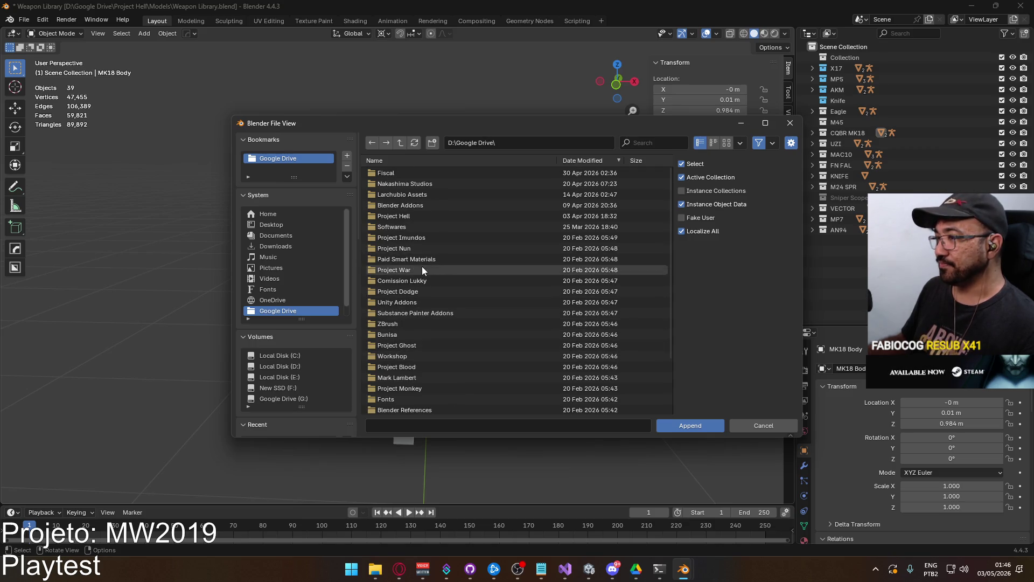
{"action": "double_click", "coordinate": [423, 268]}
{"action": "scroll", "coordinate": [466, 304], "scroll_direction": "down", "scroll_amount": 10}
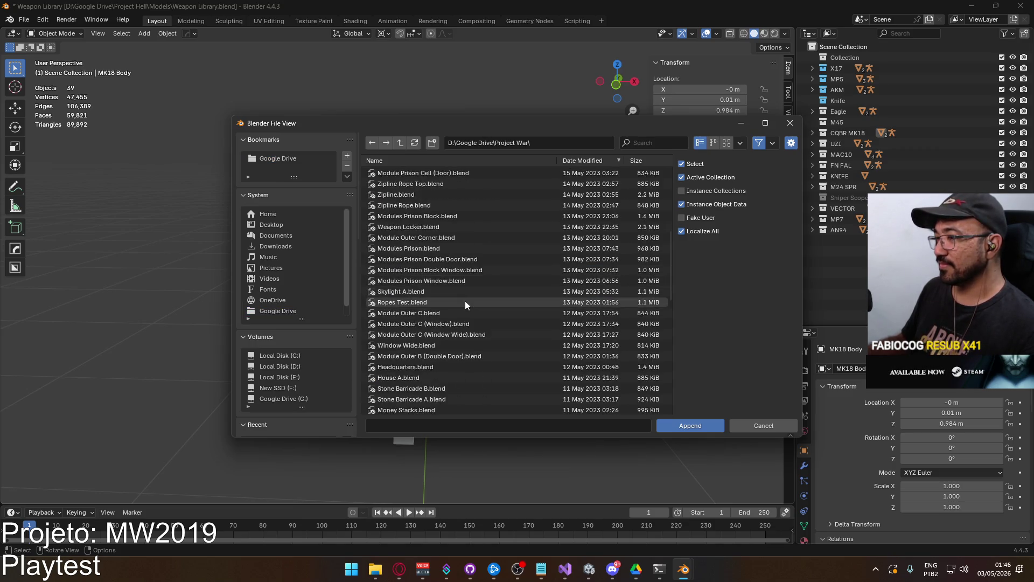
{"action": "scroll", "coordinate": [463, 301], "scroll_direction": "down", "scroll_amount": 4}
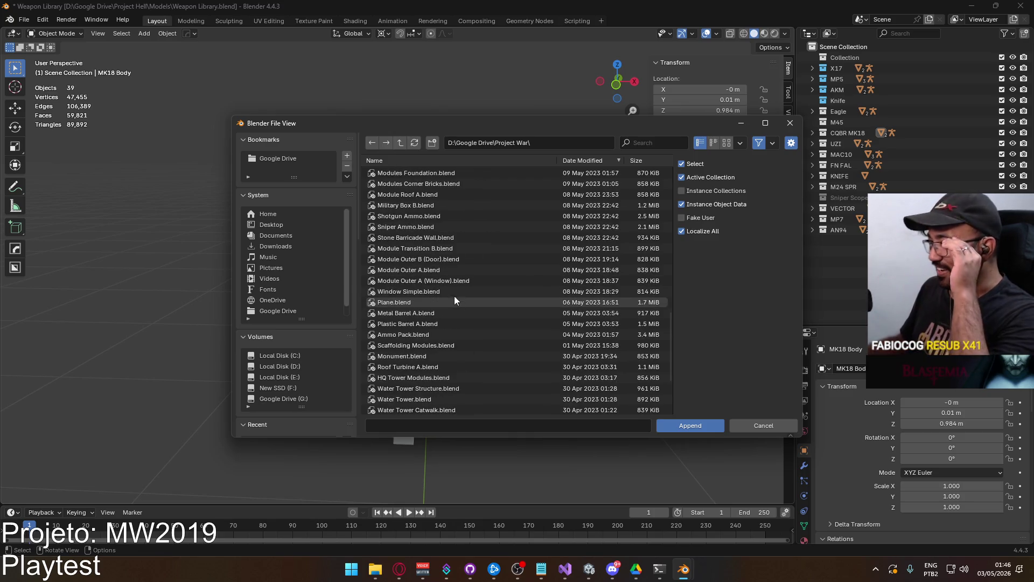
{"action": "scroll", "coordinate": [450, 299], "scroll_direction": "up", "scroll_amount": 1}
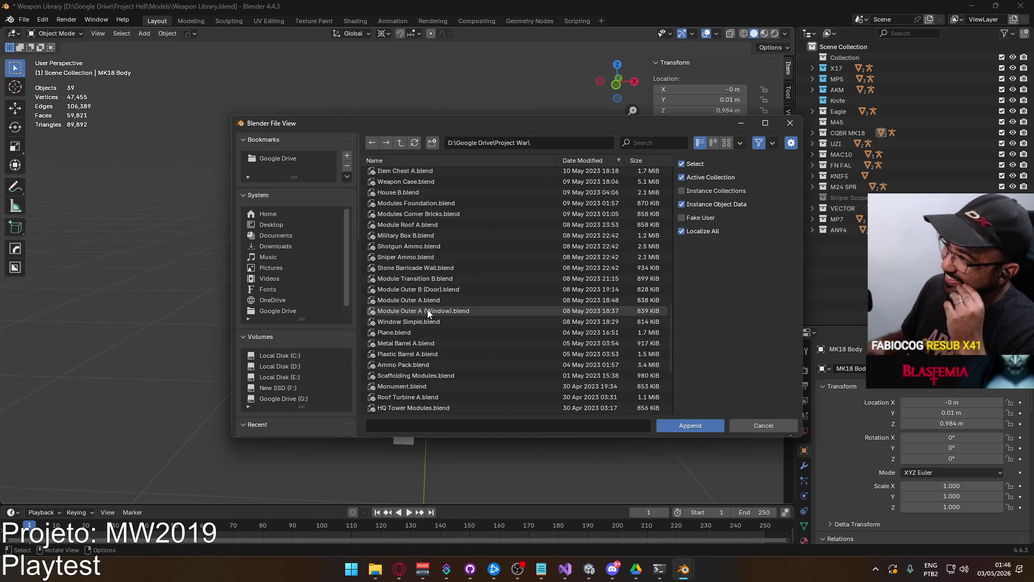
{"action": "scroll", "coordinate": [421, 312], "scroll_direction": "up", "scroll_amount": 8}
{"action": "scroll", "coordinate": [416, 307], "scroll_direction": "up", "scroll_amount": 7}
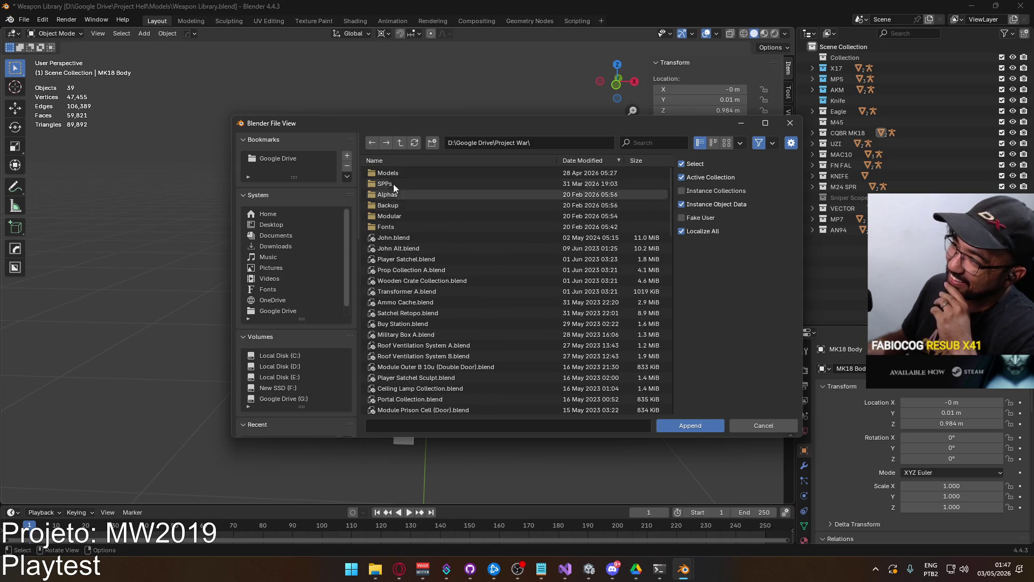
{"action": "double_click", "coordinate": [394, 172]}
{"action": "scroll", "coordinate": [505, 292], "scroll_direction": "down", "scroll_amount": 5}
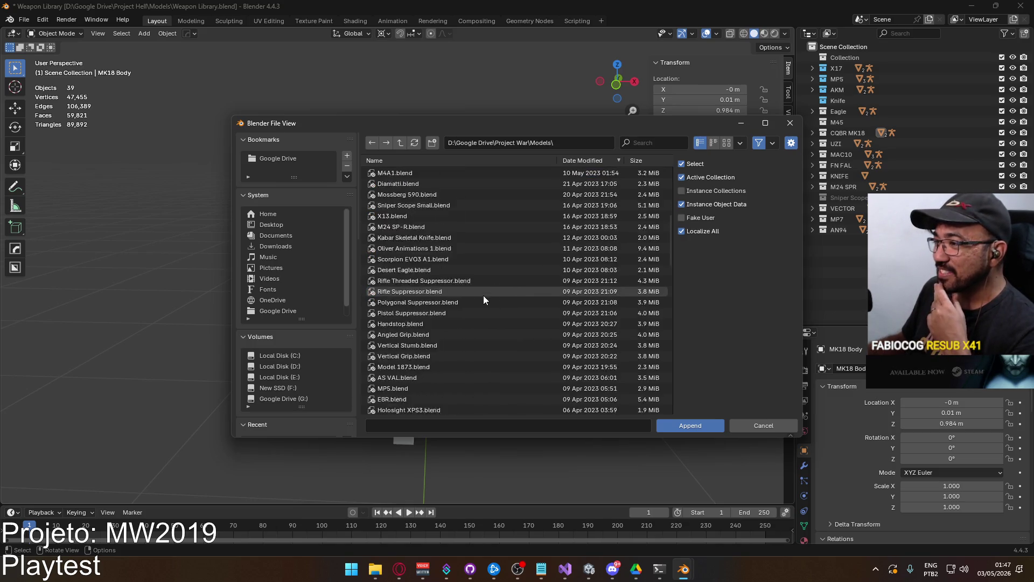
{"action": "scroll", "coordinate": [481, 294], "scroll_direction": "down", "scroll_amount": 10}
{"action": "scroll", "coordinate": [466, 289], "scroll_direction": "down", "scroll_amount": 5}
{"action": "scroll", "coordinate": [466, 291], "scroll_direction": "down", "scroll_amount": 5}
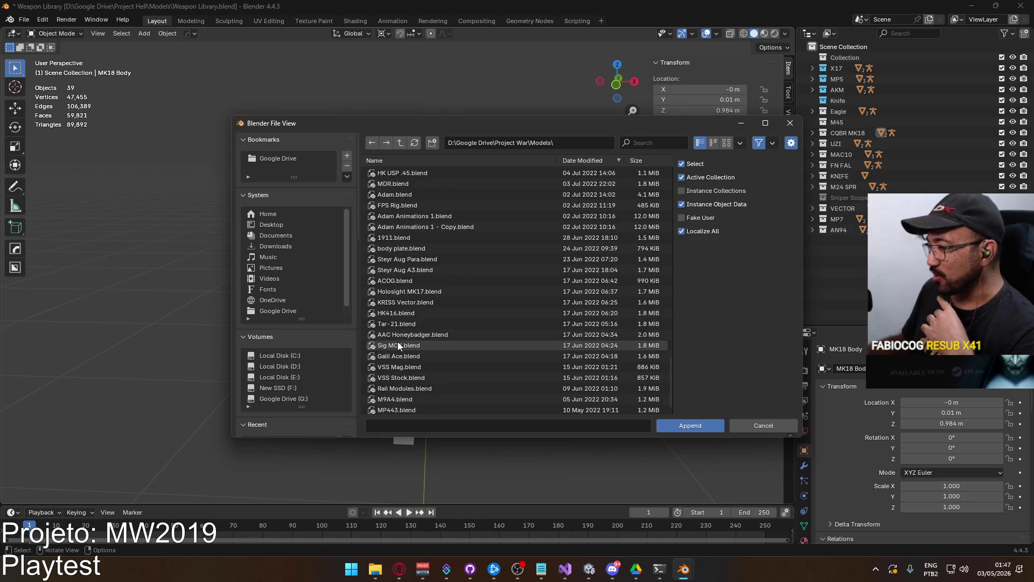
{"action": "scroll", "coordinate": [515, 340], "scroll_direction": "down", "scroll_amount": 1}
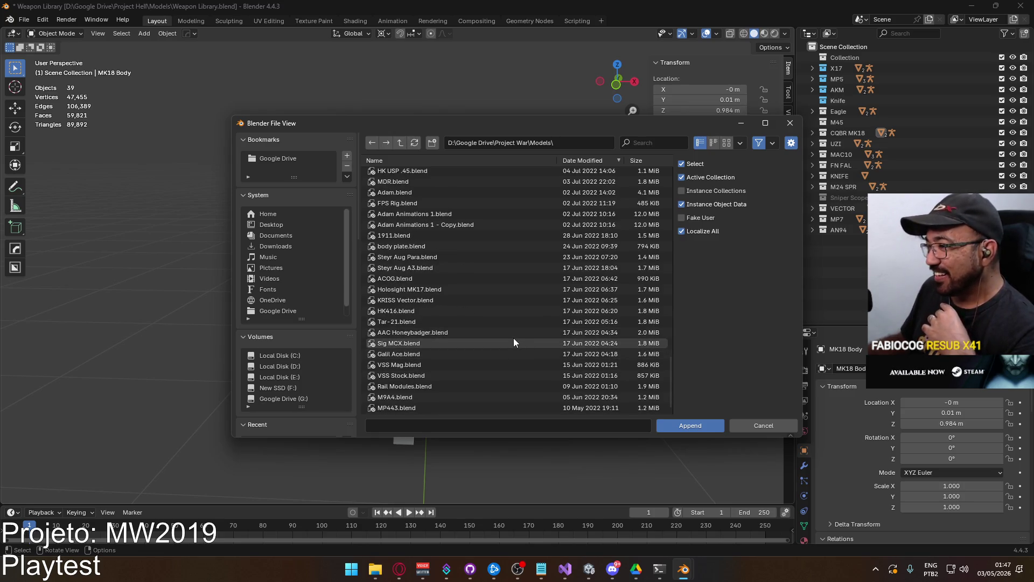
{"action": "scroll", "coordinate": [512, 340], "scroll_direction": "up", "scroll_amount": 10}
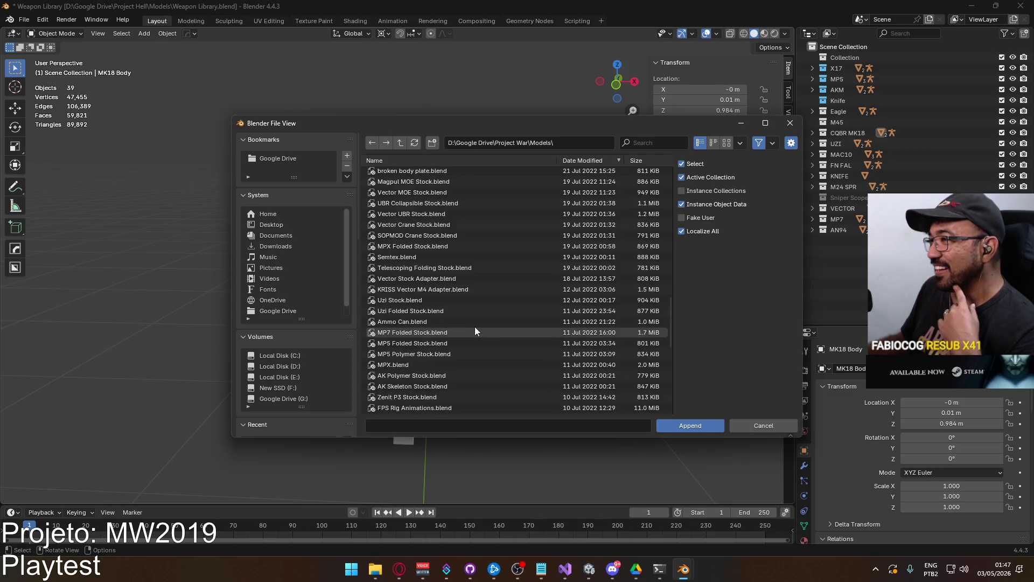
{"action": "scroll", "coordinate": [477, 329], "scroll_direction": "up", "scroll_amount": 7}
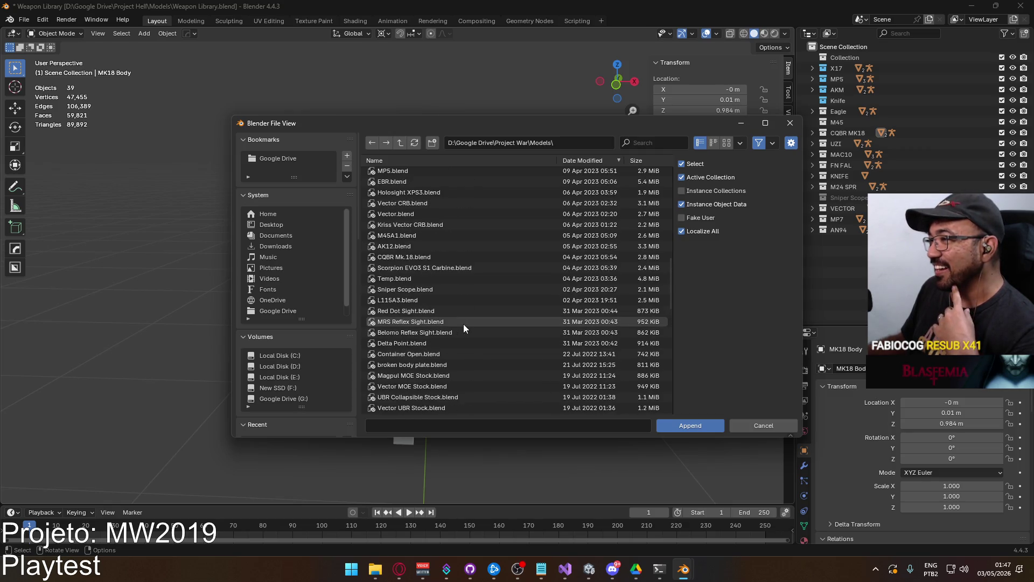
Append Front Sight and Front Sight Base from CQBR Mk.18.blend's Object folder
{"action": "double_click", "coordinate": [445, 257]}
{"action": "double_click", "coordinate": [422, 256]}
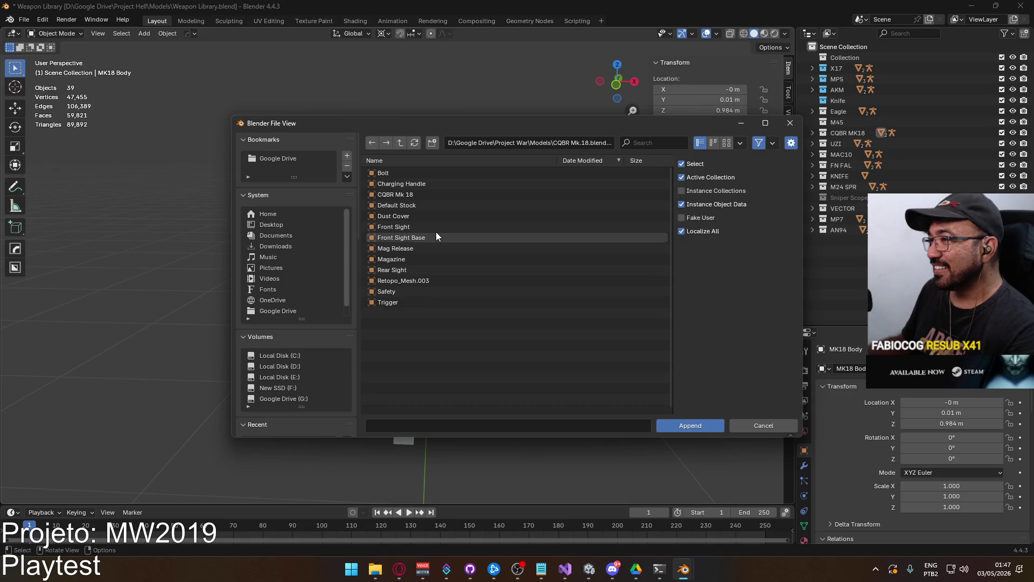
{"action": "left_click", "coordinate": [435, 229]}
{"action": "left_click", "coordinate": [424, 238], "text": "shift"}
{"action": "left_click", "coordinate": [681, 425]}
{"action": "scroll", "coordinate": [477, 314], "scroll_direction": "down", "scroll_amount": 3}
{"action": "mouse_move", "coordinate": [477, 313]}
{"action": "middle_mouse_down"}
{"action": "mouse_move", "coordinate": [378, 302]}
{"action": "mouse_move", "coordinate": [357, 322]}
{"action": "middle_mouse_up"}
{"action": "scroll", "coordinate": [358, 295], "scroll_direction": "down", "scroll_amount": 8}
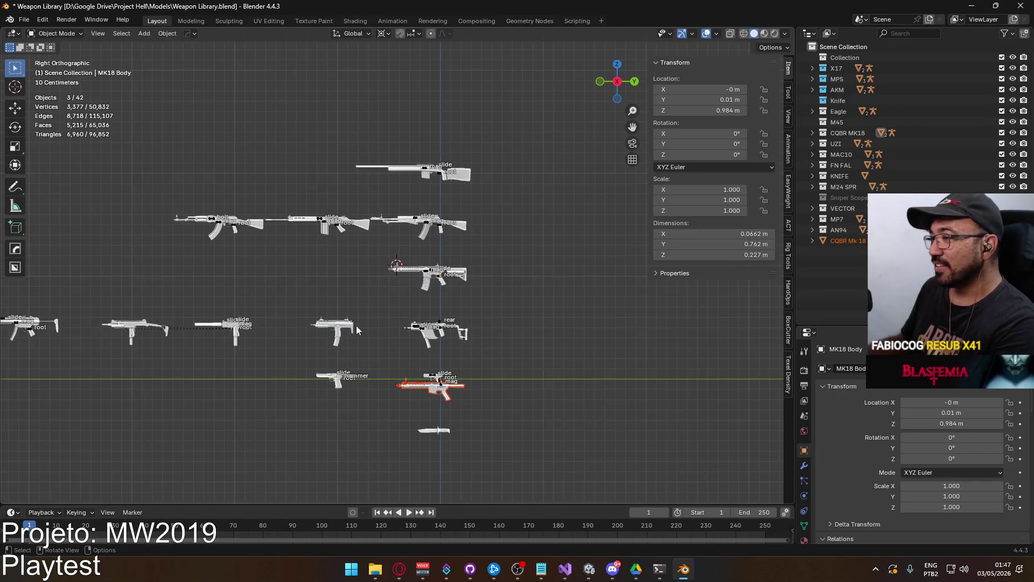
{"action": "scroll", "coordinate": [442, 397], "scroll_direction": "up", "scroll_amount": 8}
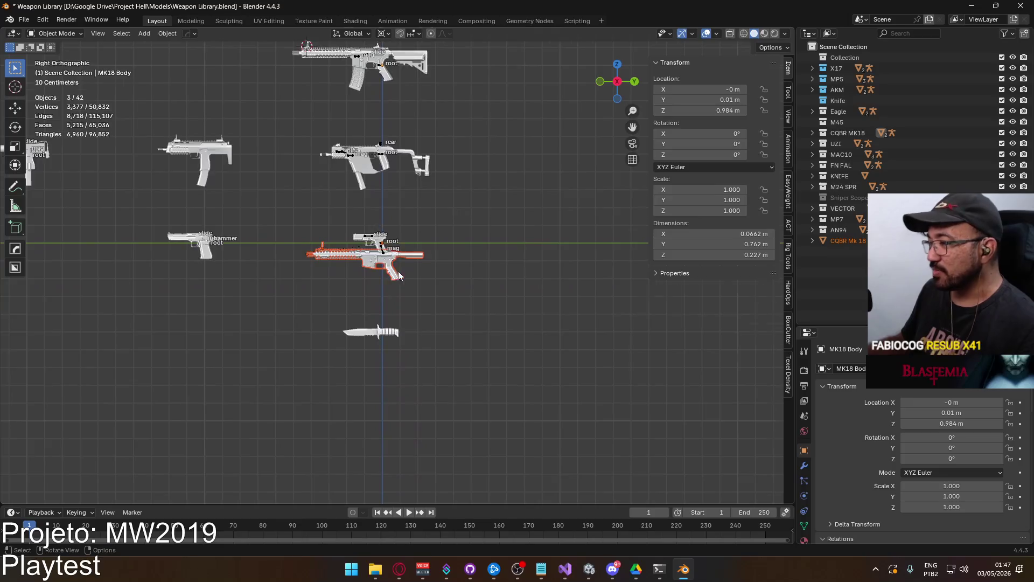
{"action": "mouse_move", "coordinate": [377, 302]}
{"action": "middle_mouse_down", "text": "shift"}
{"action": "mouse_move", "coordinate": [372, 312]}
{"action": "mouse_move", "coordinate": [393, 333]}
{"action": "mouse_move", "coordinate": [415, 109]}
{"action": "middle_mouse_up", "text": "shift"}
{"action": "key", "text": "g"}
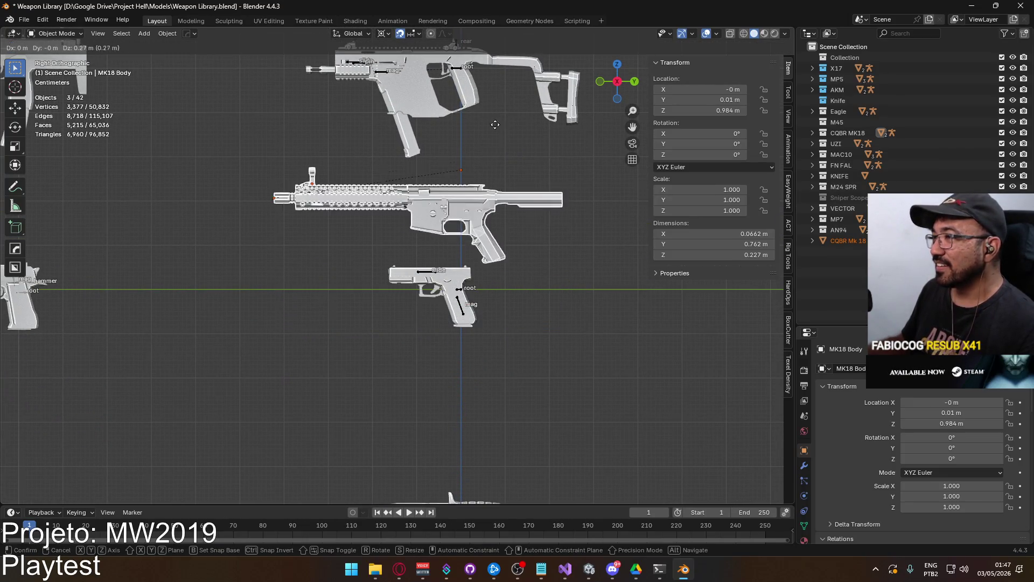
{"action": "left_click", "coordinate": [497, 115]}
{"action": "left_click", "coordinate": [345, 160]}
{"action": "mouse_move", "coordinate": [334, 178]}
{"action": "middle_mouse_down"}
{"action": "mouse_move", "coordinate": [312, 208]}
{"action": "mouse_move", "coordinate": [465, 362]}
{"action": "mouse_move", "coordinate": [560, 403]}
{"action": "mouse_move", "coordinate": [526, 326]}
{"action": "mouse_move", "coordinate": [443, 287]}
{"action": "mouse_move", "coordinate": [617, 237]}
{"action": "mouse_move", "coordinate": [418, 279]}
{"action": "mouse_move", "coordinate": [470, 269]}
{"action": "mouse_move", "coordinate": [326, 315]}
{"action": "mouse_move", "coordinate": [390, 248]}
{"action": "mouse_move", "coordinate": [628, 227]}
{"action": "mouse_move", "coordinate": [380, 267]}
{"action": "middle_mouse_up"}
{"action": "scroll", "coordinate": [558, 391], "scroll_direction": "up", "scroll_amount": 6}
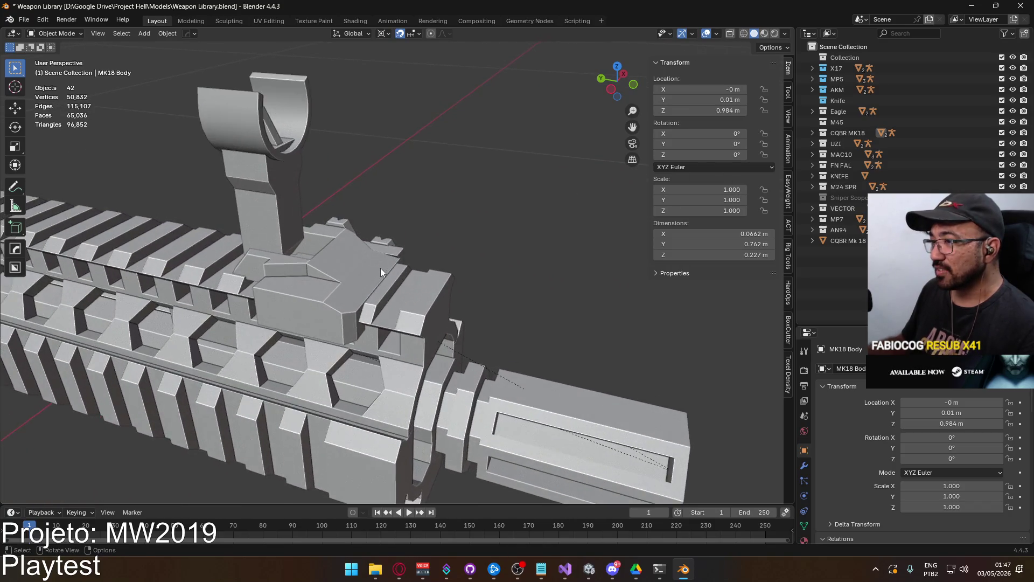
{"action": "scroll", "coordinate": [351, 267], "scroll_direction": "down", "scroll_amount": 8}
{"action": "mouse_move", "coordinate": [281, 280]}
{"action": "middle_mouse_down"}
{"action": "mouse_move", "coordinate": [387, 274]}
{"action": "mouse_move", "coordinate": [354, 318]}
{"action": "mouse_move", "coordinate": [321, 336]}
{"action": "mouse_move", "coordinate": [413, 253]}
{"action": "middle_mouse_up"}
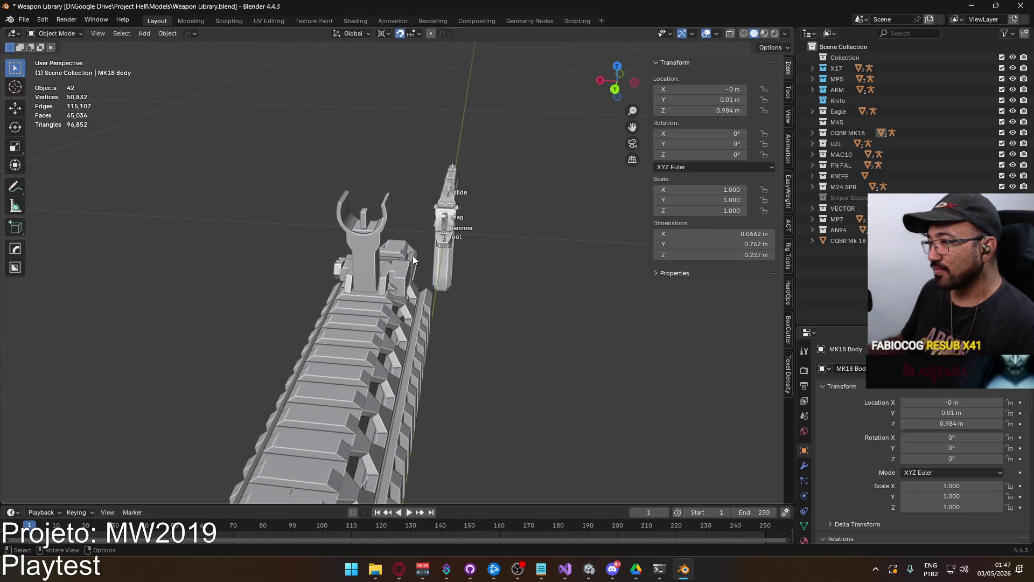
{"action": "scroll", "coordinate": [398, 296], "scroll_direction": "up", "scroll_amount": 8}
{"action": "middle_click_drag", "start_coordinate": [383, 286], "coordinate": [334, 296]}
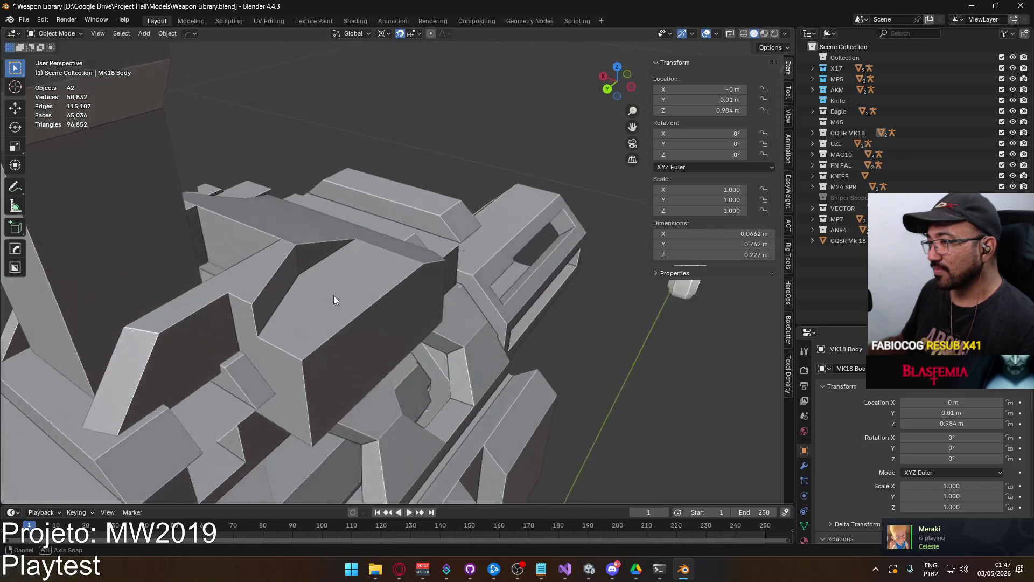
{"action": "scroll", "coordinate": [328, 291], "scroll_direction": "down", "scroll_amount": 10}
{"action": "scroll", "coordinate": [349, 274], "scroll_direction": "down", "scroll_amount": 4}
{"action": "scroll", "coordinate": [390, 251], "scroll_direction": "up", "scroll_amount": 10}
{"action": "scroll", "coordinate": [431, 315], "scroll_direction": "up", "scroll_amount": 10}
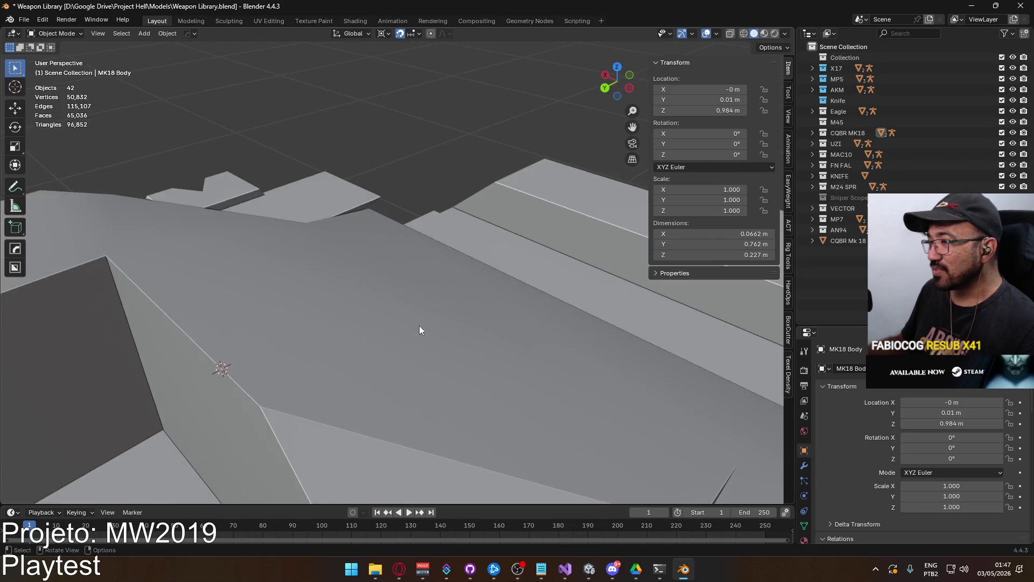
{"action": "scroll", "coordinate": [419, 325], "scroll_direction": "down", "scroll_amount": 6}
{"action": "scroll", "coordinate": [373, 331], "scroll_direction": "up", "scroll_amount": 3}
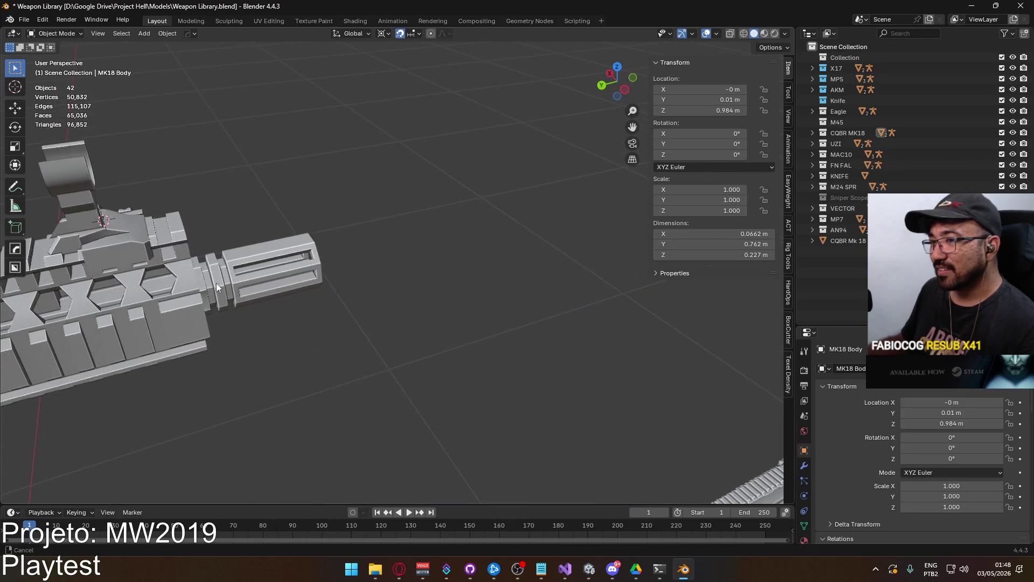
{"action": "scroll", "coordinate": [212, 285], "scroll_direction": "up", "scroll_amount": 3}
{"action": "key", "text": "Tab"}
{"action": "key", "text": "Tab"}
Apply Shade Flat to the MK18 Body
{"action": "right_click", "coordinate": [358, 230]}
{"action": "left_click", "coordinate": [338, 253]}
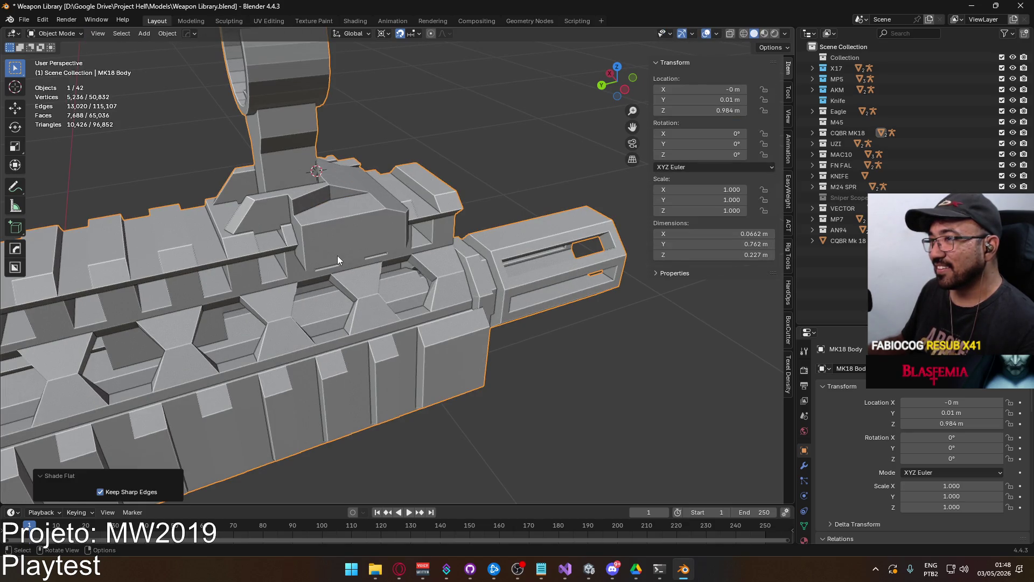
{"action": "scroll", "coordinate": [347, 259], "scroll_direction": "down", "scroll_amount": 5}
{"action": "scroll", "coordinate": [347, 264], "scroll_direction": "down", "scroll_amount": 8}
{"action": "mouse_move", "coordinate": [344, 406]}
{"action": "middle_mouse_down", "text": "shift"}
{"action": "mouse_move", "coordinate": [398, 298]}
{"action": "mouse_move", "coordinate": [348, 259]}
{"action": "middle_mouse_up", "text": "shift"}
{"action": "scroll", "coordinate": [398, 298], "scroll_direction": "up", "scroll_amount": 4}
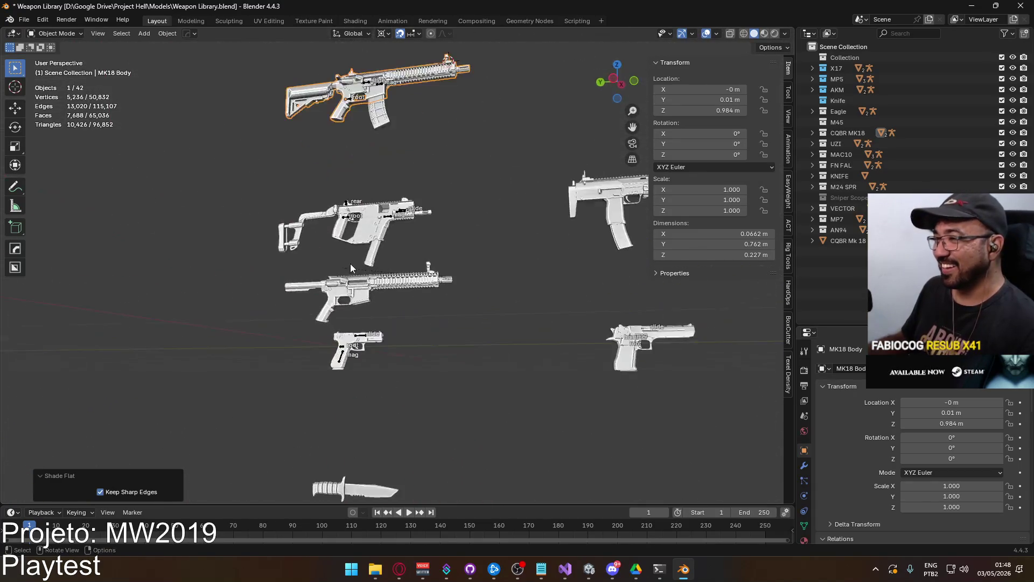
{"action": "scroll", "coordinate": [348, 259], "scroll_direction": "up", "scroll_amount": 3}
Box-select the extra CQBR Mk 18 rifle with its parts and delete it
{"action": "mouse_move", "coordinate": [279, 277]}
{"action": "left_mouse_down"}
{"action": "mouse_move", "coordinate": [457, 312]}
{"action": "mouse_move", "coordinate": [494, 307]}
{"action": "left_mouse_up"}
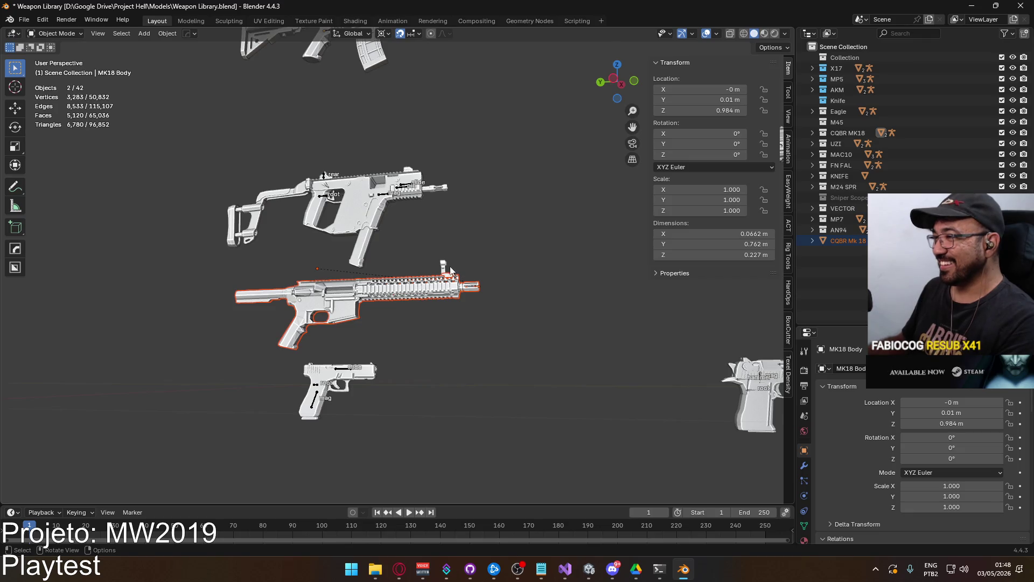
{"action": "key", "text": "Delete"}
{"action": "scroll", "coordinate": [368, 338], "scroll_direction": "down", "scroll_amount": 5}
{"action": "middle_click_drag", "start_coordinate": [365, 291], "coordinate": [343, 370], "text": "shift"}
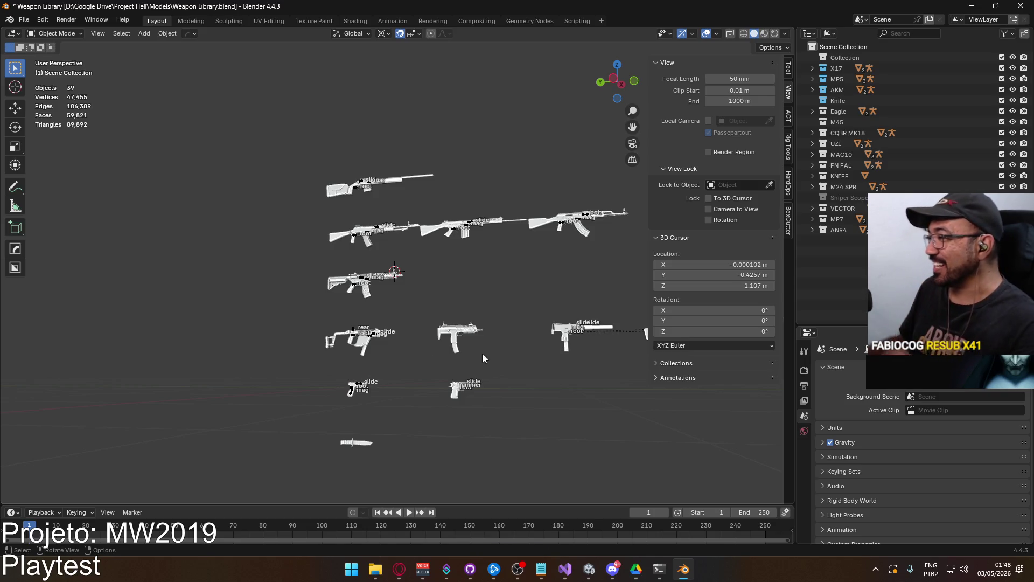
Orbit and pan around the weapon grid to review the remaining rifles
{"action": "scroll", "coordinate": [369, 329], "scroll_direction": "up", "scroll_amount": 6}
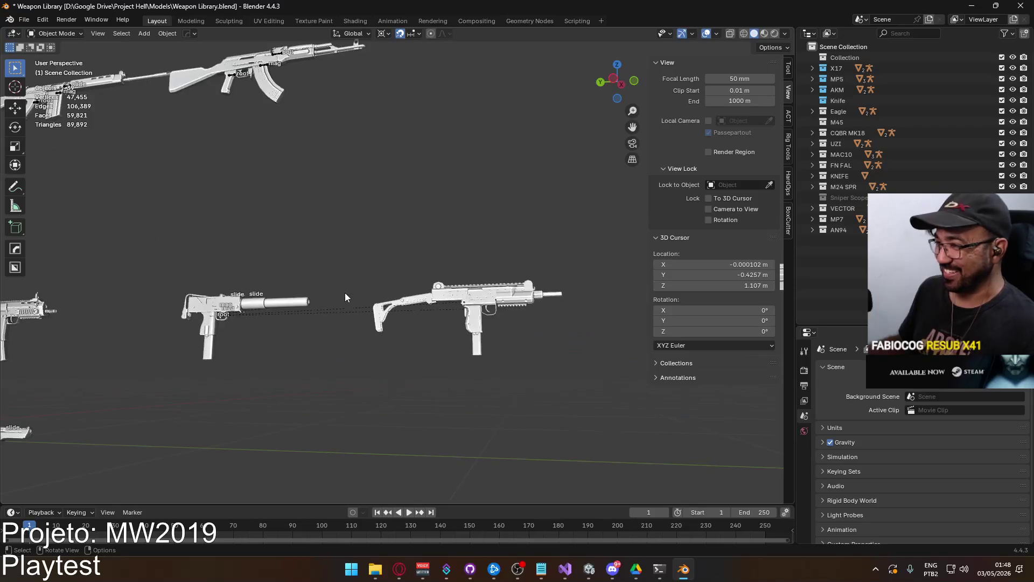
{"action": "scroll", "coordinate": [298, 296], "scroll_direction": "down", "scroll_amount": 5}
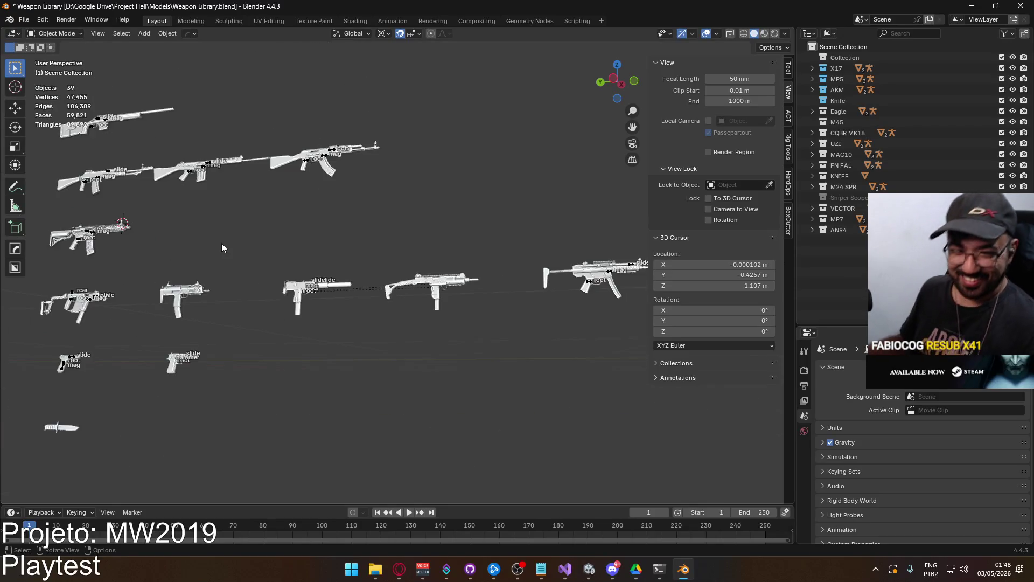
{"action": "mouse_move", "coordinate": [389, 287]}
{"action": "middle_mouse_down"}
{"action": "mouse_move", "coordinate": [422, 342]}
{"action": "mouse_move", "coordinate": [529, 357]}
{"action": "middle_mouse_up"}
{"action": "scroll", "coordinate": [524, 358], "scroll_direction": "up", "scroll_amount": 2}
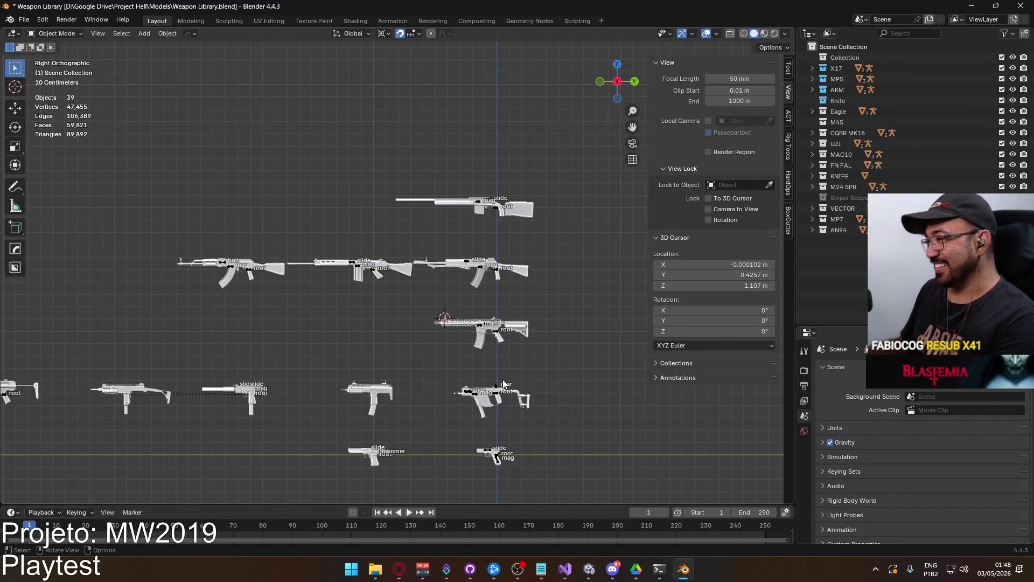
{"action": "scroll", "coordinate": [519, 368], "scroll_direction": "up", "scroll_amount": 8}
{"action": "scroll", "coordinate": [463, 370], "scroll_direction": "up", "scroll_amount": 4}
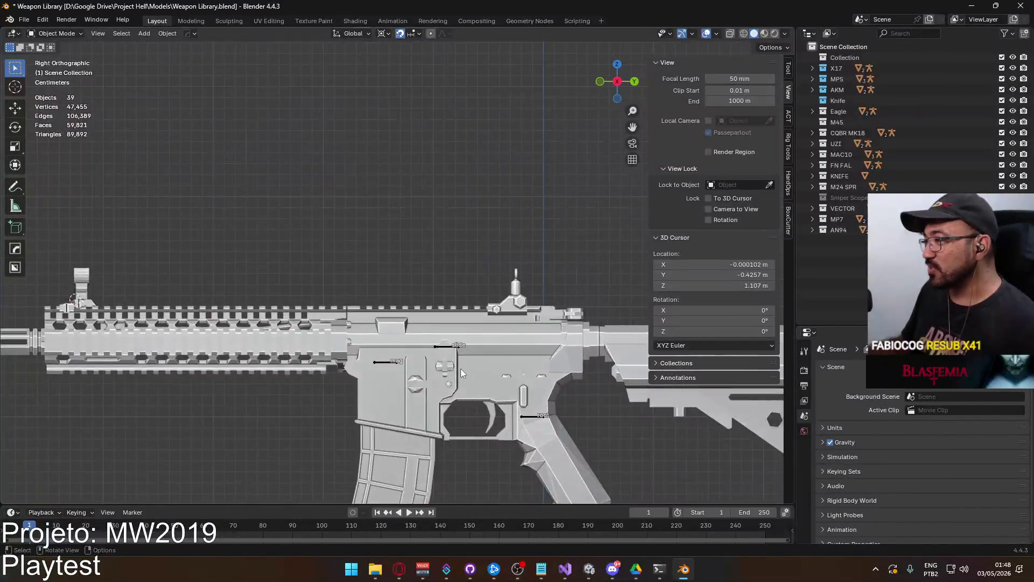
{"action": "mouse_move", "coordinate": [490, 361]}
{"action": "middle_mouse_down", "text": "shift"}
{"action": "mouse_move", "coordinate": [409, 300]}
{"action": "mouse_move", "coordinate": [270, 287]}
{"action": "middle_mouse_up", "text": "shift"}
{"action": "scroll", "coordinate": [270, 287], "scroll_direction": "down", "scroll_amount": 6}
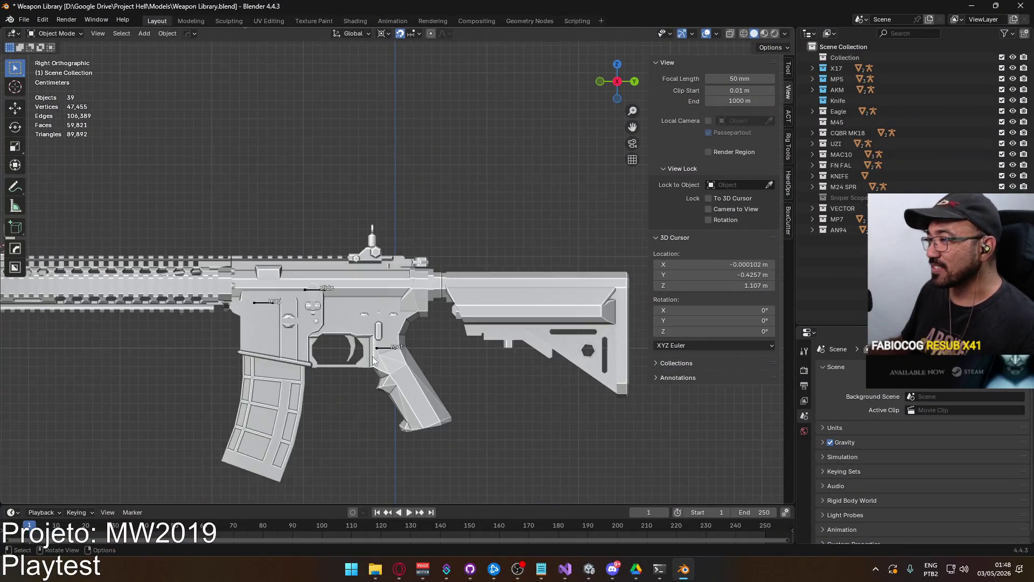
{"action": "scroll", "coordinate": [361, 338], "scroll_direction": "down", "scroll_amount": 3}
{"action": "mouse_move", "coordinate": [374, 367]}
{"action": "middle_mouse_down"}
{"action": "mouse_move", "coordinate": [301, 390]}
{"action": "mouse_move", "coordinate": [235, 390]}
{"action": "mouse_move", "coordinate": [147, 365]}
{"action": "mouse_move", "coordinate": [145, 375]}
{"action": "mouse_move", "coordinate": [249, 400]}
{"action": "mouse_move", "coordinate": [350, 378]}
{"action": "mouse_move", "coordinate": [440, 397]}
{"action": "mouse_move", "coordinate": [359, 408]}
{"action": "mouse_move", "coordinate": [402, 368]}
{"action": "mouse_move", "coordinate": [399, 329]}
{"action": "mouse_move", "coordinate": [357, 275]}
{"action": "mouse_move", "coordinate": [283, 407]}
{"action": "middle_mouse_up"}
{"action": "scroll", "coordinate": [360, 410], "scroll_direction": "up", "scroll_amount": 10}
{"action": "scroll", "coordinate": [274, 367], "scroll_direction": "down", "scroll_amount": 10}
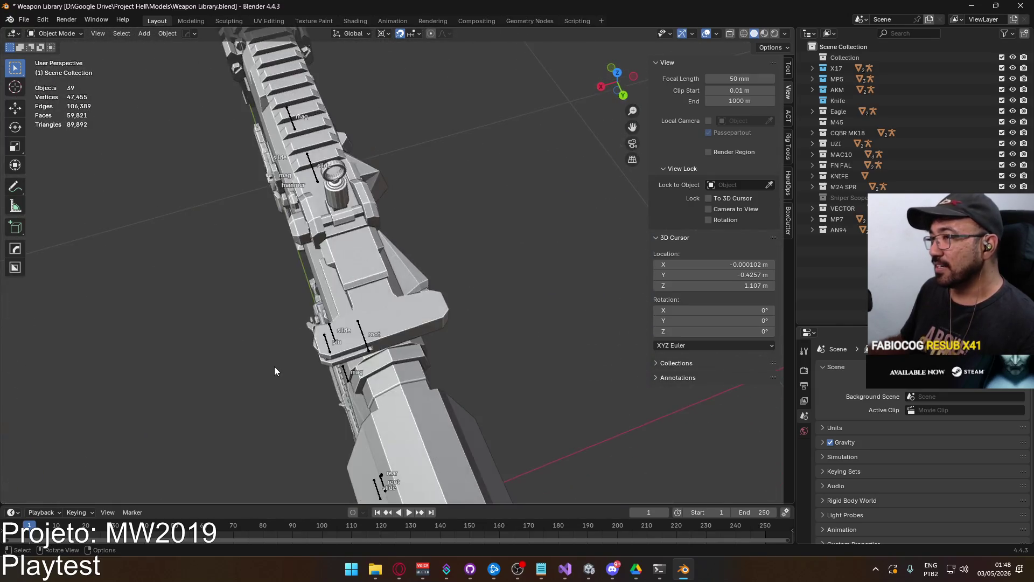
{"action": "mouse_move", "coordinate": [316, 308]}
{"action": "middle_mouse_down"}
{"action": "mouse_move", "coordinate": [427, 252]}
{"action": "mouse_move", "coordinate": [415, 270]}
{"action": "mouse_move", "coordinate": [389, 274]}
{"action": "middle_mouse_up"}
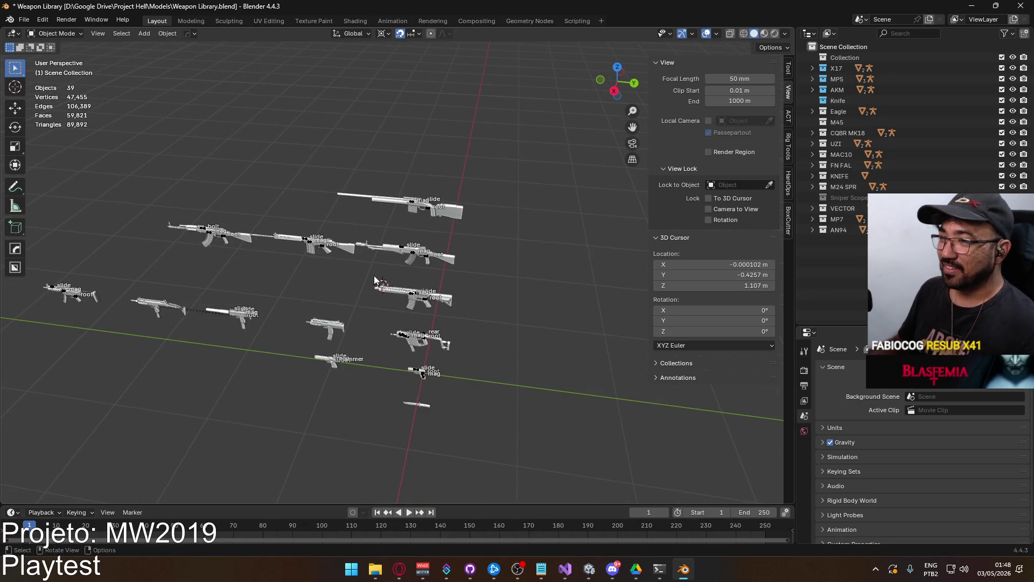
Check the MK18 from the right side, clear the selection, and save Weapon Library.blend
{"action": "key", "text": "KP_3"}
{"action": "scroll", "coordinate": [396, 302], "scroll_direction": "up", "scroll_amount": 7}
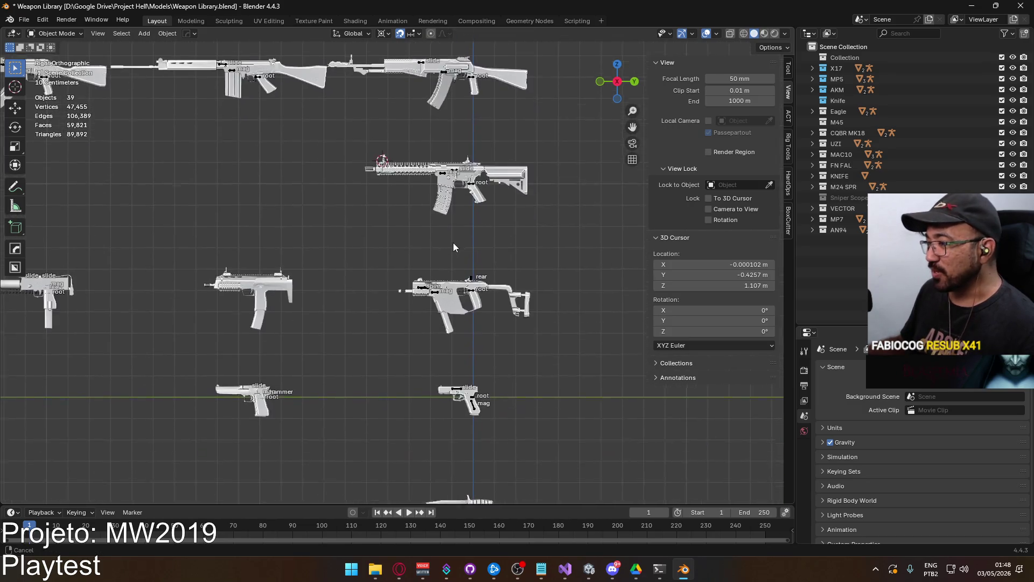
{"action": "scroll", "coordinate": [440, 297], "scroll_direction": "up", "scroll_amount": 2}
{"action": "middle_click_drag", "start_coordinate": [428, 253], "coordinate": [374, 343], "text": "shift"}
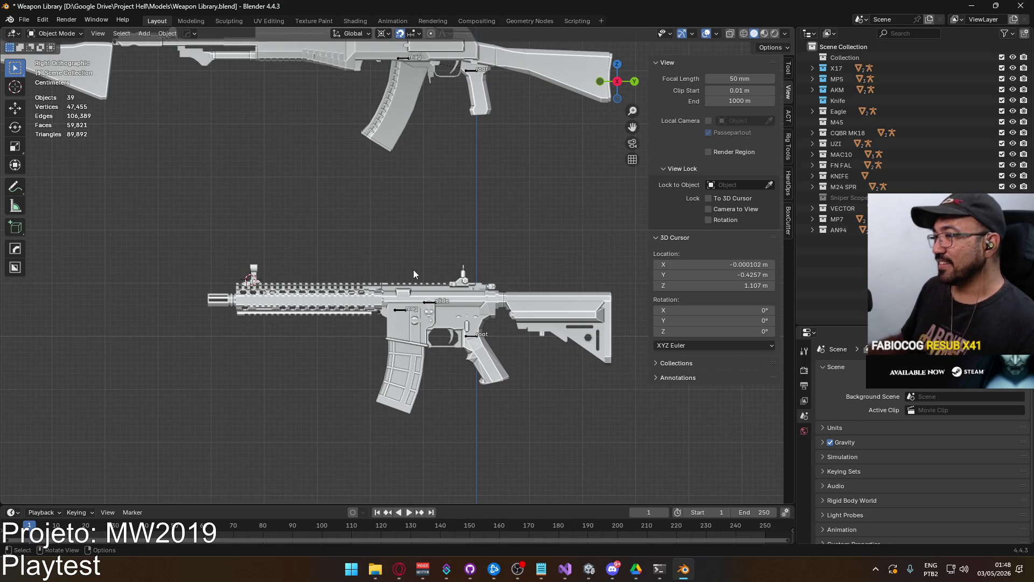
{"action": "left_click", "coordinate": [421, 300]}
{"action": "left_click", "coordinate": [327, 195]}
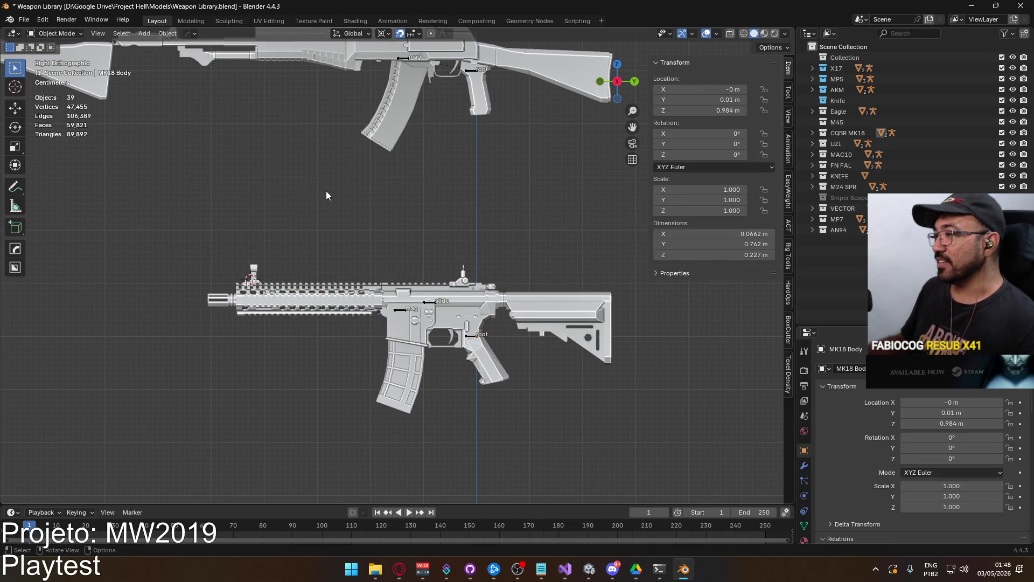
{"action": "key", "text": "ctrl+s"}
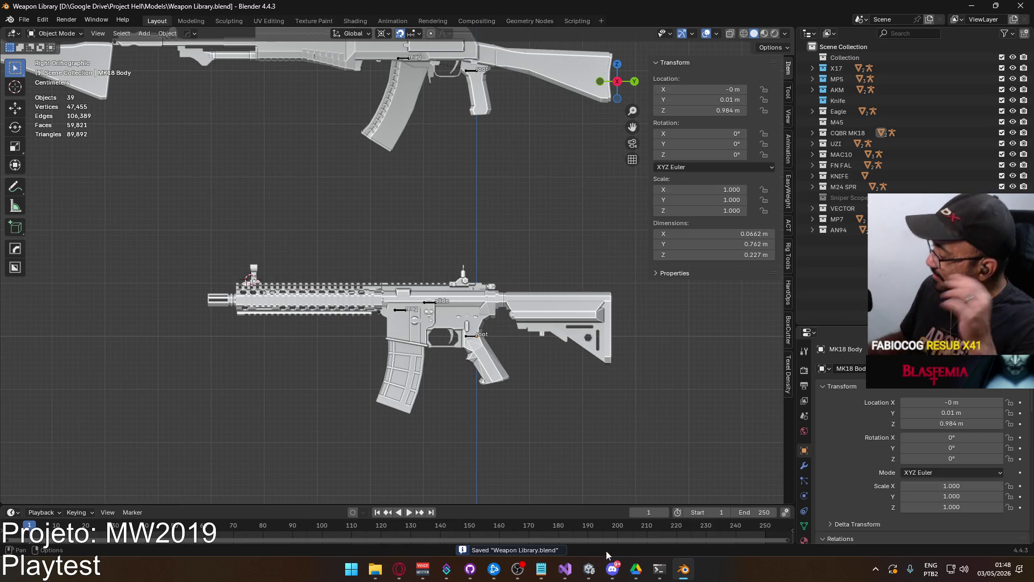
{"action": "left_click", "coordinate": [542, 569]}
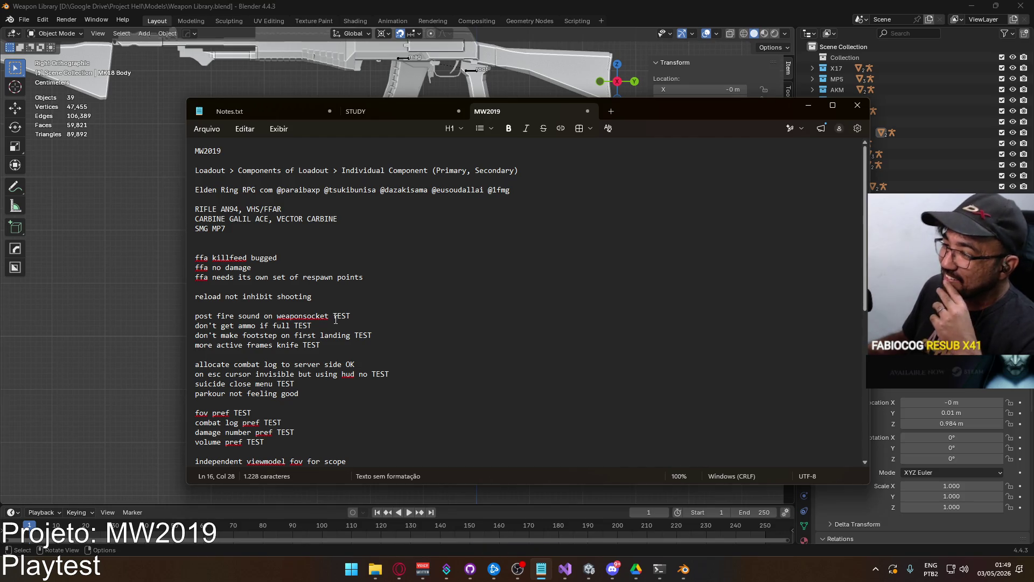
Delete the FAL IRON SIGHTS line from the MW2019 notes and switch to Unity
{"action": "scroll", "coordinate": [335, 319], "scroll_direction": "down", "scroll_amount": 4}
{"action": "left_click_drag", "start_coordinate": [348, 337], "coordinate": [307, 338]}
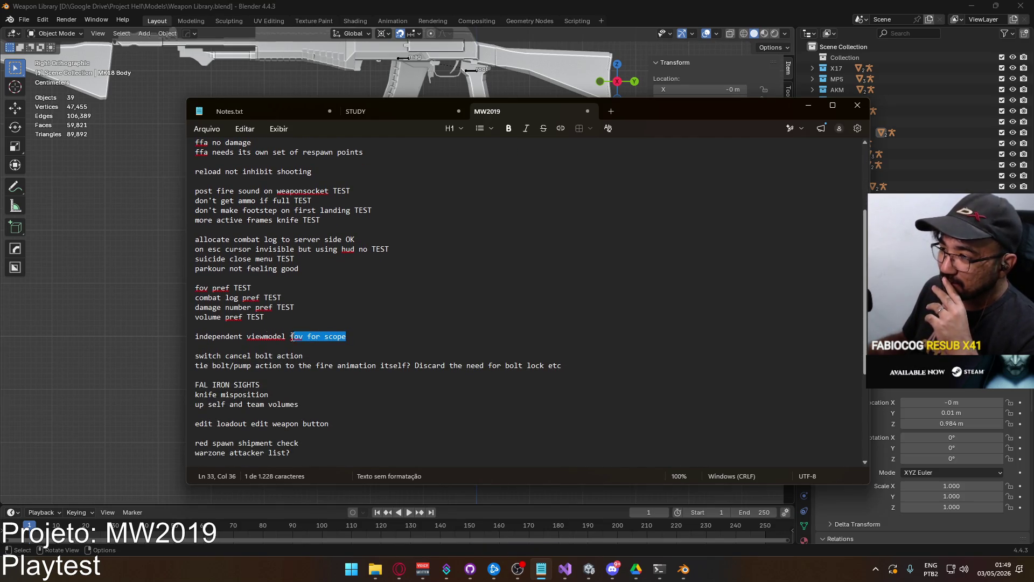
{"action": "triple_click", "coordinate": [306, 338]}
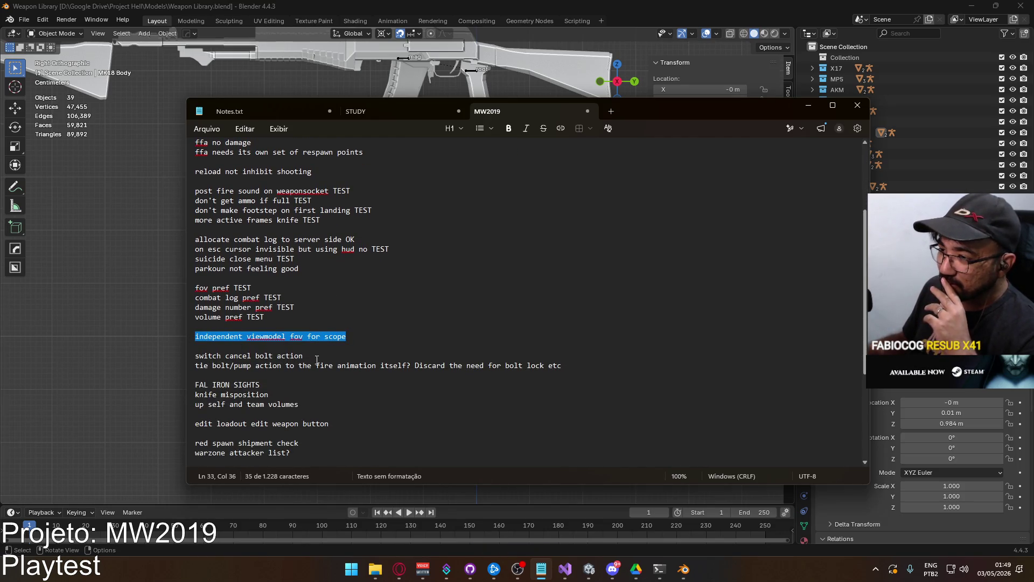
{"action": "left_click", "coordinate": [275, 388]}
{"action": "key", "text": "BackSpace"}
{"action": "key", "text": "Delete"}
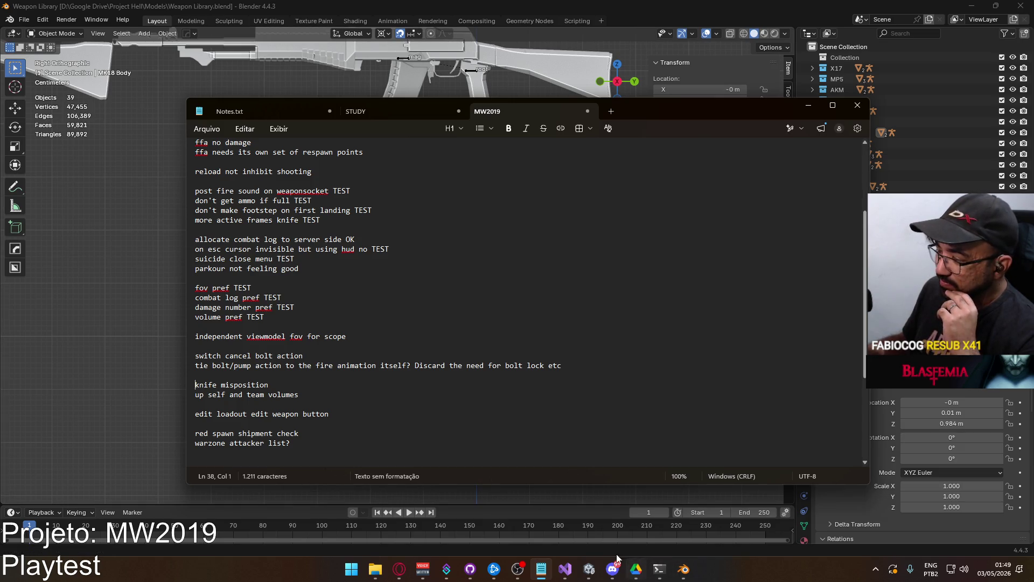
{"action": "left_click", "coordinate": [591, 570]}
{"action": "left_click", "coordinate": [48, 18]}
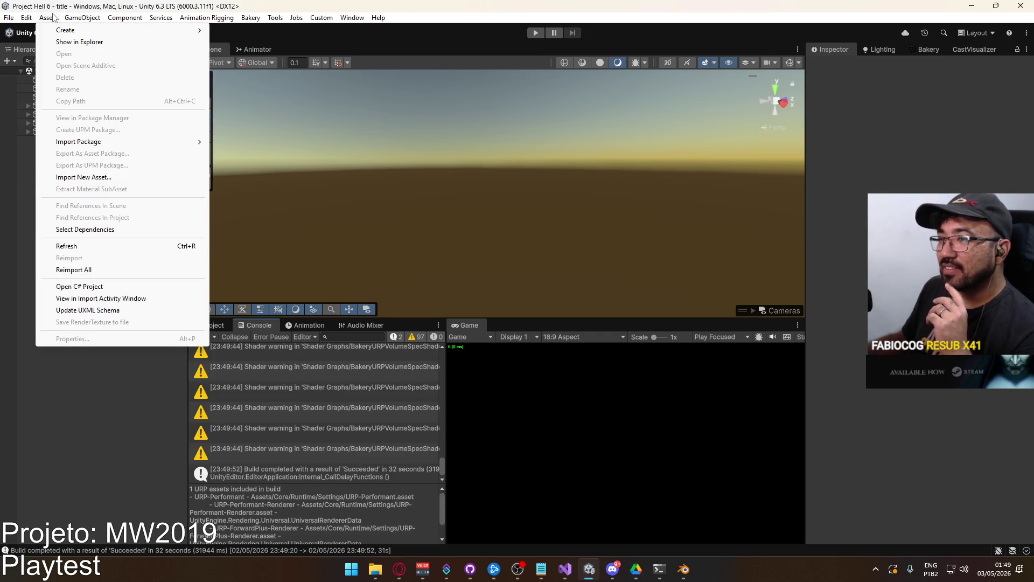
Browse to Assets/Core/Runtime/Mixers, expand Default Mixer's groups, and open it in the Audio Mixer
{"action": "mouse_move", "coordinate": [80, 20]}
{"action": "mouse_move", "coordinate": [9, 18]}
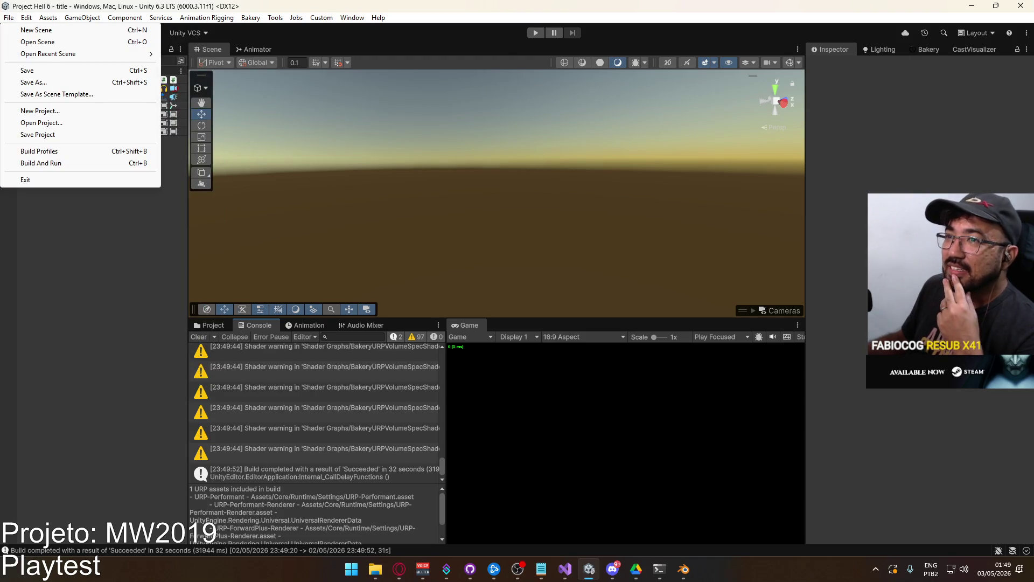
{"action": "left_click", "coordinate": [209, 326]}
{"action": "scroll", "coordinate": [256, 369], "scroll_direction": "up", "scroll_amount": 6}
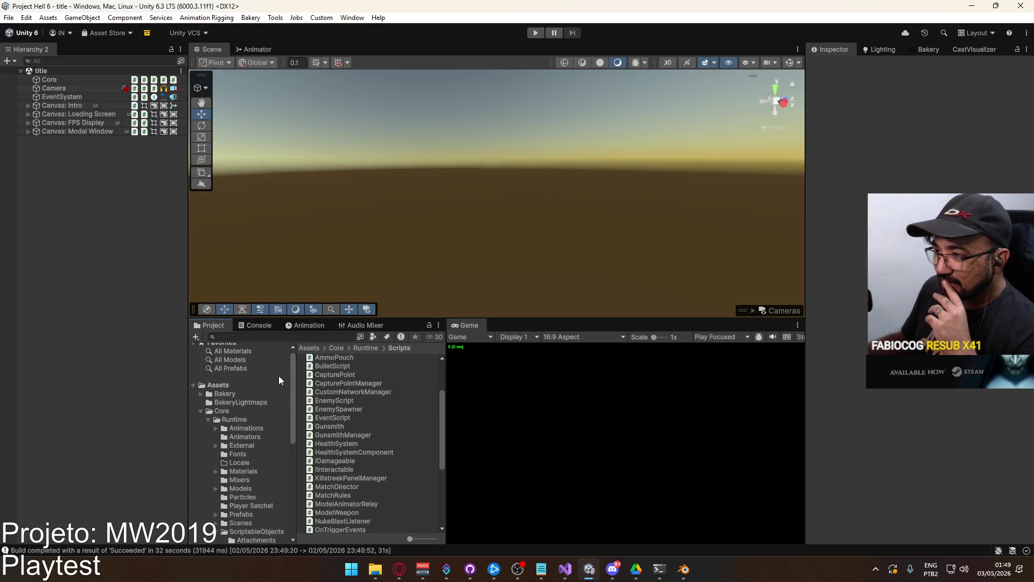
{"action": "left_click", "coordinate": [237, 420]}
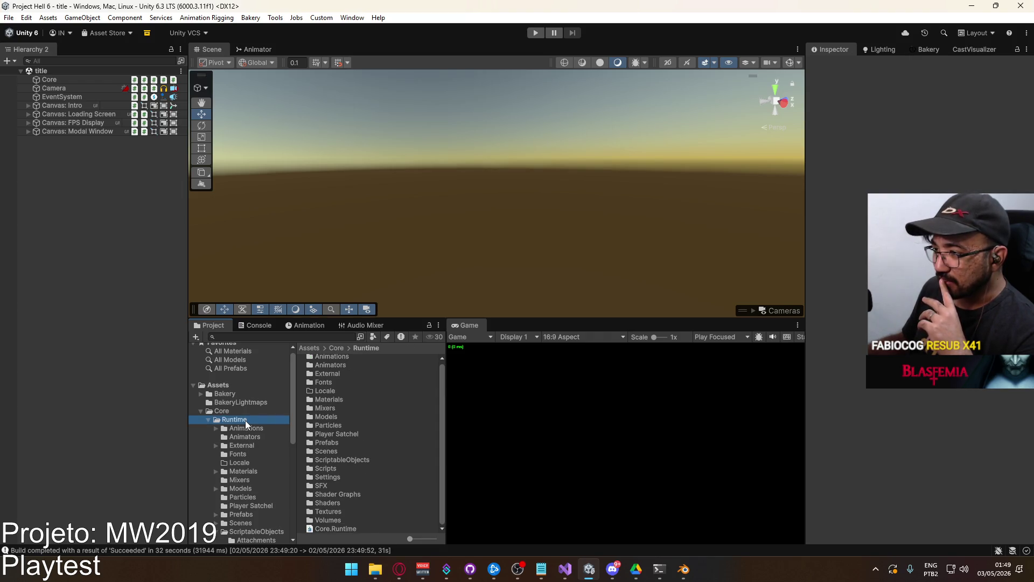
{"action": "double_click", "coordinate": [340, 409]}
{"action": "left_click", "coordinate": [317, 358]}
{"action": "left_click", "coordinate": [300, 359]}
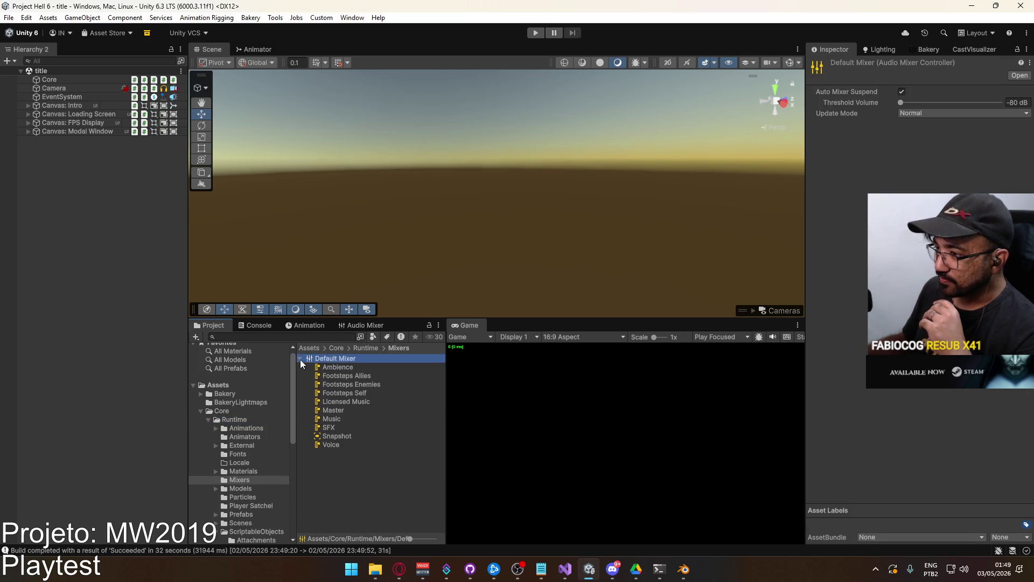
{"action": "double_click", "coordinate": [347, 358]}
Widen the mixer strips and inspect the Footsteps Self group's volume and lowpass settings
{"action": "left_click_drag", "start_coordinate": [448, 448], "coordinate": [673, 449]}
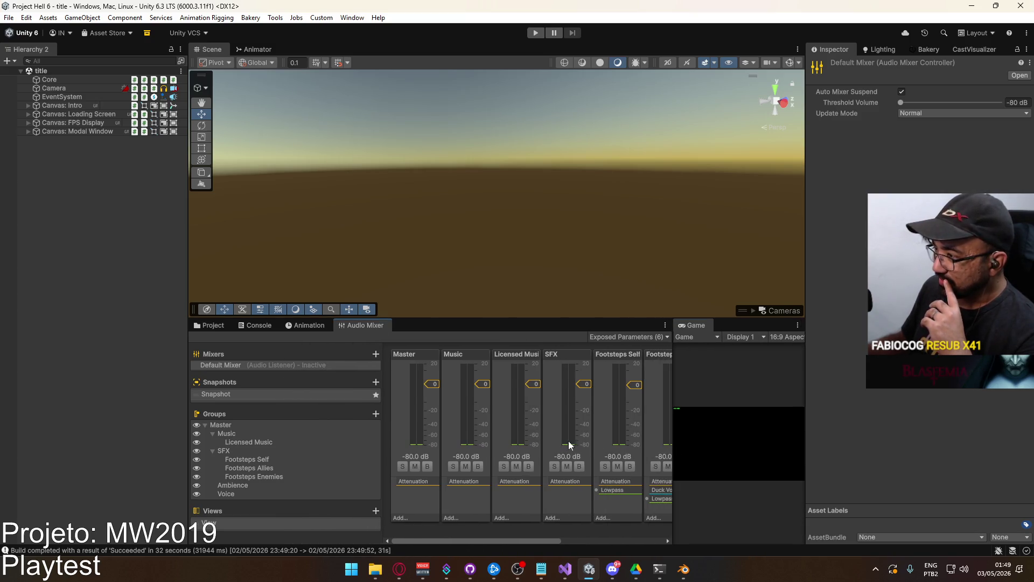
{"action": "left_click_drag", "start_coordinate": [450, 541], "coordinate": [568, 544]}
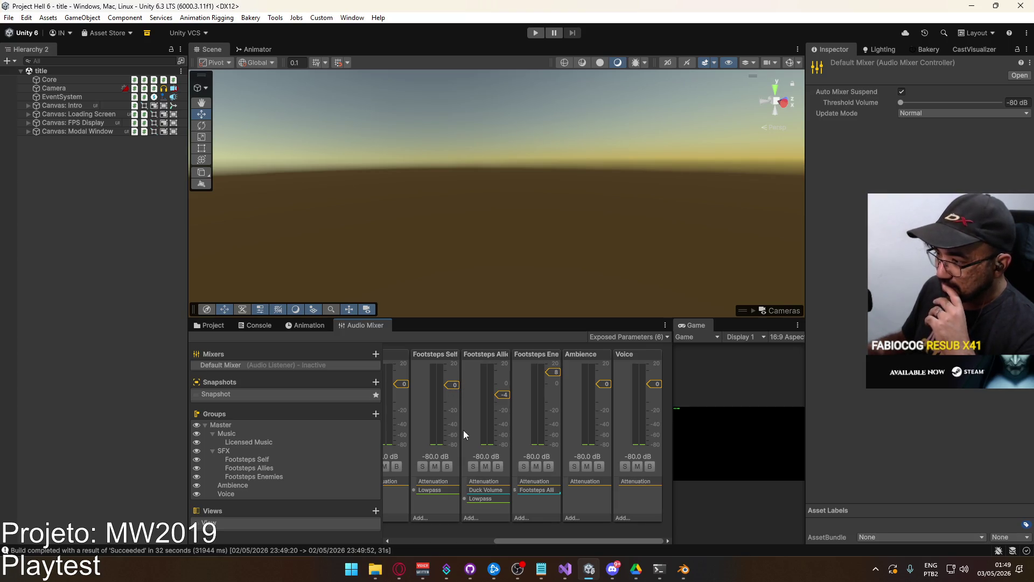
{"action": "left_click", "coordinate": [430, 482]}
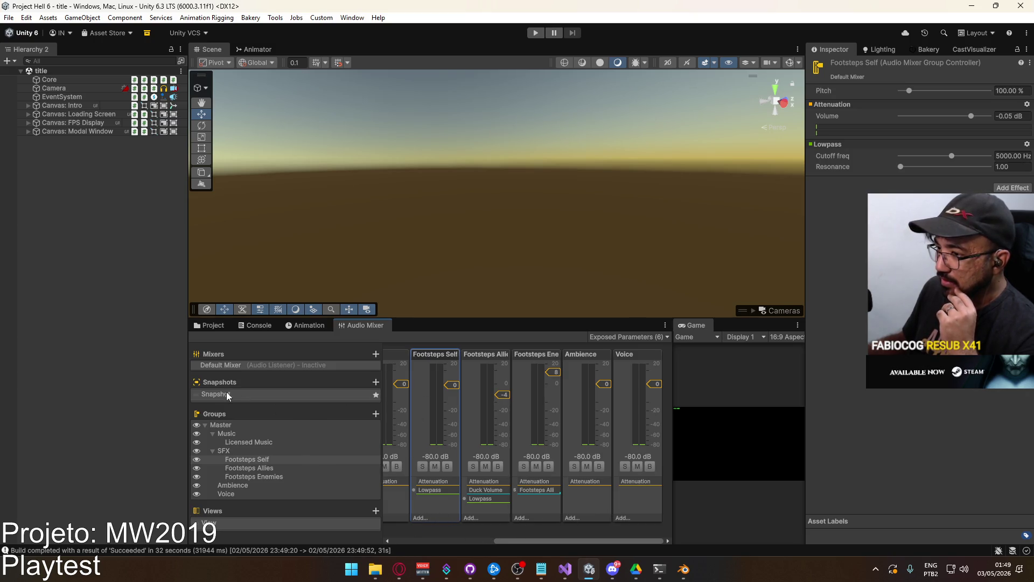
{"action": "left_click", "coordinate": [248, 460]}
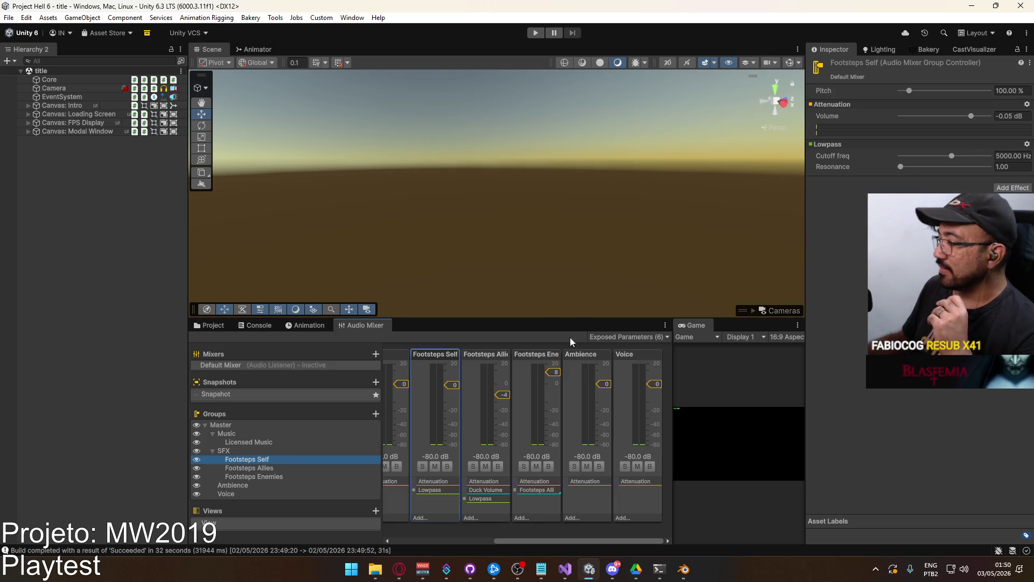
{"action": "left_click", "coordinate": [484, 355]}
{"action": "left_click", "coordinate": [451, 353]}
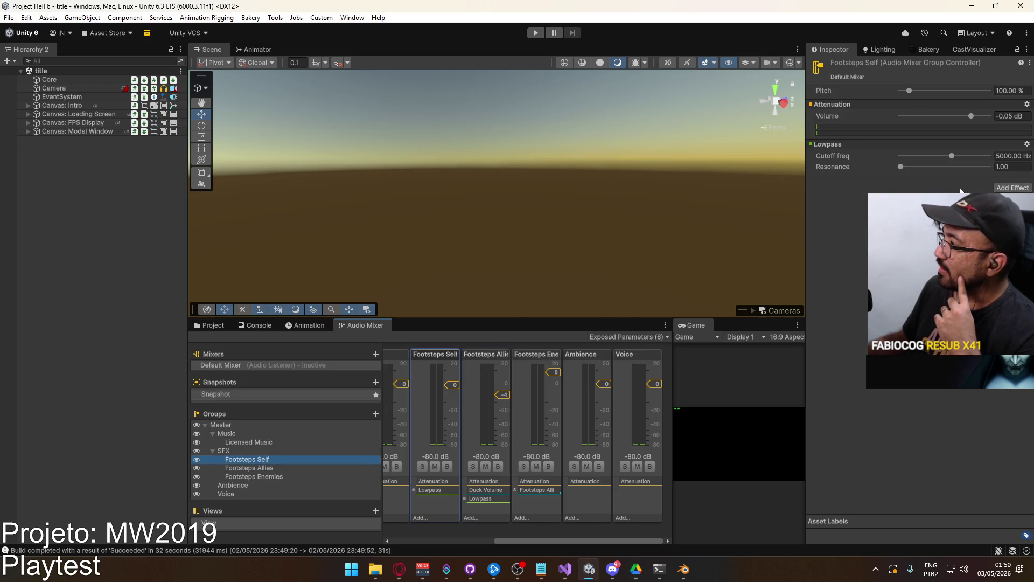
{"action": "left_click", "coordinate": [613, 569]}
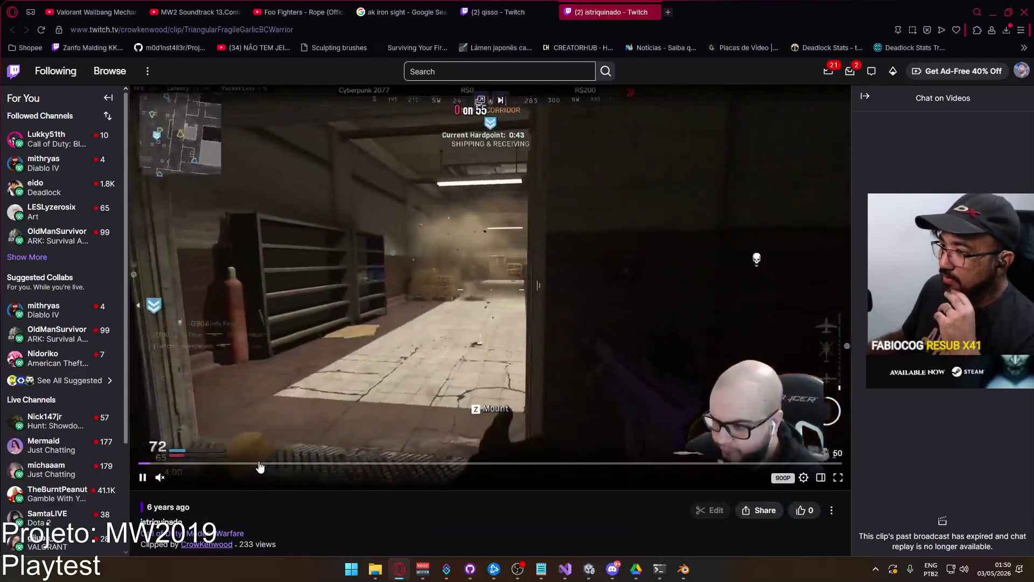
Unmute and watch the Twitch clip, then close both clip tabs and minimize the browser
{"action": "left_click", "coordinate": [162, 477]}
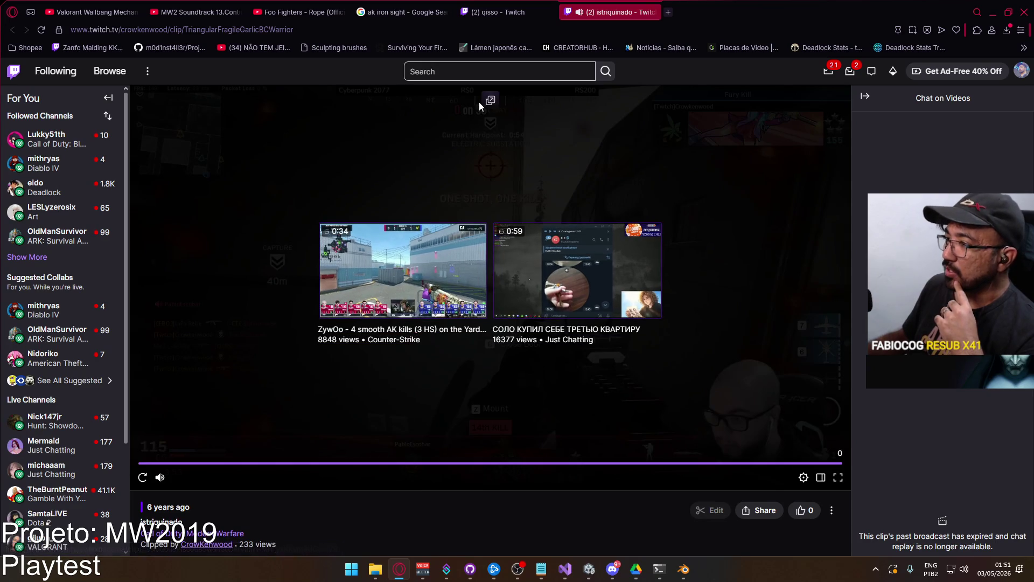
{"action": "left_click", "coordinate": [653, 12]}
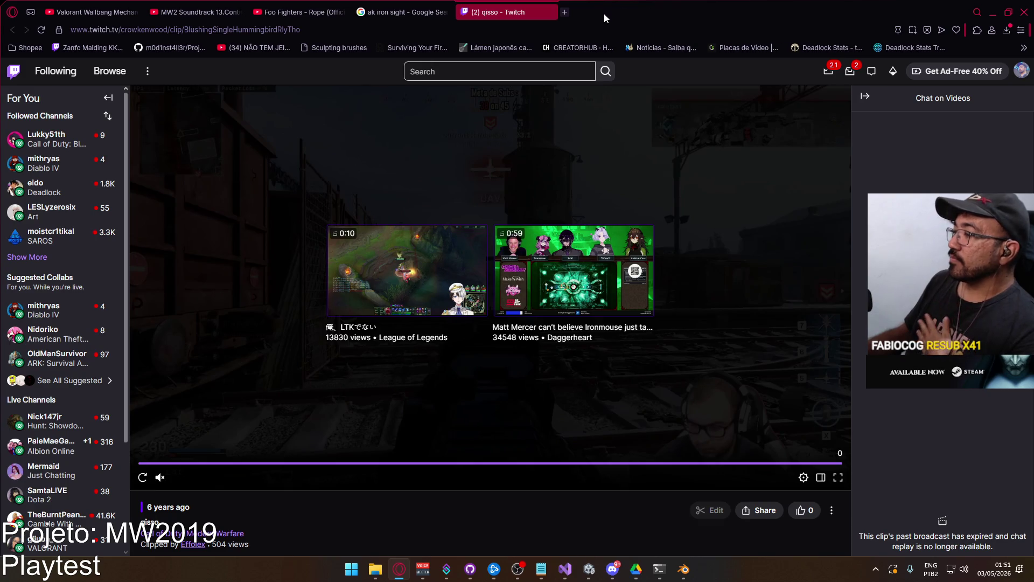
{"action": "left_click", "coordinate": [549, 12]}
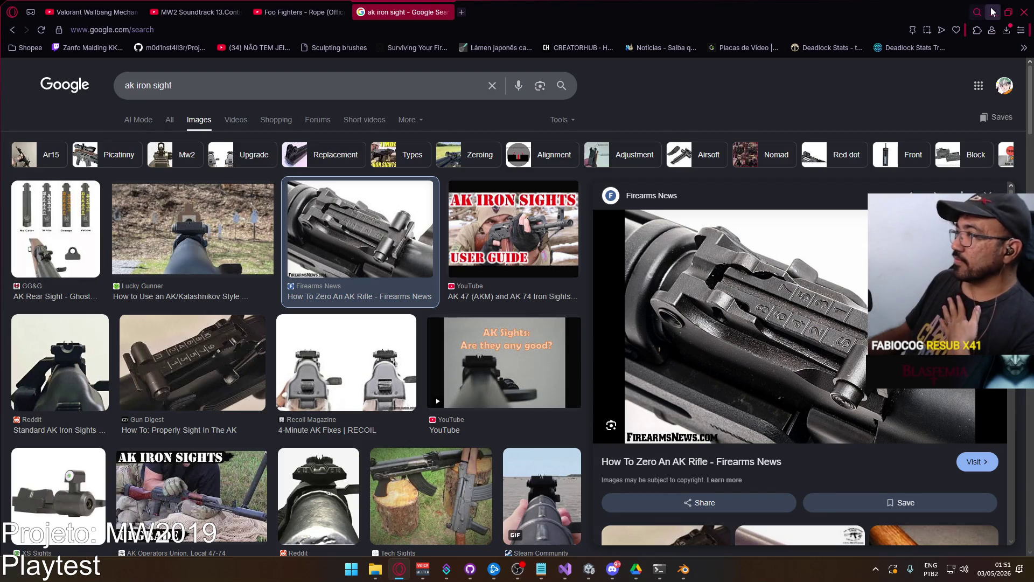
{"action": "left_click", "coordinate": [993, 12]}
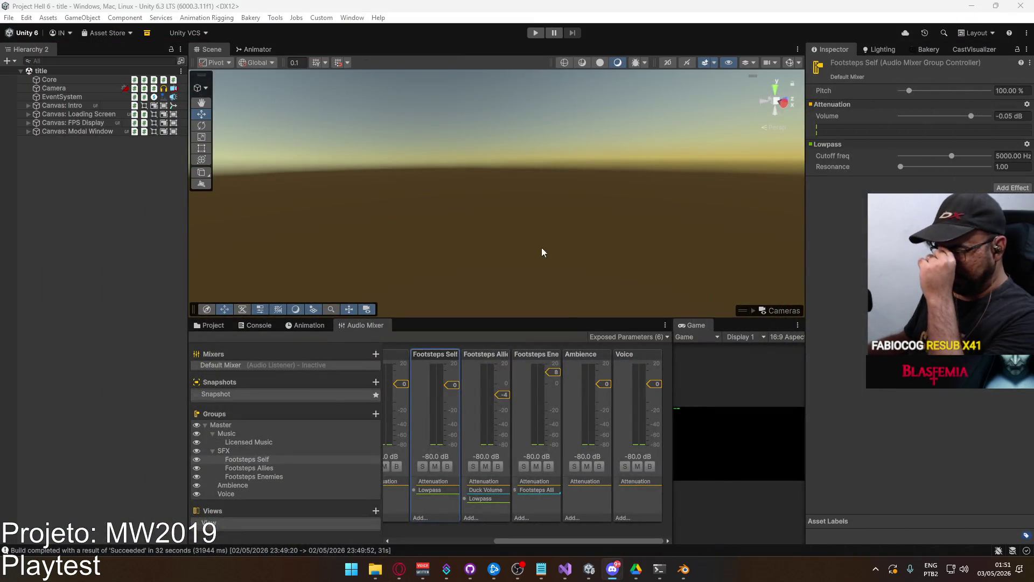
Orbit around the Blender weapon library models, then return to Unity's Project tab
{"action": "left_click", "coordinate": [681, 570]}
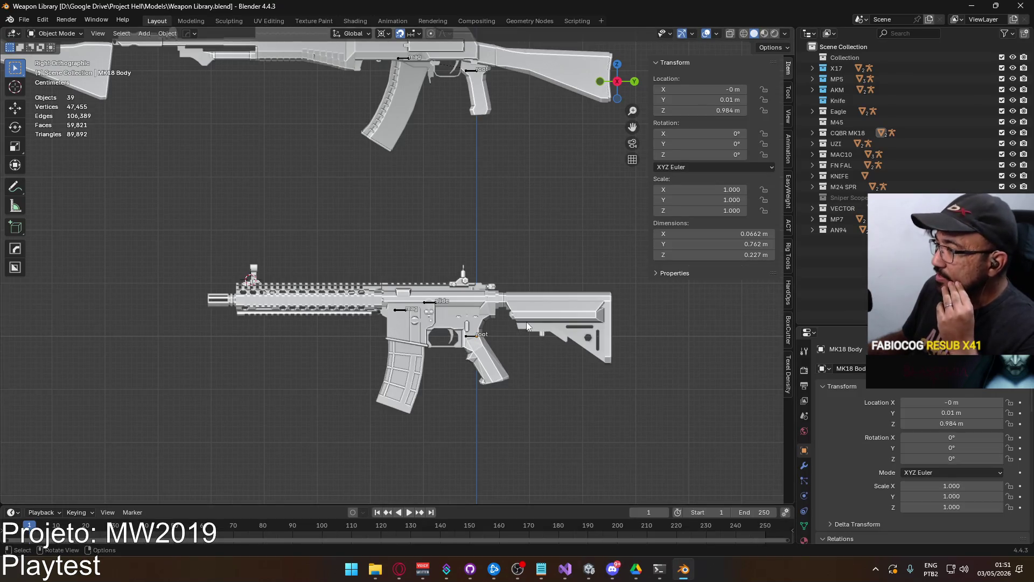
{"action": "scroll", "coordinate": [527, 326], "scroll_direction": "down", "scroll_amount": 7}
{"action": "scroll", "coordinate": [523, 331], "scroll_direction": "up", "scroll_amount": 3}
{"action": "scroll", "coordinate": [523, 330], "scroll_direction": "up", "scroll_amount": 2}
{"action": "scroll", "coordinate": [325, 291], "scroll_direction": "down", "scroll_amount": 4}
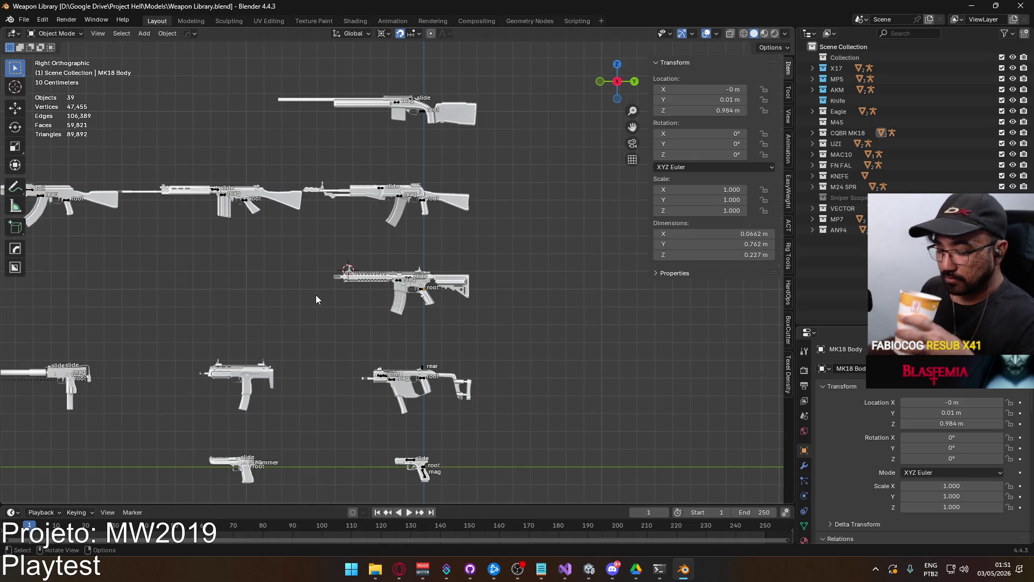
{"action": "mouse_move", "coordinate": [316, 296]}
{"action": "middle_mouse_down"}
{"action": "mouse_move", "coordinate": [529, 338]}
{"action": "mouse_move", "coordinate": [305, 322]}
{"action": "mouse_move", "coordinate": [254, 282]}
{"action": "mouse_move", "coordinate": [332, 292]}
{"action": "mouse_move", "coordinate": [299, 313]}
{"action": "mouse_move", "coordinate": [381, 338]}
{"action": "mouse_move", "coordinate": [302, 286]}
{"action": "mouse_move", "coordinate": [429, 293]}
{"action": "mouse_move", "coordinate": [356, 306]}
{"action": "mouse_move", "coordinate": [383, 228]}
{"action": "mouse_move", "coordinate": [346, 276]}
{"action": "middle_mouse_up"}
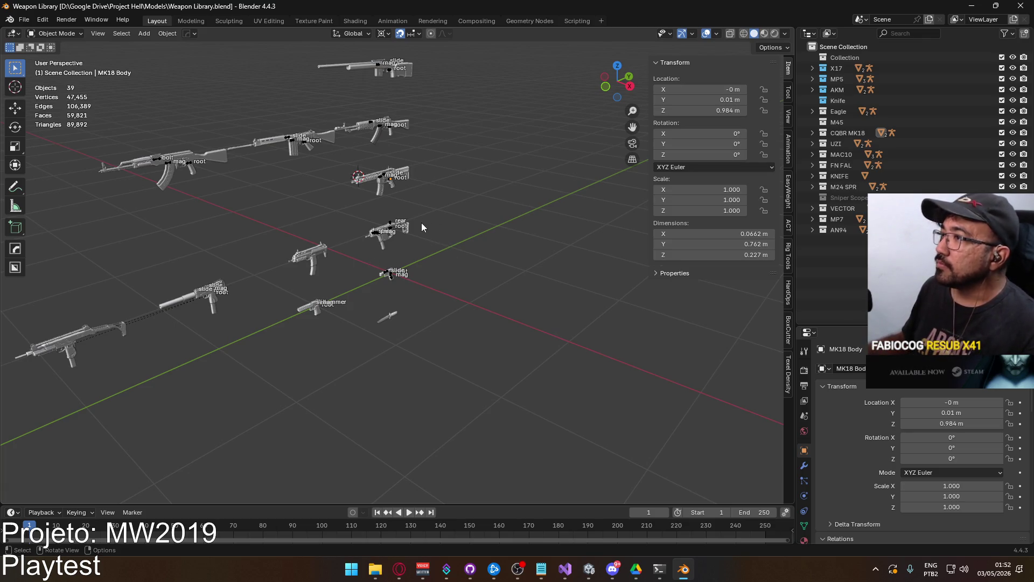
{"action": "scroll", "coordinate": [374, 197], "scroll_direction": "up", "scroll_amount": 6}
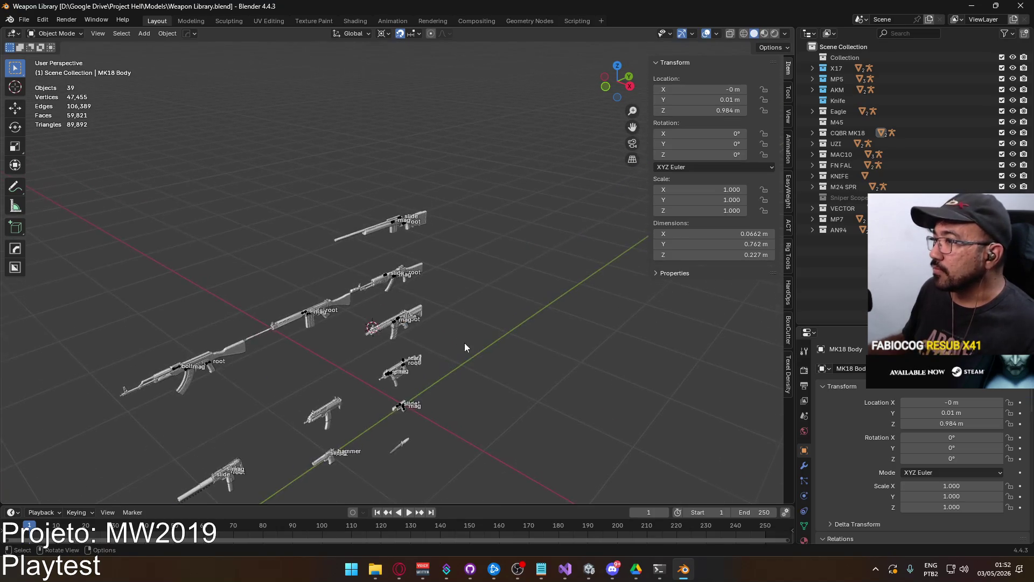
{"action": "mouse_move", "coordinate": [470, 343]}
{"action": "middle_mouse_down"}
{"action": "mouse_move", "coordinate": [472, 355]}
{"action": "mouse_move", "coordinate": [578, 199]}
{"action": "mouse_move", "coordinate": [477, 285]}
{"action": "mouse_move", "coordinate": [312, 254]}
{"action": "mouse_move", "coordinate": [528, 277]}
{"action": "middle_mouse_up"}
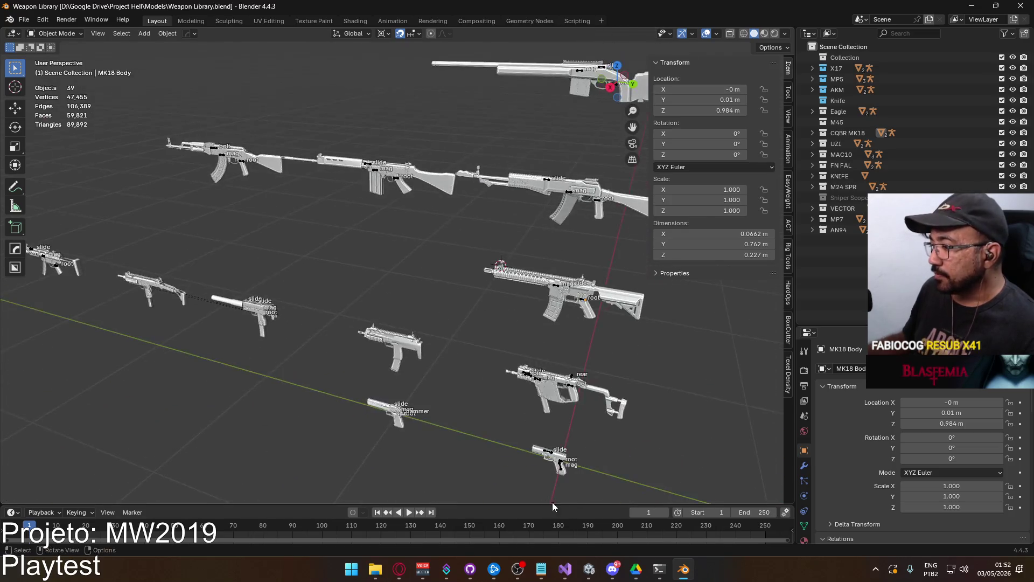
{"action": "left_click", "coordinate": [593, 575]}
{"action": "left_click", "coordinate": [210, 326]}
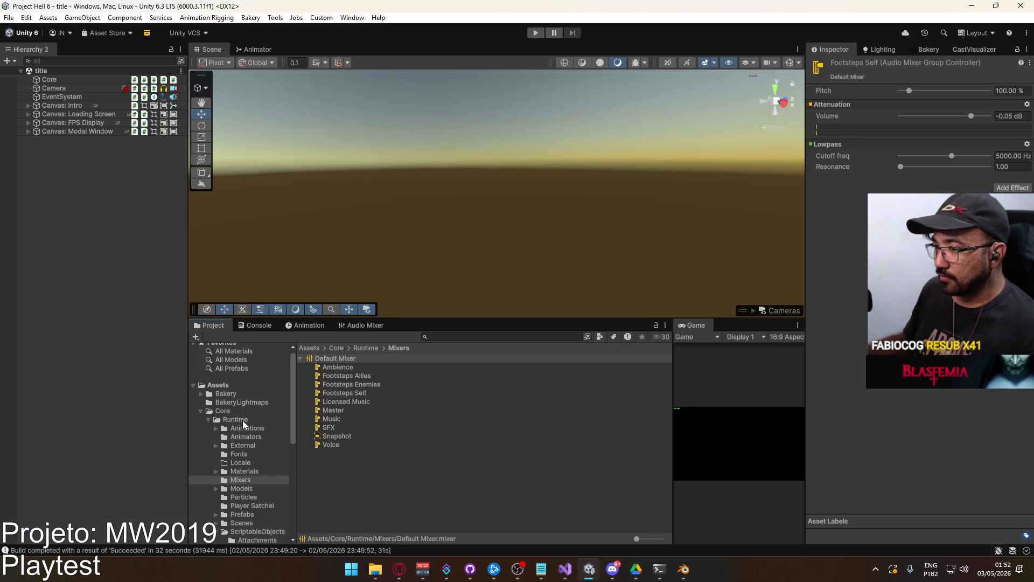
Expand the Runtime folders in the Project tab and open the Prefabs folder
{"action": "scroll", "coordinate": [241, 453], "scroll_direction": "down", "scroll_amount": 3}
{"action": "left_click", "coordinate": [250, 434]}
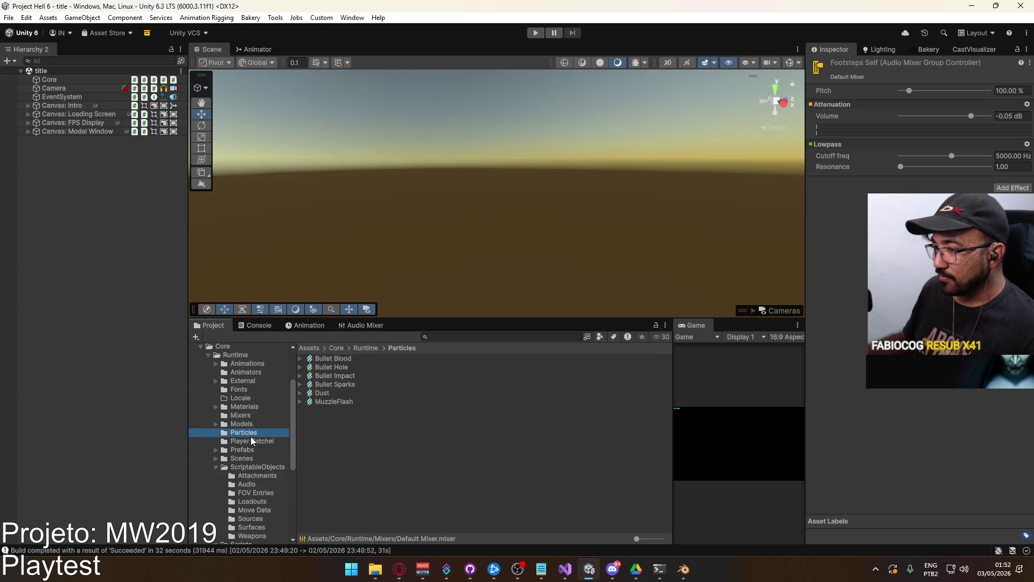
{"action": "left_click", "coordinate": [215, 467]}
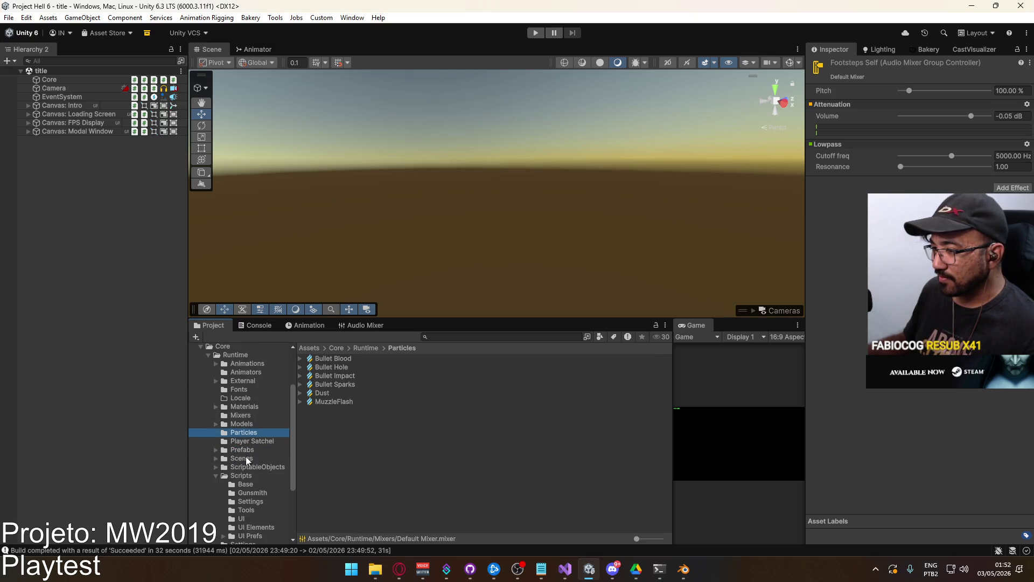
{"action": "left_click", "coordinate": [242, 449]}
{"action": "left_click", "coordinate": [216, 476]}
{"action": "left_click", "coordinate": [215, 475]}
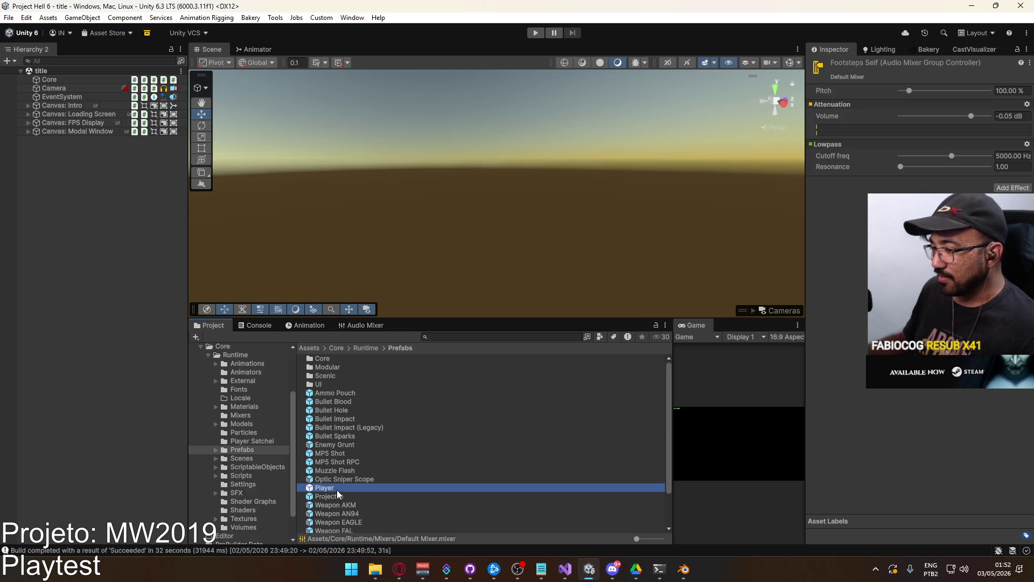
Open the Player prefab, inspect Cam Anchor and the Player root, then exit Prefab Mode
{"action": "double_click", "coordinate": [338, 488]}
{"action": "left_click", "coordinate": [86, 118]}
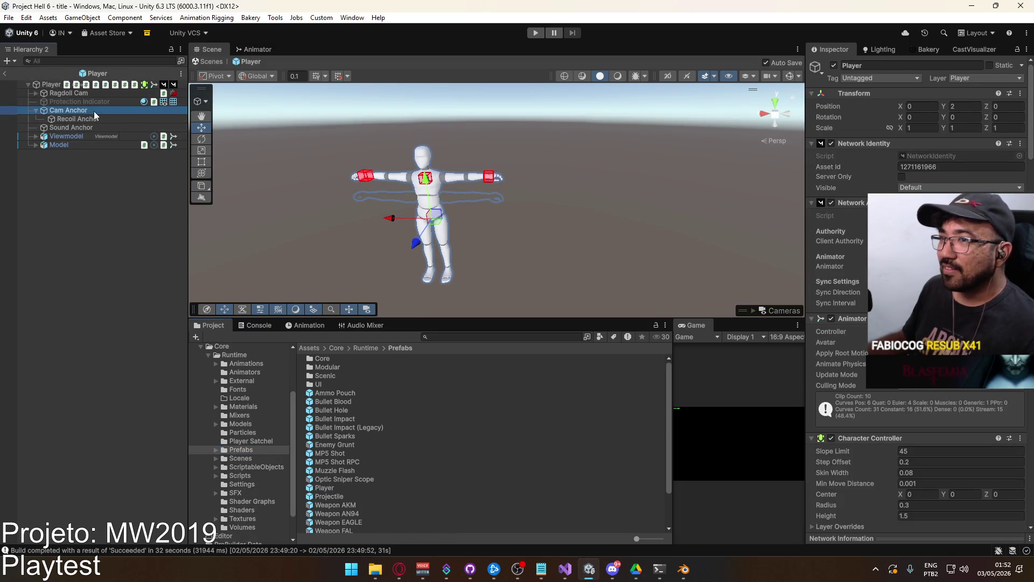
{"action": "left_click", "coordinate": [95, 111]}
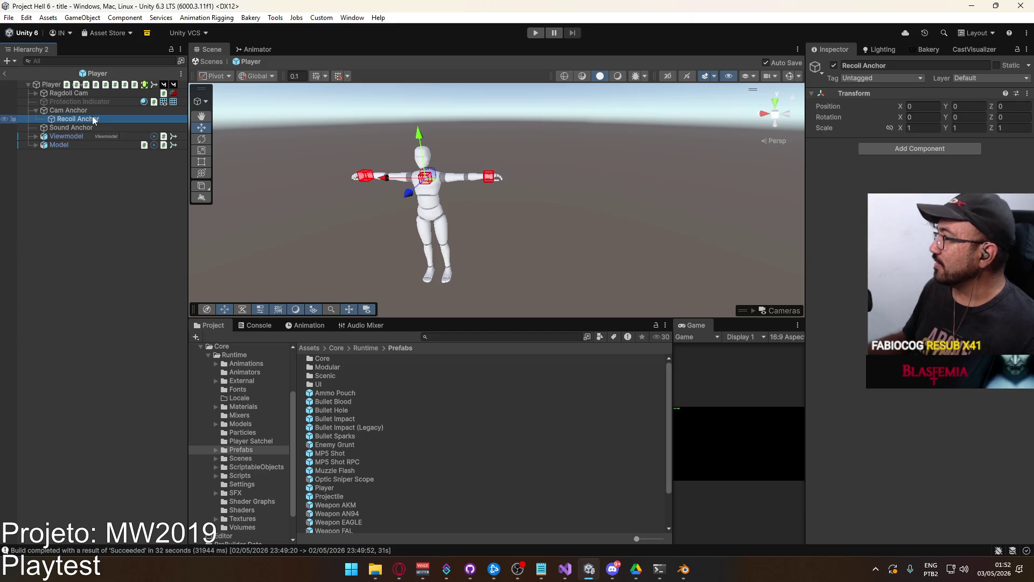
{"action": "left_click", "coordinate": [50, 85]}
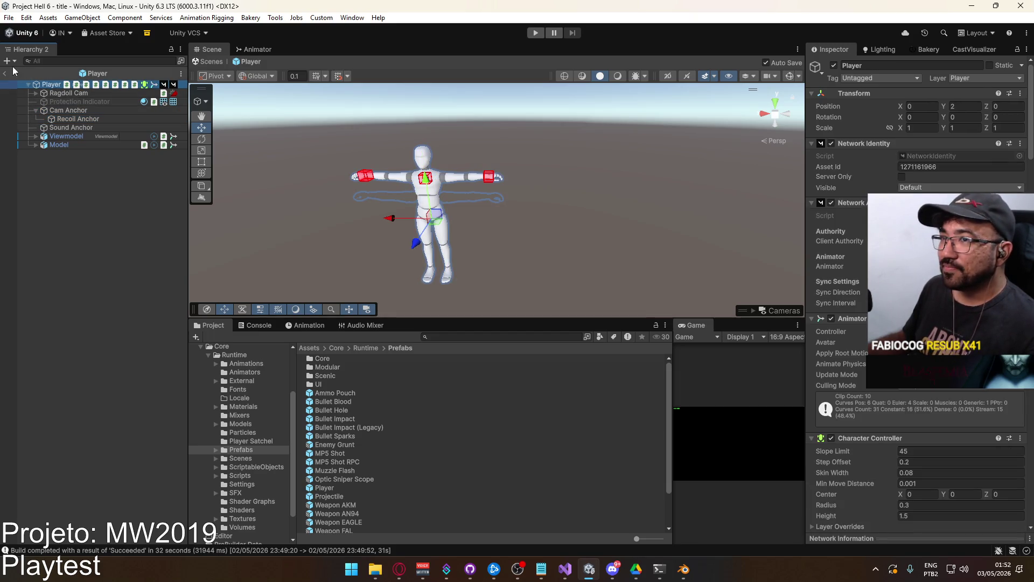
{"action": "left_click", "coordinate": [5, 73]}
{"action": "scroll", "coordinate": [360, 428], "scroll_direction": "down", "scroll_amount": 4}
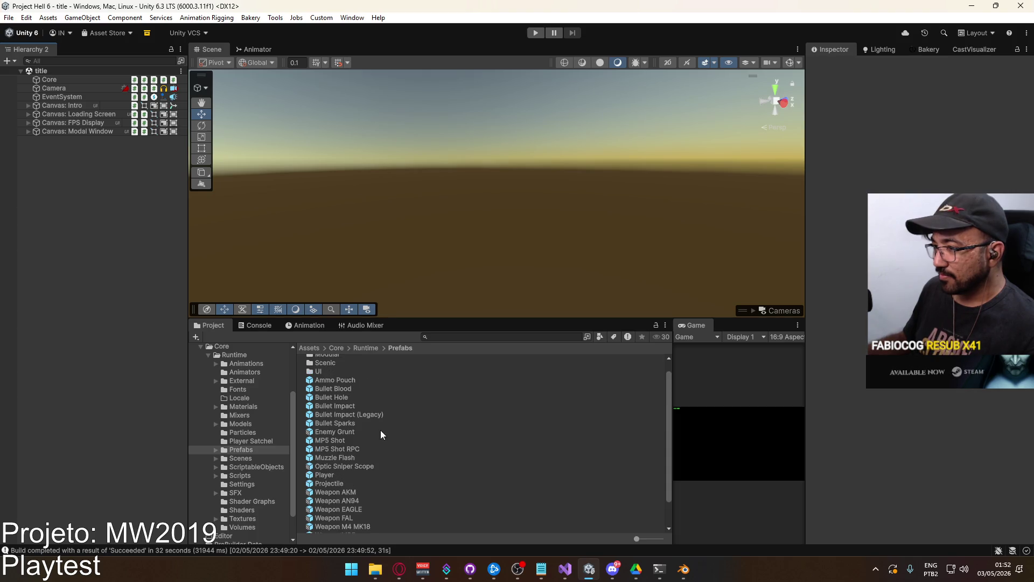
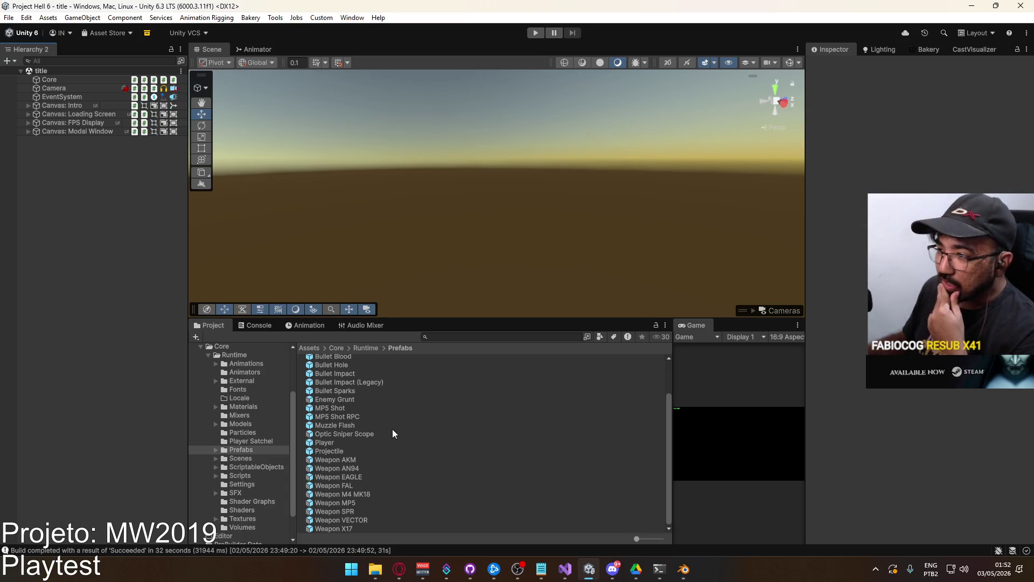
Open the crash scene from the Scenes folder
{"action": "scroll", "coordinate": [391, 430], "scroll_direction": "up", "scroll_amount": 3}
{"action": "scroll", "coordinate": [392, 429], "scroll_direction": "down", "scroll_amount": 3}
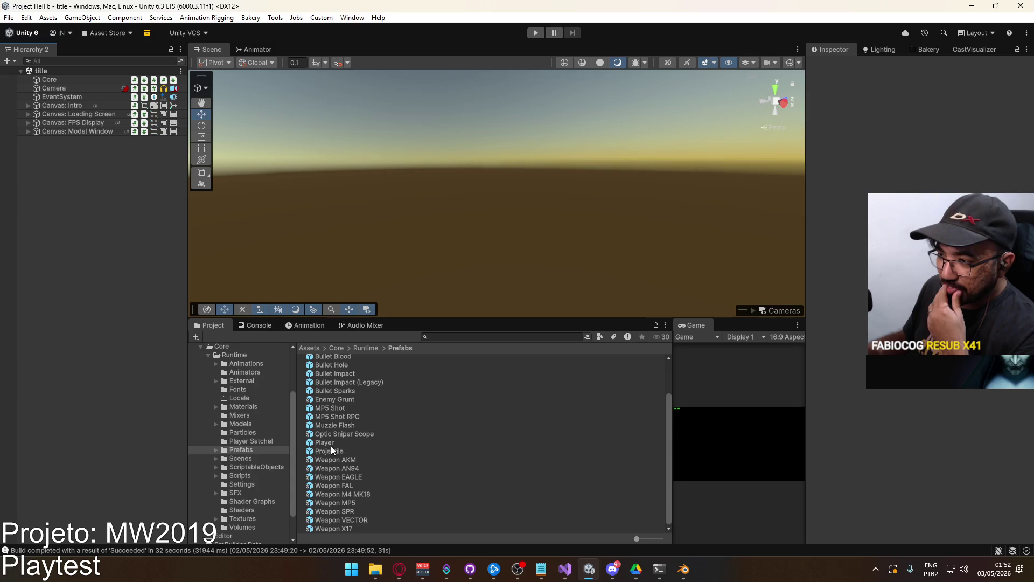
{"action": "left_click", "coordinate": [250, 458]}
{"action": "left_click", "coordinate": [338, 402]}
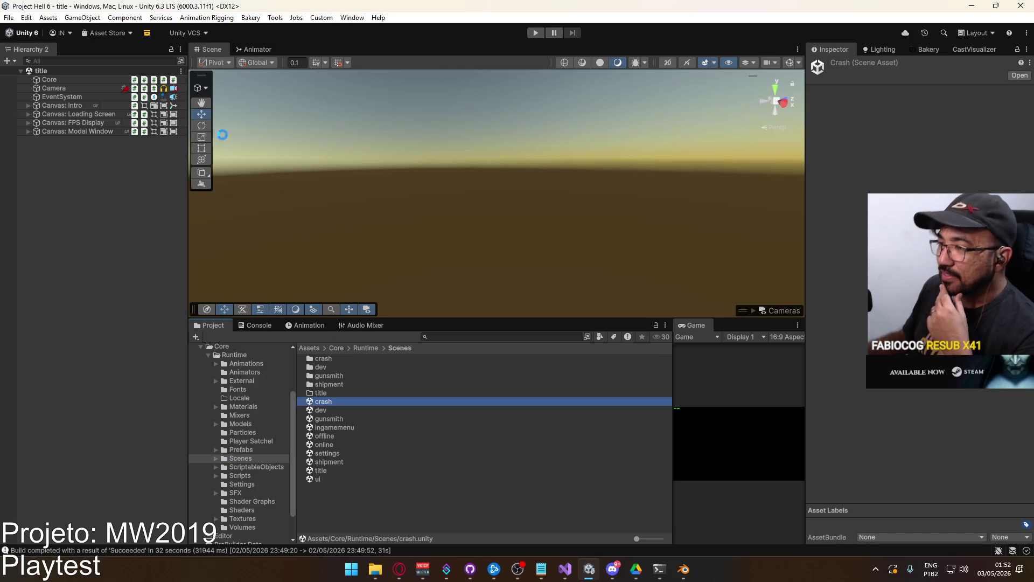
{"action": "left_click", "coordinate": [62, 87]}
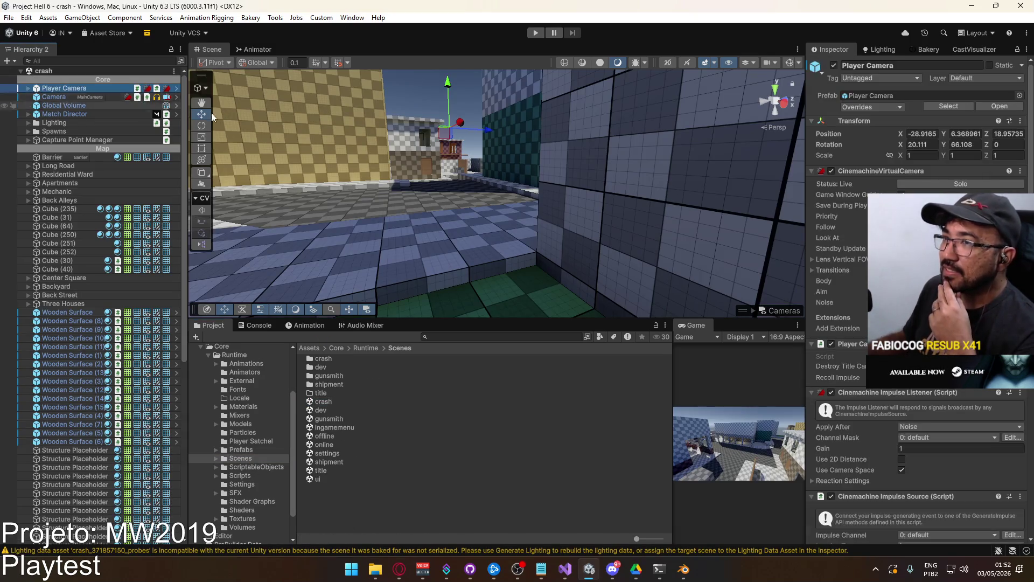
Edit the Shake Test noise settings from the camera impulse's Raw Signal options
{"action": "scroll", "coordinate": [959, 390], "scroll_direction": "down", "scroll_amount": 5}
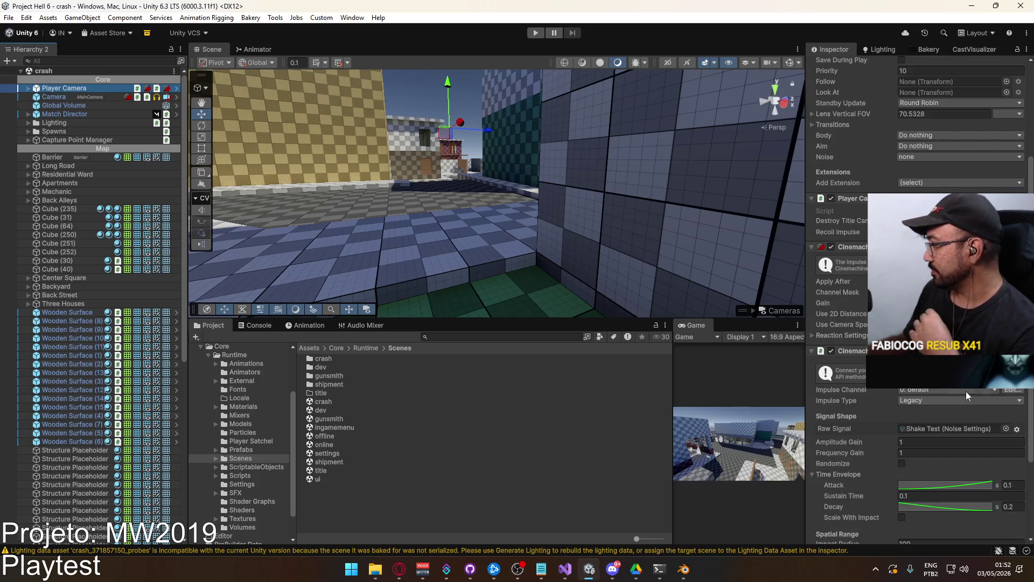
{"action": "left_click", "coordinate": [1018, 430]}
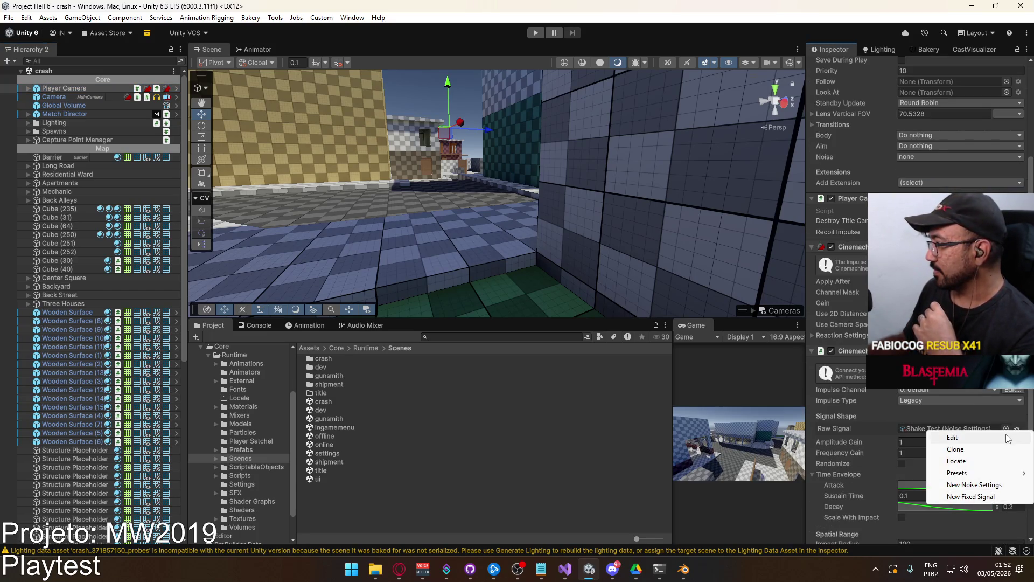
{"action": "left_click", "coordinate": [1006, 437]}
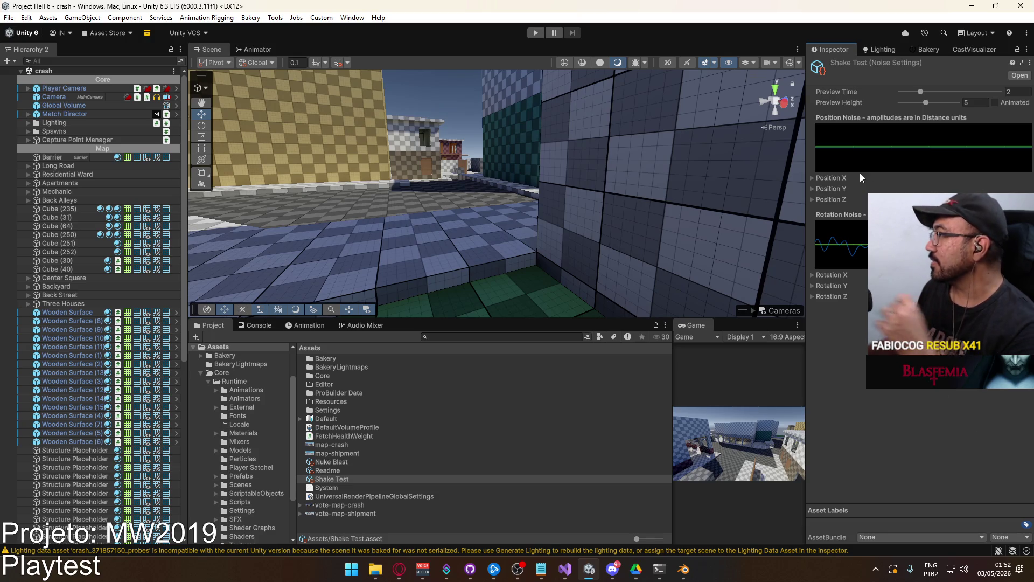
Expand and collapse the Position X, Y and Z noise channels of Shake Test
{"action": "left_click", "coordinate": [813, 177]}
{"action": "left_click", "coordinate": [812, 199]}
{"action": "left_click", "coordinate": [812, 189]}
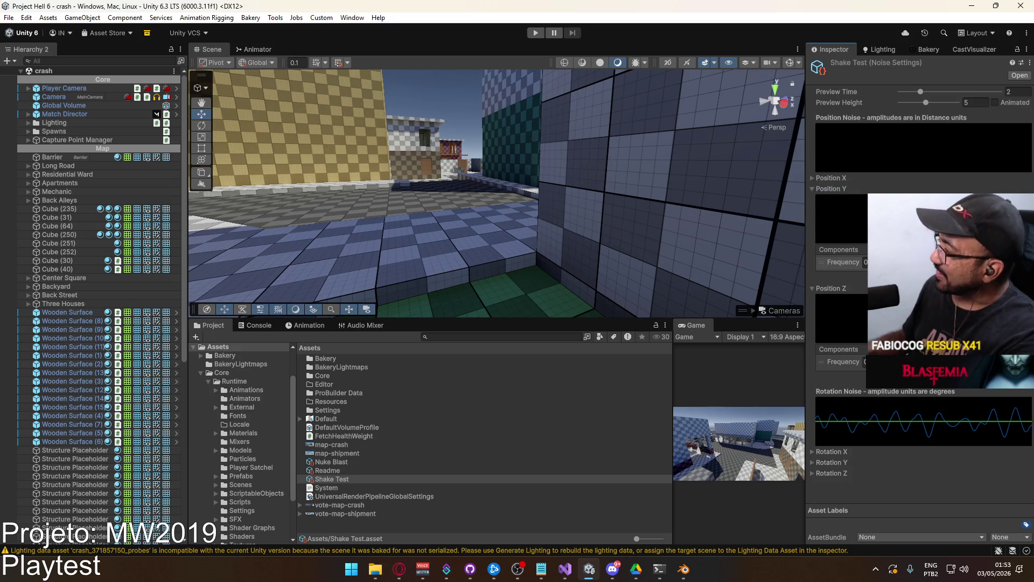
{"action": "left_click", "coordinate": [813, 189]}
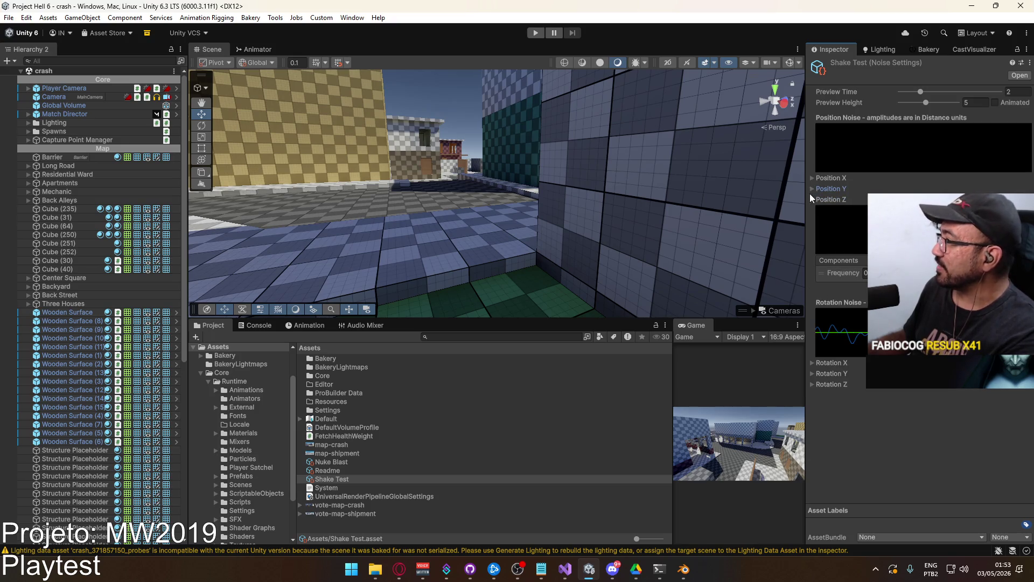
{"action": "left_click", "coordinate": [813, 198]}
{"action": "left_click", "coordinate": [810, 176]}
{"action": "left_click", "coordinate": [809, 176]}
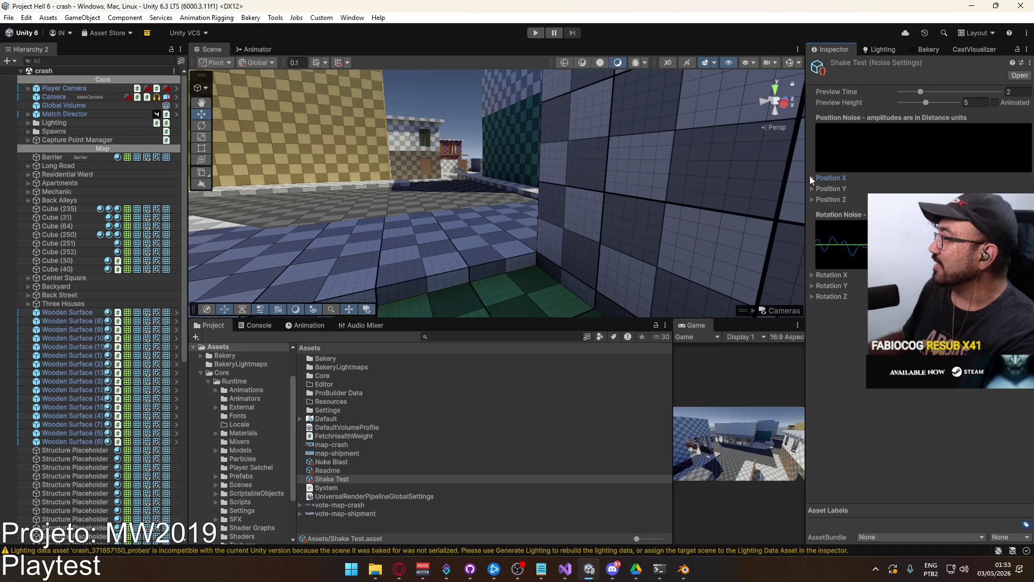
Review the Rotation X, Y and Z noise channels, then bring up the Lighting window
{"action": "left_click", "coordinate": [811, 286]}
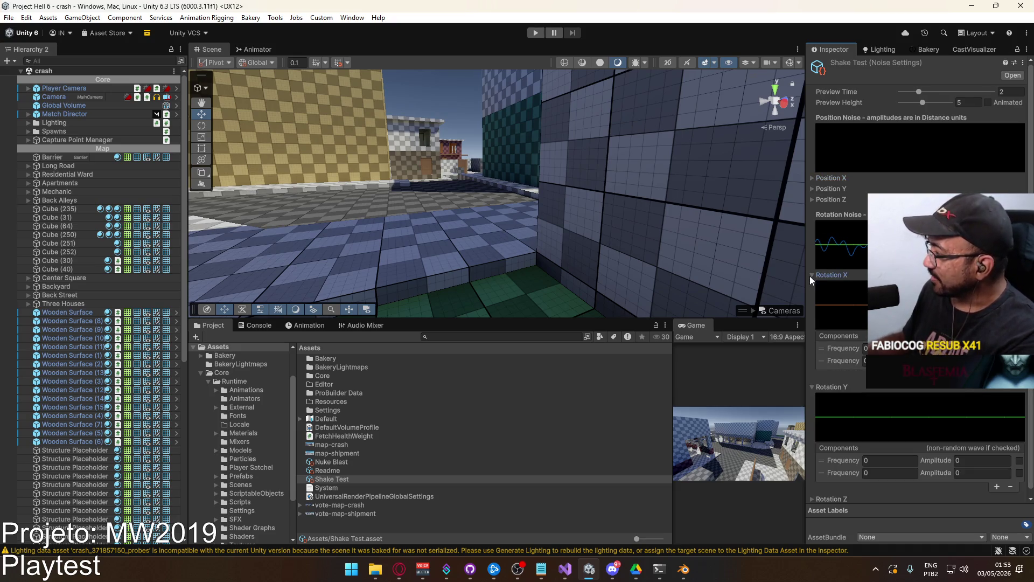
{"action": "left_click", "coordinate": [811, 276]}
{"action": "left_click", "coordinate": [812, 285]}
{"action": "left_click", "coordinate": [814, 297]}
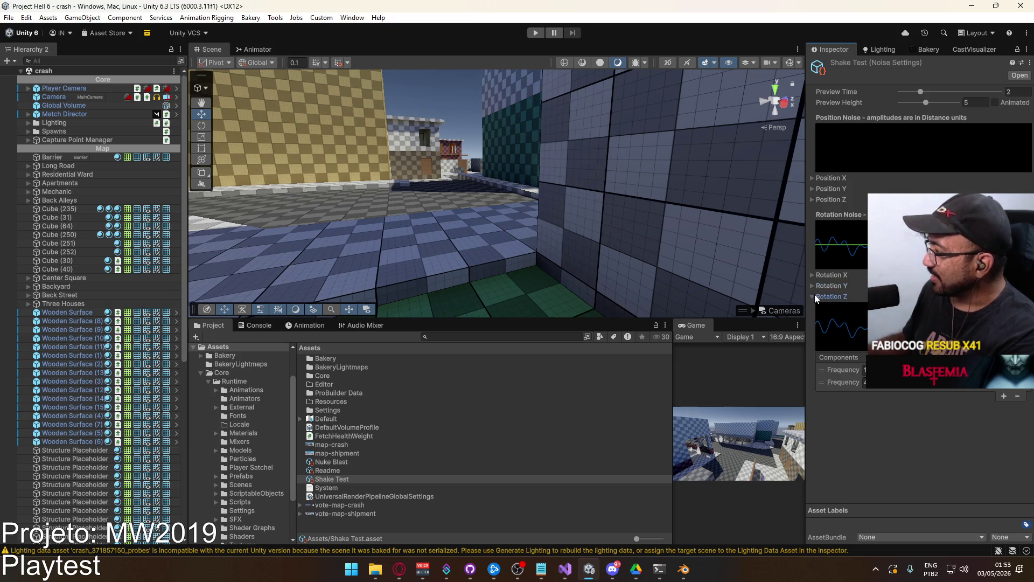
{"action": "left_click", "coordinate": [815, 297]}
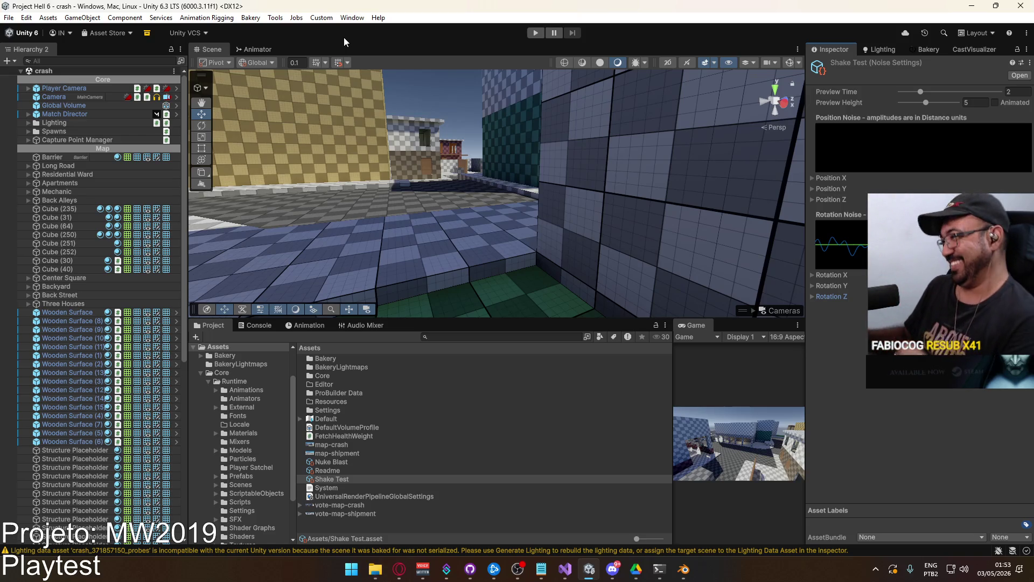
{"action": "mouse_move", "coordinate": [483, 196]}
{"action": "right_mouse_down"}
{"action": "mouse_move", "coordinate": [692, 278]}
{"action": "mouse_move", "coordinate": [501, 153]}
{"action": "mouse_move", "coordinate": [503, 127]}
{"action": "mouse_move", "coordinate": [487, 118]}
{"action": "right_mouse_up"}
{"action": "left_click", "coordinate": [890, 49]}
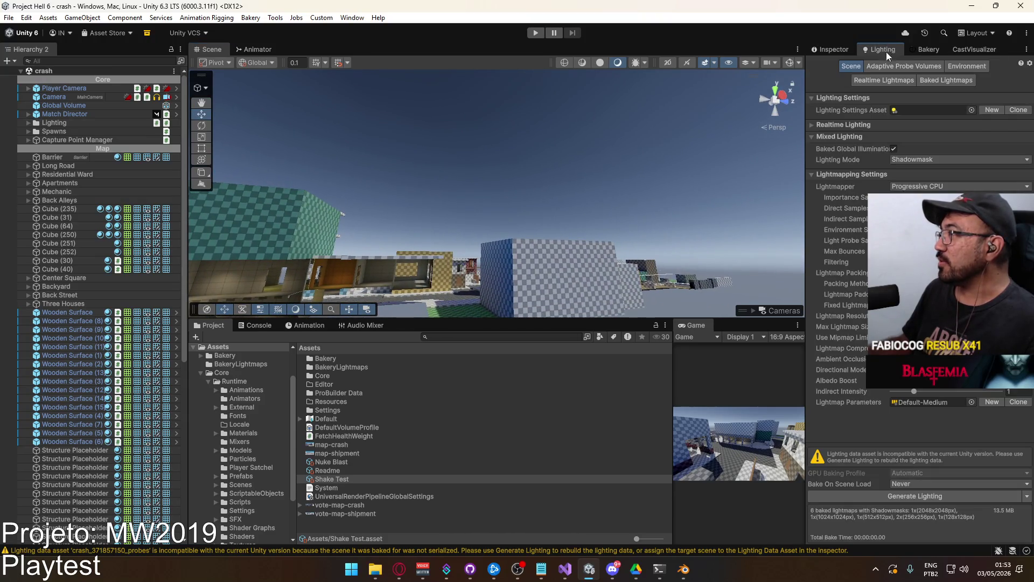
Set the Environment skybox material to Day_BlueSky_Nothing Equirect after searching 'sk'
{"action": "left_click", "coordinate": [969, 69]}
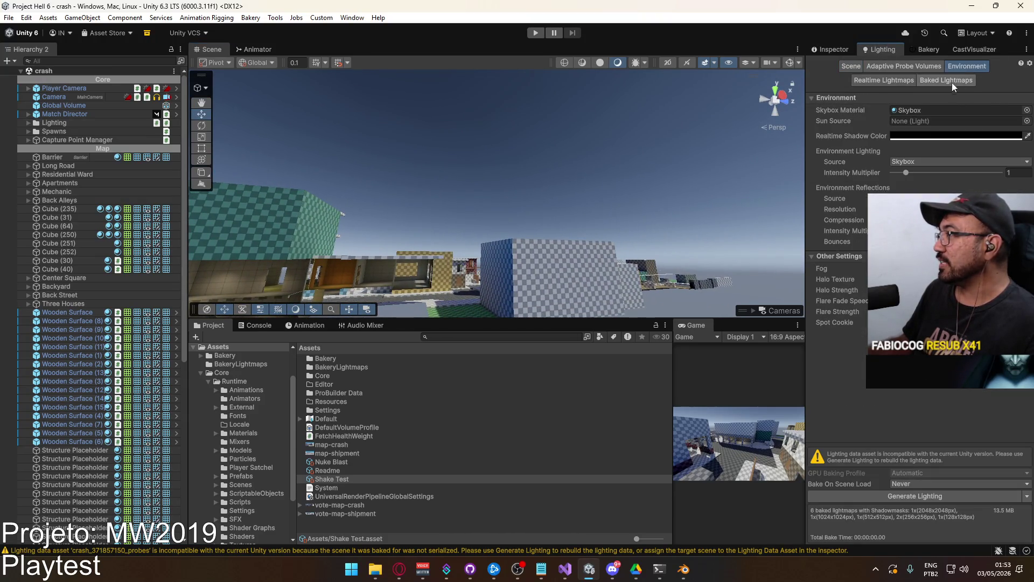
{"action": "left_click", "coordinate": [1027, 110]}
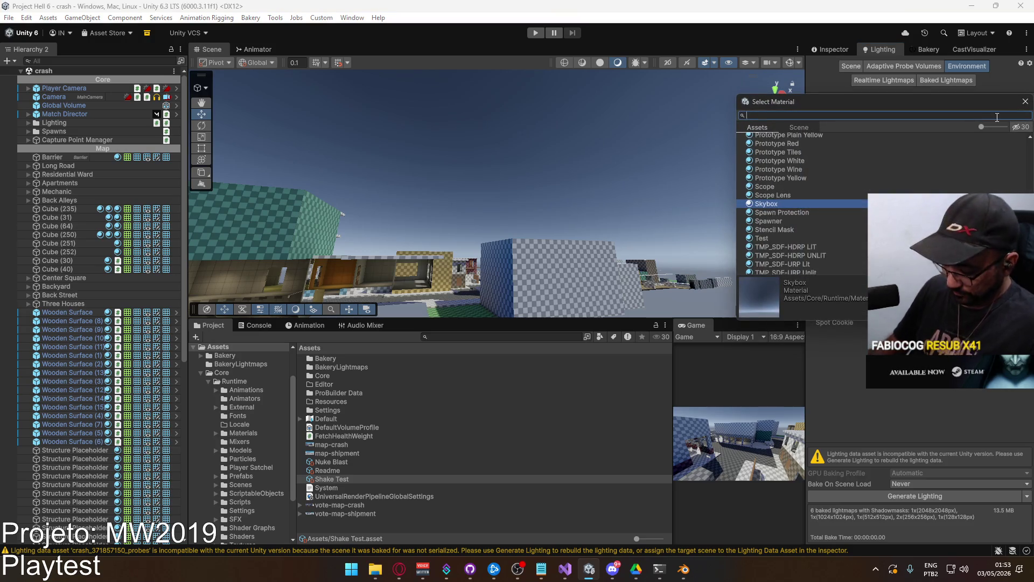
{"action": "type", "text": "skybo"}
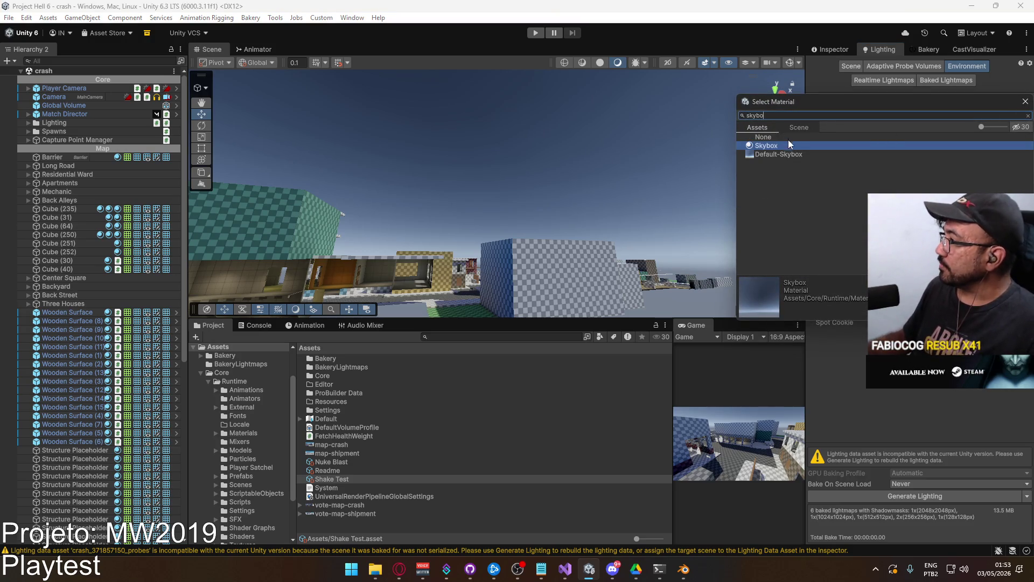
{"action": "key", "text": "BackSpace"}
{"action": "key", "text": "BackSpace"}
{"action": "key", "text": "BackSpace"}
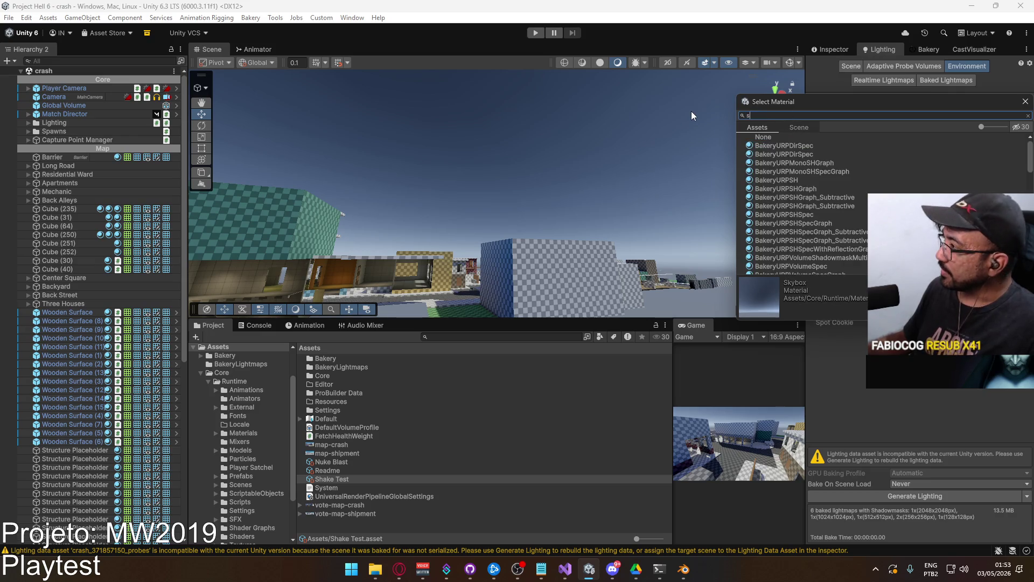
{"action": "key", "text": "BackSpace"}
{"action": "type", "text": "ey"}
{"action": "key", "text": "BackSpace"}
{"action": "key", "text": "BackSpace"}
{"action": "type", "text": "sk"}
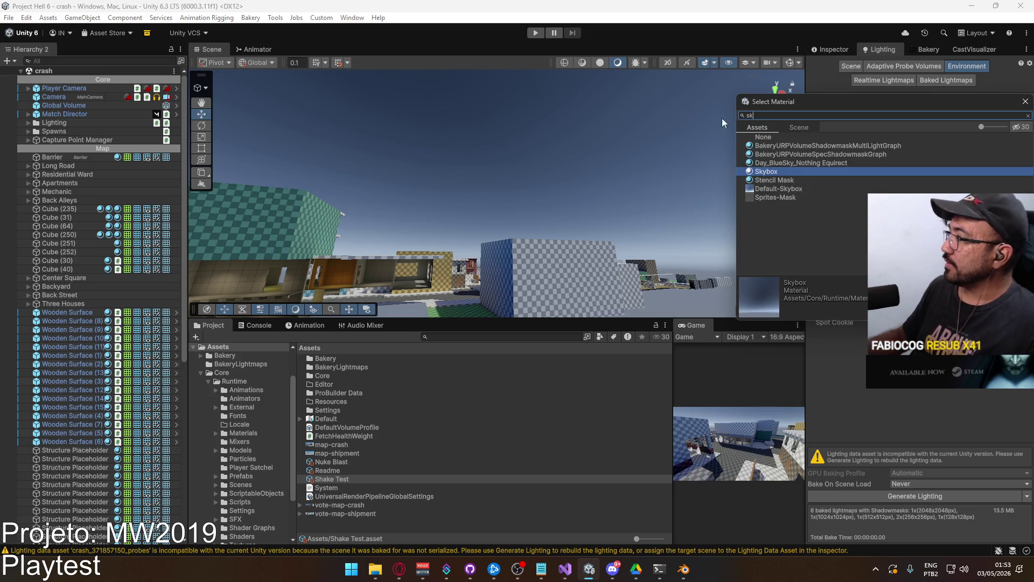
{"action": "double_click", "coordinate": [805, 161]}
Look around under the new sky and locate its material in the Project window
{"action": "mouse_move", "coordinate": [803, 163]}
{"action": "right_mouse_down"}
{"action": "mouse_move", "coordinate": [582, 183]}
{"action": "mouse_move", "coordinate": [603, 173]}
{"action": "right_mouse_up"}
{"action": "left_click", "coordinate": [916, 110]}
{"action": "left_click", "coordinate": [348, 358]}
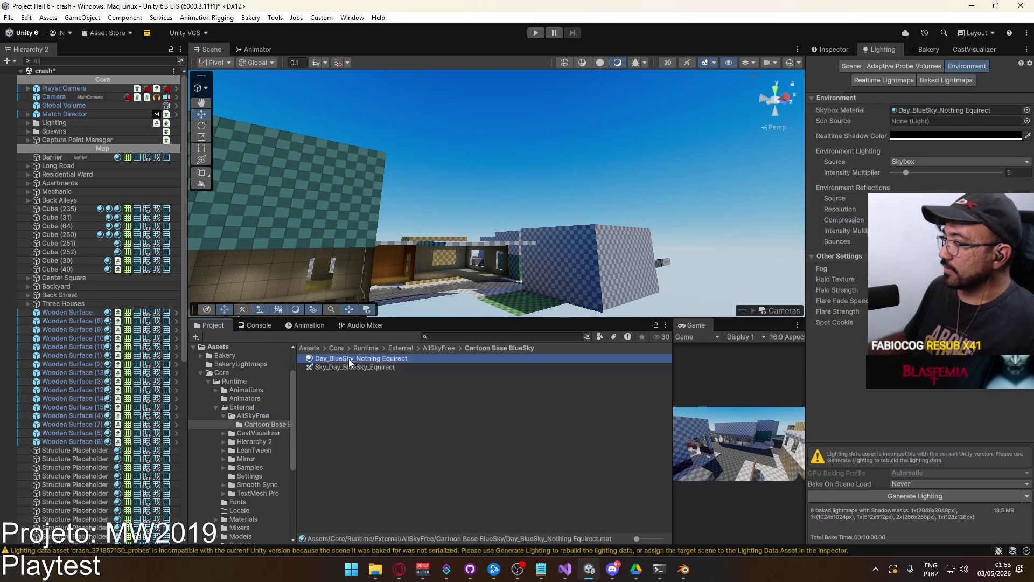
Trial the sky material's exposure slider and tint colour brightness
{"action": "left_click", "coordinate": [829, 49]}
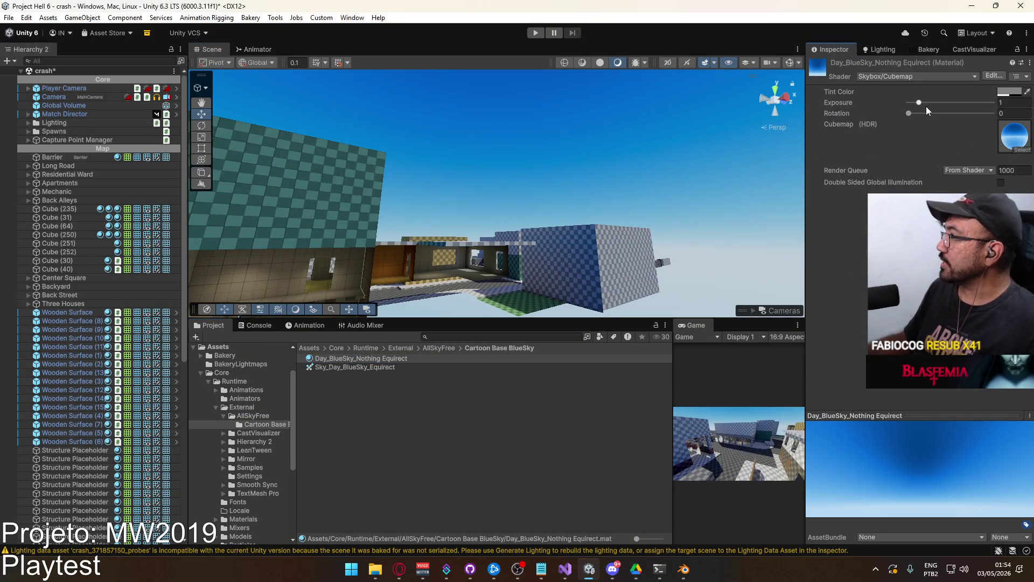
{"action": "left_click_drag", "start_coordinate": [921, 105], "coordinate": [915, 105]}
{"action": "left_click", "coordinate": [1009, 91]}
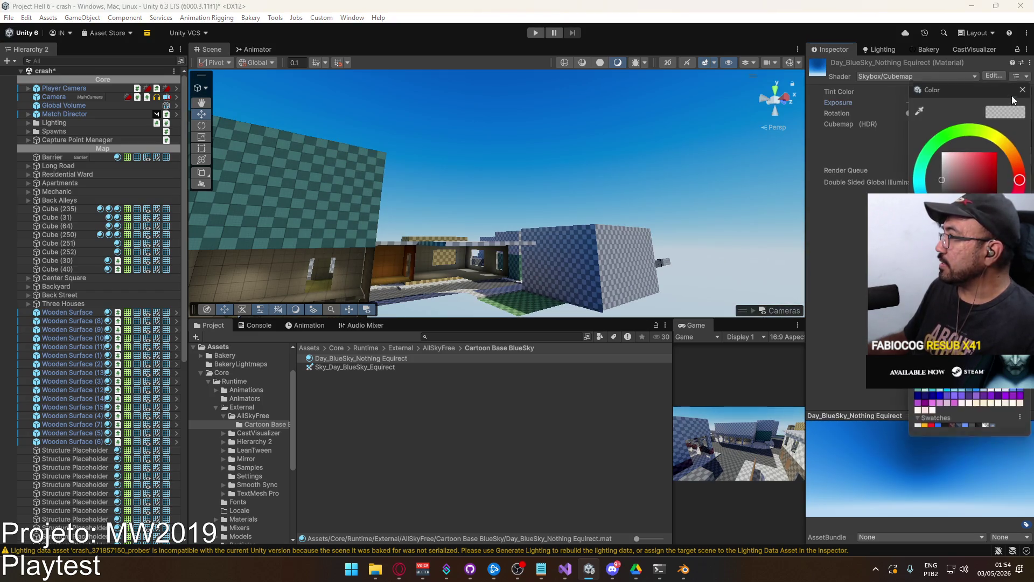
{"action": "mouse_move", "coordinate": [976, 184]}
{"action": "left_mouse_down"}
{"action": "mouse_move", "coordinate": [944, 188]}
{"action": "mouse_move", "coordinate": [944, 157]}
{"action": "mouse_move", "coordinate": [943, 191]}
{"action": "mouse_move", "coordinate": [942, 182]}
{"action": "left_mouse_up"}
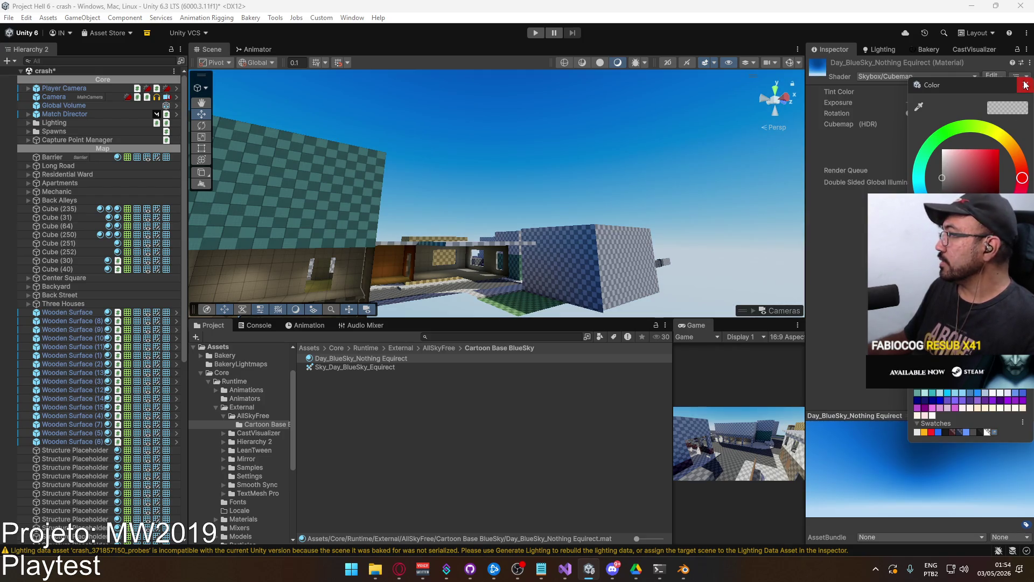
{"action": "left_click", "coordinate": [620, 186]}
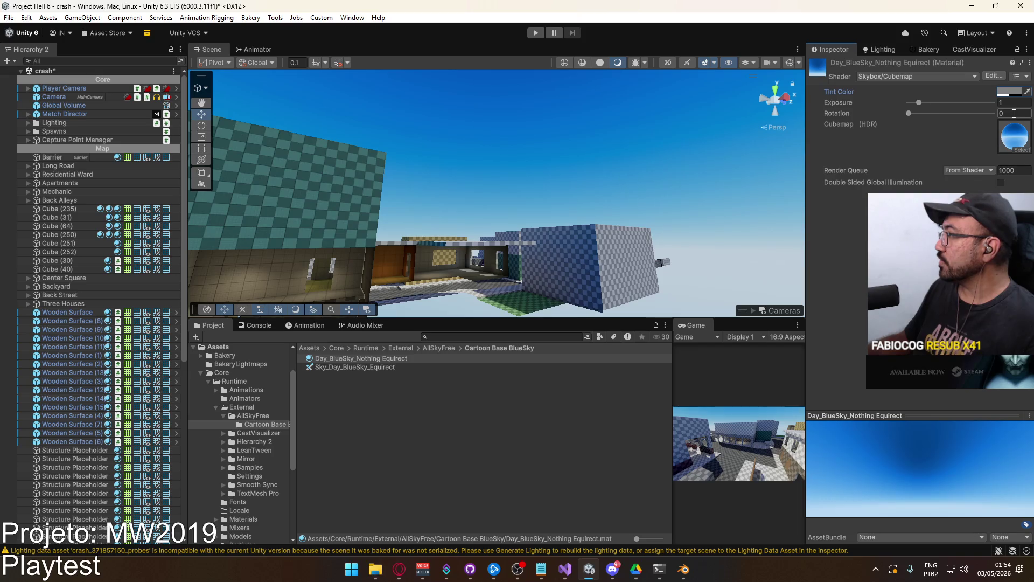
Darken the sky tint slightly, undo it, and look around to judge the sky
{"action": "left_click", "coordinate": [1012, 91]}
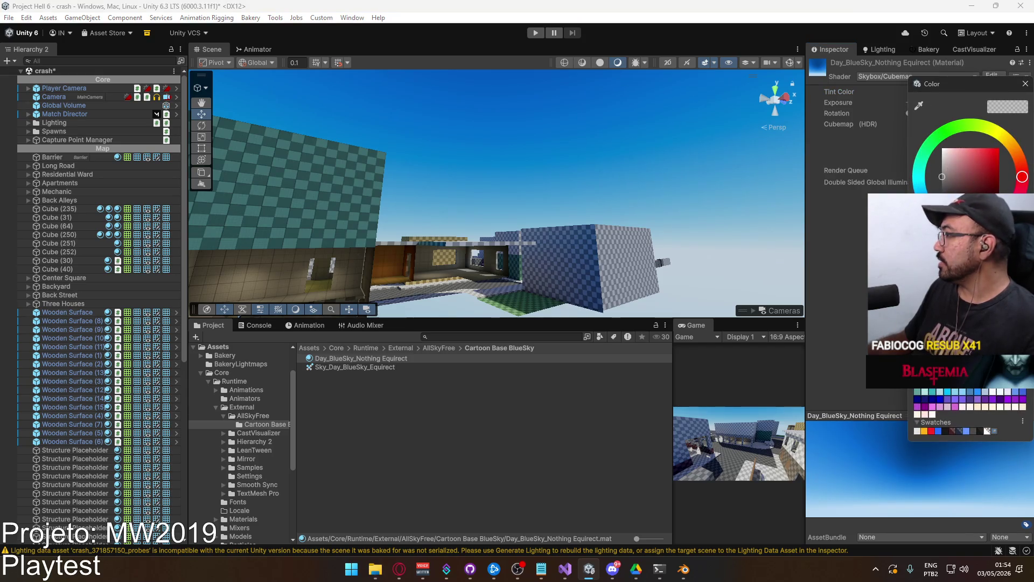
{"action": "left_click_drag", "start_coordinate": [942, 177], "coordinate": [942, 185]}
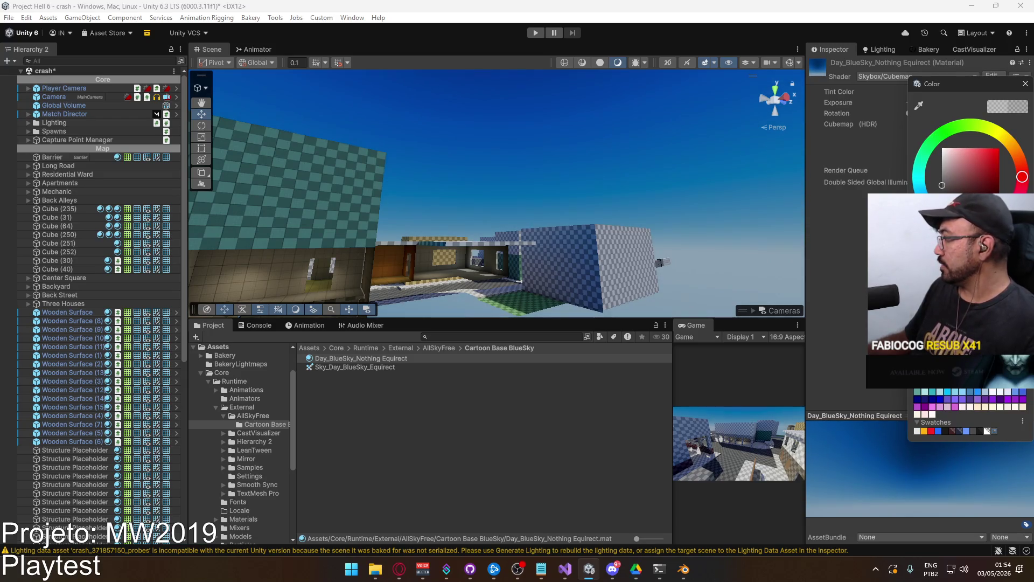
{"action": "key", "text": "ctrl+z"}
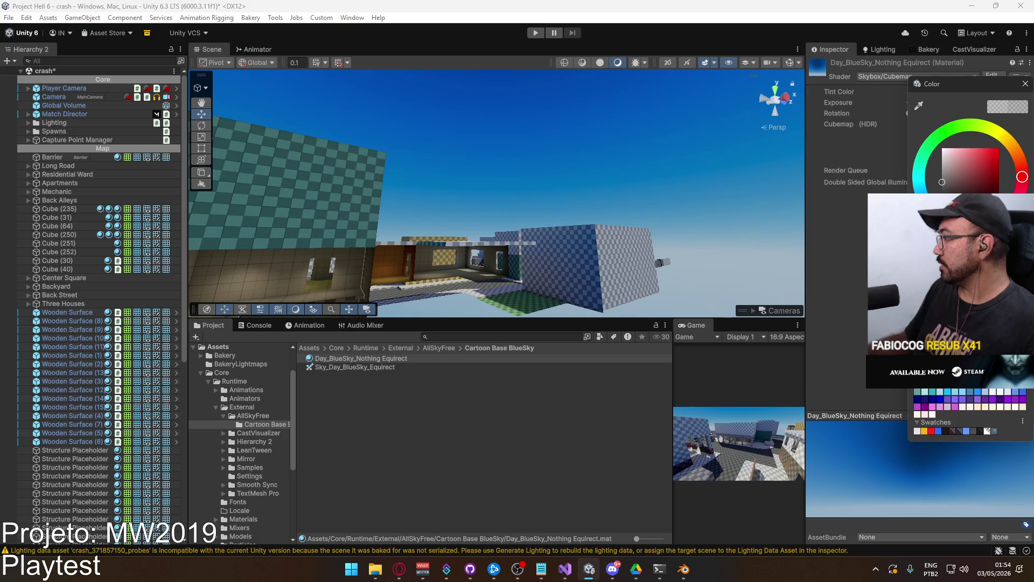
{"action": "mouse_move", "coordinate": [593, 215]}
{"action": "right_mouse_down"}
{"action": "mouse_move", "coordinate": [353, 189]}
{"action": "mouse_move", "coordinate": [547, 237]}
{"action": "mouse_move", "coordinate": [681, 244]}
{"action": "mouse_move", "coordinate": [475, 259]}
{"action": "mouse_move", "coordinate": [276, 231]}
{"action": "mouse_move", "coordinate": [835, 243]}
{"action": "mouse_move", "coordinate": [765, 226]}
{"action": "right_mouse_up"}
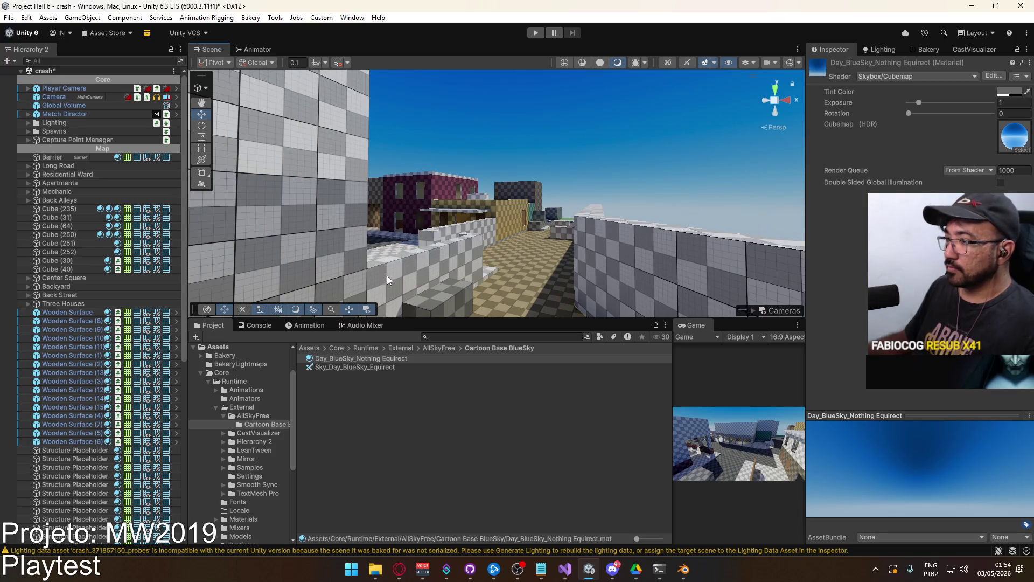
Save the crash scene and open the shipment scene
{"action": "key", "text": "ctrl+s"}
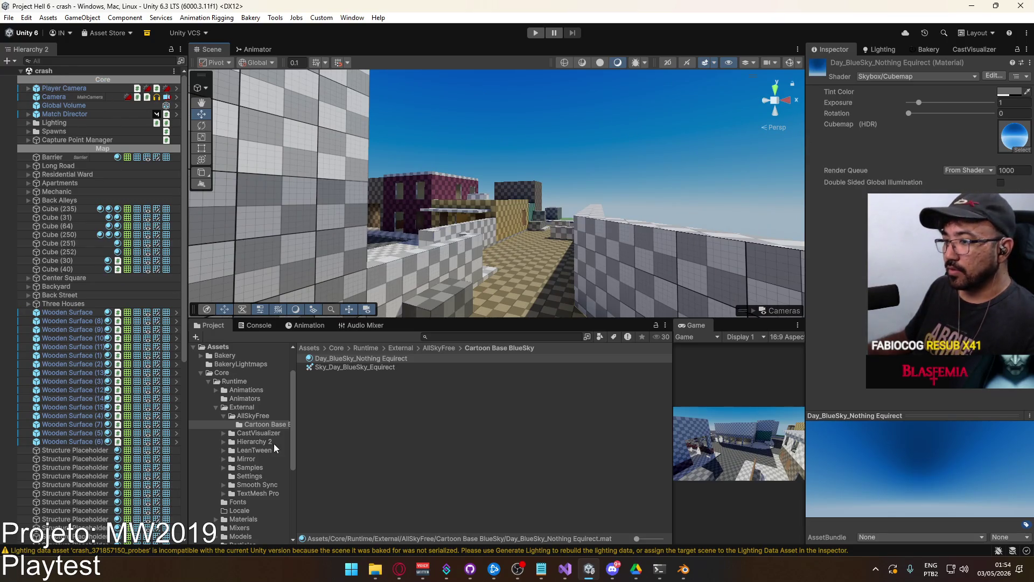
{"action": "scroll", "coordinate": [266, 487], "scroll_direction": "down", "scroll_amount": 3}
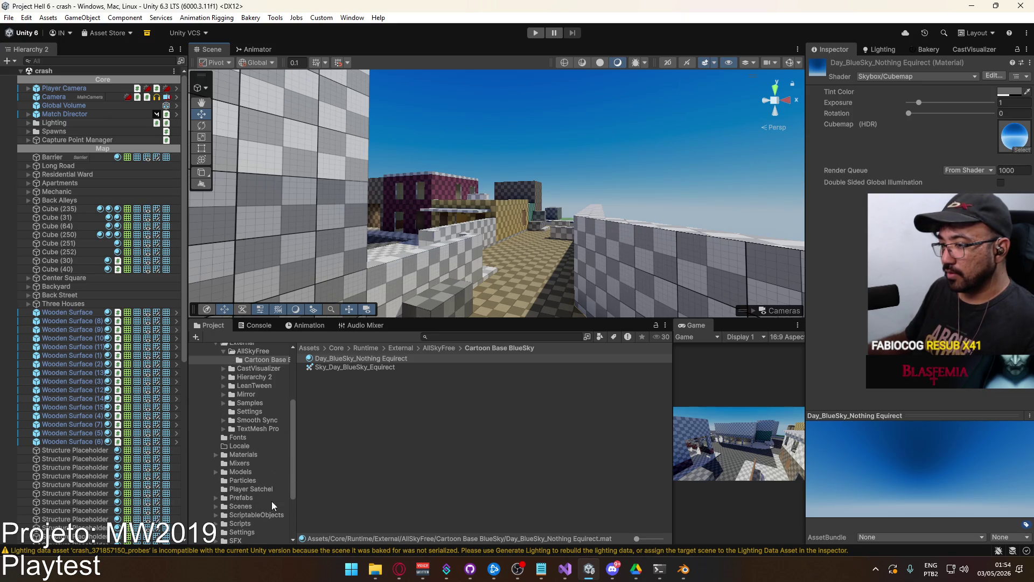
{"action": "left_click", "coordinate": [254, 514]}
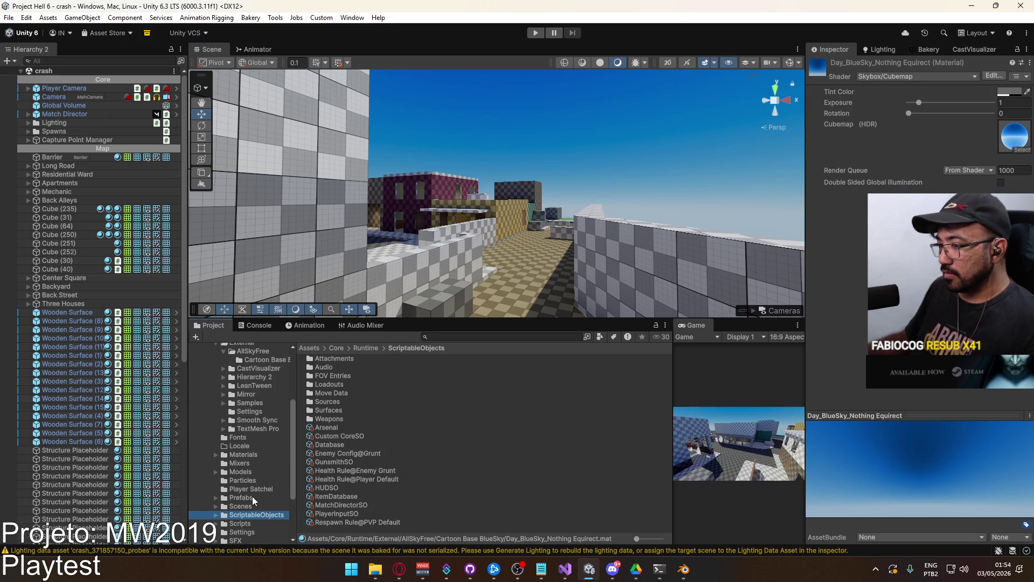
{"action": "scroll", "coordinate": [248, 477], "scroll_direction": "down", "scroll_amount": 3}
{"action": "left_click", "coordinate": [247, 440]}
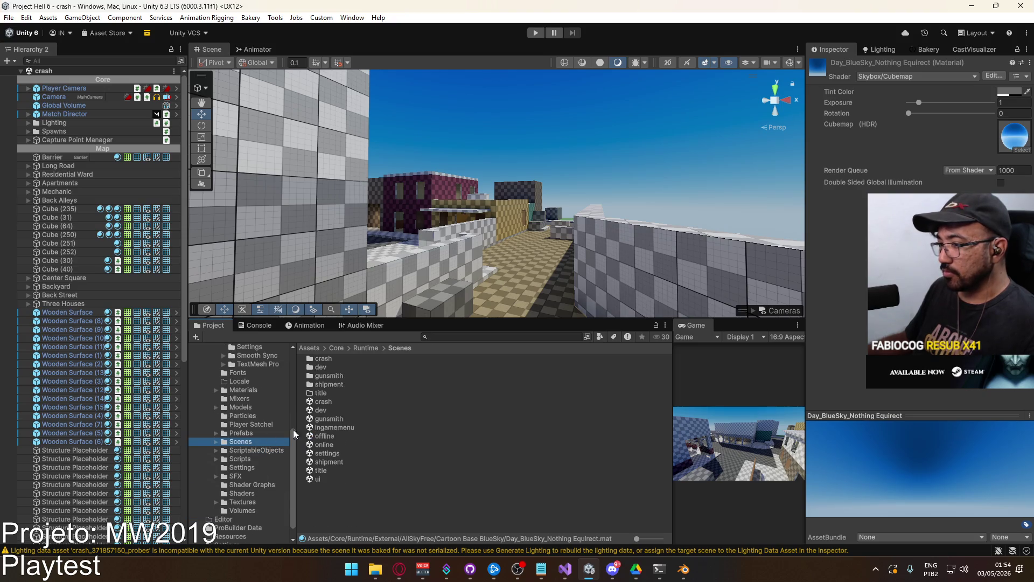
{"action": "double_click", "coordinate": [335, 462]}
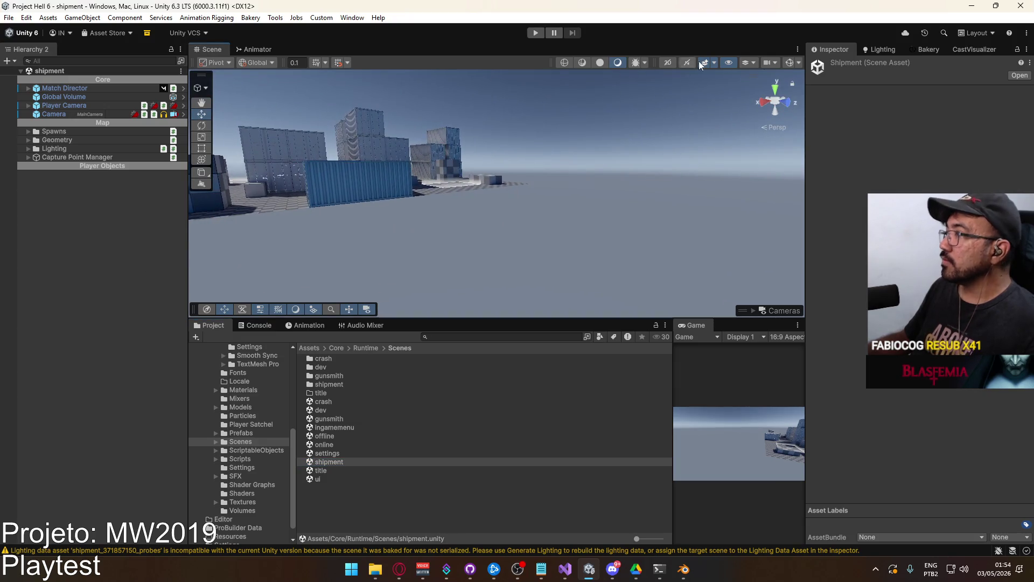
Set the shipment scene's skybox material to Day_BlueSky_Nothing Equirect
{"action": "left_click", "coordinate": [903, 50]}
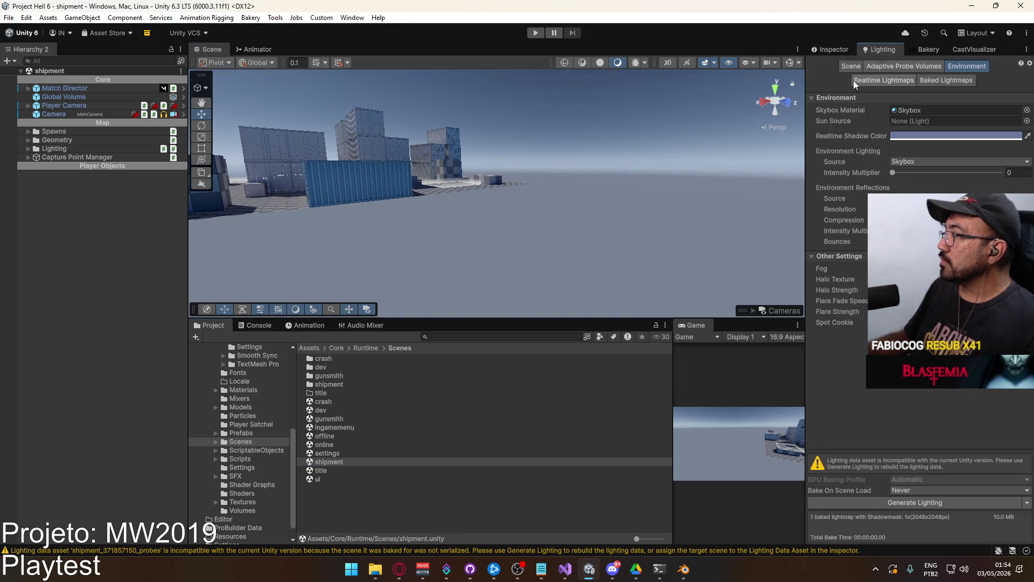
{"action": "left_click", "coordinate": [247, 391]}
{"action": "scroll", "coordinate": [420, 430], "scroll_direction": "down", "scroll_amount": 5}
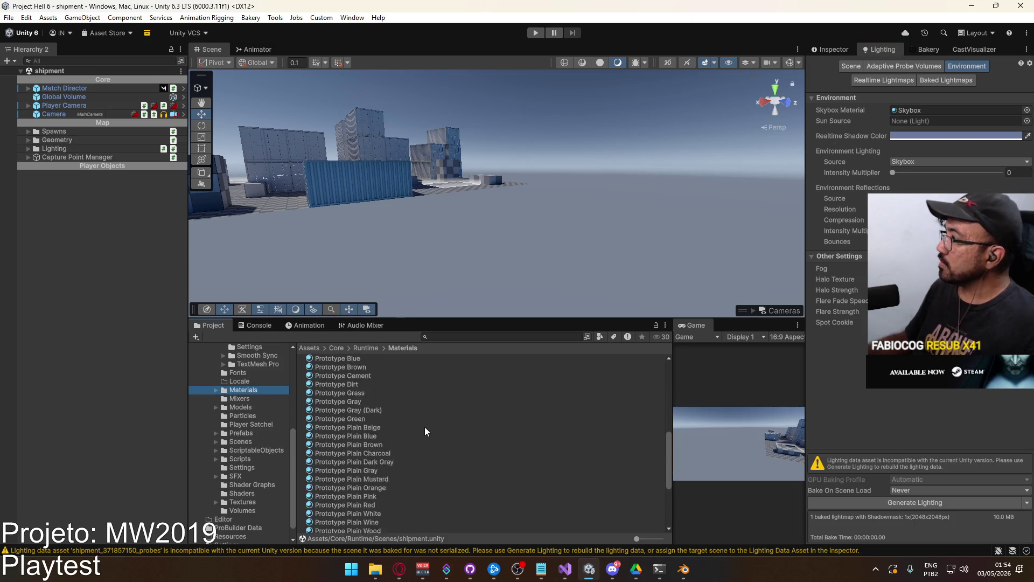
{"action": "scroll", "coordinate": [425, 428], "scroll_direction": "down", "scroll_amount": 6}
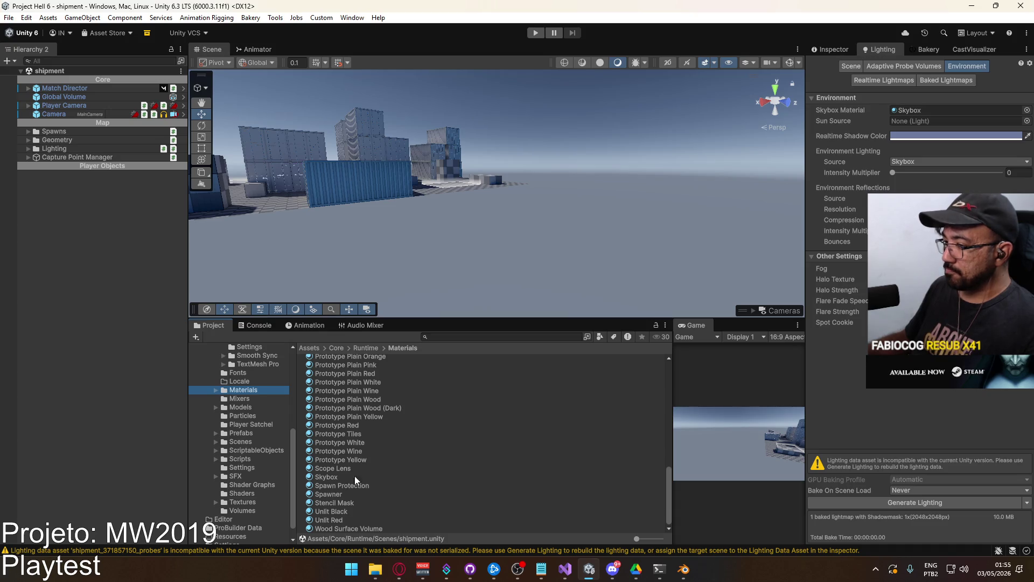
{"action": "left_click", "coordinate": [1027, 110]}
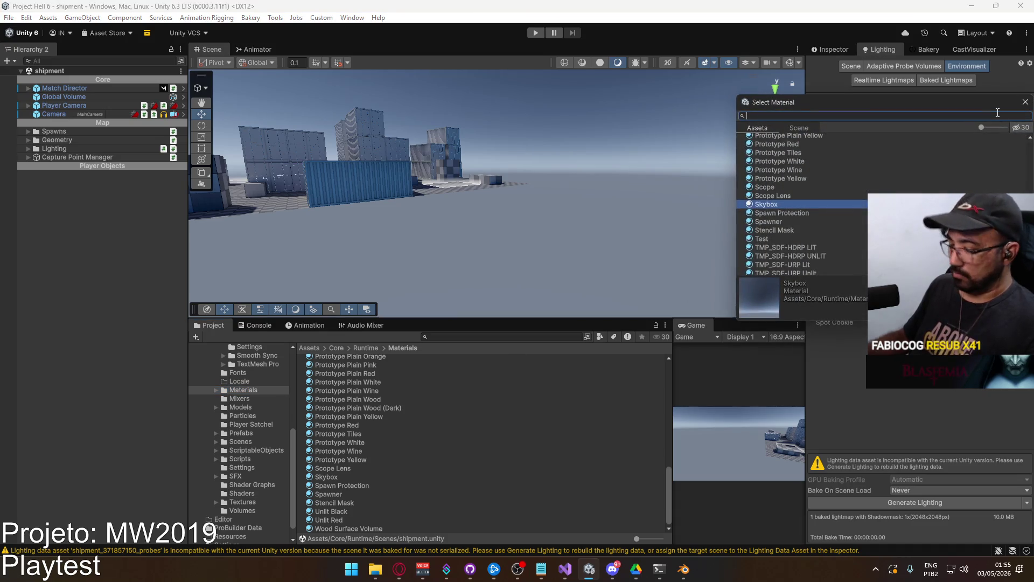
{"action": "type", "text": "equire"}
{"action": "left_click", "coordinate": [792, 139]}
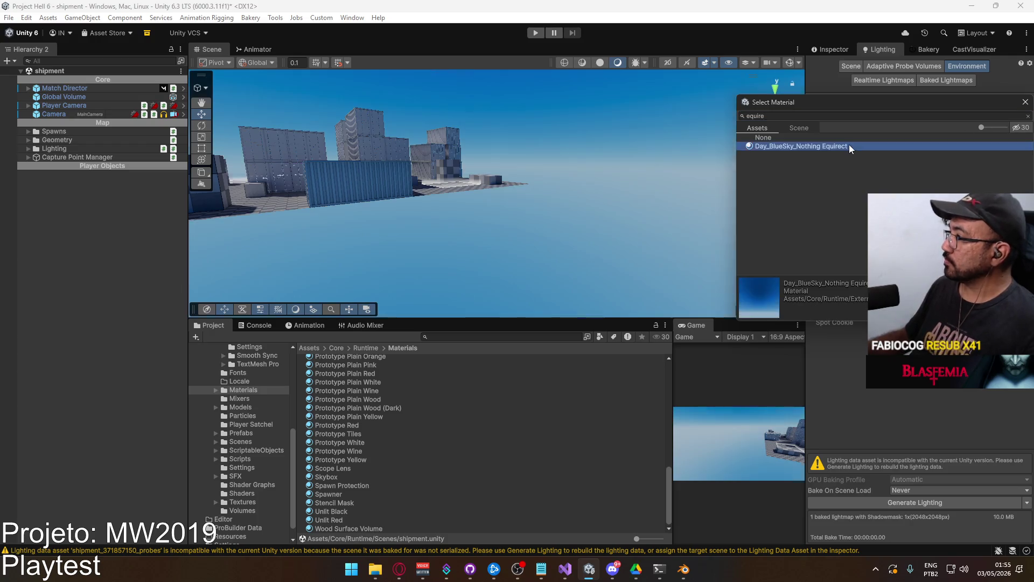
Fly among the containers to view the new sky and save the shipment scene
{"action": "left_click_drag", "start_coordinate": [595, 173], "coordinate": [495, 144], "text": "alt"}
{"action": "key", "text": "w"}
{"action": "mouse_move", "coordinate": [494, 145]}
{"action": "right_mouse_down"}
{"action": "mouse_move", "coordinate": [622, 188]}
{"action": "mouse_move", "coordinate": [694, 192]}
{"action": "mouse_move", "coordinate": [660, 218]}
{"action": "right_mouse_up"}
{"action": "key", "text": "ctrl+s"}
{"action": "left_click", "coordinate": [543, 571]}
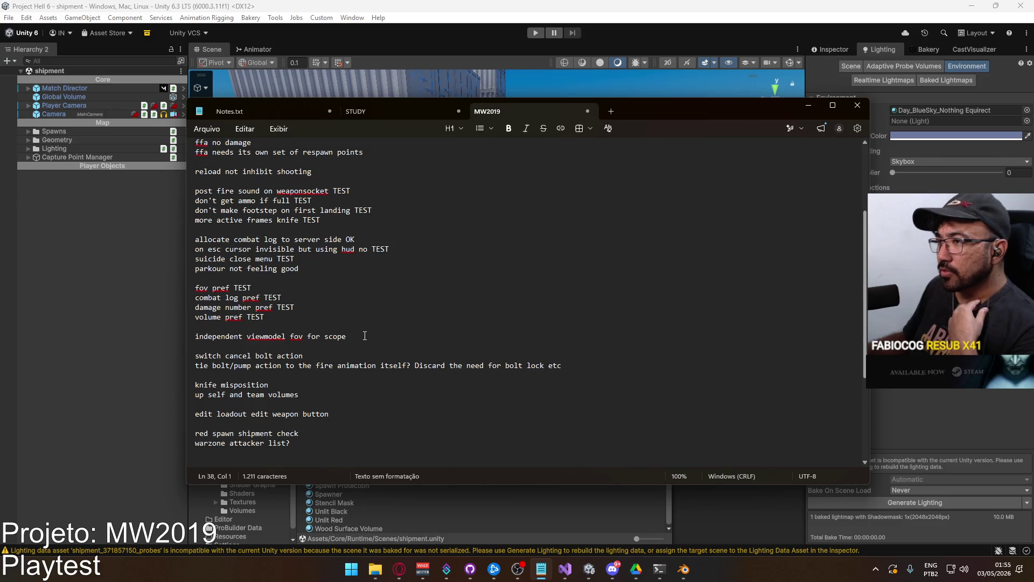
Review the top of the MW2019 weapon list, then show Blender's weapon library in front view
{"action": "scroll", "coordinate": [364, 336], "scroll_direction": "up", "scroll_amount": 3}
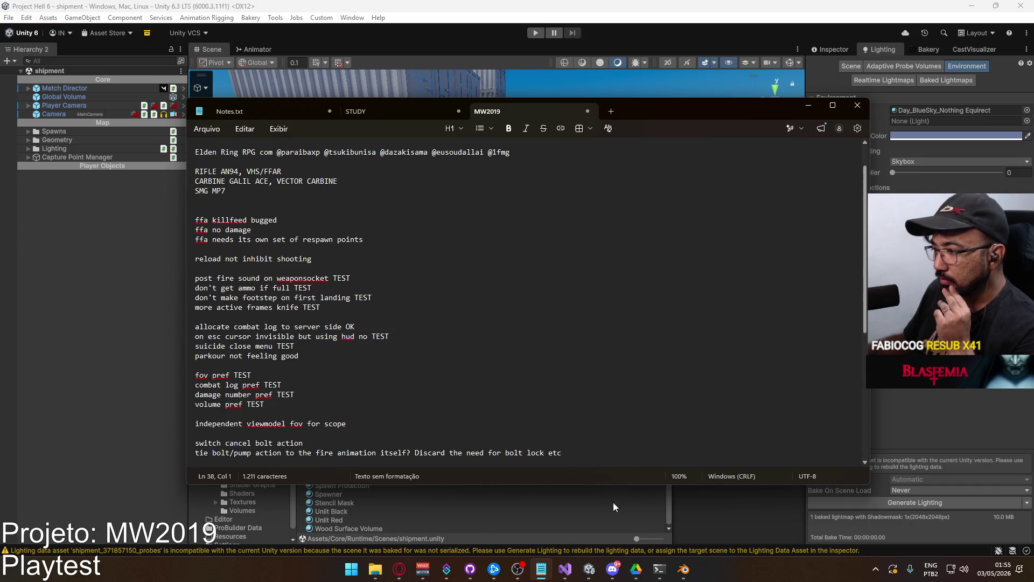
{"action": "left_click", "coordinate": [683, 569]}
{"action": "key", "text": "KP_1"}
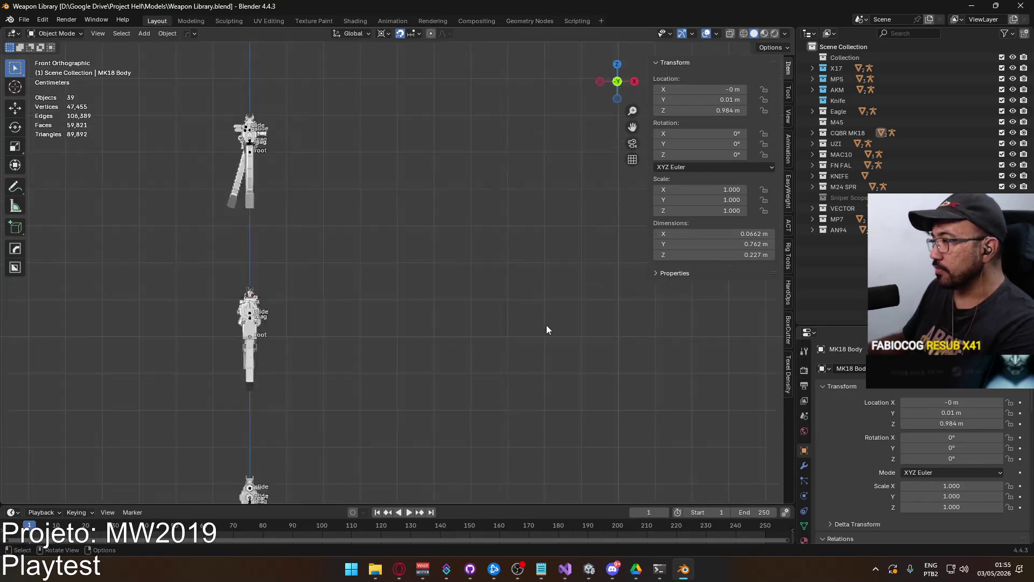
Switch to Right Orthographic view of the weapon library
{"action": "scroll", "coordinate": [247, 275], "scroll_direction": "up", "scroll_amount": 2, "text": "ctrl"}
{"action": "scroll", "coordinate": [306, 292], "scroll_direction": "up", "scroll_amount": 8}
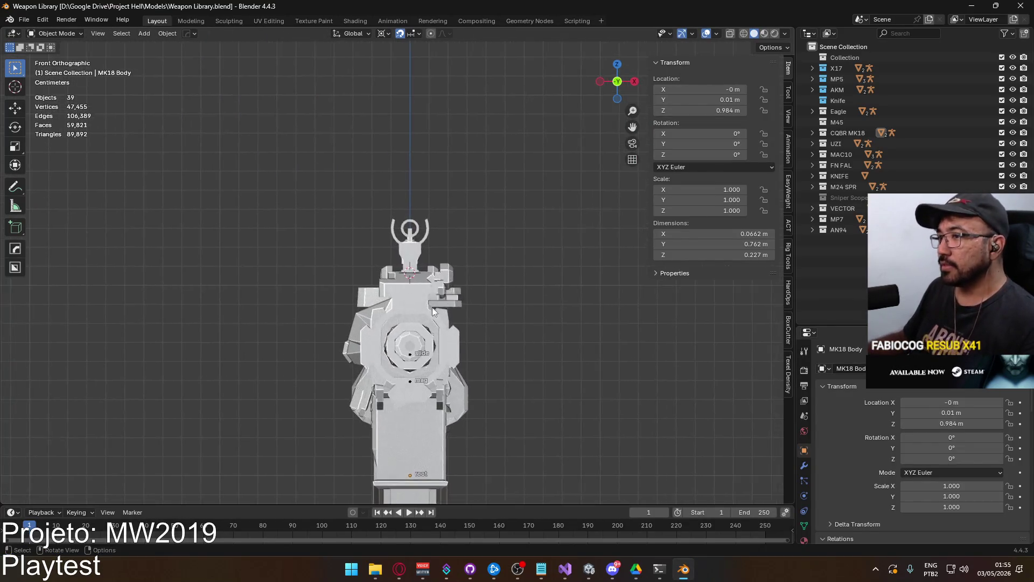
{"action": "scroll", "coordinate": [434, 323], "scroll_direction": "up", "scroll_amount": 4}
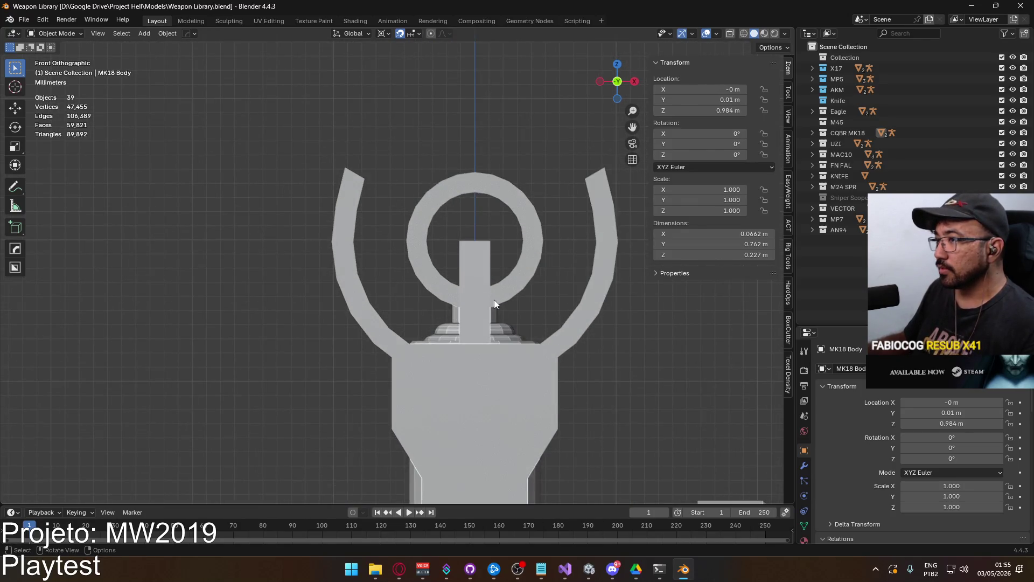
{"action": "scroll", "coordinate": [489, 265], "scroll_direction": "down", "scroll_amount": 10}
{"action": "middle_click_drag", "start_coordinate": [506, 297], "coordinate": [440, 315]}
{"action": "key", "text": "KP_3"}
{"action": "scroll", "coordinate": [480, 292], "scroll_direction": "down", "scroll_amount": 4}
Box-select the MK18 parts and move them down 1 m along Z
{"action": "left_click_drag", "start_coordinate": [481, 292], "coordinate": [584, 299]}
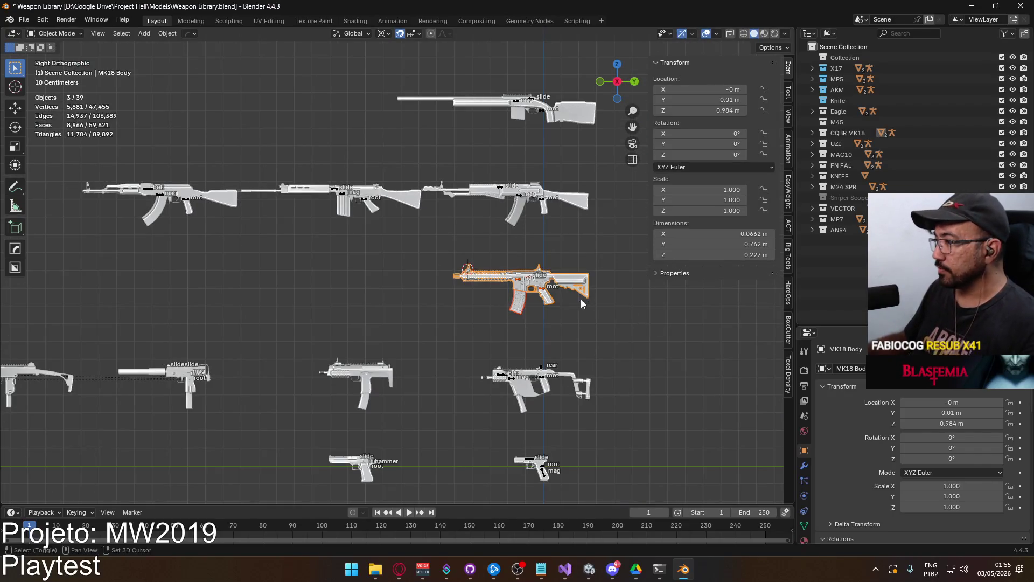
{"action": "middle_click_drag", "start_coordinate": [584, 299], "coordinate": [466, 252], "text": "shift"}
{"action": "scroll", "coordinate": [467, 252], "scroll_direction": "up", "scroll_amount": 4}
{"action": "scroll", "coordinate": [506, 249], "scroll_direction": "down", "scroll_amount": 5}
{"action": "key", "text": "g"}
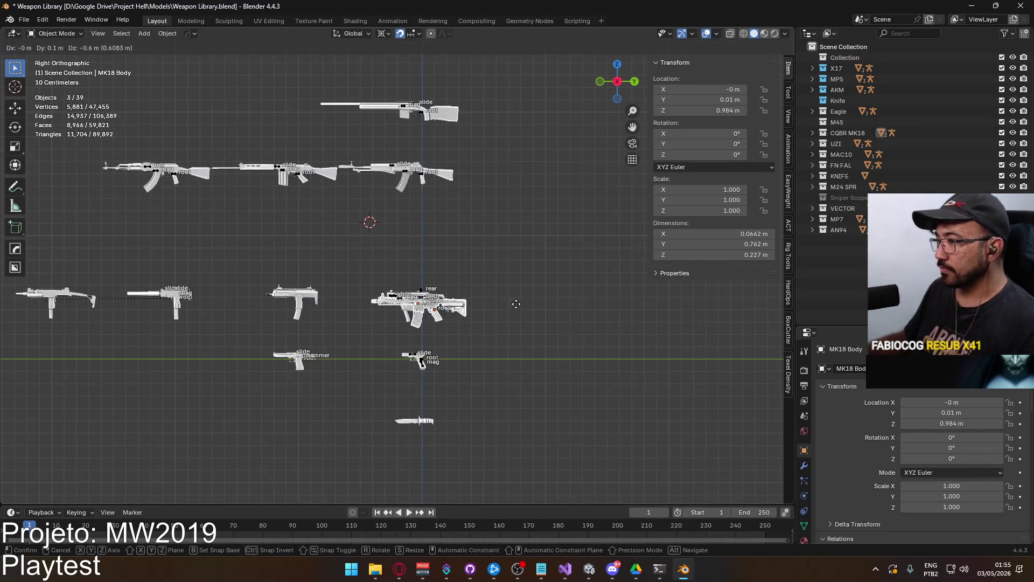
{"action": "key", "text": "Return"}
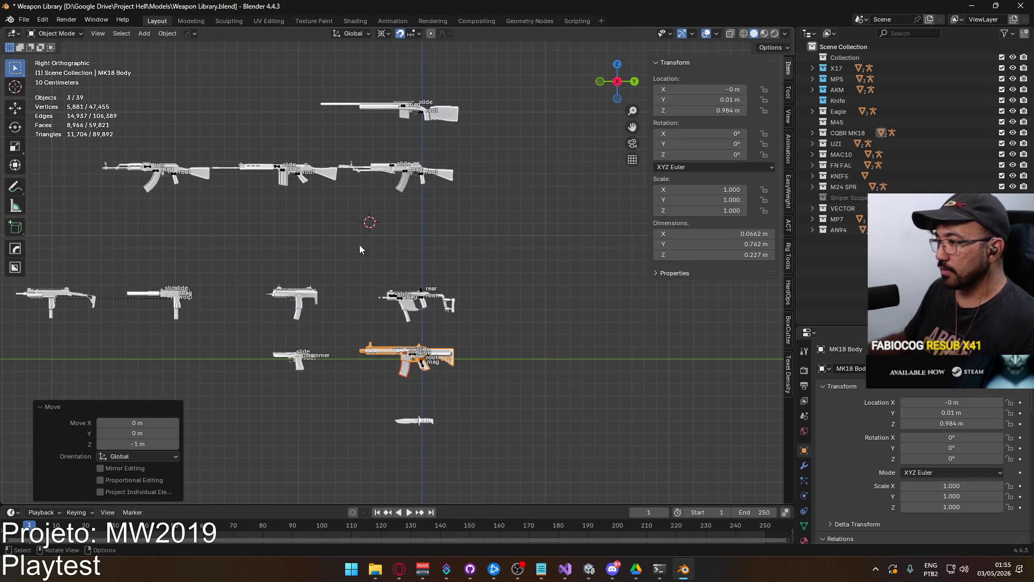
{"action": "left_click", "coordinate": [24, 19]}
Export FBX with the selected meshes and armature preset, overwriting Models/Weapon M4 MK18.fbx
{"action": "mouse_move", "coordinate": [76, 182]}
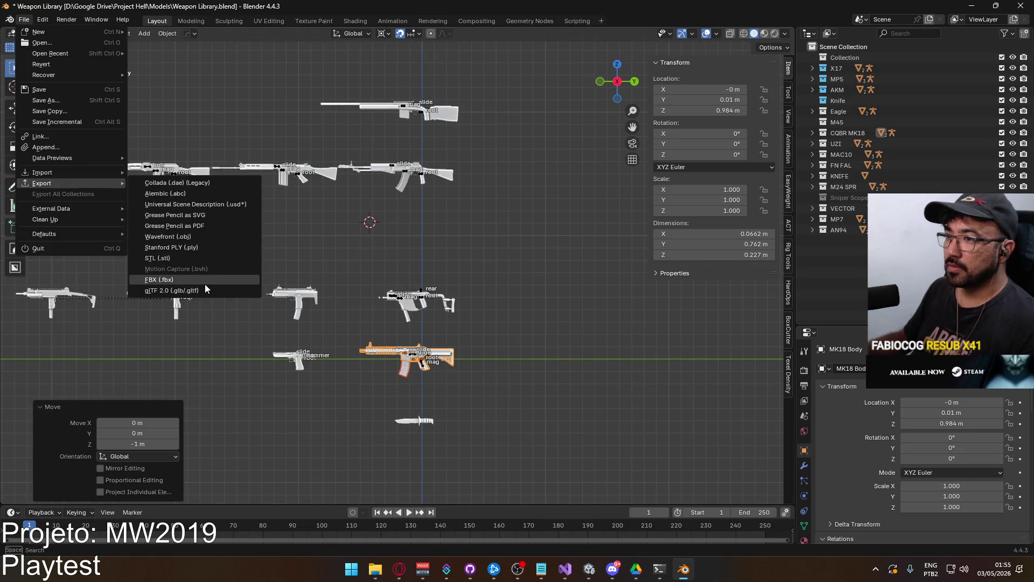
{"action": "left_click", "coordinate": [205, 281]}
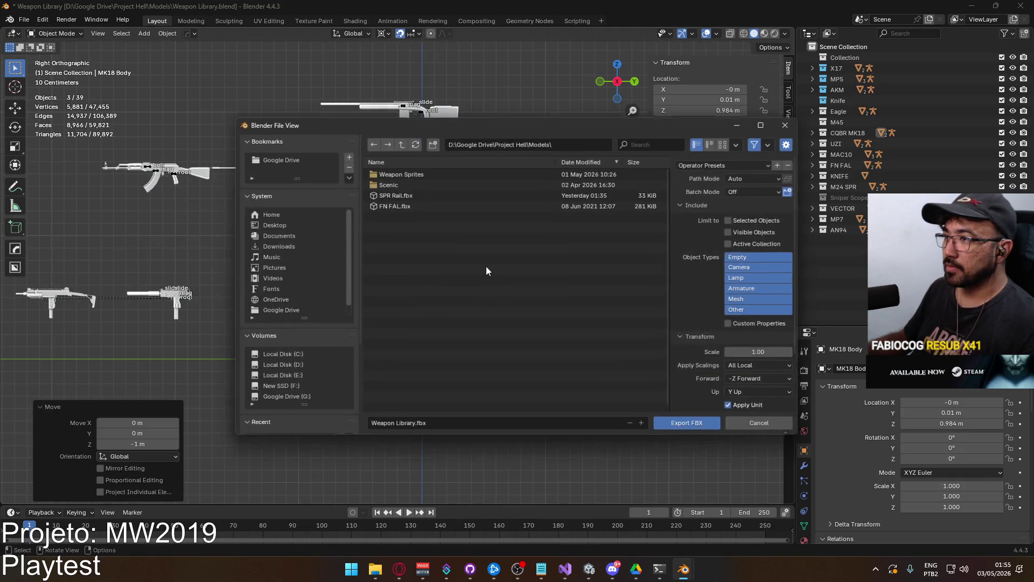
{"action": "left_click", "coordinate": [712, 162]}
{"action": "left_click", "coordinate": [722, 191]}
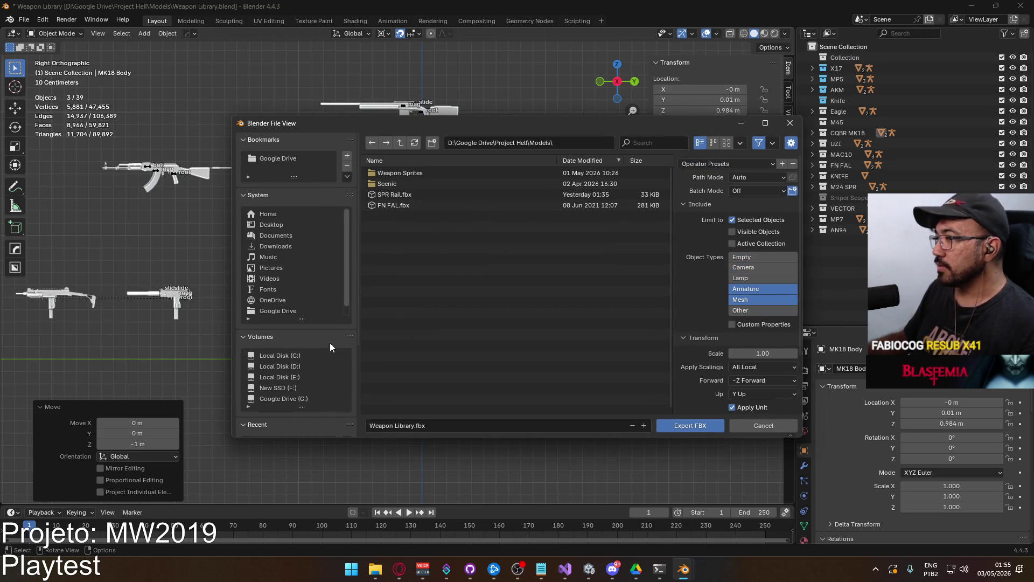
{"action": "scroll", "coordinate": [330, 347], "scroll_direction": "down", "scroll_amount": 3}
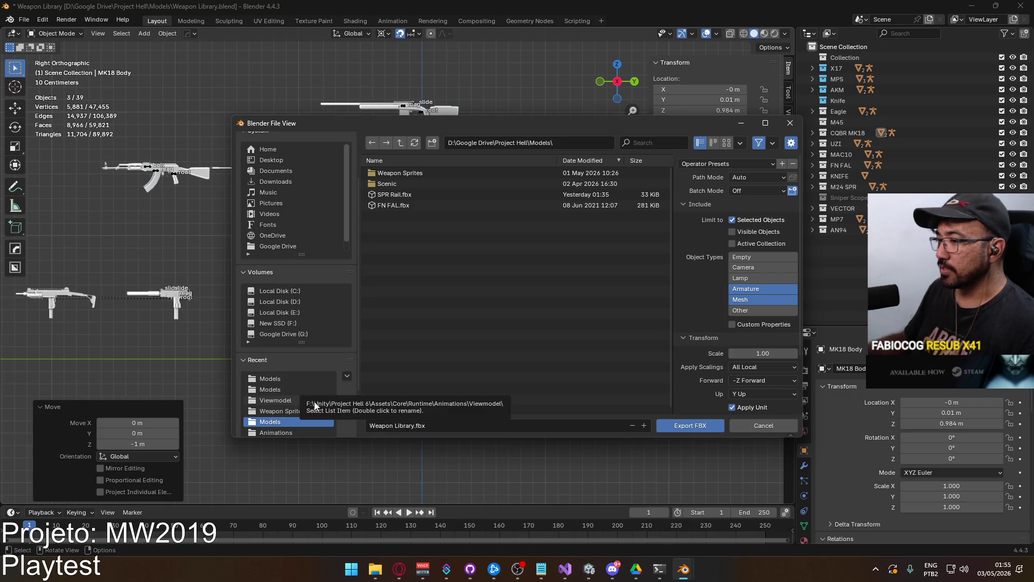
{"action": "left_click", "coordinate": [299, 383]}
{"action": "left_click", "coordinate": [296, 388]}
{"action": "left_click", "coordinate": [300, 378]}
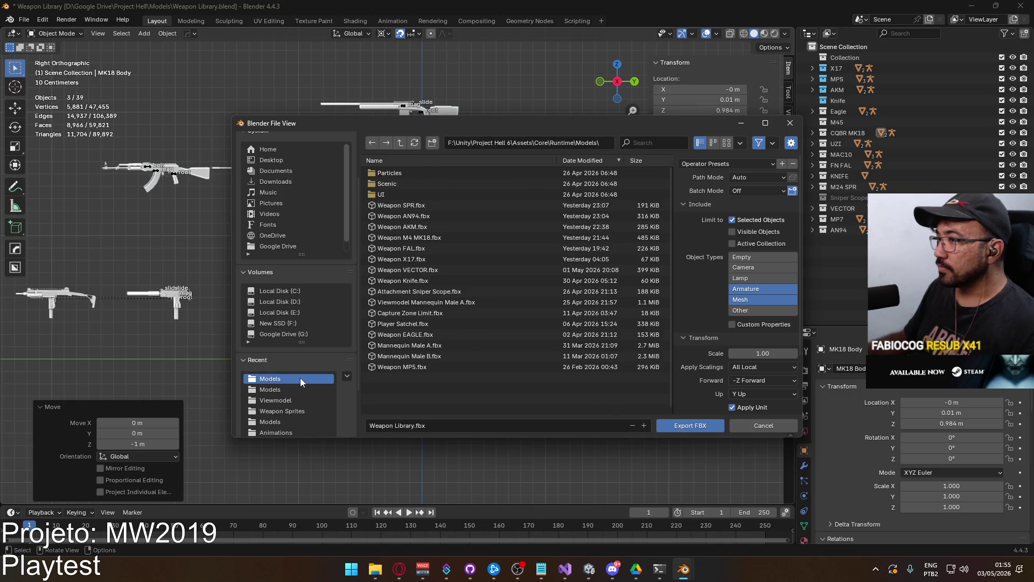
{"action": "double_click", "coordinate": [448, 238]}
{"action": "left_click", "coordinate": [565, 569]}
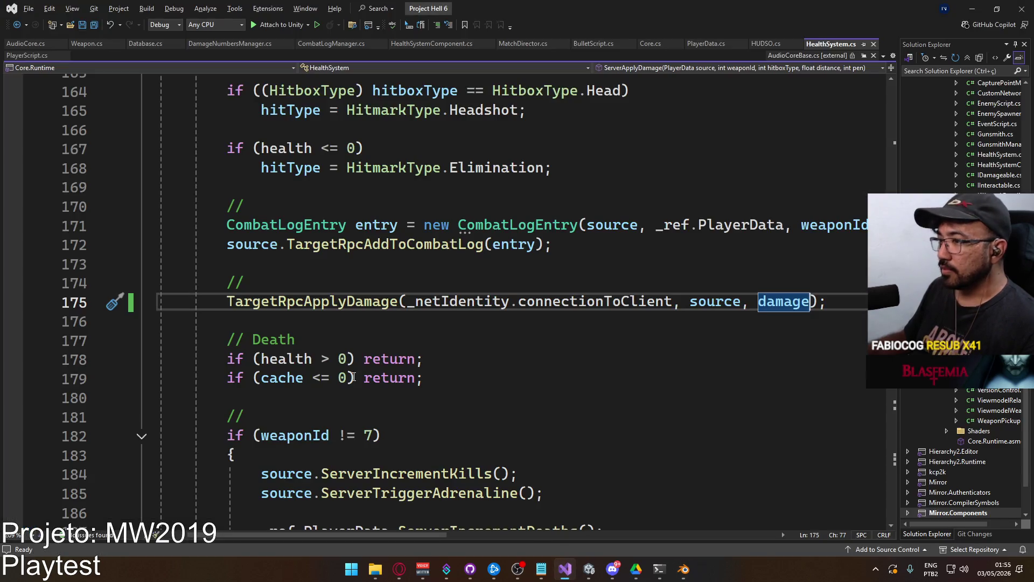
Add 'bug do reload' and 'bug do ADS' lines below the weapon list
{"action": "left_click", "coordinate": [542, 569]}
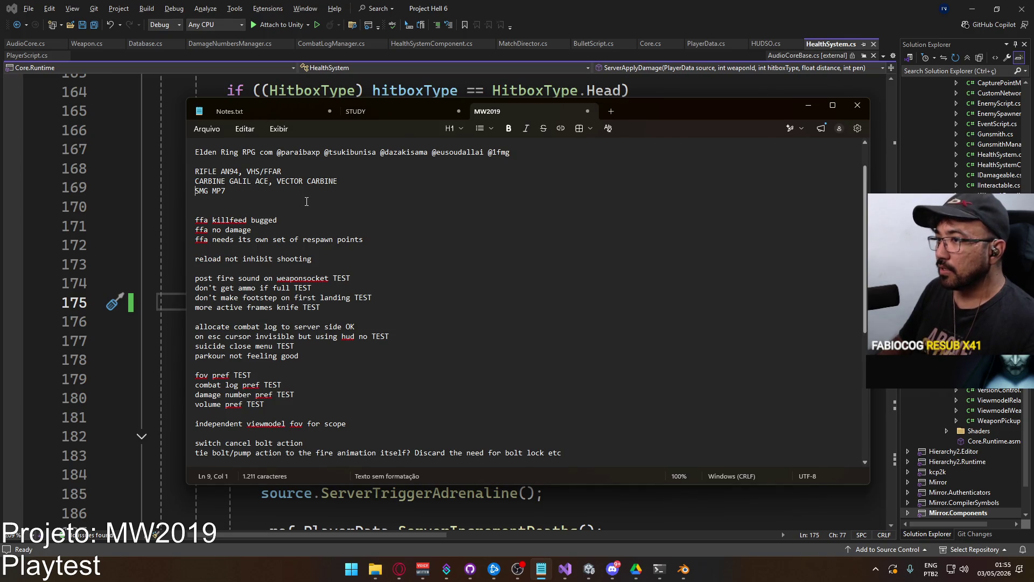
{"action": "key", "text": "Return"}
{"action": "type", "text": "load"}
{"action": "key", "text": "Return"}
{"action": "type", "text": "bug do ADS"}
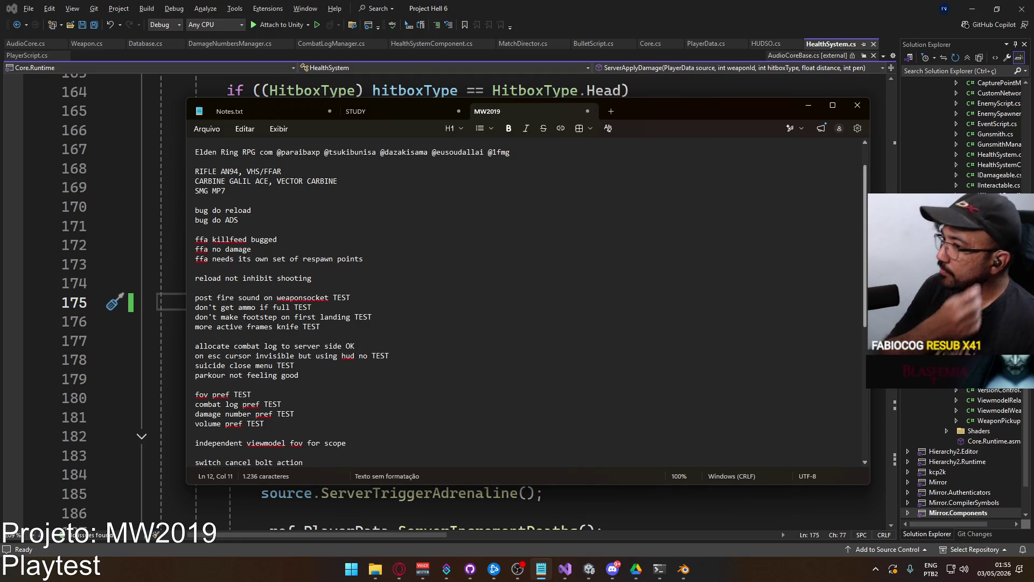
Try saving the notes, cancel Save As, and minimize Notepad to return to Unity
{"action": "key", "text": "ctrl+s"}
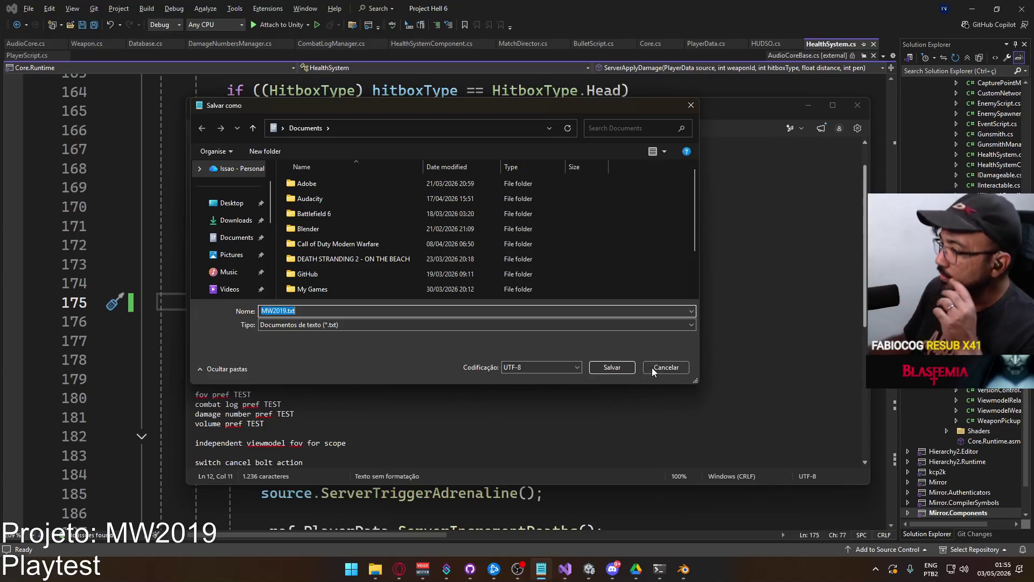
{"action": "left_click", "coordinate": [651, 368]}
{"action": "left_click", "coordinate": [553, 568]}
{"action": "left_click", "coordinate": [589, 569]}
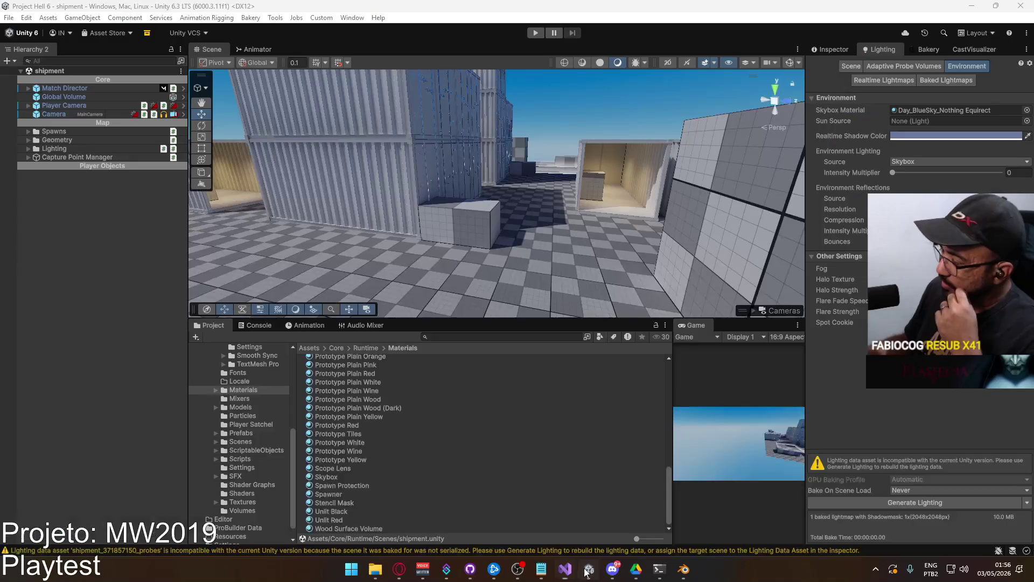
Open the title scene, widen the game view, and enter Play mode
{"action": "right_click_drag", "start_coordinate": [600, 206], "coordinate": [335, 186]}
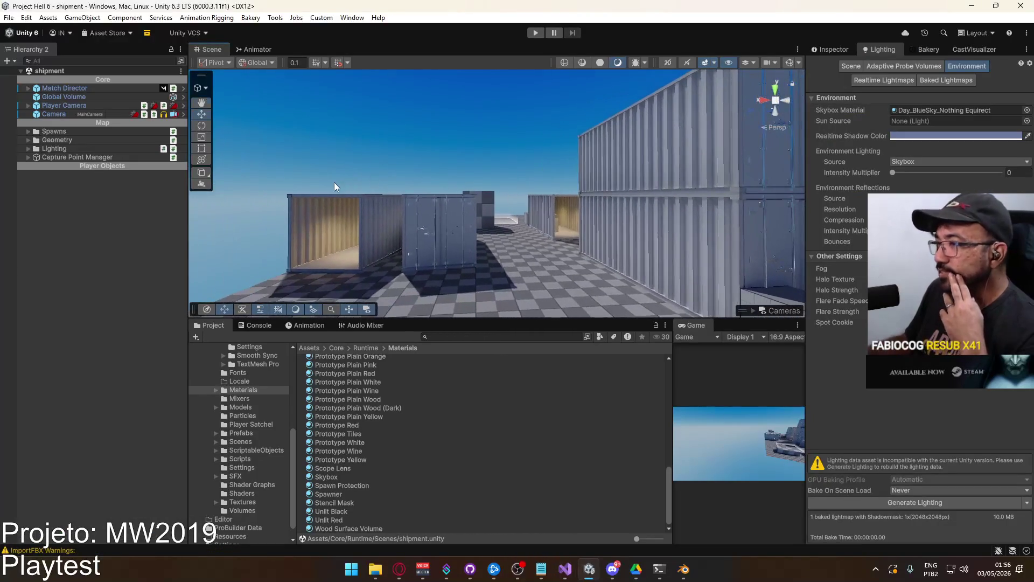
{"action": "left_click", "coordinate": [243, 442]}
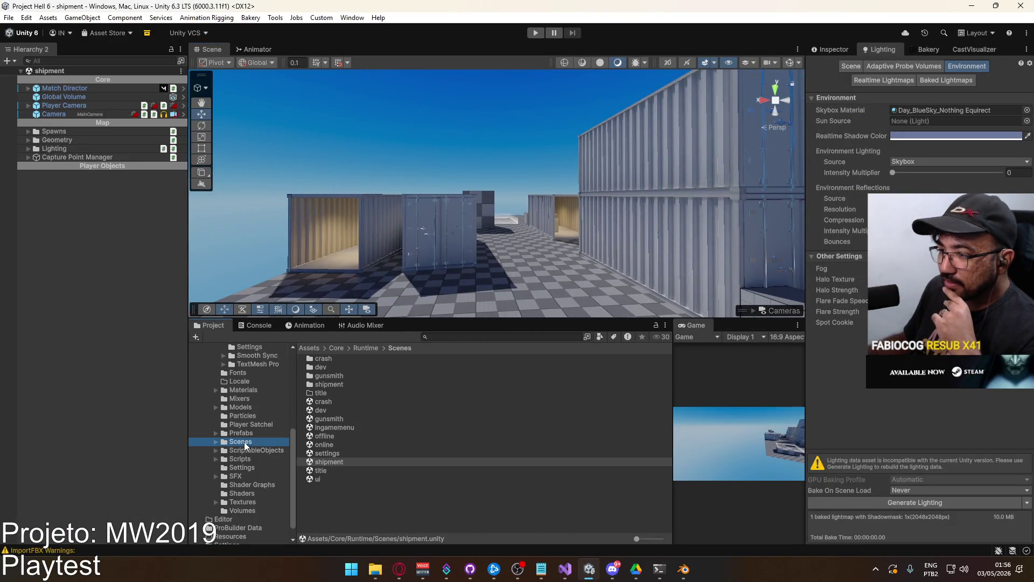
{"action": "double_click", "coordinate": [336, 469]}
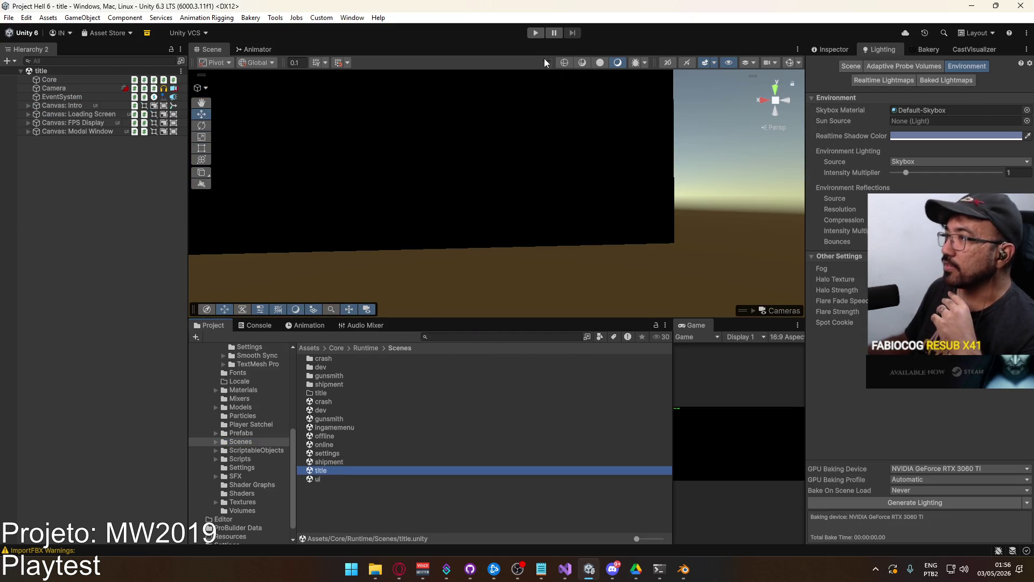
{"action": "left_click_drag", "start_coordinate": [671, 349], "coordinate": [440, 321]}
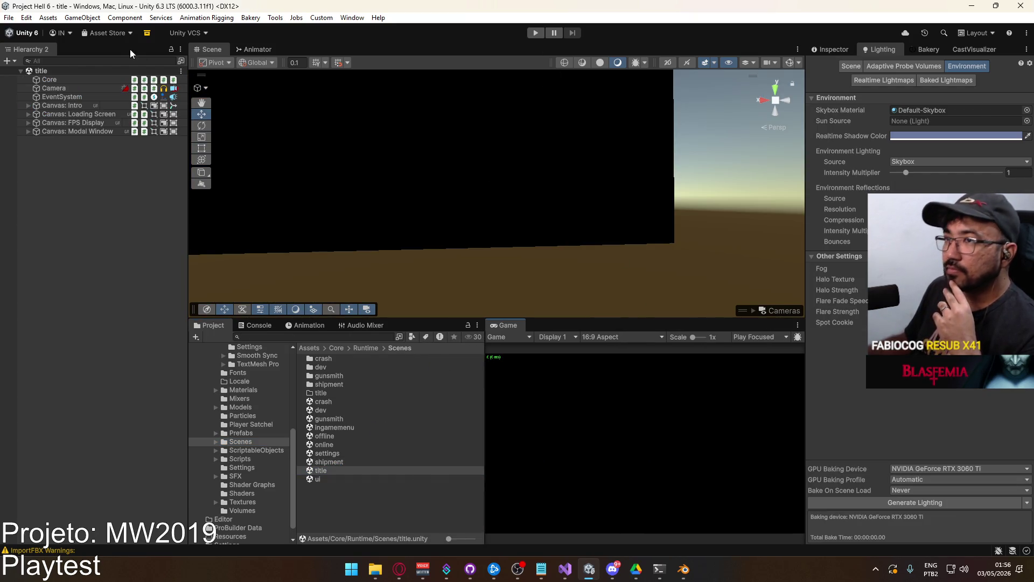
{"action": "left_click", "coordinate": [535, 32]}
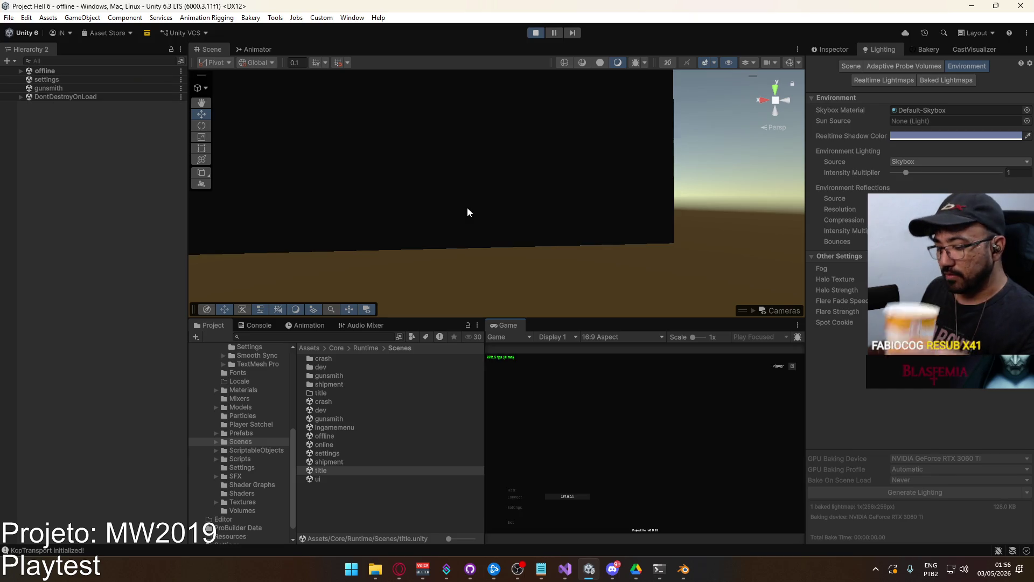
Create a match on shipment and look through the in-game settings from the pause menu
{"action": "left_click", "coordinate": [510, 490]}
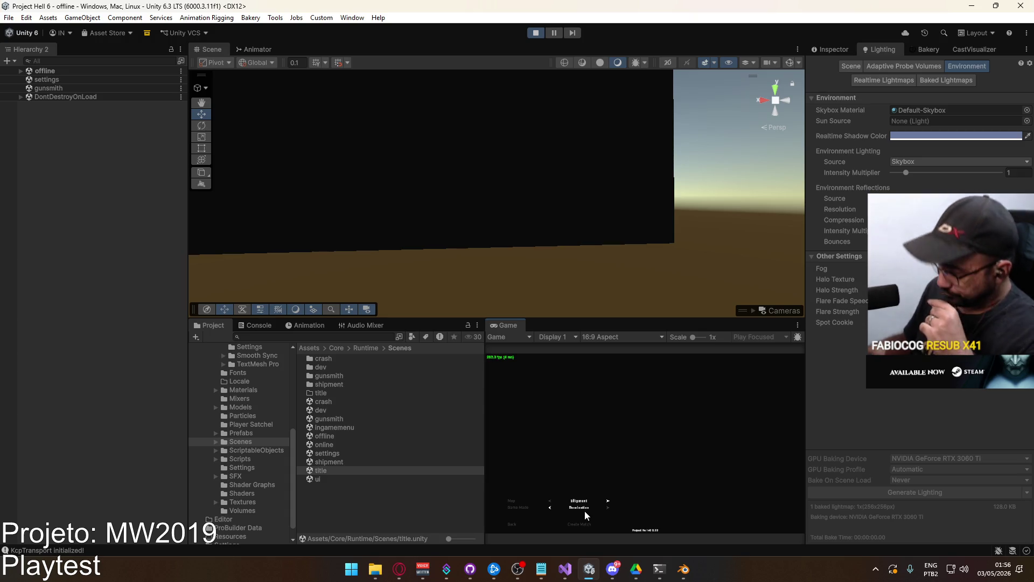
{"action": "left_click", "coordinate": [579, 525]}
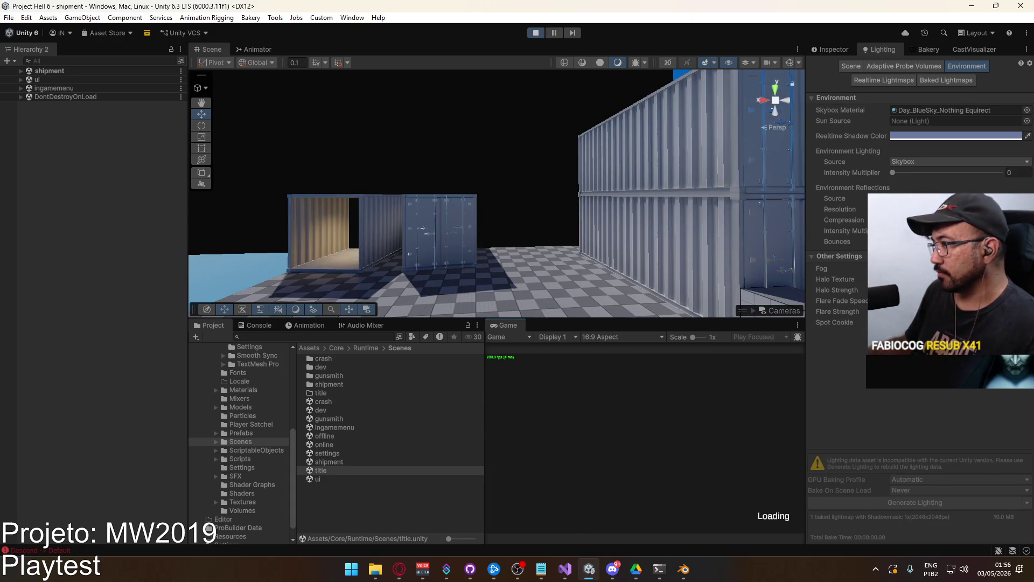
{"action": "key", "text": "Escape"}
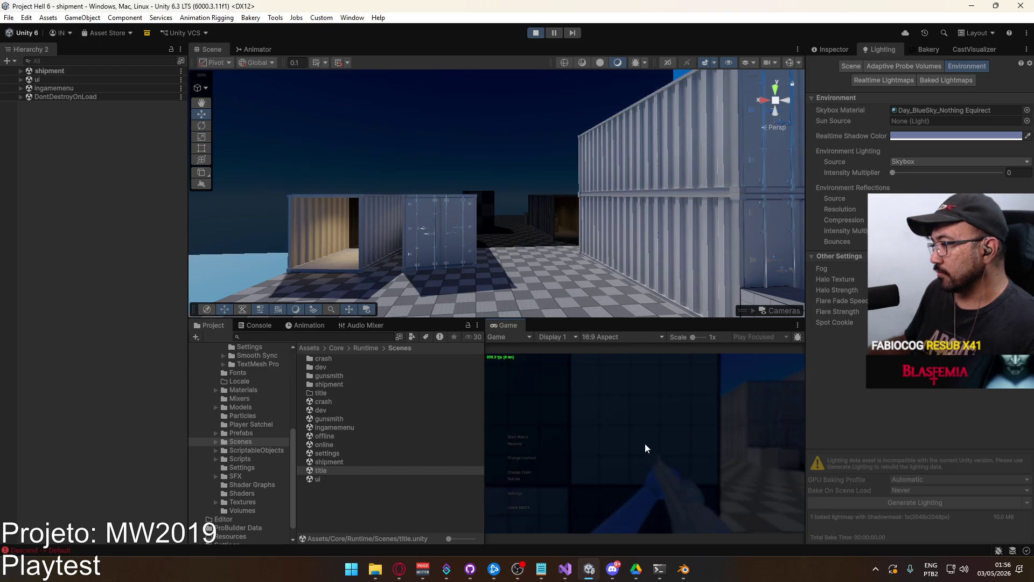
{"action": "left_click", "coordinate": [525, 492]}
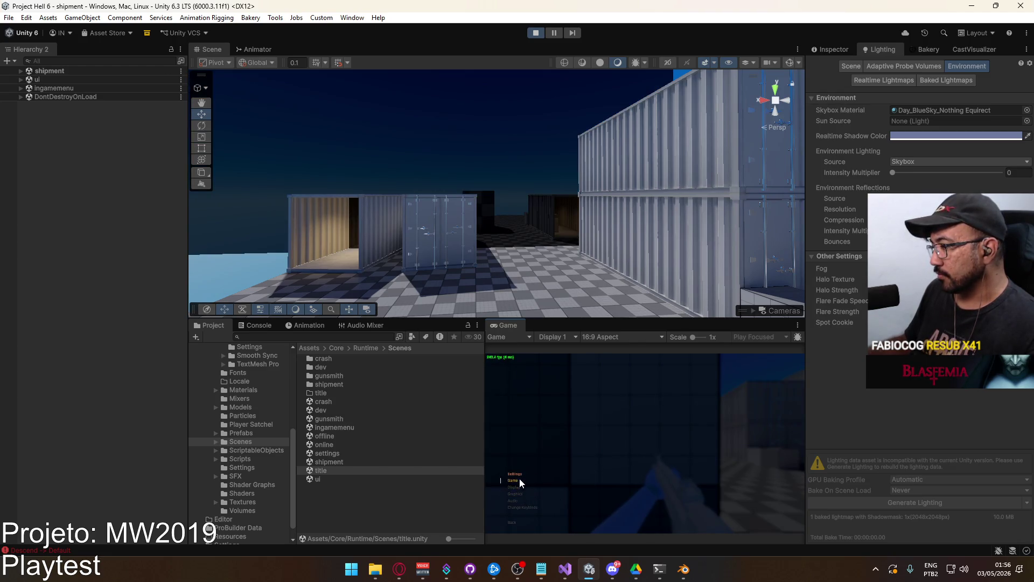
{"action": "key", "text": "Escape"}
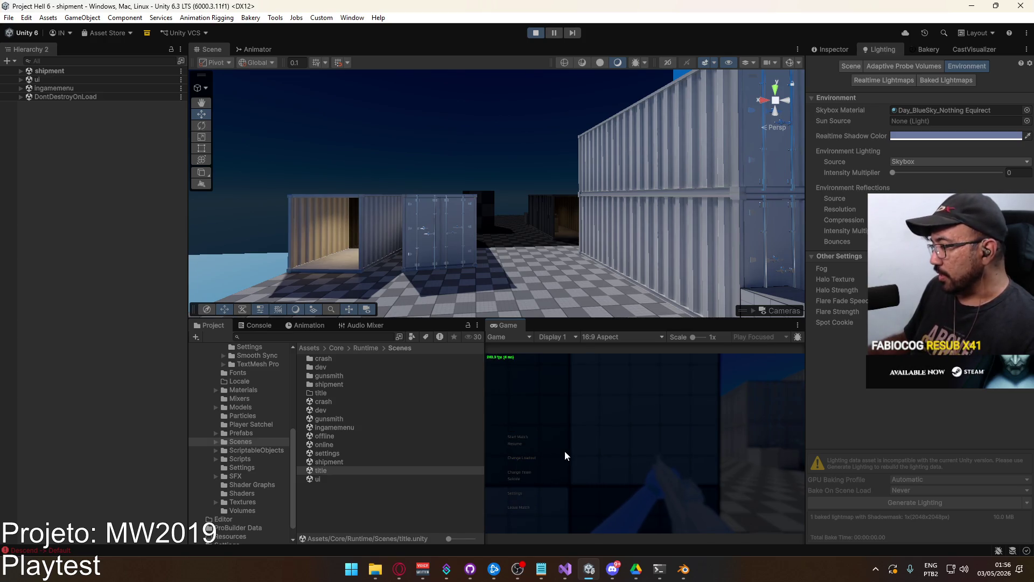
Edit Loadout 1's primary weapon in the gunsmith and confirm the build
{"action": "left_click", "coordinate": [541, 457]}
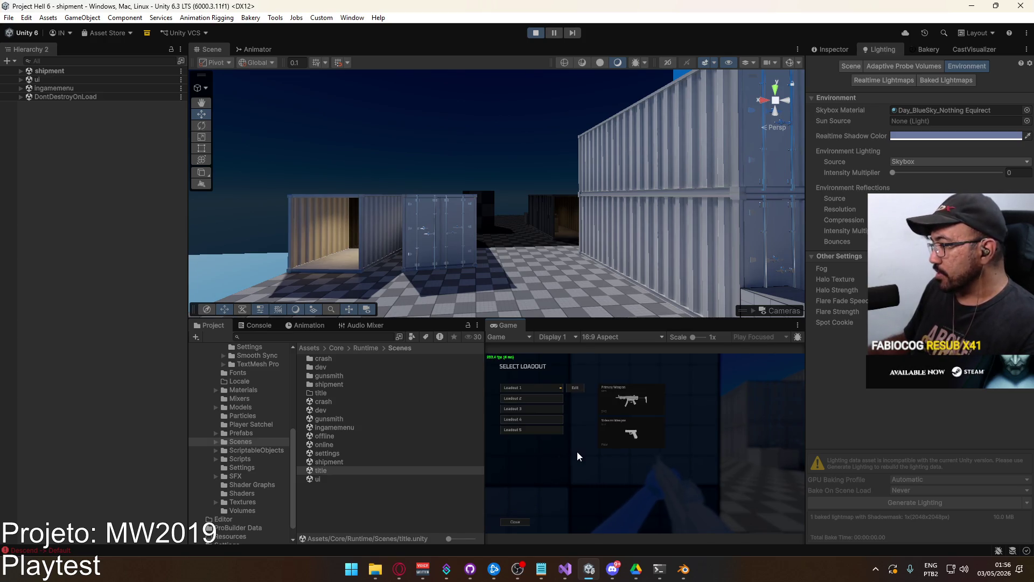
{"action": "left_click", "coordinate": [573, 388]}
{"action": "left_click", "coordinate": [544, 392]}
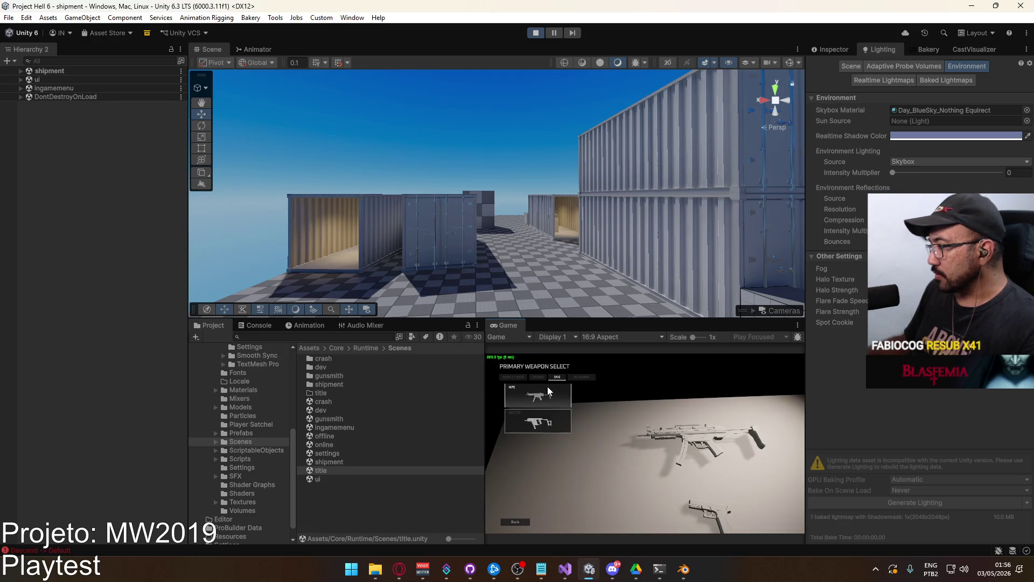
{"action": "left_click", "coordinate": [541, 388]}
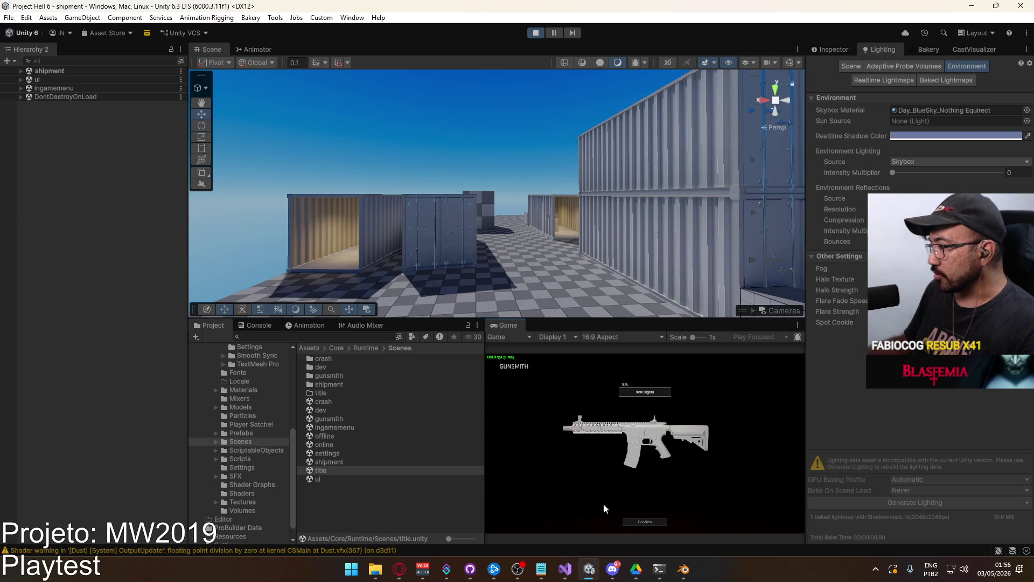
{"action": "left_click", "coordinate": [647, 523]}
Deploy into the shipment match with Loadout 1 and maximize the Game view
{"action": "left_click", "coordinate": [564, 521]}
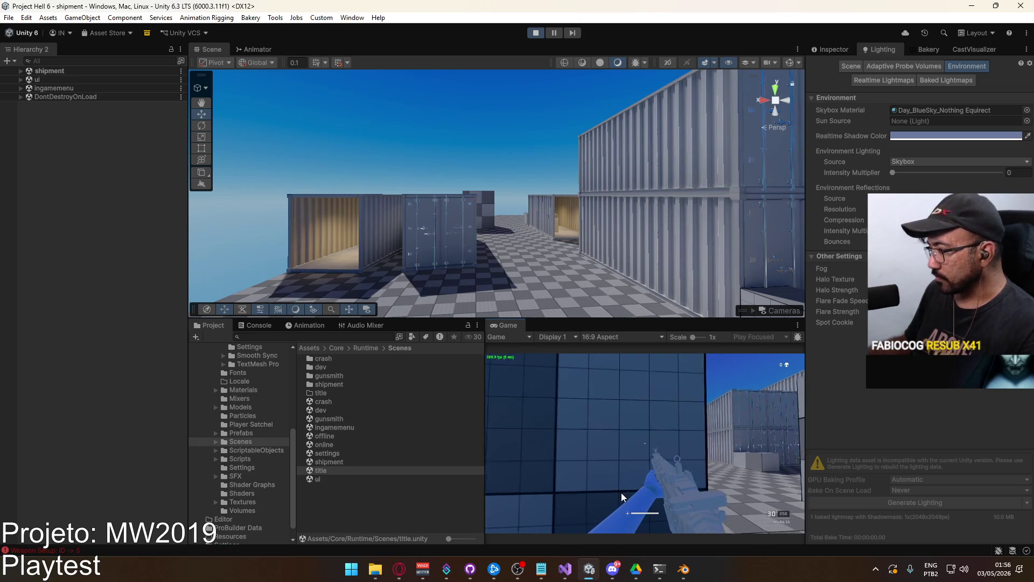
{"action": "key", "text": "super"}
{"action": "key", "text": "super"}
{"action": "right_click", "coordinate": [509, 335]}
{"action": "left_click", "coordinate": [544, 358]}
Walk down the corridor firing the M4 Mk.18, reloading twice along the way
{"action": "key", "text": "w"}
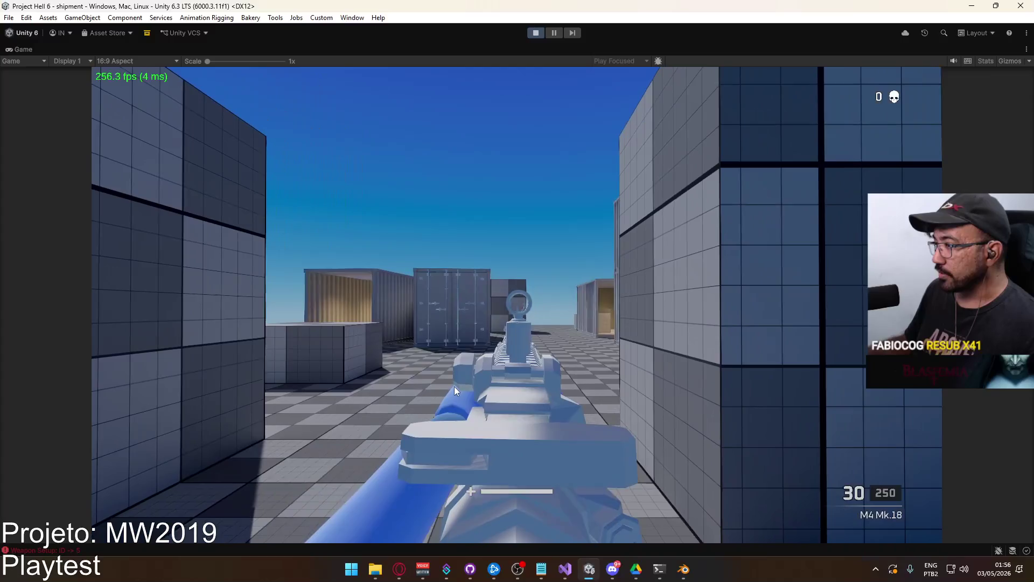
{"action": "left_click_drag", "start_coordinate": [454, 386], "coordinate": [455, 414]}
{"action": "key", "text": "r"}
{"action": "key", "text": "w"}
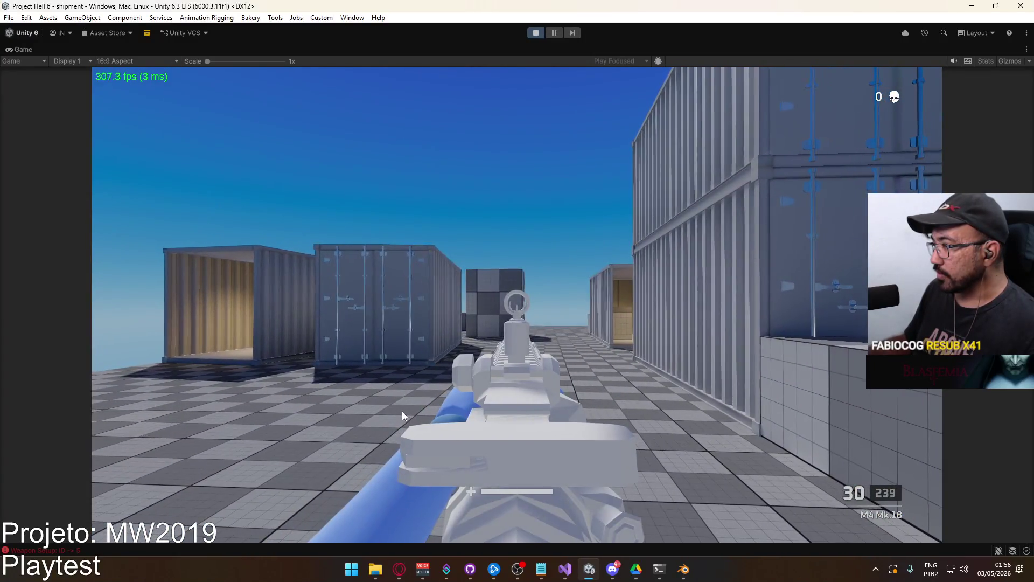
{"action": "left_click", "coordinate": [401, 414]}
{"action": "left_click", "coordinate": [399, 415]}
{"action": "left_click", "coordinate": [397, 415]}
{"action": "left_click", "coordinate": [395, 416]}
{"action": "left_click_drag", "start_coordinate": [393, 412], "coordinate": [392, 425]}
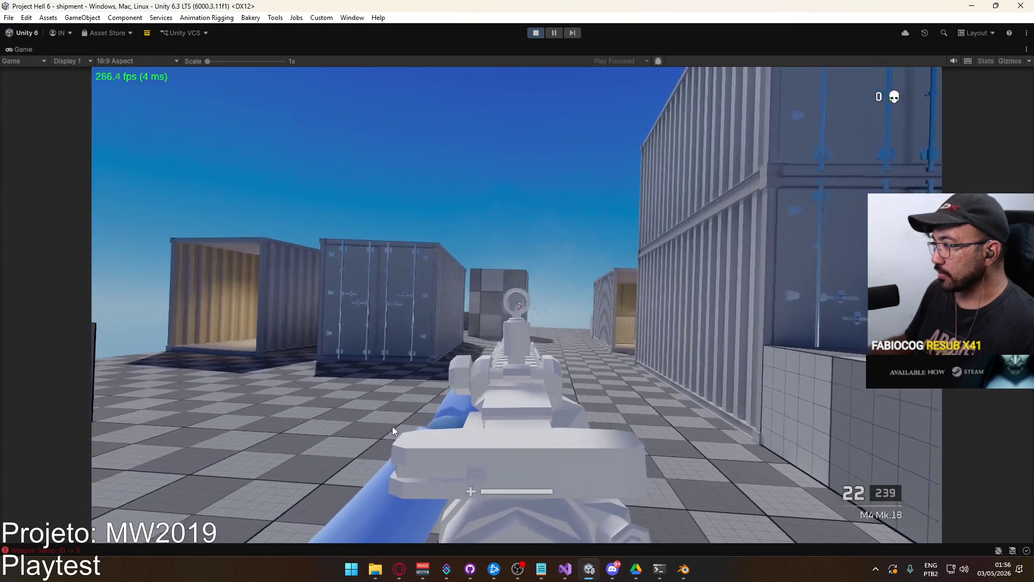
{"action": "key", "text": "r"}
Aim down the sights, fire a string of shots, then reload
{"action": "mouse_move", "coordinate": [396, 426]}
{"action": "right_mouse_down"}
{"action": "mouse_move", "coordinate": [405, 474]}
{"action": "mouse_move", "coordinate": [395, 485]}
{"action": "right_mouse_up"}
{"action": "left_click", "coordinate": [403, 442]}
{"action": "left_click", "coordinate": [404, 448]}
{"action": "left_click", "coordinate": [404, 463]}
{"action": "left_click", "coordinate": [405, 479]}
{"action": "left_click", "coordinate": [403, 486]}
{"action": "left_click", "coordinate": [396, 487]}
{"action": "left_click", "coordinate": [394, 485]}
{"action": "key", "text": "r"}
Restore the normal editor layout from the Game tab's options
{"action": "key", "text": "super"}
{"action": "right_click", "coordinate": [492, 50]}
{"action": "left_click", "coordinate": [522, 83]}
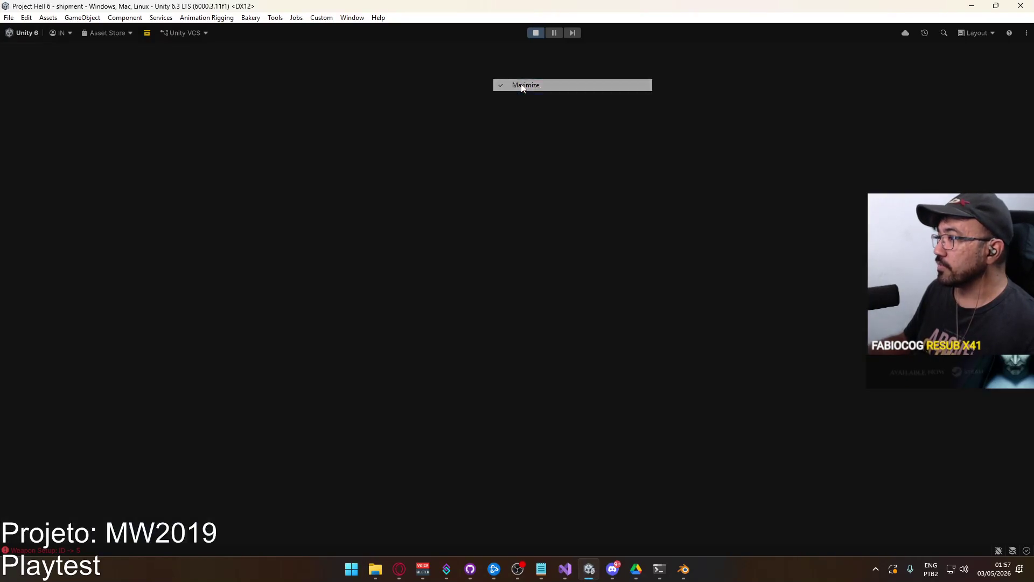
Expand shipment > Player > Model in the Hierarchy and inspect the Model object's components
{"action": "key", "text": "super"}
{"action": "key", "text": "super"}
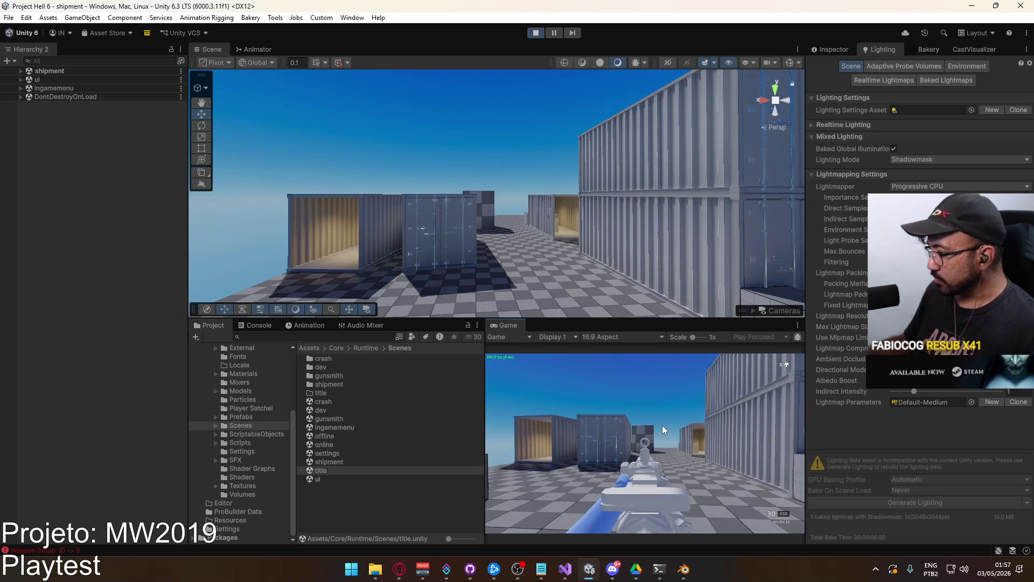
{"action": "key", "text": "super"}
{"action": "key", "text": "super"}
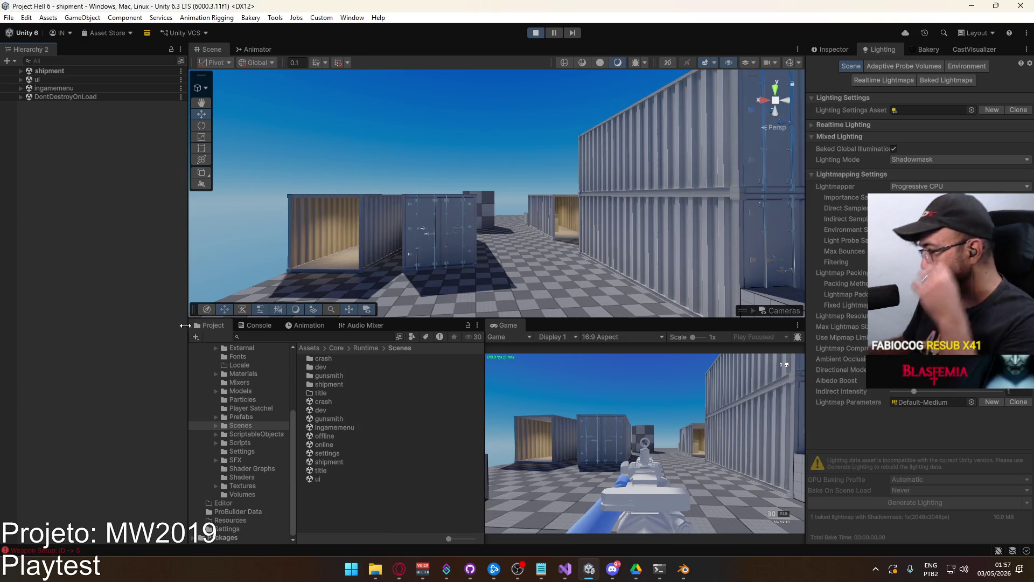
{"action": "left_click", "coordinate": [278, 434]}
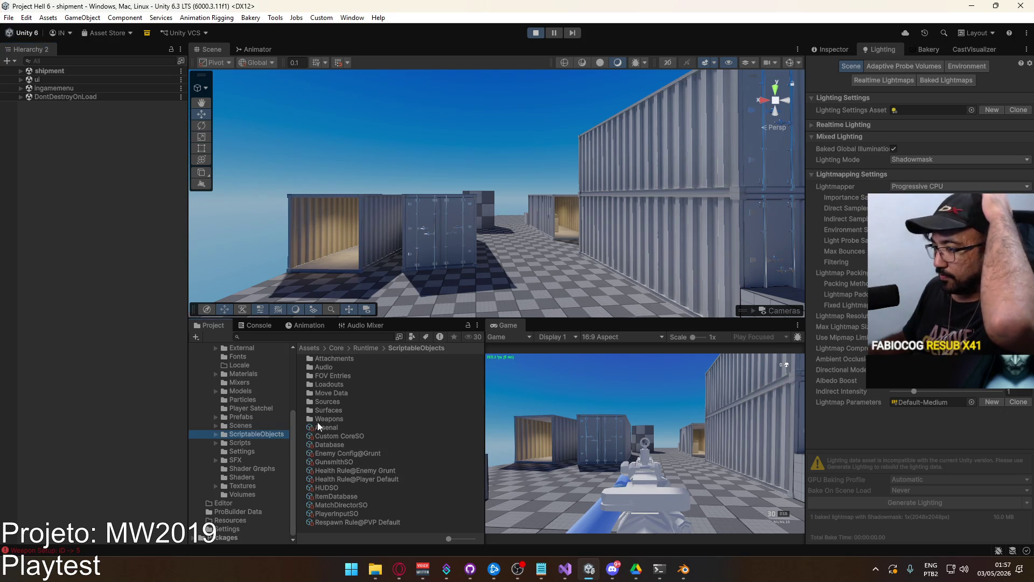
{"action": "left_click", "coordinate": [20, 71]}
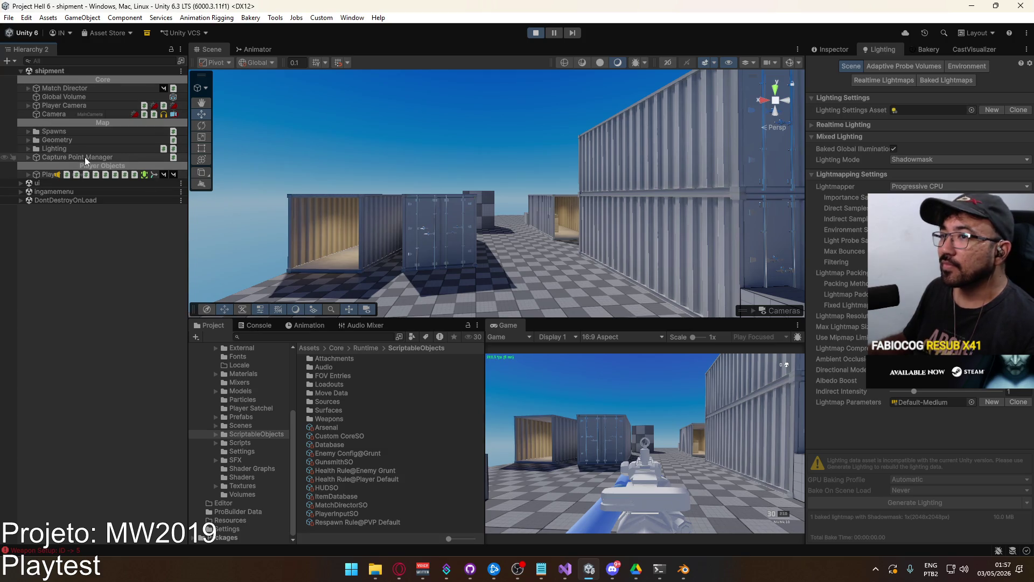
{"action": "left_click", "coordinate": [29, 175]}
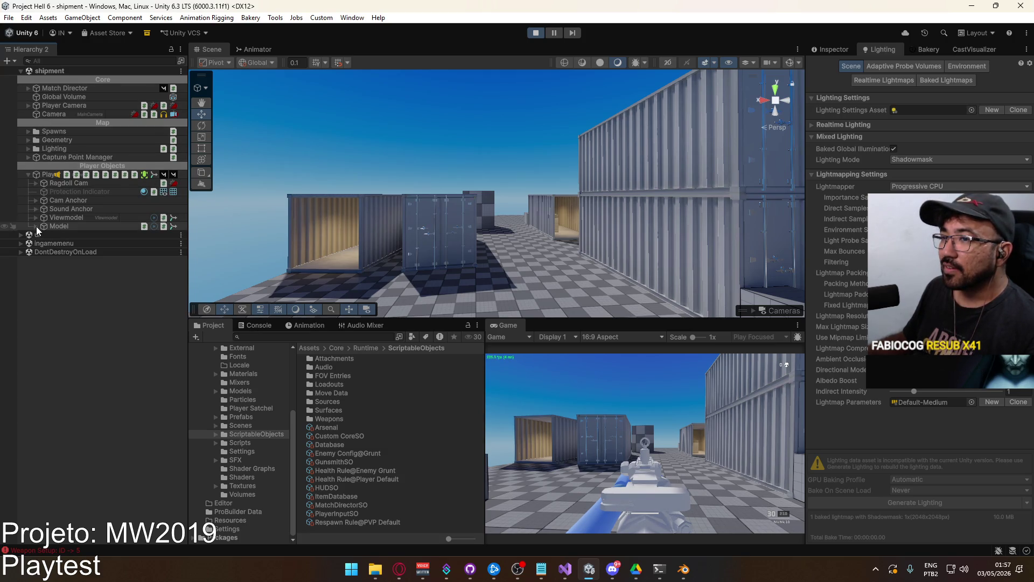
{"action": "left_click", "coordinate": [36, 227]}
{"action": "left_click", "coordinate": [76, 228]}
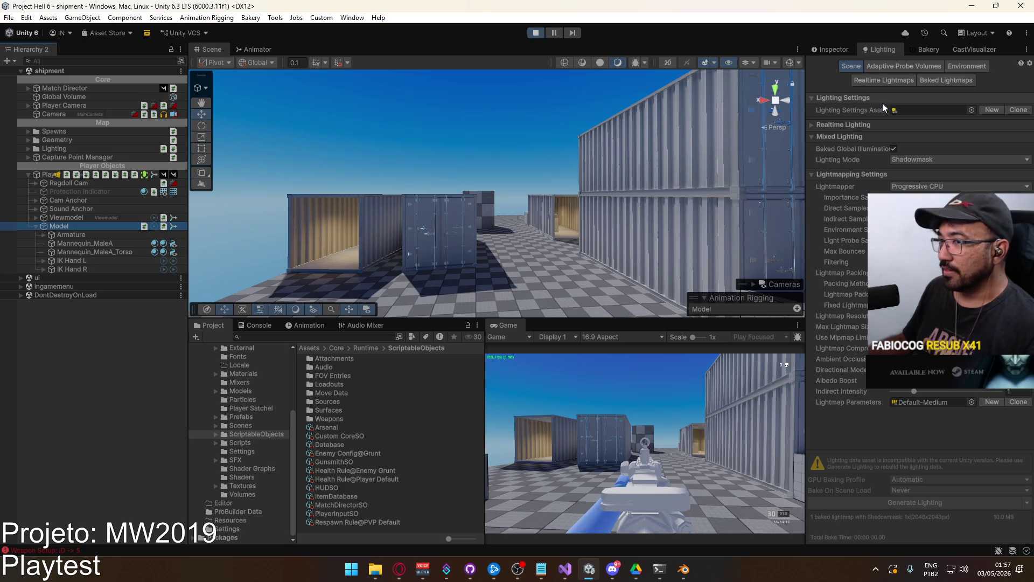
{"action": "left_click", "coordinate": [844, 54]}
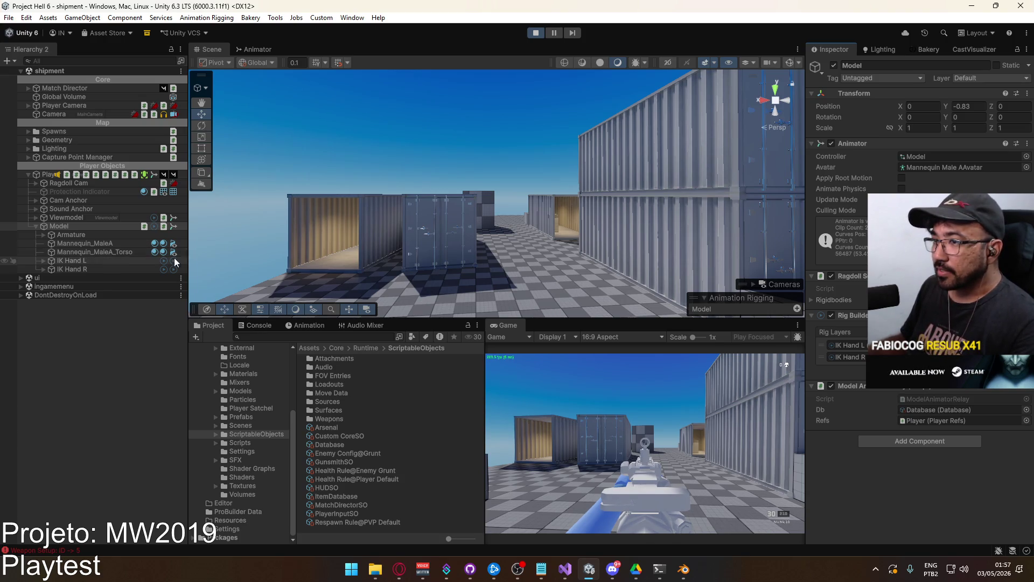
{"action": "scroll", "coordinate": [377, 278], "scroll_direction": "up", "scroll_amount": 2}
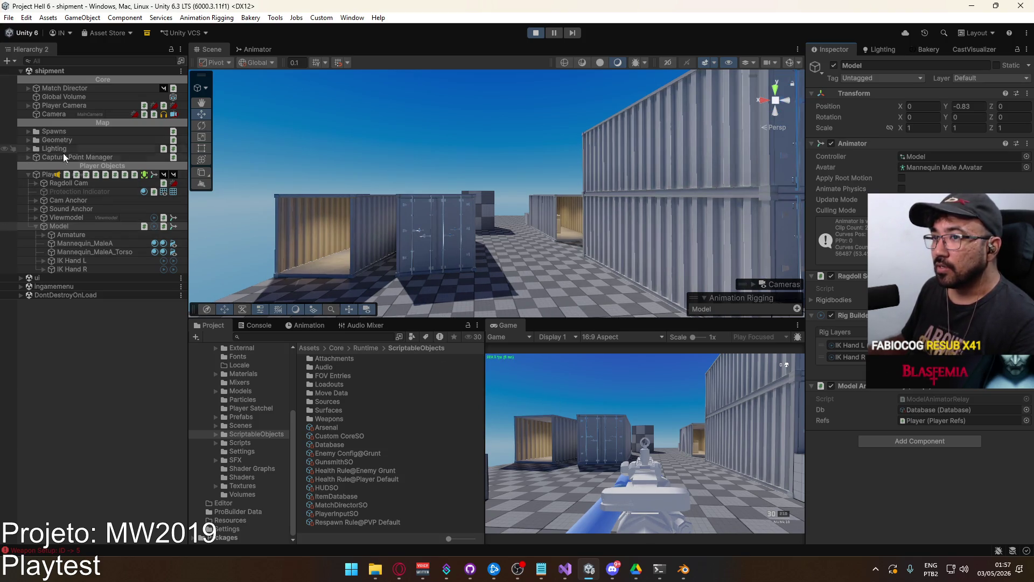
Select ADS Pivot under Viewmodel > ADS Offset and set its Position Y to -0.000195
{"action": "left_click", "coordinate": [36, 217]}
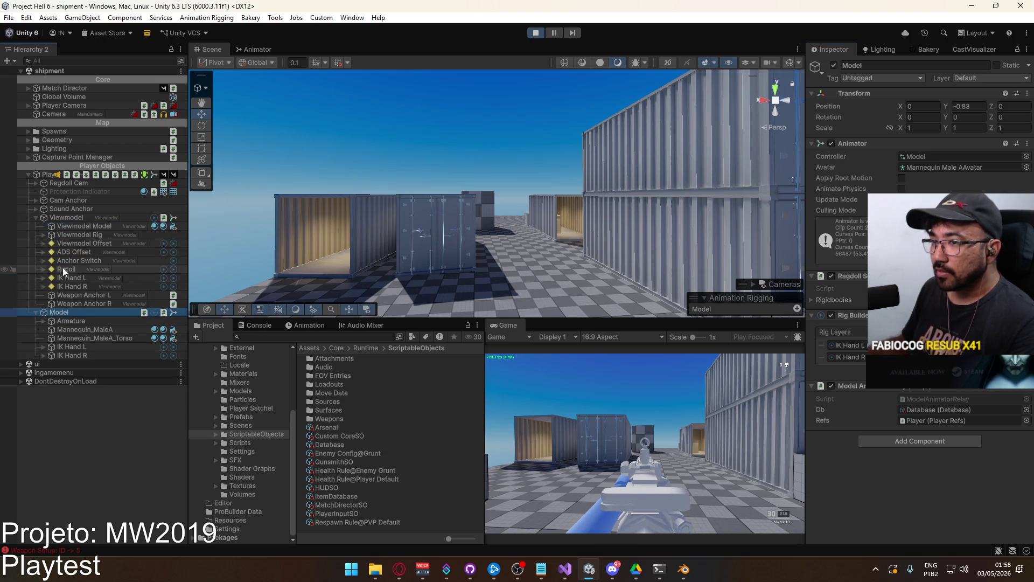
{"action": "left_click", "coordinate": [44, 252]}
{"action": "left_click", "coordinate": [78, 261]}
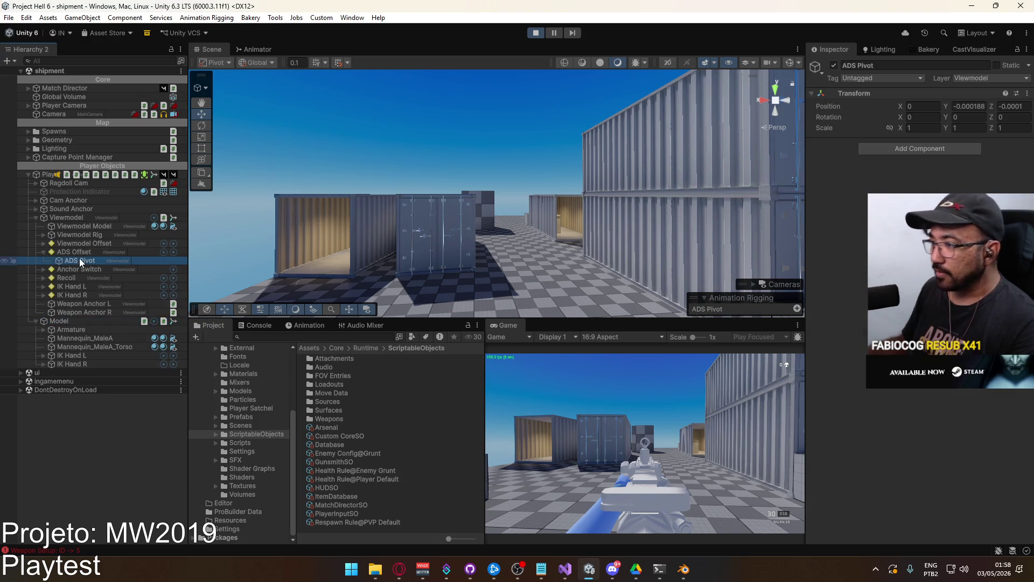
{"action": "left_click", "coordinate": [969, 106]}
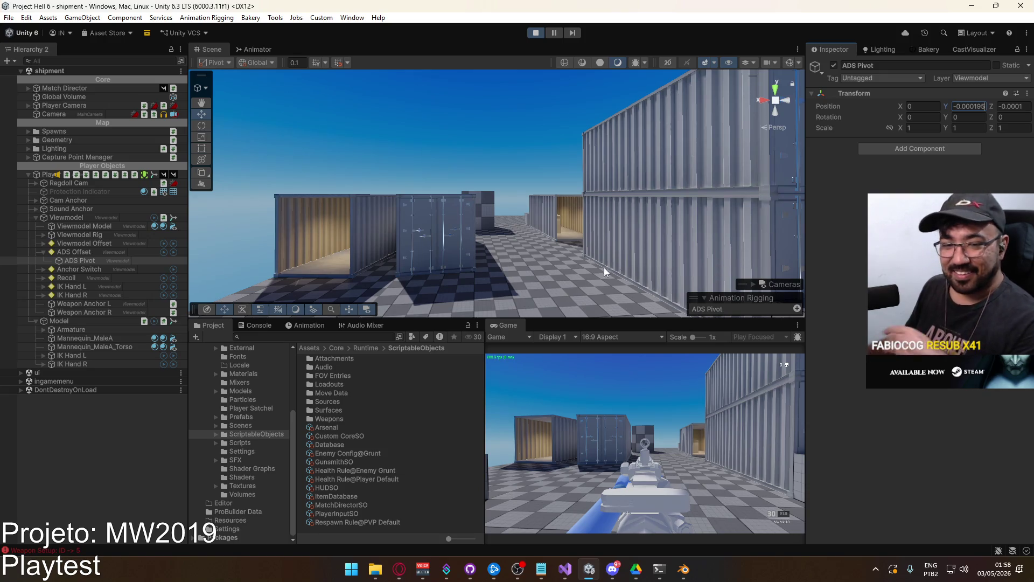
{"action": "right_click", "coordinate": [520, 324]}
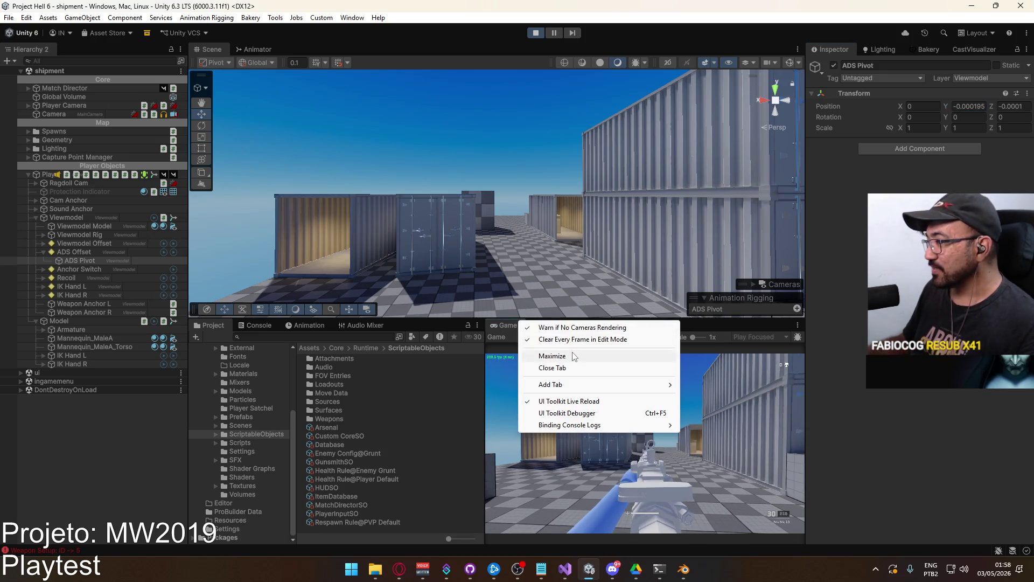
Maximize the Game view and fire a series of test shots to check the adjusted aim
{"action": "left_click", "coordinate": [573, 352]}
{"action": "left_click", "coordinate": [571, 351]}
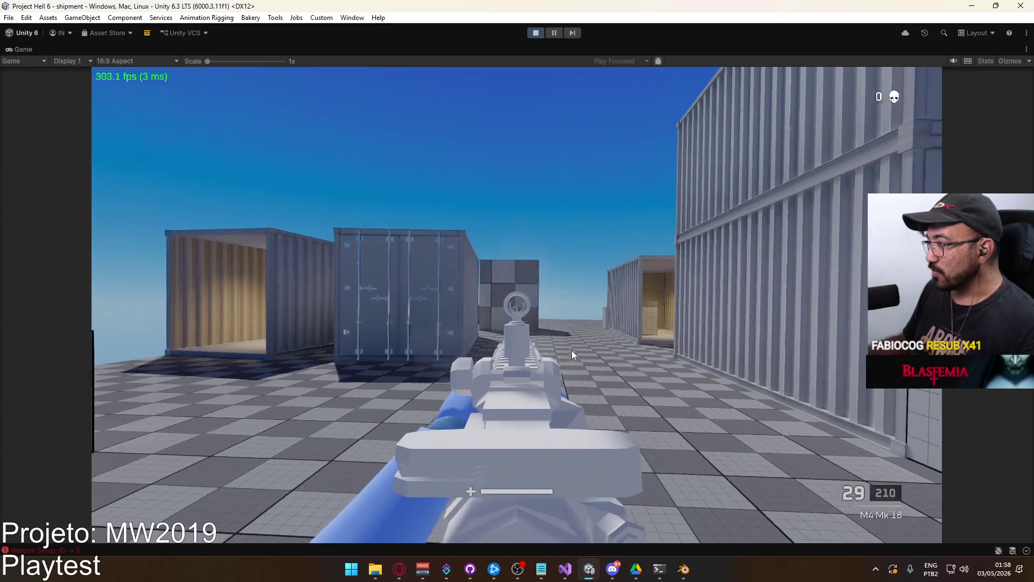
{"action": "left_click", "coordinate": [566, 351]}
{"action": "left_click", "coordinate": [563, 351]}
{"action": "left_click", "coordinate": [562, 351]}
{"action": "left_click", "coordinate": [561, 352]}
{"action": "mouse_move", "coordinate": [554, 350]}
{"action": "left_mouse_down"}
{"action": "mouse_move", "coordinate": [553, 365]}
{"action": "mouse_move", "coordinate": [559, 323]}
{"action": "mouse_move", "coordinate": [561, 337]}
{"action": "left_mouse_up"}
{"action": "left_click", "coordinate": [578, 346]}
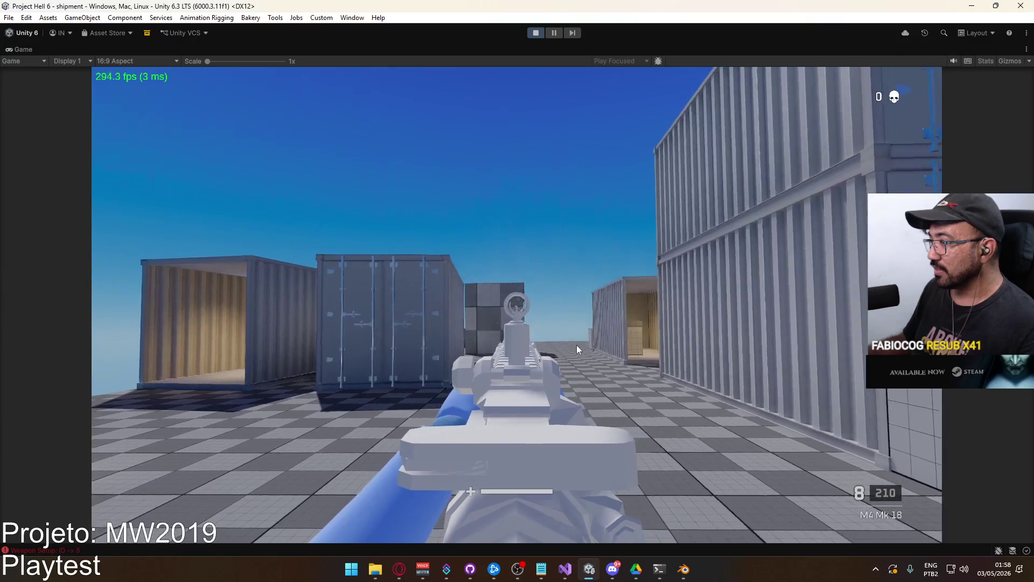
{"action": "left_click", "coordinate": [572, 345]}
{"action": "left_click", "coordinate": [571, 345]}
Un-maximize the Game view, leaving the M4 Mk.18 magazine at 6 rounds
{"action": "key", "text": "super"}
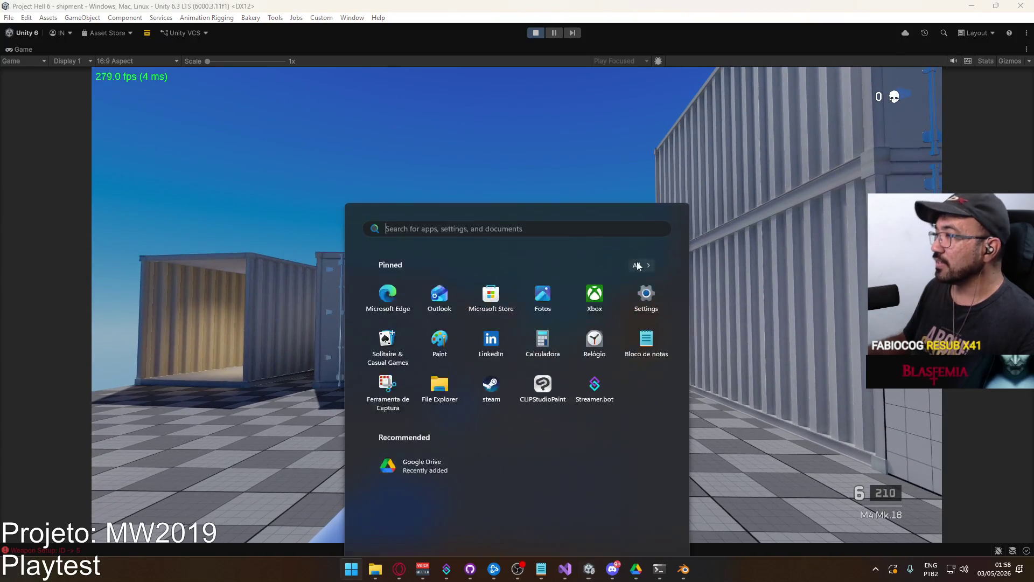
{"action": "right_click", "coordinate": [648, 50]}
{"action": "left_click", "coordinate": [665, 86]}
{"action": "key", "text": "super"}
{"action": "key", "text": "super"}
{"action": "key", "text": "super"}
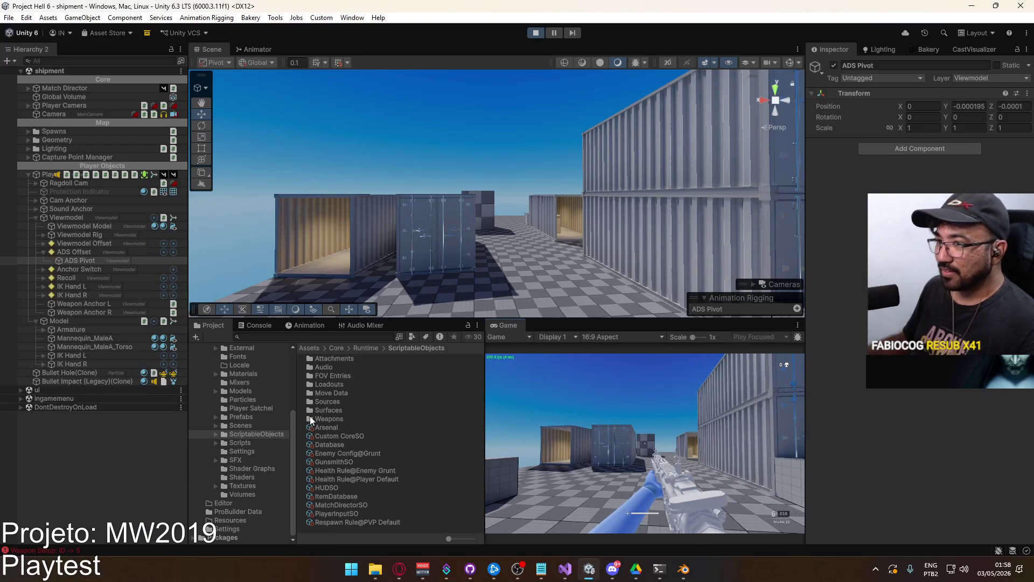
Select ADS Pivot and copy its Transform position values
{"action": "key", "text": "super"}
{"action": "left_click", "coordinate": [90, 253]}
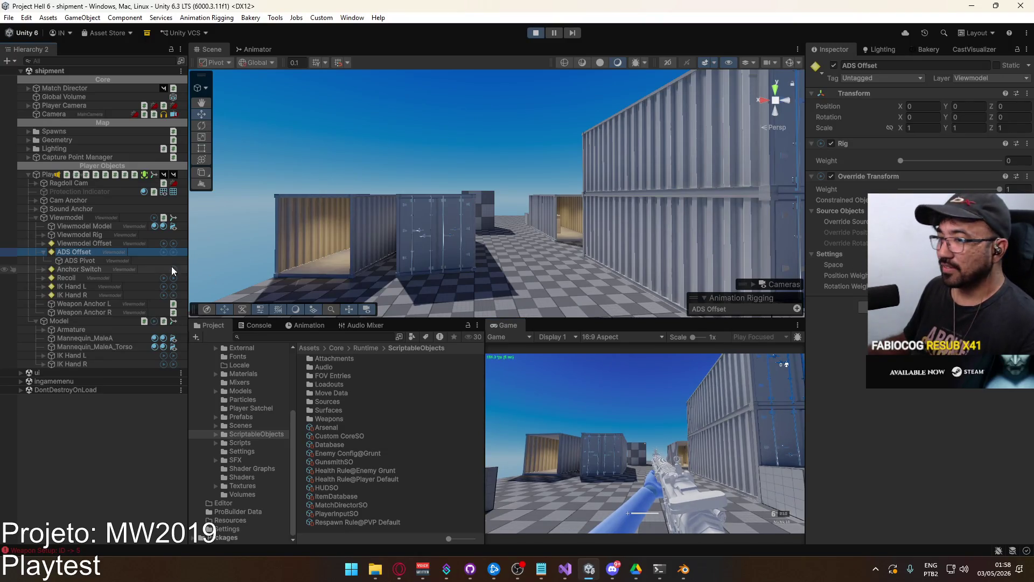
{"action": "left_click", "coordinate": [108, 261]}
{"action": "right_click", "coordinate": [835, 110]}
{"action": "left_click", "coordinate": [856, 138]}
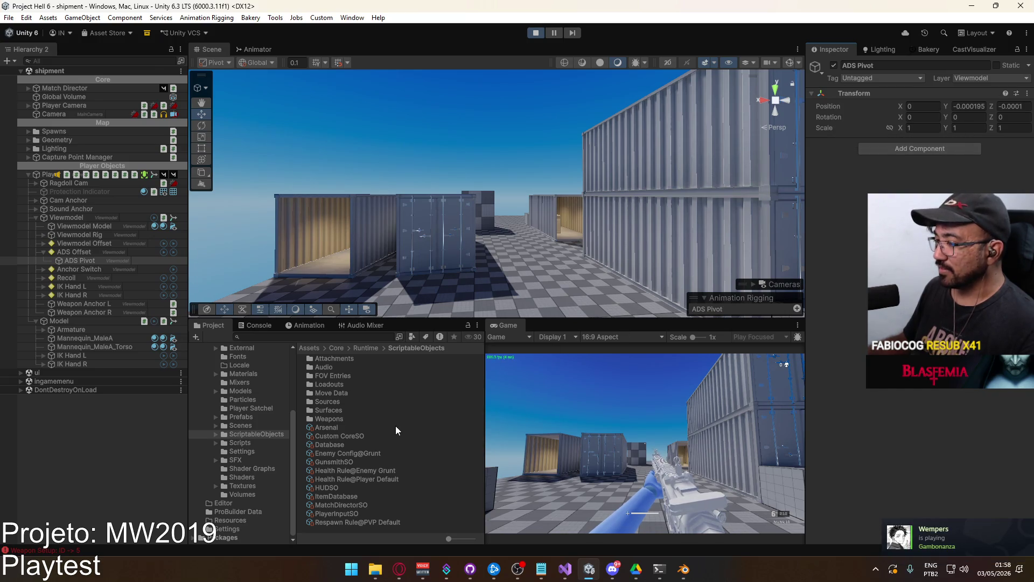
Open the Weapon M4 MK18 asset in the Weapons folder and bring up its Ads Offset options
{"action": "double_click", "coordinate": [346, 416]}
{"action": "scroll", "coordinate": [377, 412], "scroll_direction": "down", "scroll_amount": 5}
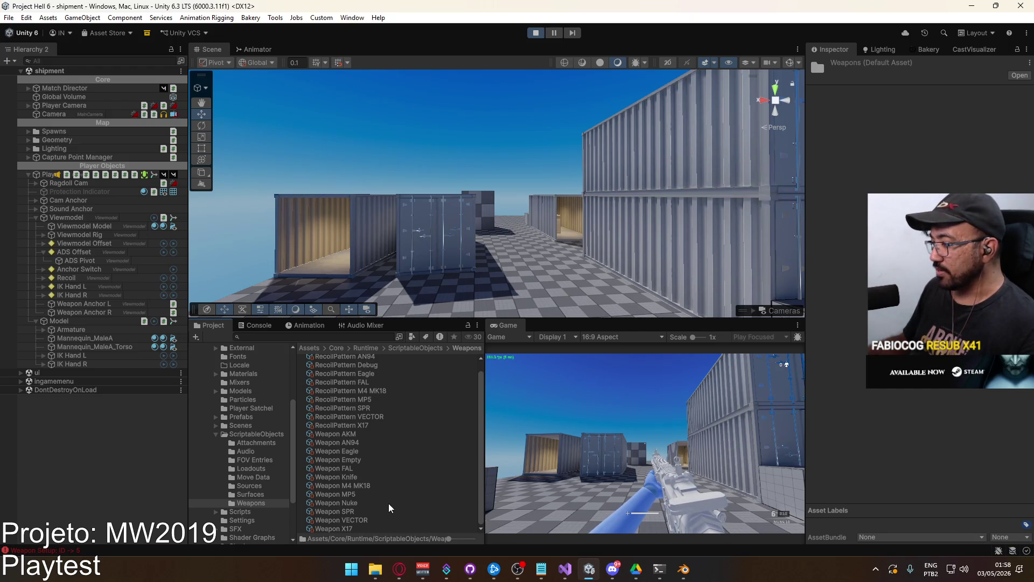
{"action": "left_click", "coordinate": [368, 484]}
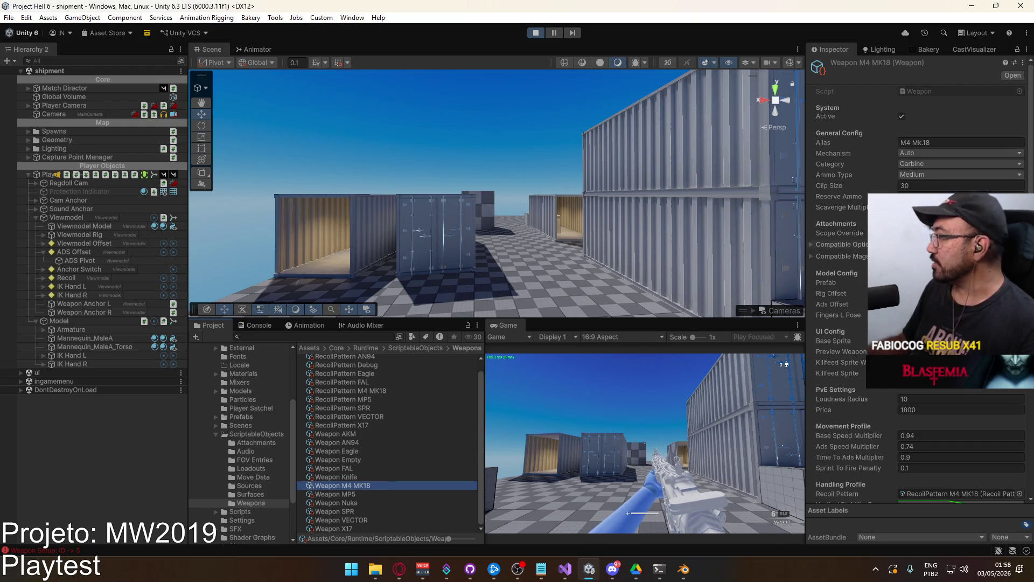
{"action": "right_click", "coordinate": [839, 303]}
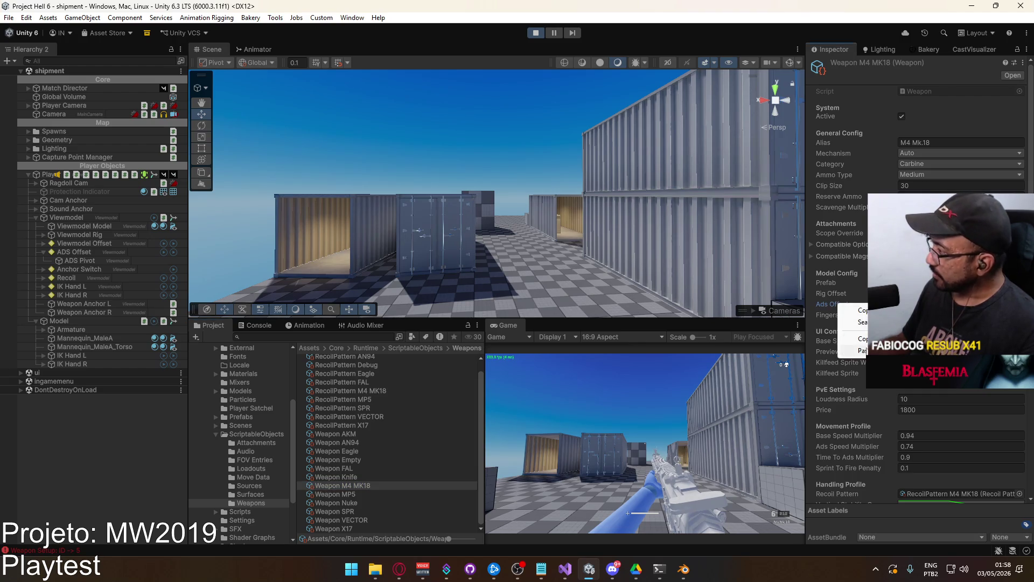
{"action": "key", "text": "Escape"}
Aim down sights in a maximized Game view and fire a test shot
{"action": "right_click_drag", "start_coordinate": [631, 401], "coordinate": [596, 437]}
{"action": "right_click", "coordinate": [509, 325]}
{"action": "left_click", "coordinate": [555, 358]}
{"action": "left_click", "coordinate": [540, 377]}
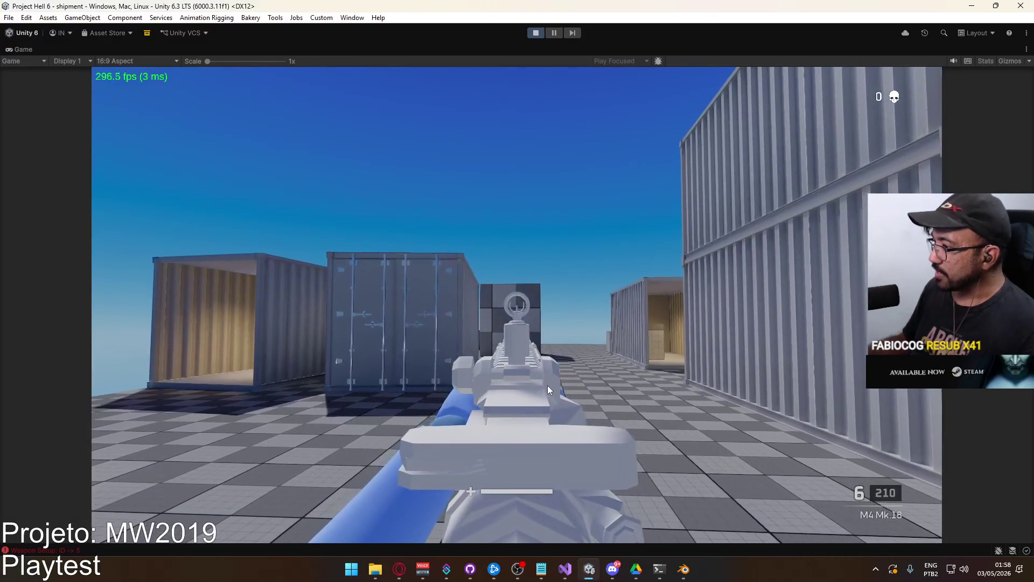
Empty the M4 Mk.18 magazine and reload
{"action": "left_click", "coordinate": [545, 389]}
{"action": "left_click", "coordinate": [542, 389]}
{"action": "left_click", "coordinate": [538, 389]}
{"action": "left_click", "coordinate": [538, 389]}
{"action": "left_click", "coordinate": [535, 389]}
{"action": "key", "text": "r"}
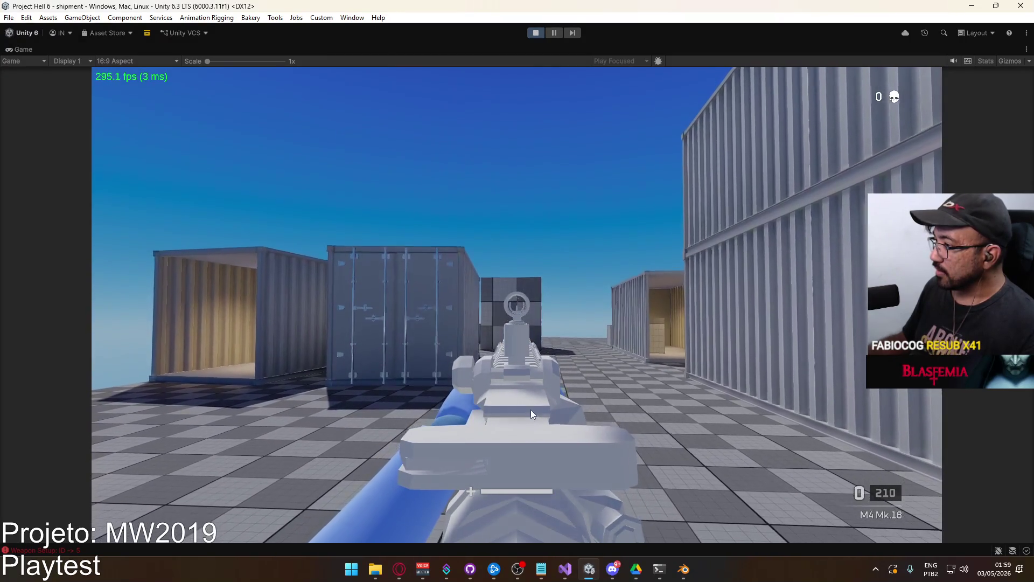
Aim down sights, fire six shots, and reload again
{"action": "right_click", "coordinate": [522, 430]}
{"action": "left_click", "coordinate": [500, 450]}
{"action": "left_click", "coordinate": [500, 451]}
{"action": "left_click", "coordinate": [500, 456]}
{"action": "left_click", "coordinate": [499, 459]}
{"action": "left_click", "coordinate": [499, 463]}
{"action": "left_click", "coordinate": [499, 465]}
{"action": "key", "text": "r"}
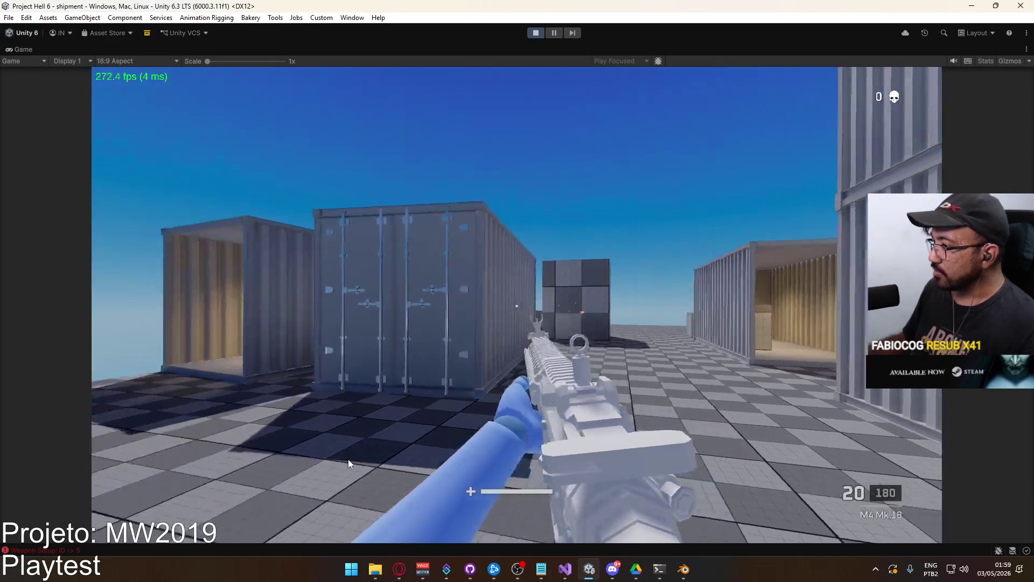
Walk through the container yard, then stop Play mode with Ctrl+P
{"action": "key", "text": "w"}
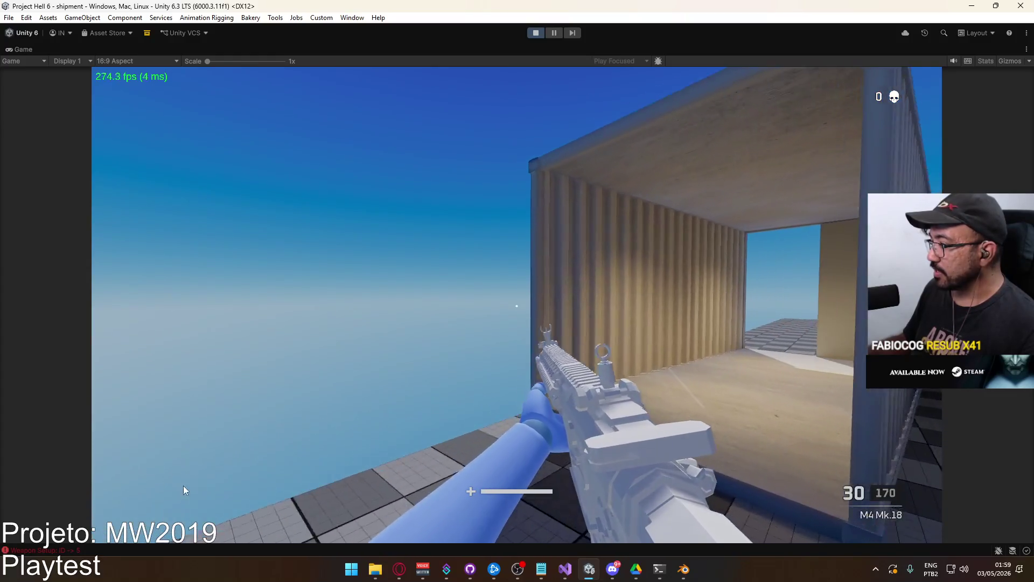
{"action": "key", "text": "w"}
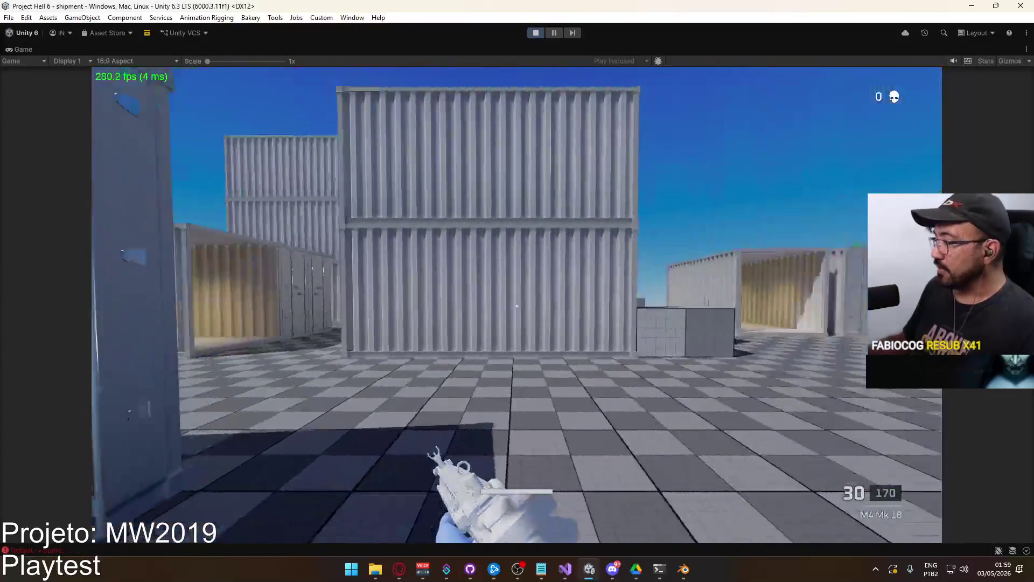
{"action": "key", "text": "w"}
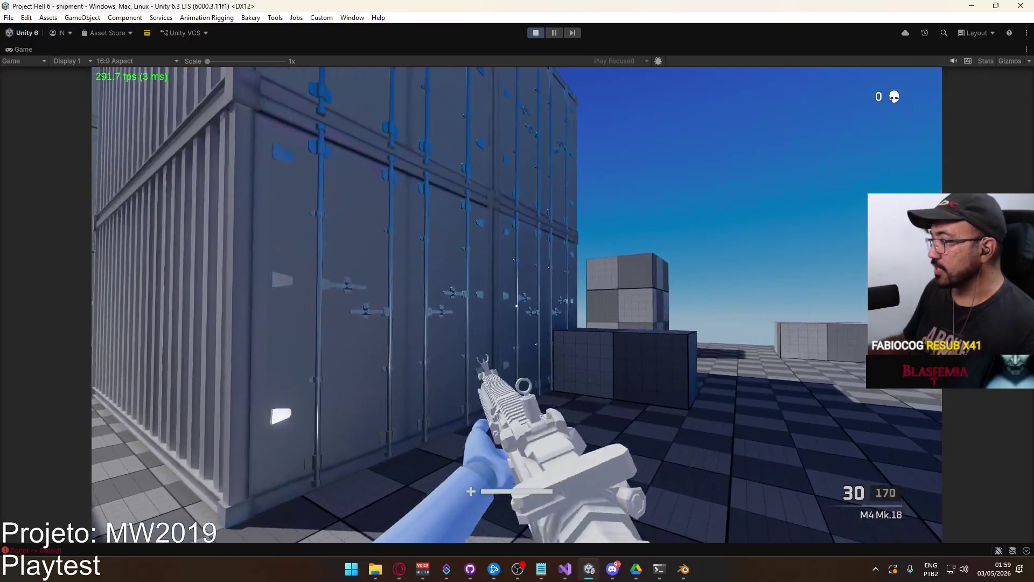
{"action": "key", "text": "super"}
{"action": "key", "text": "super"}
{"action": "key", "text": "ctrl+p"}
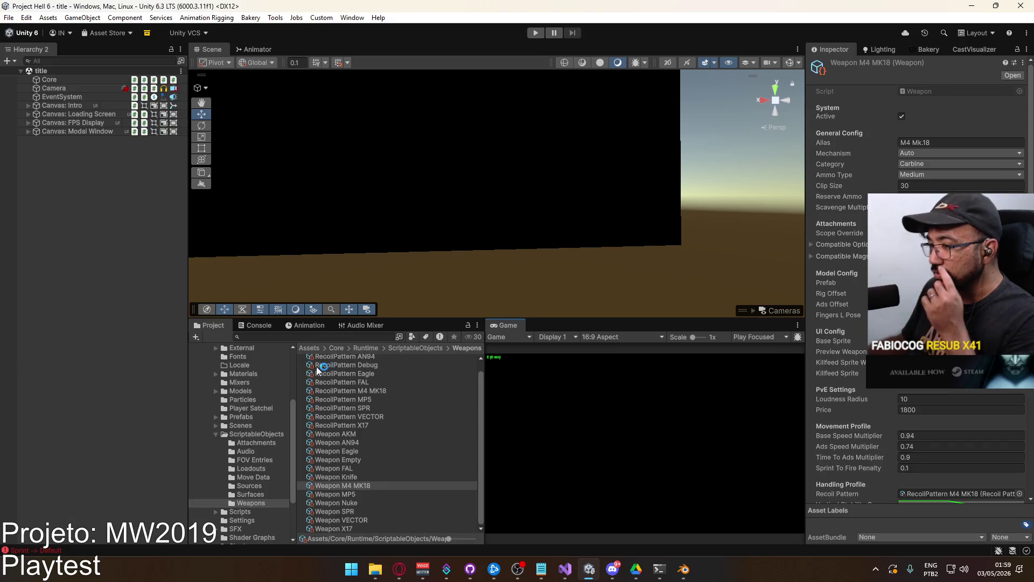
Open the crash scene, then the shipment scene, from the Scenes folder
{"action": "left_click", "coordinate": [259, 427]}
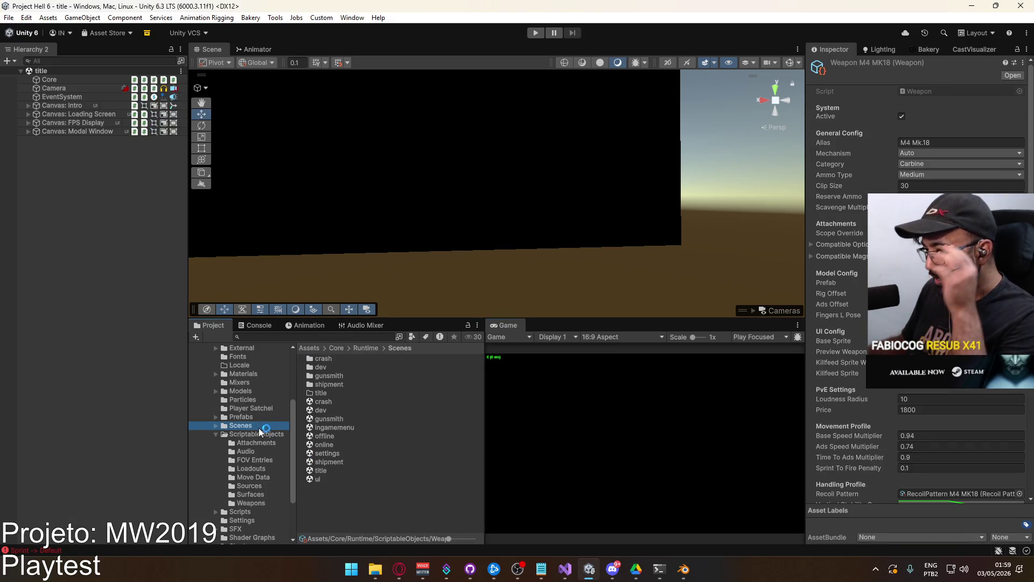
{"action": "double_click", "coordinate": [368, 401]}
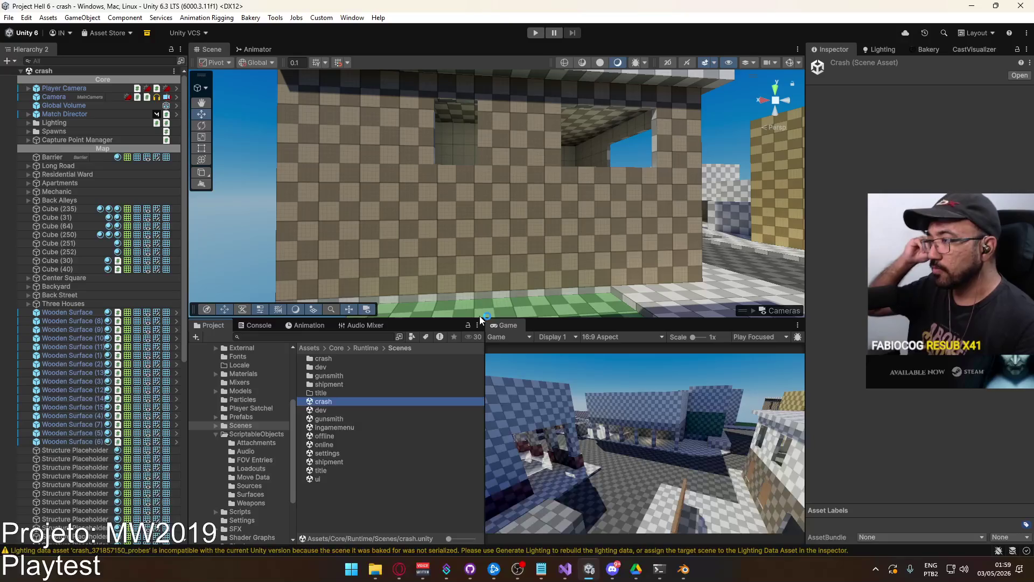
{"action": "double_click", "coordinate": [343, 465]}
Fly into a container and nudge the crate placeholder slightly along Z
{"action": "mouse_move", "coordinate": [428, 243]}
{"action": "right_mouse_down"}
{"action": "mouse_move", "coordinate": [685, 271]}
{"action": "mouse_move", "coordinate": [555, 231]}
{"action": "right_mouse_up"}
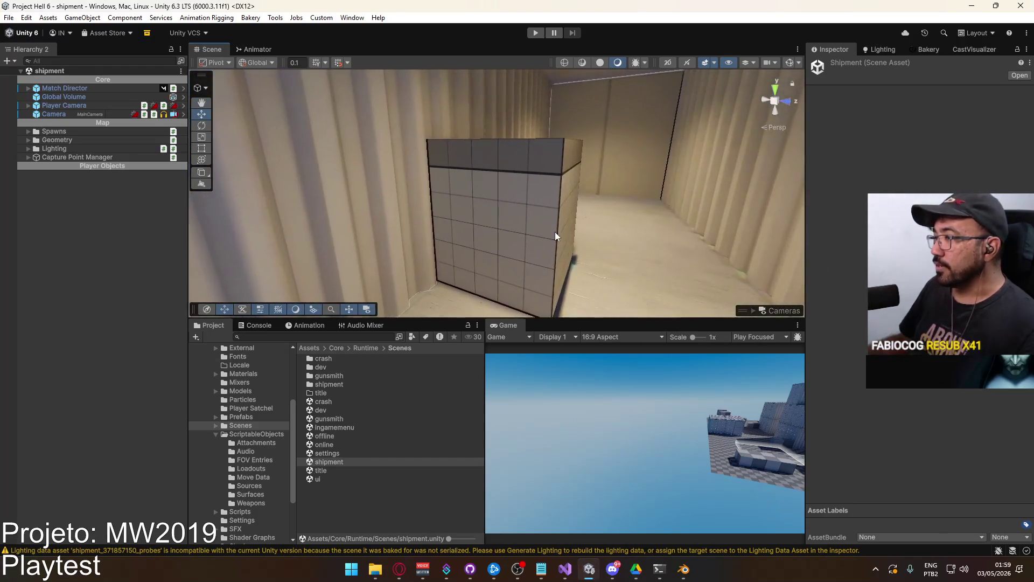
{"action": "left_click", "coordinate": [555, 232]}
{"action": "left_click_drag", "start_coordinate": [435, 265], "coordinate": [431, 263]}
{"action": "mouse_move", "coordinate": [431, 263]}
{"action": "right_mouse_down"}
{"action": "mouse_move", "coordinate": [476, 244]}
{"action": "mouse_move", "coordinate": [531, 276]}
{"action": "mouse_move", "coordinate": [587, 141]}
{"action": "right_mouse_up"}
{"action": "left_click", "coordinate": [587, 142]}
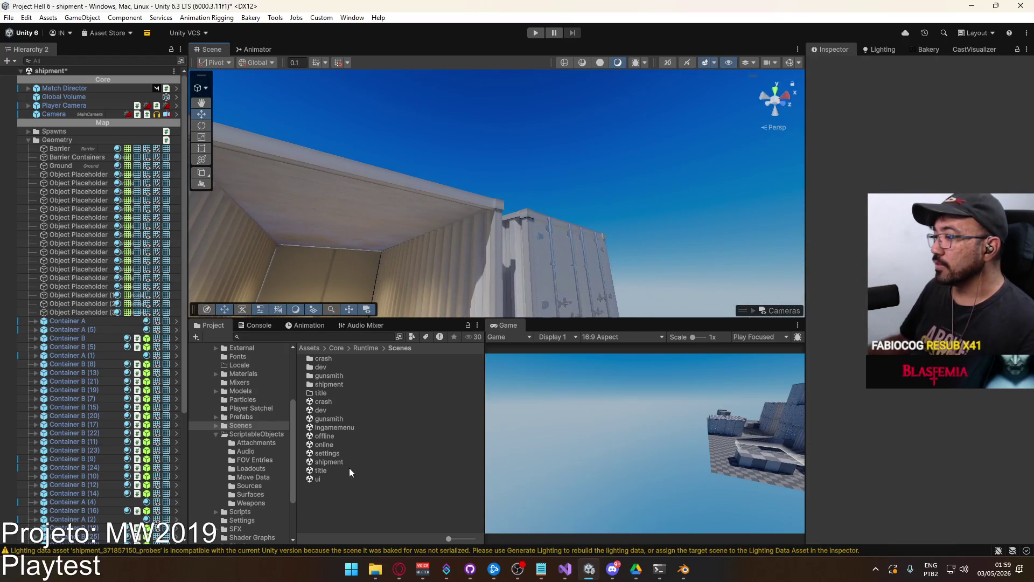
{"action": "left_click", "coordinate": [393, 567]}
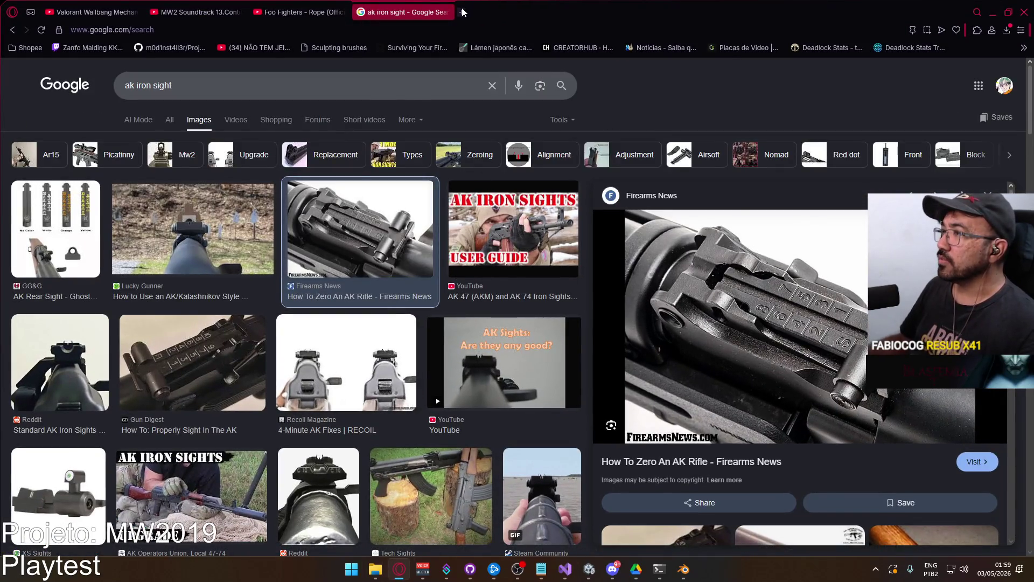
Search Google Images for 'mp412 rex' in a new tab and scroll through the results
{"action": "left_click", "coordinate": [463, 12]}
{"action": "type", "text": "b"}
{"action": "key", "text": "BackSpace"}
{"action": "type", "text": "mp4"}
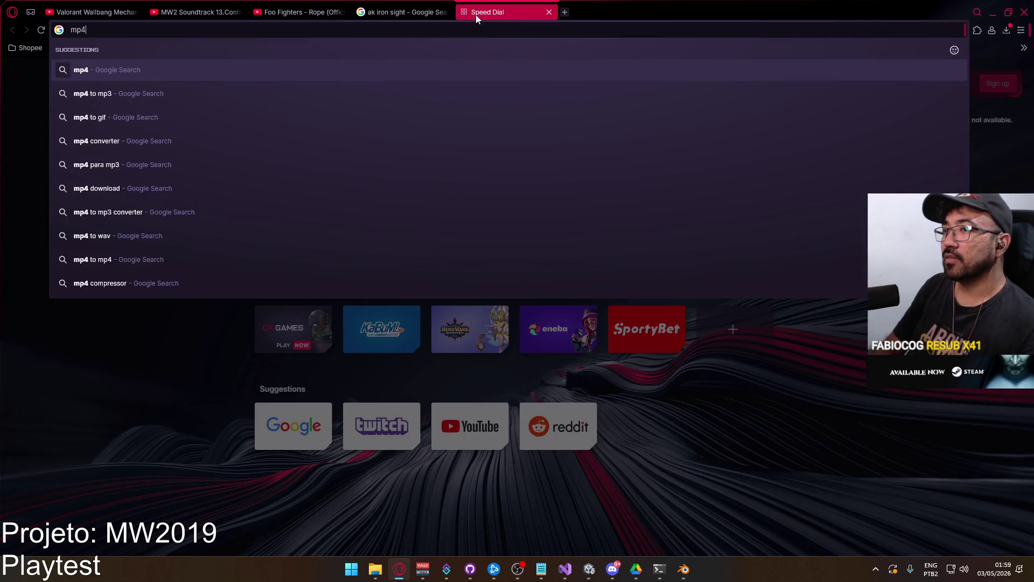
{"action": "type", "text": "2 av"}
{"action": "key", "text": "Return"}
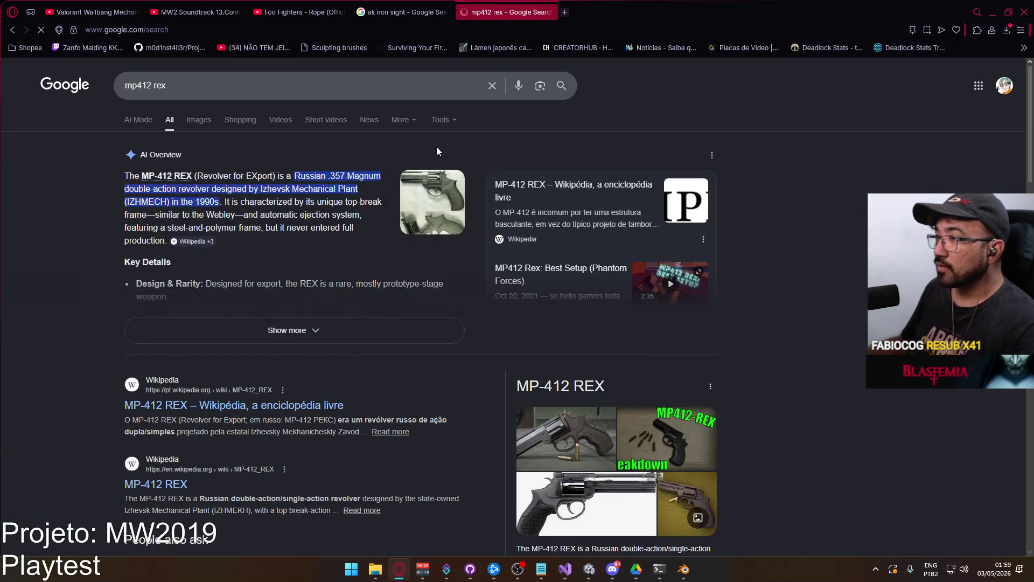
{"action": "left_click", "coordinate": [199, 119]}
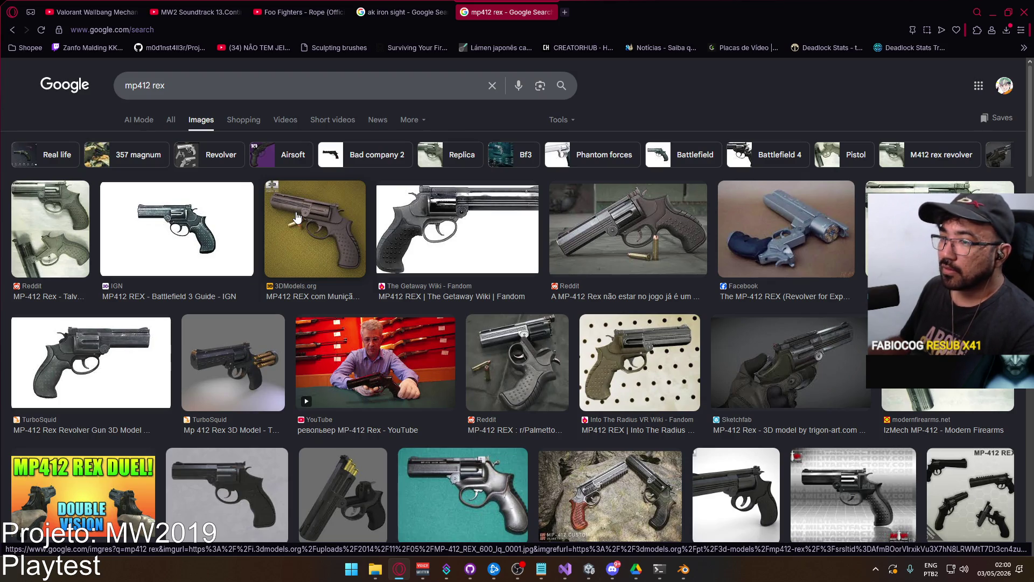
{"action": "scroll", "coordinate": [348, 232], "scroll_direction": "down", "scroll_amount": 4}
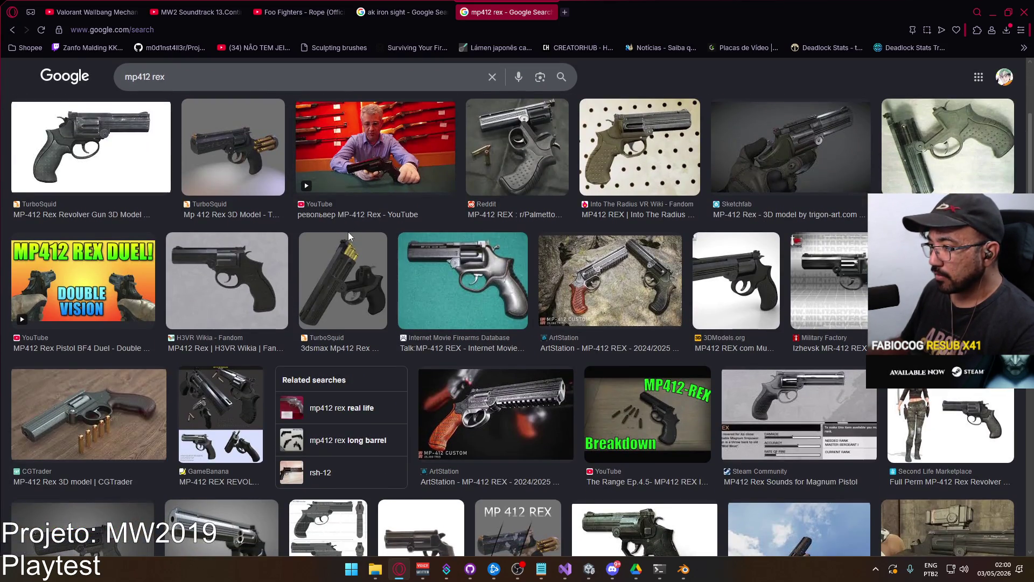
{"action": "scroll", "coordinate": [348, 231], "scroll_direction": "down", "scroll_amount": 3}
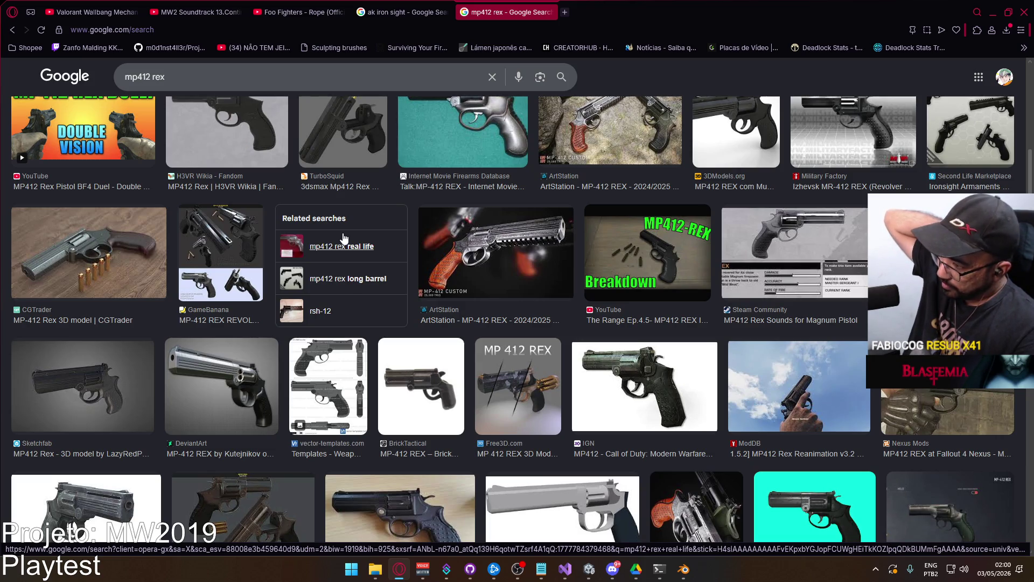
{"action": "scroll", "coordinate": [574, 407], "scroll_direction": "down", "scroll_amount": 3}
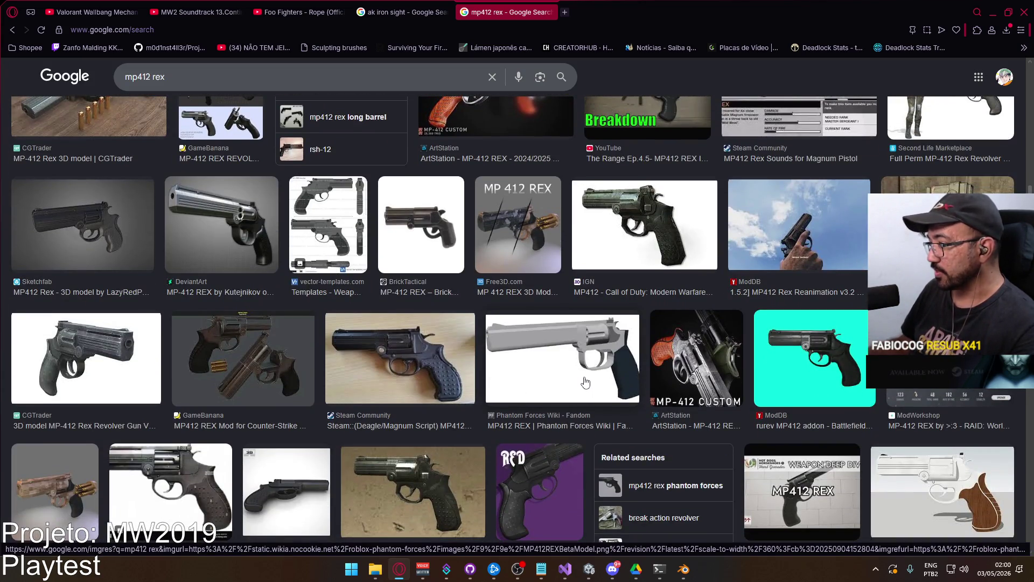
{"action": "scroll", "coordinate": [216, 200], "scroll_direction": "down", "scroll_amount": 3}
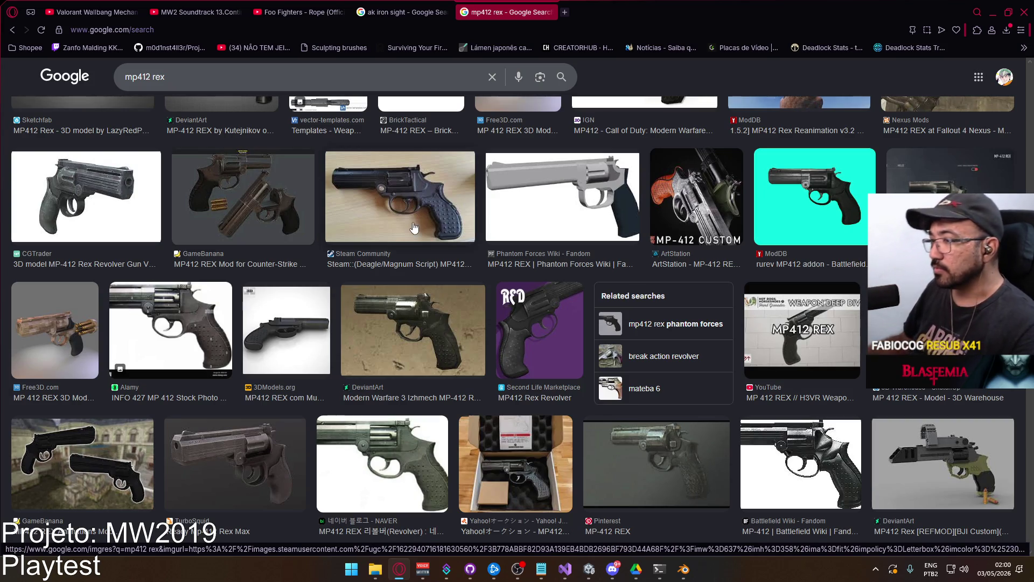
Close the mp412 rex and ak iron sight tabs and minimize the browser
{"action": "left_click", "coordinate": [549, 12]}
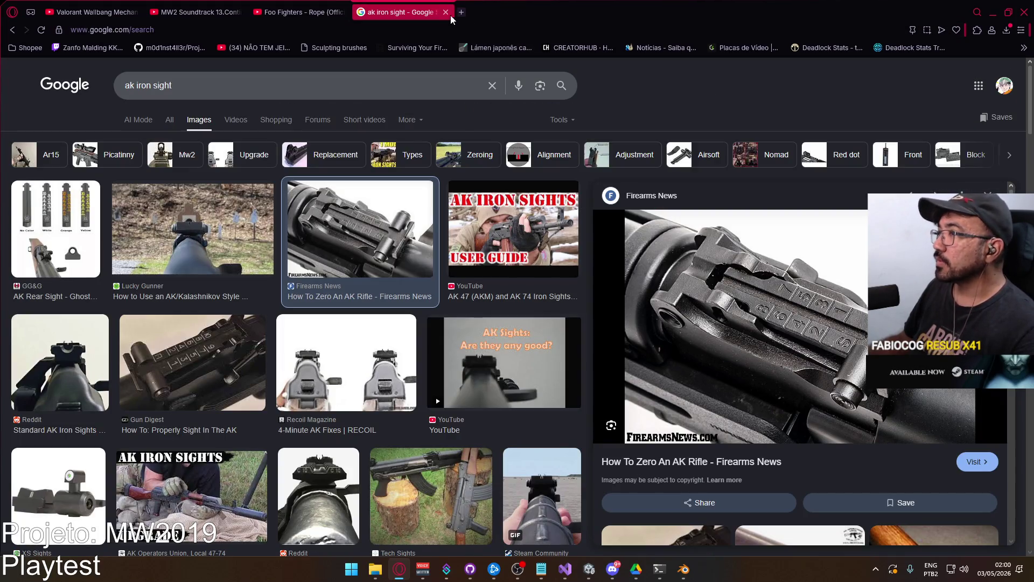
{"action": "left_click", "coordinate": [450, 12]}
{"action": "left_click", "coordinate": [991, 13]}
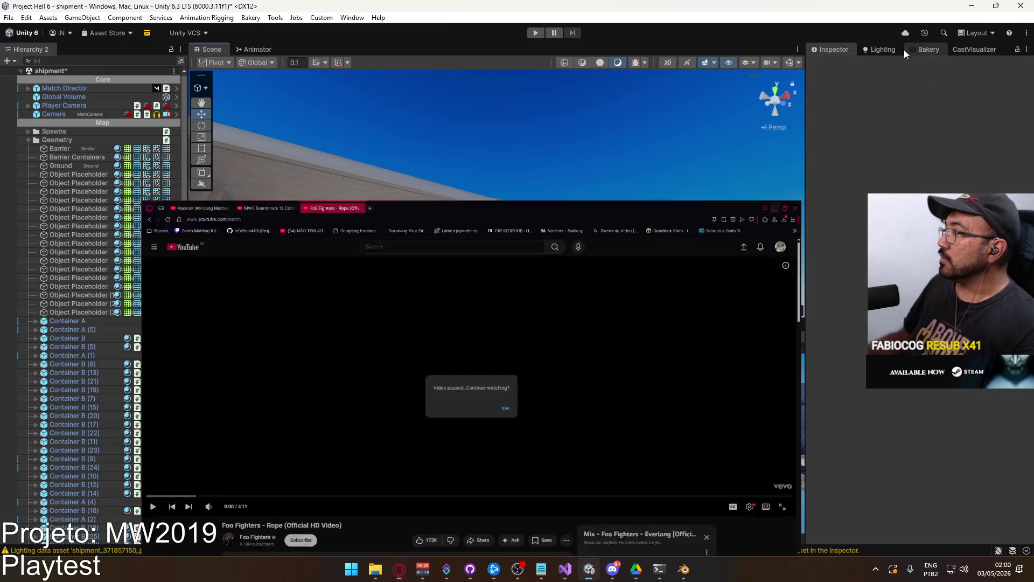
Select the container's door metals in the Scene view and ping the Container Door Metals mesh in Models/Scenic
{"action": "mouse_move", "coordinate": [499, 204]}
{"action": "right_mouse_down"}
{"action": "mouse_move", "coordinate": [151, 312]}
{"action": "mouse_move", "coordinate": [114, 276]}
{"action": "mouse_move", "coordinate": [470, 223]}
{"action": "right_mouse_up"}
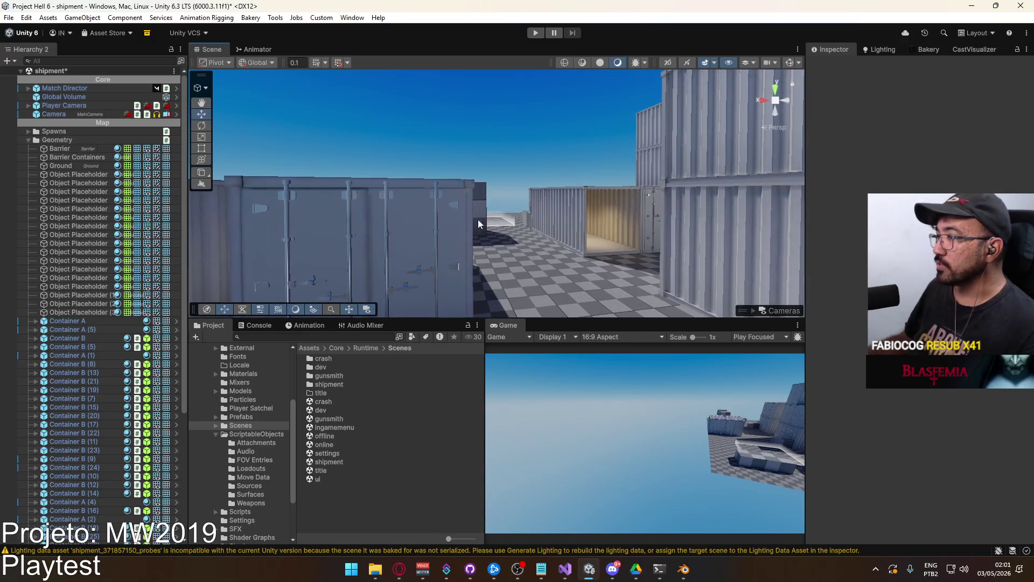
{"action": "left_click", "coordinate": [457, 208]}
{"action": "left_click", "coordinate": [456, 208]}
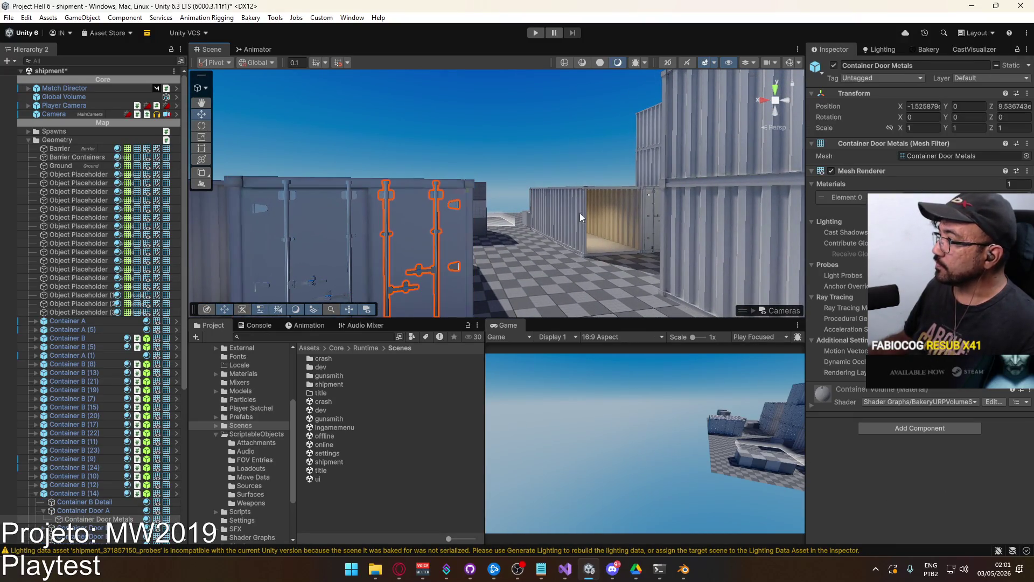
{"action": "left_click", "coordinate": [947, 156]}
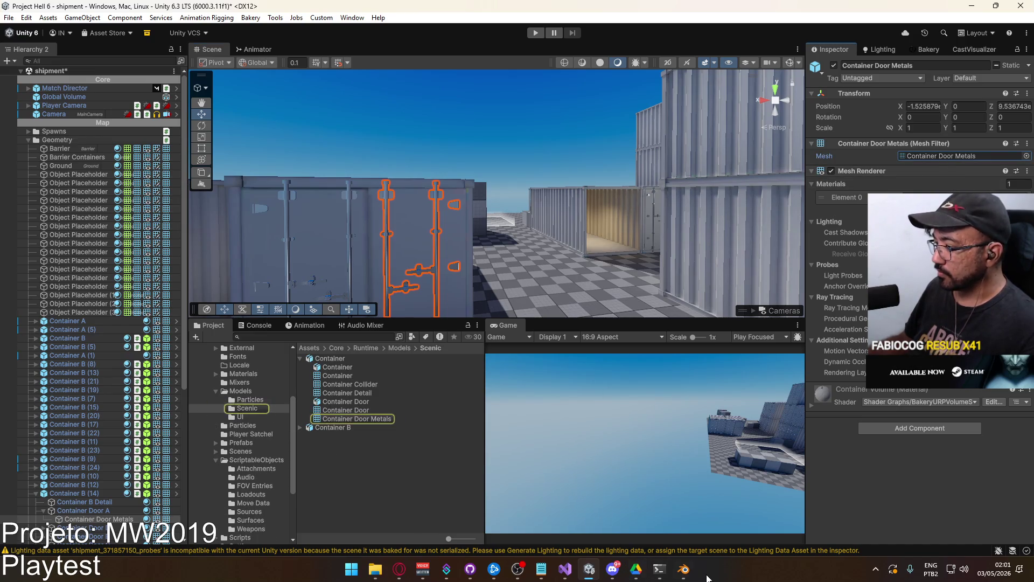
{"action": "left_click", "coordinate": [683, 568]}
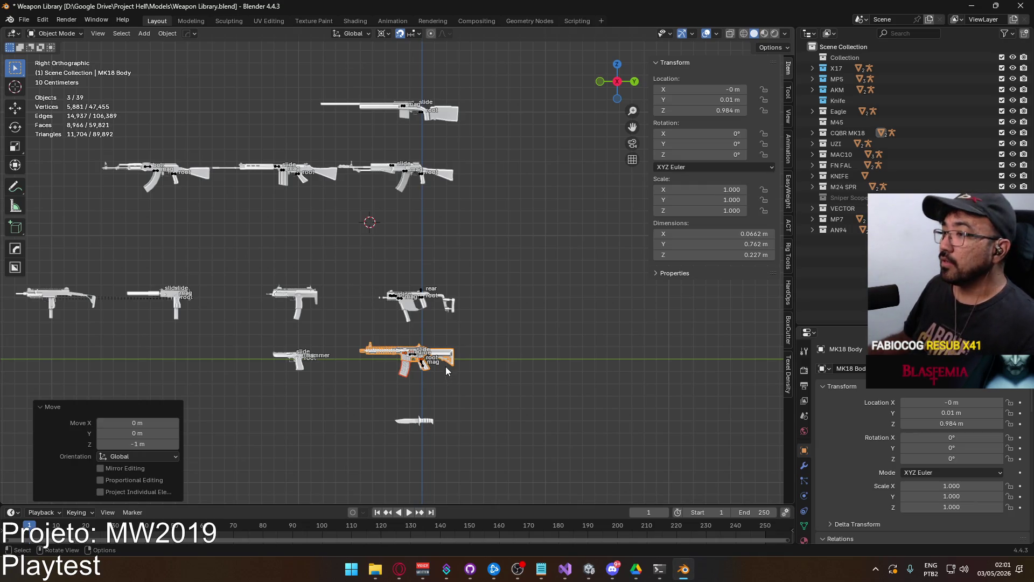
Move the MK18 body back up above the pistols in Blender, then return to Unity's shipment scene
{"action": "key", "text": "g"}
{"action": "left_click", "coordinate": [443, 249]}
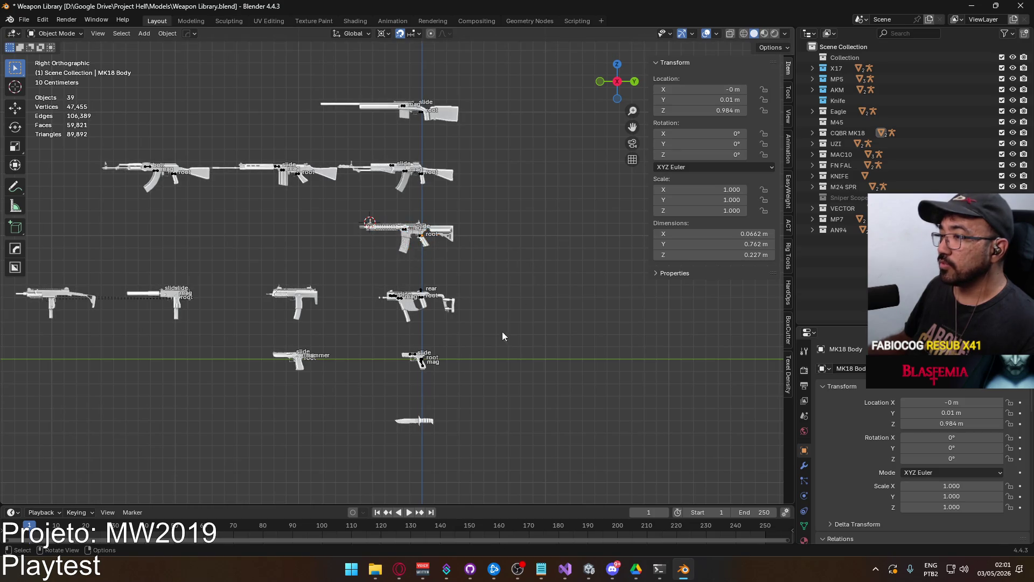
{"action": "scroll", "coordinate": [502, 344], "scroll_direction": "up", "scroll_amount": 4}
{"action": "scroll", "coordinate": [489, 390], "scroll_direction": "down", "scroll_amount": 2}
{"action": "left_click", "coordinate": [589, 569]}
{"action": "mouse_move", "coordinate": [347, 190]}
{"action": "middle_mouse_down"}
{"action": "mouse_move", "coordinate": [380, 168]}
{"action": "mouse_move", "coordinate": [383, 180]}
{"action": "mouse_move", "coordinate": [370, 183]}
{"action": "middle_mouse_up"}
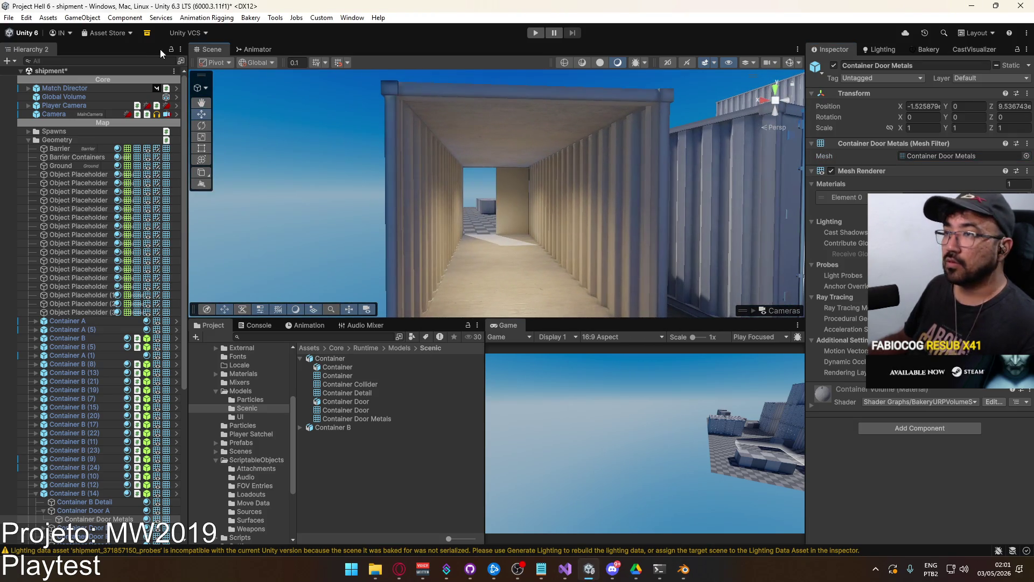
Clear the selection and fly the Scene view through the container yard toward the tan crate placeholder
{"action": "mouse_move", "coordinate": [449, 205]}
{"action": "right_mouse_down"}
{"action": "mouse_move", "coordinate": [565, 178]}
{"action": "mouse_move", "coordinate": [576, 127]}
{"action": "mouse_move", "coordinate": [603, 148]}
{"action": "mouse_move", "coordinate": [549, 145]}
{"action": "mouse_move", "coordinate": [444, 186]}
{"action": "mouse_move", "coordinate": [501, 171]}
{"action": "mouse_move", "coordinate": [486, 195]}
{"action": "mouse_move", "coordinate": [520, 270]}
{"action": "mouse_move", "coordinate": [491, 202]}
{"action": "mouse_move", "coordinate": [468, 207]}
{"action": "mouse_move", "coordinate": [472, 188]}
{"action": "mouse_move", "coordinate": [624, 233]}
{"action": "mouse_move", "coordinate": [776, 203]}
{"action": "mouse_move", "coordinate": [492, 238]}
{"action": "mouse_move", "coordinate": [537, 163]}
{"action": "right_mouse_up"}
{"action": "left_click", "coordinate": [547, 170]}
{"action": "left_click", "coordinate": [567, 141]}
{"action": "key", "text": "w"}
{"action": "key", "text": "s"}
{"action": "key", "text": "w"}
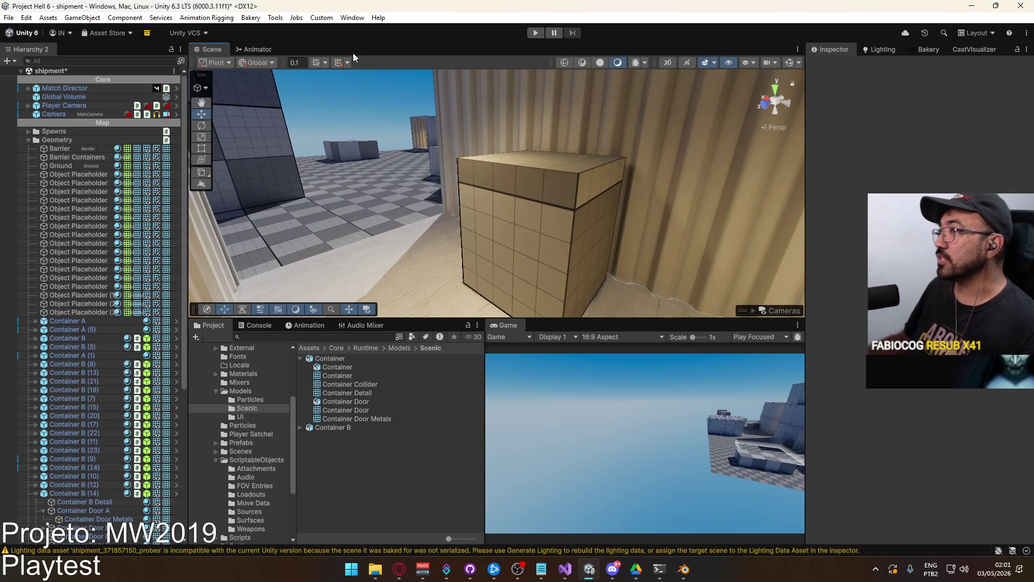
Select the tan placeholder box inside the container and switch the tool context to ProBuilder
{"action": "left_click", "coordinate": [538, 173]}
{"action": "right_click_drag", "start_coordinate": [301, 80], "coordinate": [300, 141]}
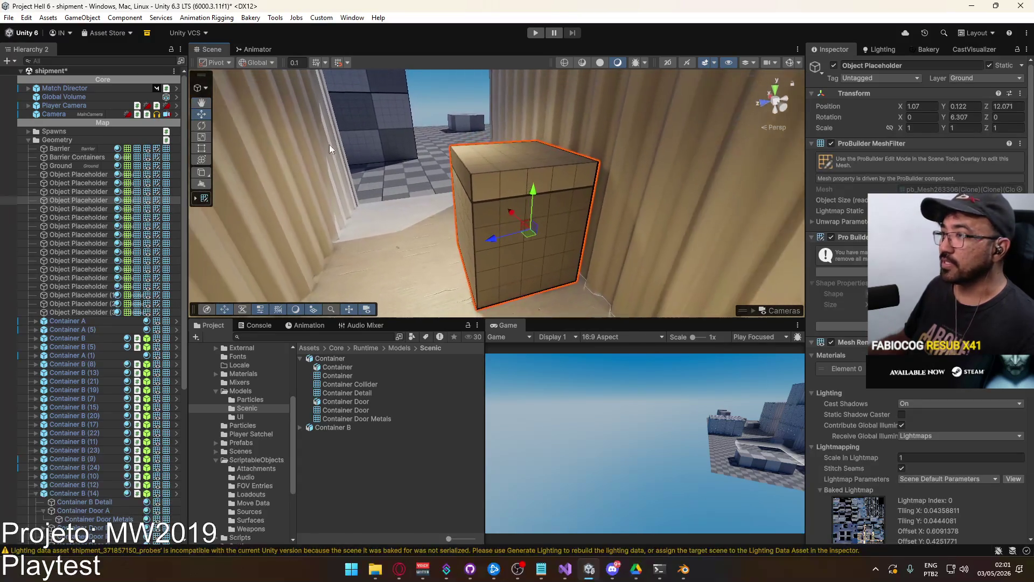
{"action": "left_click", "coordinate": [516, 157]}
{"action": "left_click", "coordinate": [505, 164]}
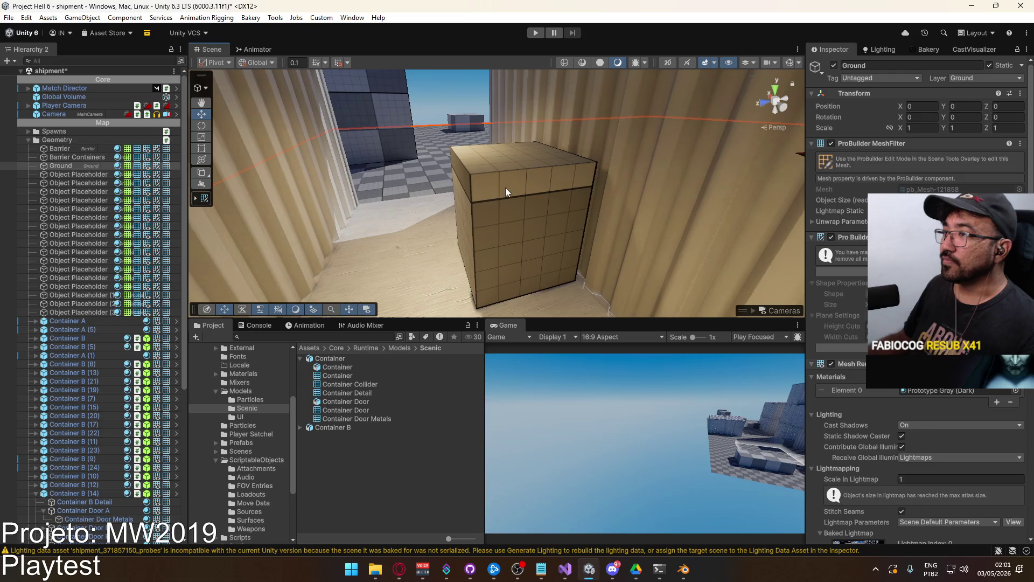
{"action": "left_click", "coordinate": [505, 189]}
{"action": "left_click", "coordinate": [223, 63]}
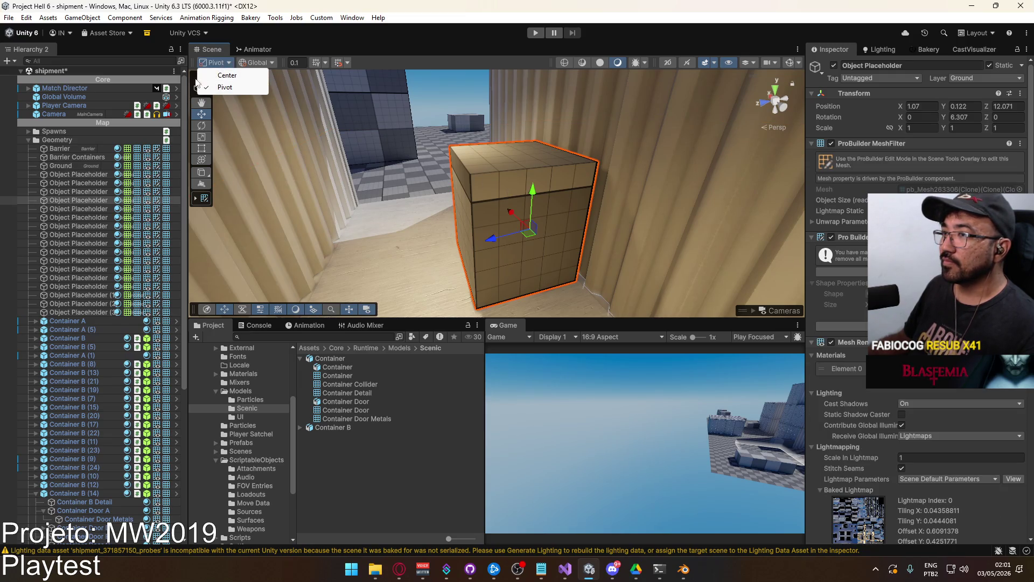
{"action": "mouse_move", "coordinate": [366, 102]}
{"action": "right_mouse_down"}
{"action": "mouse_move", "coordinate": [395, 125]}
{"action": "mouse_move", "coordinate": [323, 96]}
{"action": "right_mouse_up"}
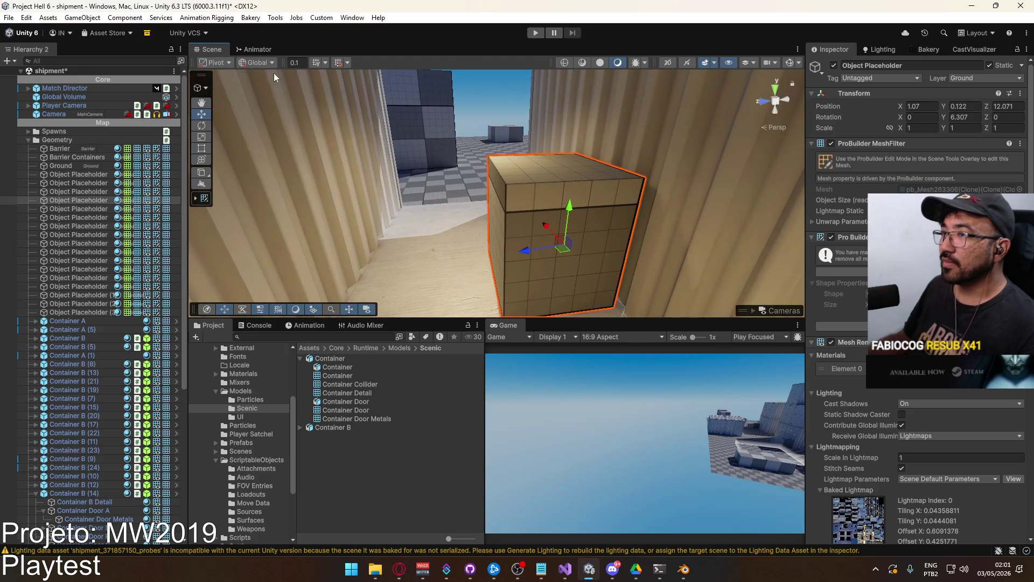
{"action": "left_click", "coordinate": [267, 63]}
{"action": "left_click", "coordinate": [207, 88]}
{"action": "left_click", "coordinate": [207, 88]}
{"action": "left_click", "coordinate": [229, 119]}
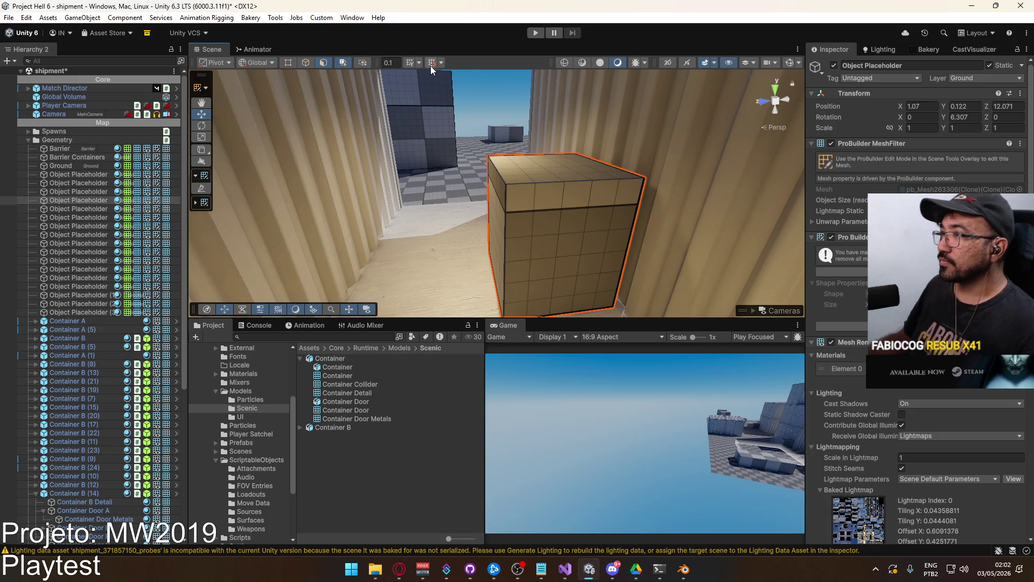
Drag the box's top face down along Y, then go back to the Blender weapon library
{"action": "left_click", "coordinate": [576, 169]}
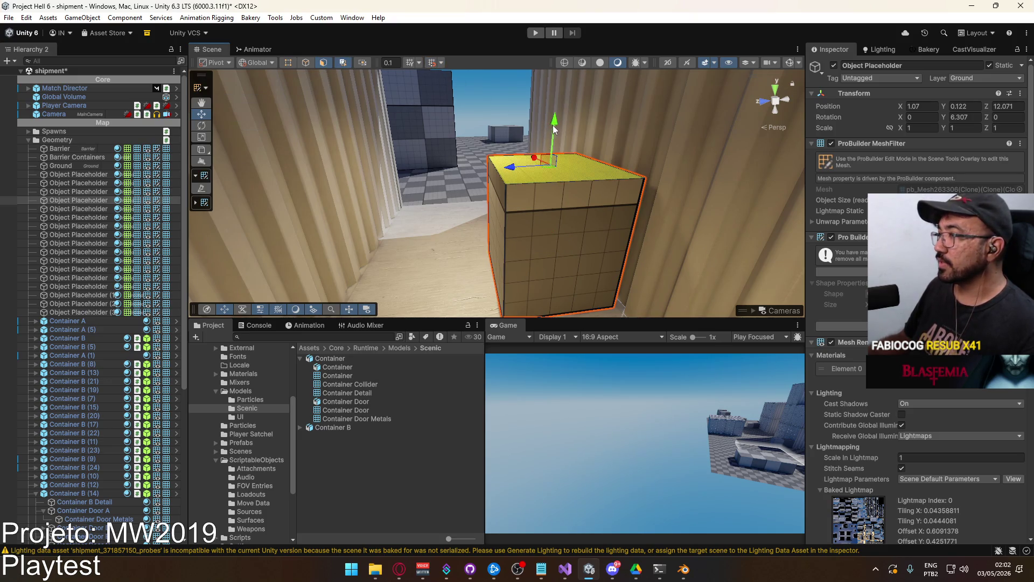
{"action": "scroll", "coordinate": [557, 135], "scroll_direction": "up", "scroll_amount": 3}
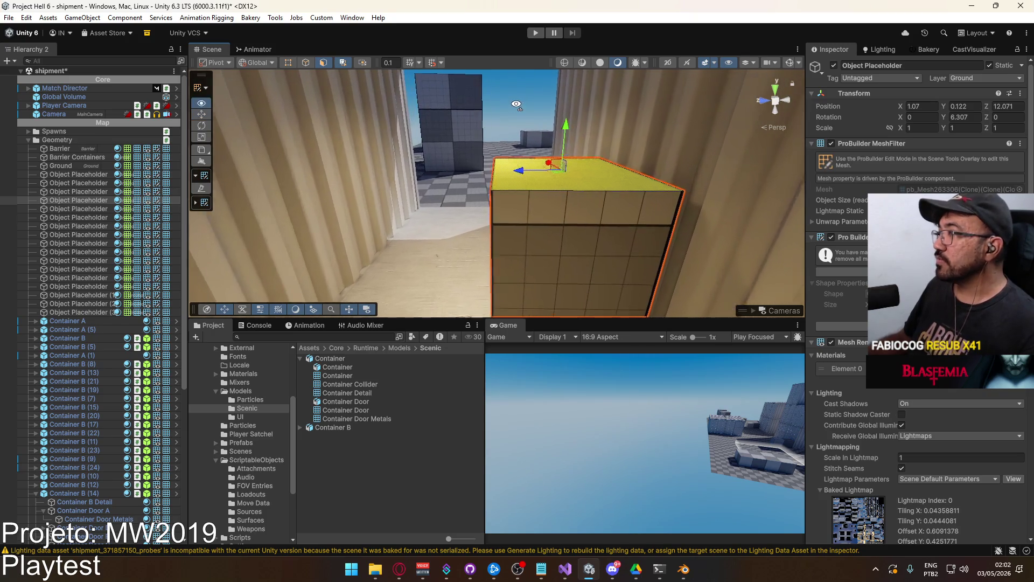
{"action": "left_click_drag", "start_coordinate": [564, 132], "coordinate": [561, 167]}
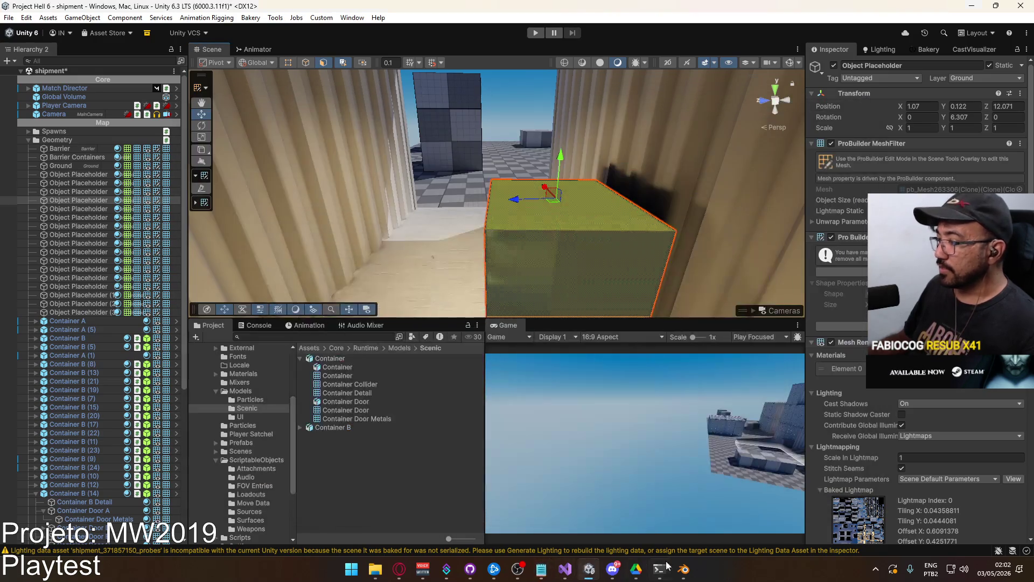
{"action": "left_click", "coordinate": [683, 569]}
{"action": "mouse_move", "coordinate": [292, 310]}
{"action": "middle_mouse_down", "text": "shift"}
{"action": "mouse_move", "coordinate": [509, 274]}
{"action": "mouse_move", "coordinate": [368, 270]}
{"action": "mouse_move", "coordinate": [488, 250]}
{"action": "mouse_move", "coordinate": [604, 268]}
{"action": "mouse_move", "coordinate": [513, 297]}
{"action": "mouse_move", "coordinate": [480, 274]}
{"action": "mouse_move", "coordinate": [205, 176]}
{"action": "mouse_move", "coordinate": [283, 182]}
{"action": "mouse_move", "coordinate": [354, 249]}
{"action": "mouse_move", "coordinate": [325, 295]}
{"action": "mouse_move", "coordinate": [234, 321]}
{"action": "mouse_move", "coordinate": [210, 317]}
{"action": "middle_mouse_up", "text": "shift"}
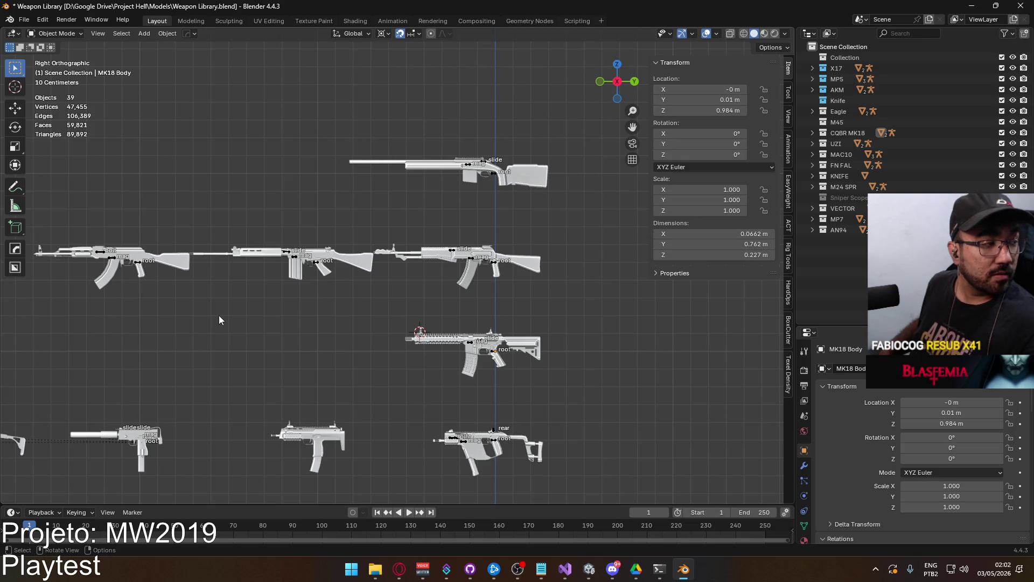
Back in Unity, check both placeholder boxes in the containers and save the shipment scene
{"action": "key", "text": "alt+Tab"}
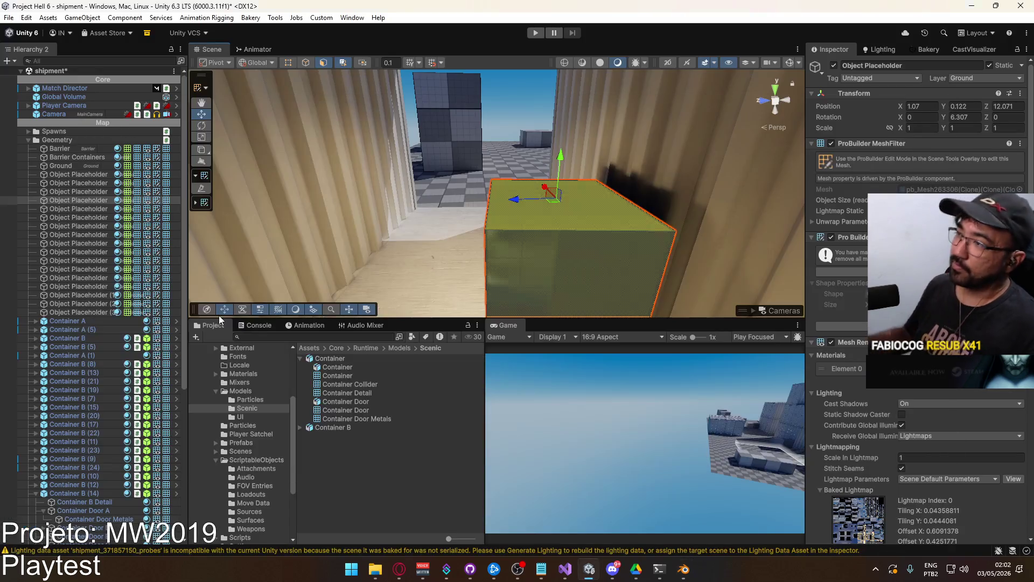
{"action": "mouse_move", "coordinate": [358, 174]}
{"action": "left_mouse_down", "text": "alt"}
{"action": "mouse_move", "coordinate": [511, 185]}
{"action": "mouse_move", "coordinate": [688, 223]}
{"action": "mouse_move", "coordinate": [821, 208]}
{"action": "mouse_move", "coordinate": [360, 143]}
{"action": "mouse_move", "coordinate": [623, 145]}
{"action": "mouse_move", "coordinate": [617, 173]}
{"action": "mouse_move", "coordinate": [477, 160]}
{"action": "mouse_move", "coordinate": [587, 109]}
{"action": "mouse_move", "coordinate": [559, 169]}
{"action": "mouse_move", "coordinate": [578, 129]}
{"action": "mouse_move", "coordinate": [675, 92]}
{"action": "mouse_move", "coordinate": [684, 100]}
{"action": "left_mouse_up", "text": "alt"}
{"action": "left_click", "coordinate": [561, 170]}
{"action": "mouse_move", "coordinate": [955, 115]}
{"action": "left_mouse_down", "text": "alt"}
{"action": "mouse_move", "coordinate": [621, 99]}
{"action": "mouse_move", "coordinate": [539, 162]}
{"action": "mouse_move", "coordinate": [450, 206]}
{"action": "mouse_move", "coordinate": [942, 151]}
{"action": "mouse_move", "coordinate": [903, 170]}
{"action": "mouse_move", "coordinate": [1024, 165]}
{"action": "mouse_move", "coordinate": [11, 163]}
{"action": "mouse_move", "coordinate": [193, 170]}
{"action": "mouse_move", "coordinate": [699, 255]}
{"action": "mouse_move", "coordinate": [593, 237]}
{"action": "mouse_move", "coordinate": [501, 201]}
{"action": "mouse_move", "coordinate": [639, 213]}
{"action": "mouse_move", "coordinate": [468, 215]}
{"action": "mouse_move", "coordinate": [752, 244]}
{"action": "mouse_move", "coordinate": [566, 194]}
{"action": "left_mouse_up", "text": "alt"}
{"action": "left_click", "coordinate": [450, 207]}
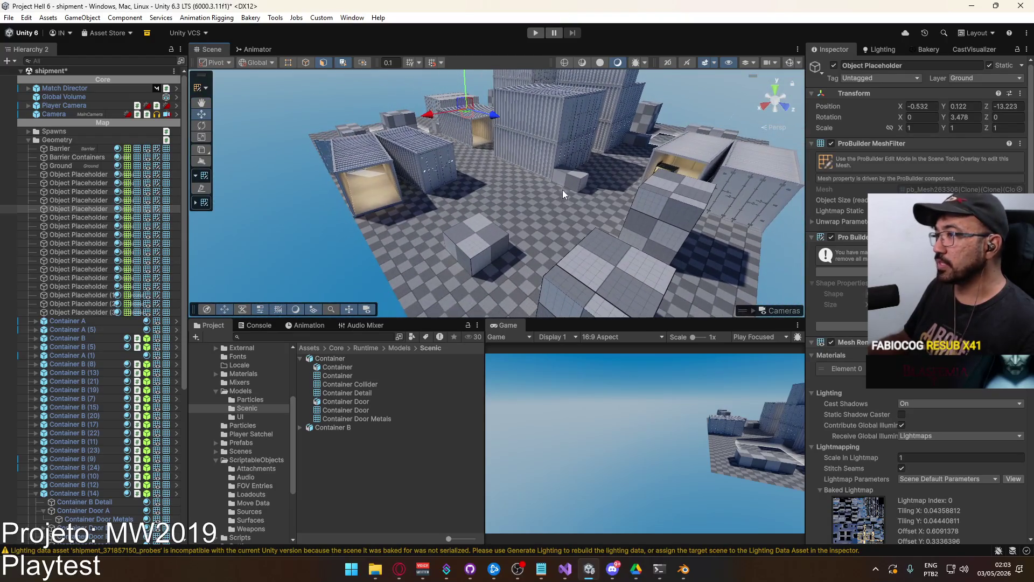
{"action": "key", "text": "ctrl+s"}
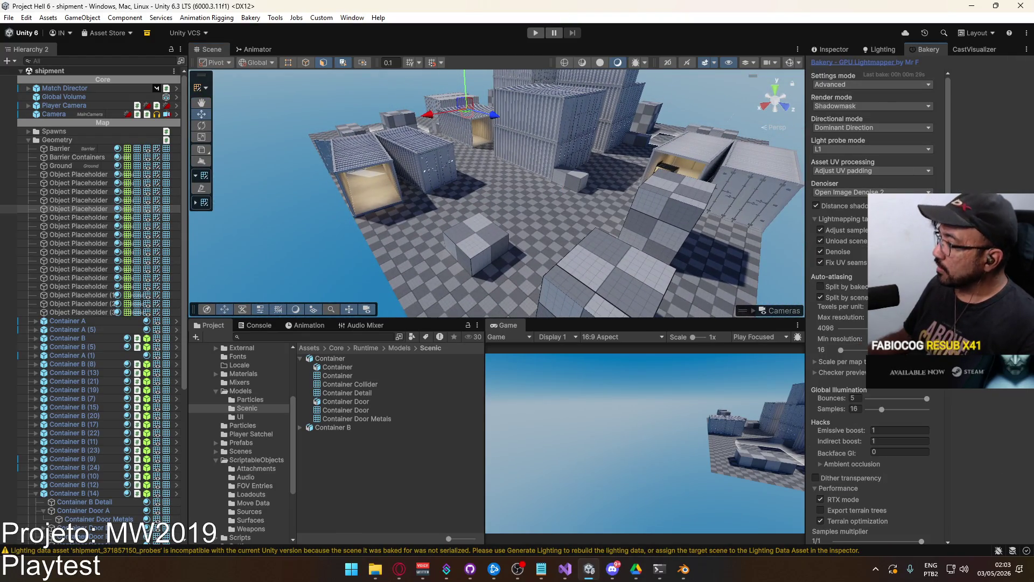
Scroll down the Bakery panel and hit Render to begin the lightmap bake
{"action": "scroll", "coordinate": [883, 323], "scroll_direction": "down", "scroll_amount": 10}
{"action": "left_click", "coordinate": [897, 328]}
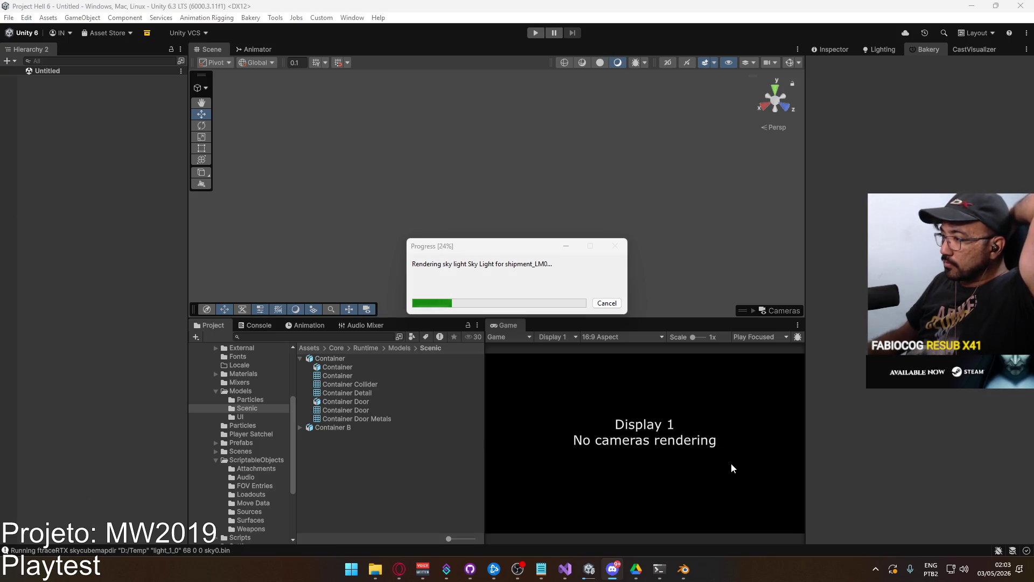
Bring the Models folder forward, browse its model files, and open M45A1 High.blend
{"action": "mouse_move", "coordinate": [376, 569]}
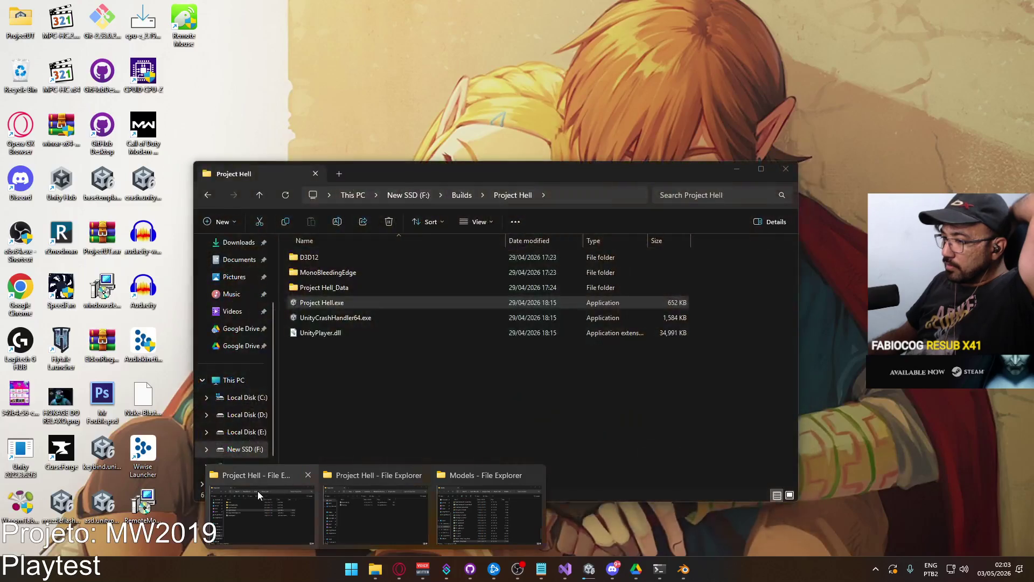
{"action": "left_click", "coordinate": [488, 494]}
{"action": "scroll", "coordinate": [406, 418], "scroll_direction": "down", "scroll_amount": 1}
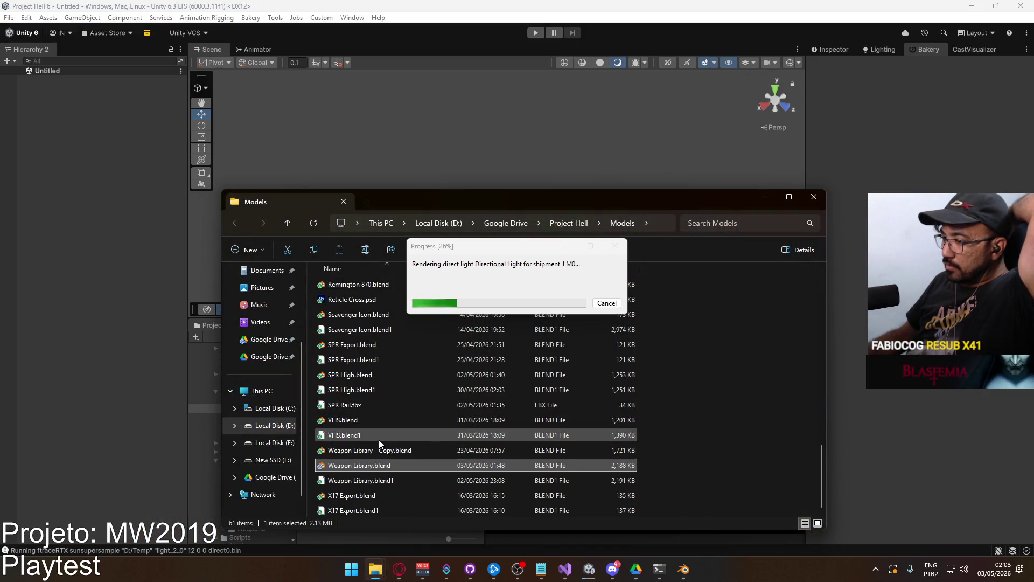
{"action": "scroll", "coordinate": [371, 463], "scroll_direction": "up", "scroll_amount": 8}
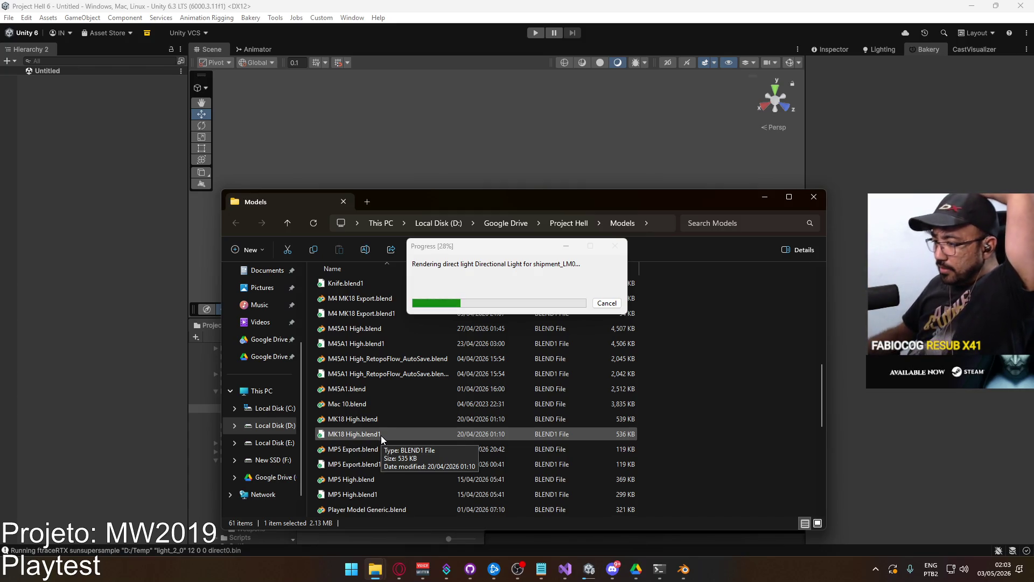
{"action": "scroll", "coordinate": [411, 430], "scroll_direction": "down", "scroll_amount": 3}
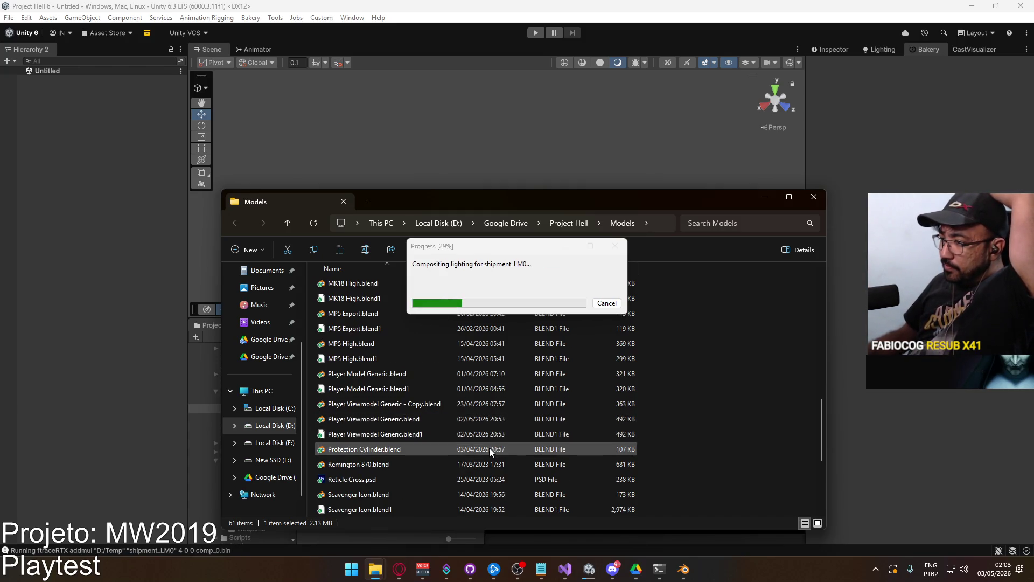
{"action": "scroll", "coordinate": [490, 447], "scroll_direction": "up", "scroll_amount": 2}
{"action": "left_click_drag", "start_coordinate": [491, 247], "coordinate": [656, 259]}
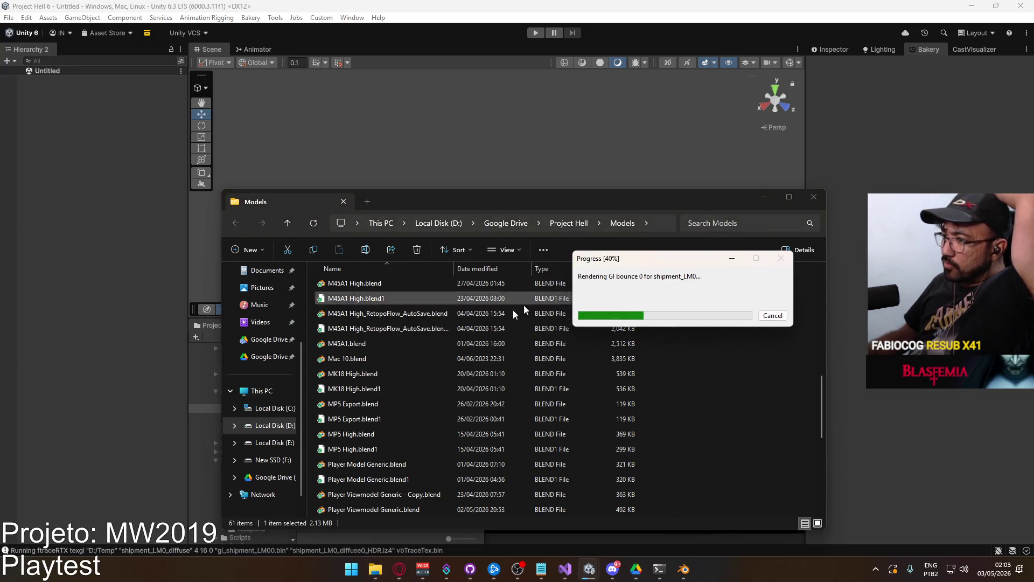
{"action": "scroll", "coordinate": [525, 390], "scroll_direction": "up", "scroll_amount": 3}
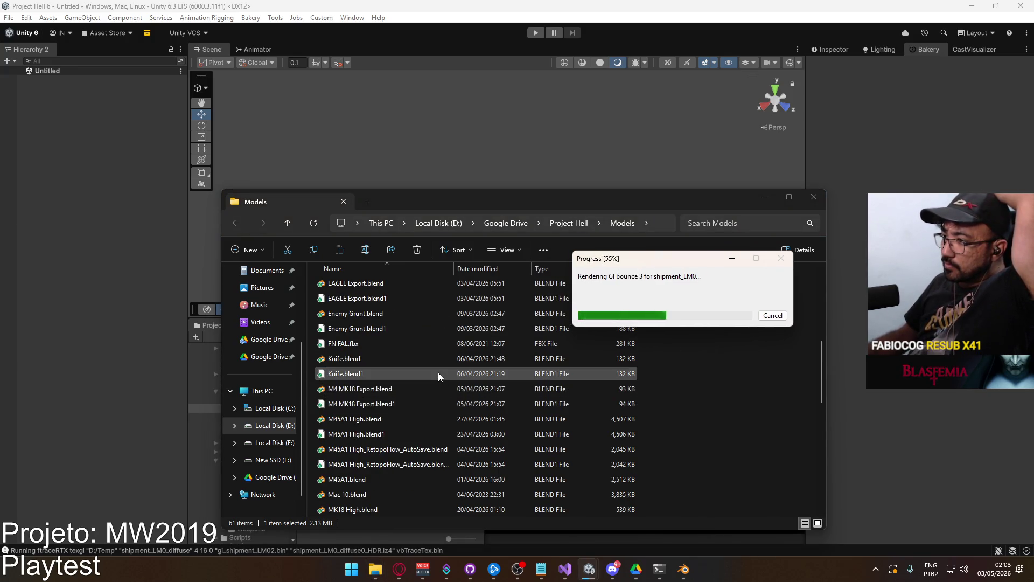
{"action": "scroll", "coordinate": [438, 372], "scroll_direction": "up", "scroll_amount": 1}
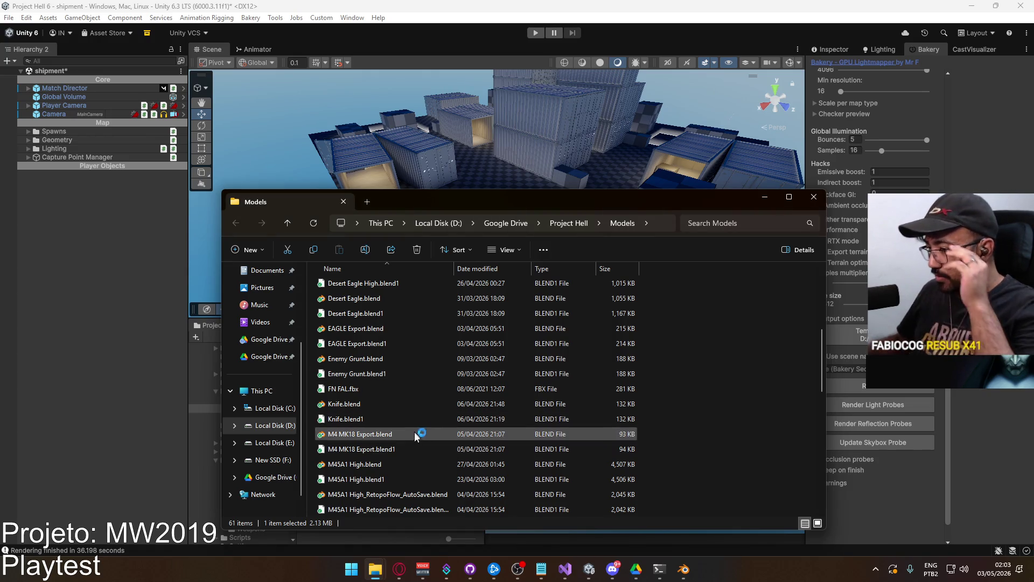
{"action": "double_click", "coordinate": [401, 464]}
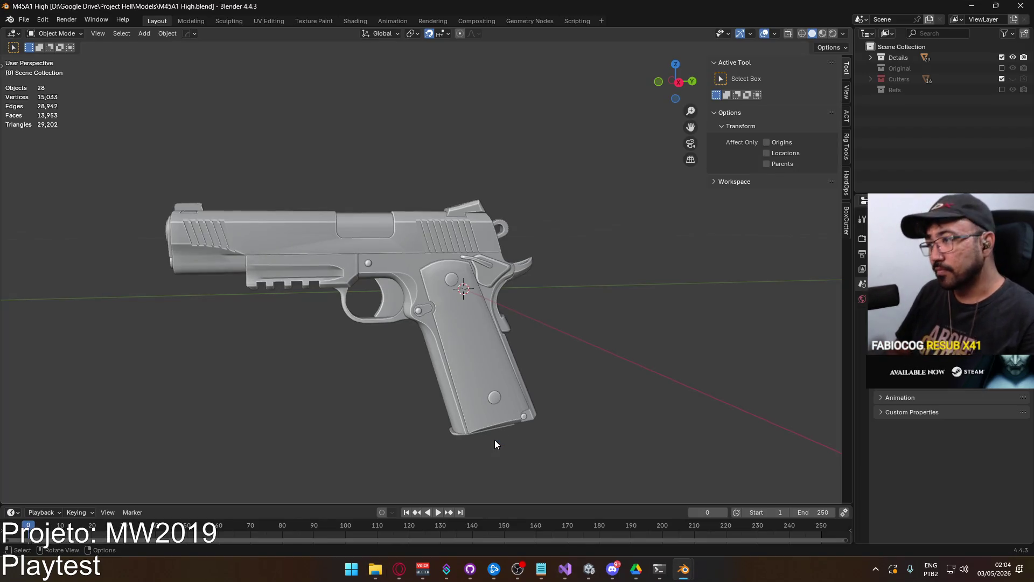
View the pistol from the right side and select the m45 slide & bolt.006 object
{"action": "key", "text": "KP_3"}
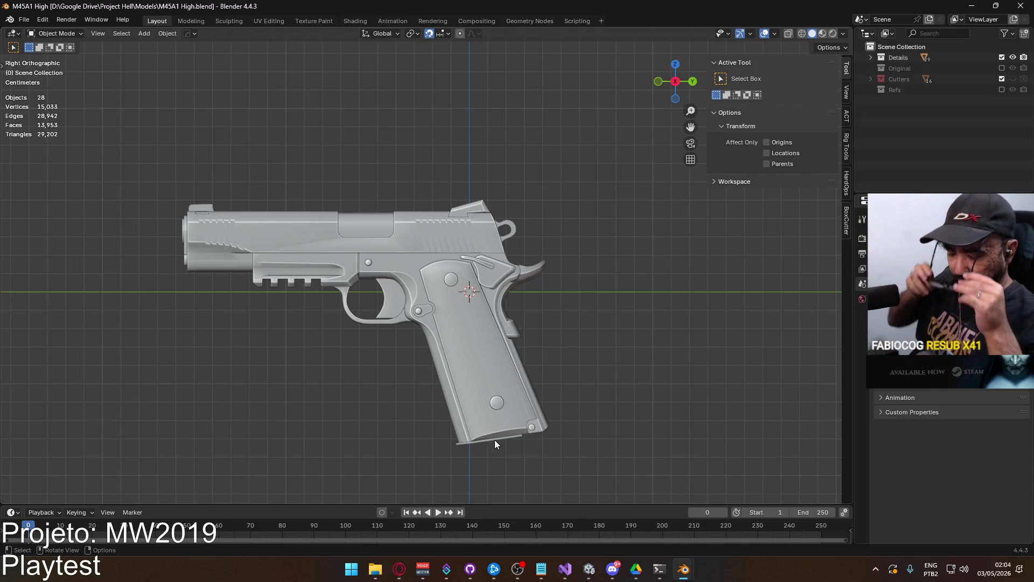
{"action": "mouse_move", "coordinate": [452, 374]}
{"action": "middle_mouse_down"}
{"action": "mouse_move", "coordinate": [485, 350]}
{"action": "mouse_move", "coordinate": [676, 279]}
{"action": "mouse_move", "coordinate": [609, 321]}
{"action": "mouse_move", "coordinate": [425, 305]}
{"action": "mouse_move", "coordinate": [559, 299]}
{"action": "mouse_move", "coordinate": [467, 298]}
{"action": "middle_mouse_up"}
{"action": "scroll", "coordinate": [425, 305], "scroll_direction": "up", "scroll_amount": 4}
{"action": "left_click", "coordinate": [423, 293]}
{"action": "scroll", "coordinate": [466, 297], "scroll_direction": "down", "scroll_amount": 5}
{"action": "mouse_move", "coordinate": [511, 267]}
{"action": "middle_mouse_down"}
{"action": "mouse_move", "coordinate": [568, 289]}
{"action": "mouse_move", "coordinate": [715, 295]}
{"action": "mouse_move", "coordinate": [776, 318]}
{"action": "mouse_move", "coordinate": [464, 292]}
{"action": "mouse_move", "coordinate": [509, 289]}
{"action": "mouse_move", "coordinate": [477, 299]}
{"action": "mouse_move", "coordinate": [540, 297]}
{"action": "mouse_move", "coordinate": [458, 269]}
{"action": "middle_mouse_up"}
{"action": "key", "text": "Tab"}
{"action": "scroll", "coordinate": [457, 264], "scroll_direction": "up", "scroll_amount": 3}
{"action": "key", "text": "Tab"}
{"action": "left_click", "coordinate": [571, 267]}
{"action": "left_click", "coordinate": [654, 215]}
Inspect the rear sight's mesh in Edit Mode from several angles, then close Blender without saving
{"action": "key", "text": "Tab"}
{"action": "scroll", "coordinate": [526, 291], "scroll_direction": "up", "scroll_amount": 3}
{"action": "mouse_move", "coordinate": [526, 291]}
{"action": "middle_mouse_down"}
{"action": "mouse_move", "coordinate": [447, 293]}
{"action": "mouse_move", "coordinate": [427, 307]}
{"action": "mouse_move", "coordinate": [475, 274]}
{"action": "middle_mouse_up"}
{"action": "scroll", "coordinate": [376, 245], "scroll_direction": "up", "scroll_amount": 5}
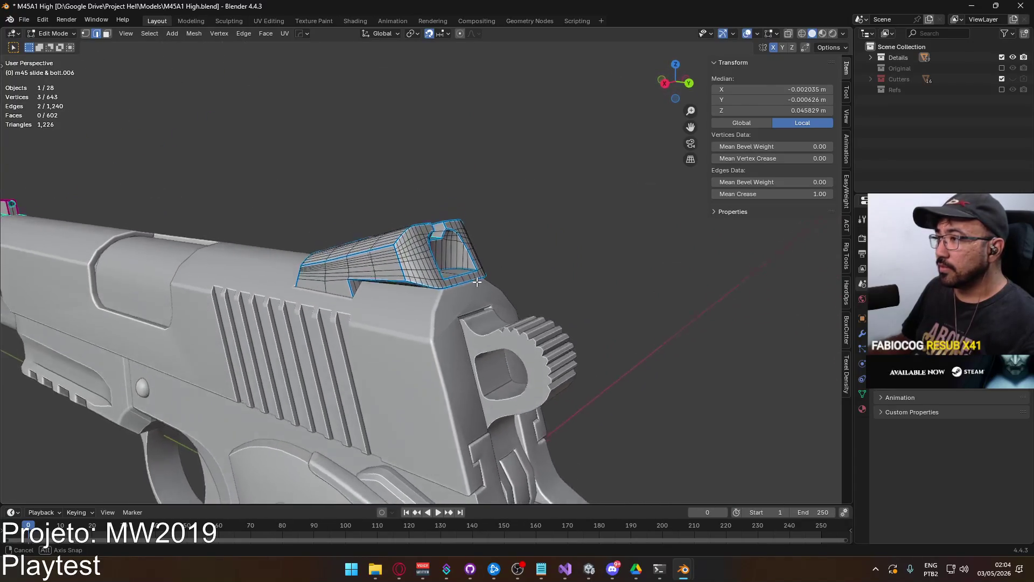
{"action": "key", "text": "Tab"}
{"action": "mouse_move", "coordinate": [416, 220]}
{"action": "middle_mouse_down"}
{"action": "mouse_move", "coordinate": [378, 246]}
{"action": "mouse_move", "coordinate": [357, 293]}
{"action": "mouse_move", "coordinate": [364, 266]}
{"action": "mouse_move", "coordinate": [303, 257]}
{"action": "mouse_move", "coordinate": [339, 233]}
{"action": "mouse_move", "coordinate": [291, 220]}
{"action": "mouse_move", "coordinate": [379, 253]}
{"action": "mouse_move", "coordinate": [371, 192]}
{"action": "middle_mouse_up"}
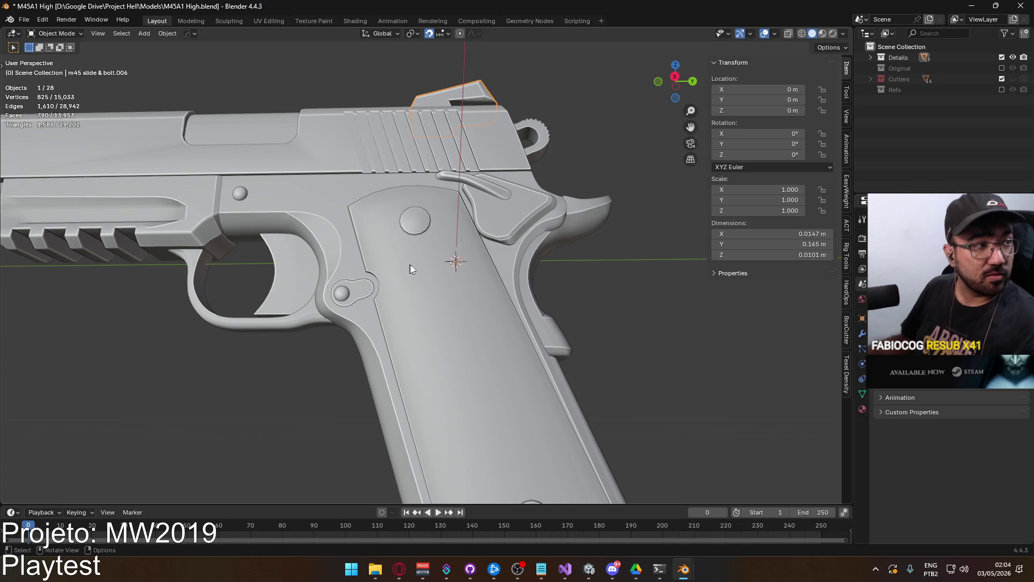
{"action": "scroll", "coordinate": [485, 291], "scroll_direction": "down", "scroll_amount": 6}
{"action": "mouse_move", "coordinate": [588, 317]}
{"action": "middle_mouse_down"}
{"action": "mouse_move", "coordinate": [428, 277]}
{"action": "mouse_move", "coordinate": [580, 311]}
{"action": "mouse_move", "coordinate": [560, 365]}
{"action": "mouse_move", "coordinate": [437, 333]}
{"action": "mouse_move", "coordinate": [460, 273]}
{"action": "mouse_move", "coordinate": [424, 257]}
{"action": "mouse_move", "coordinate": [490, 296]}
{"action": "middle_mouse_up"}
{"action": "key", "text": "Tab"}
{"action": "key", "text": "alt+a"}
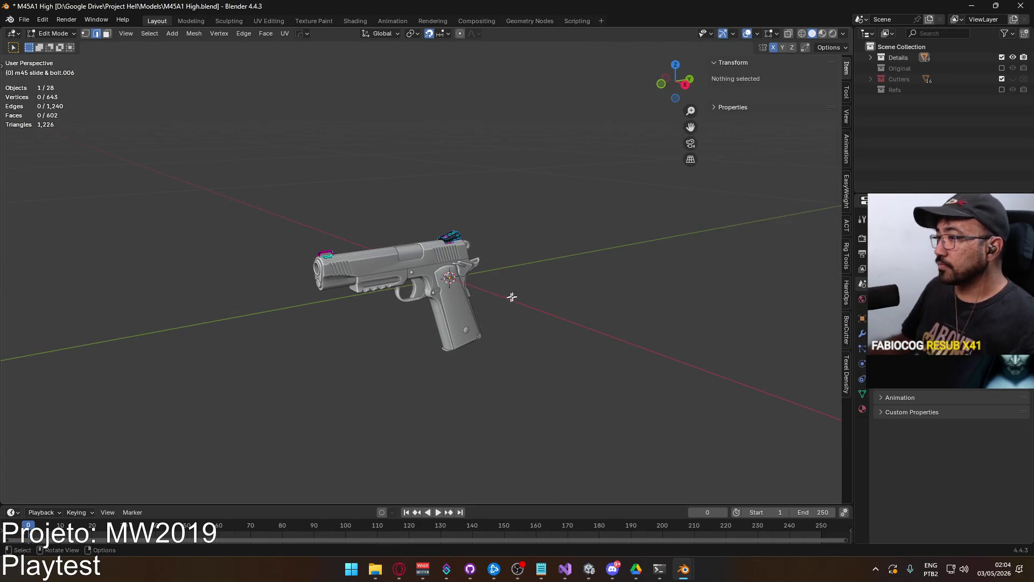
{"action": "left_click", "coordinate": [1021, 6]}
{"action": "left_click", "coordinate": [523, 305]}
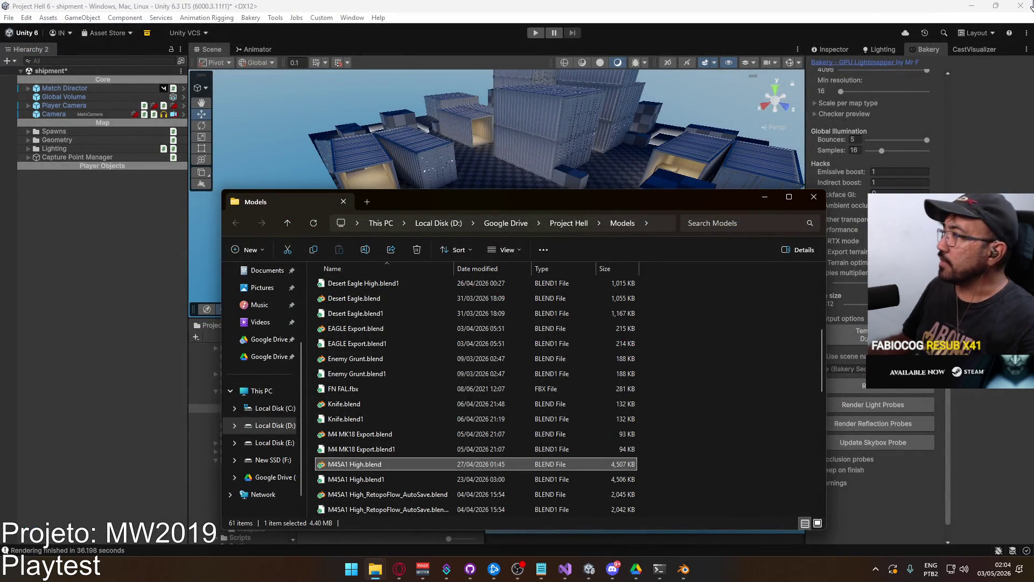
Close the Models window, start the Bakery render, and accept saving the scene before baking
{"action": "left_click_drag", "start_coordinate": [566, 207], "coordinate": [446, 191]}
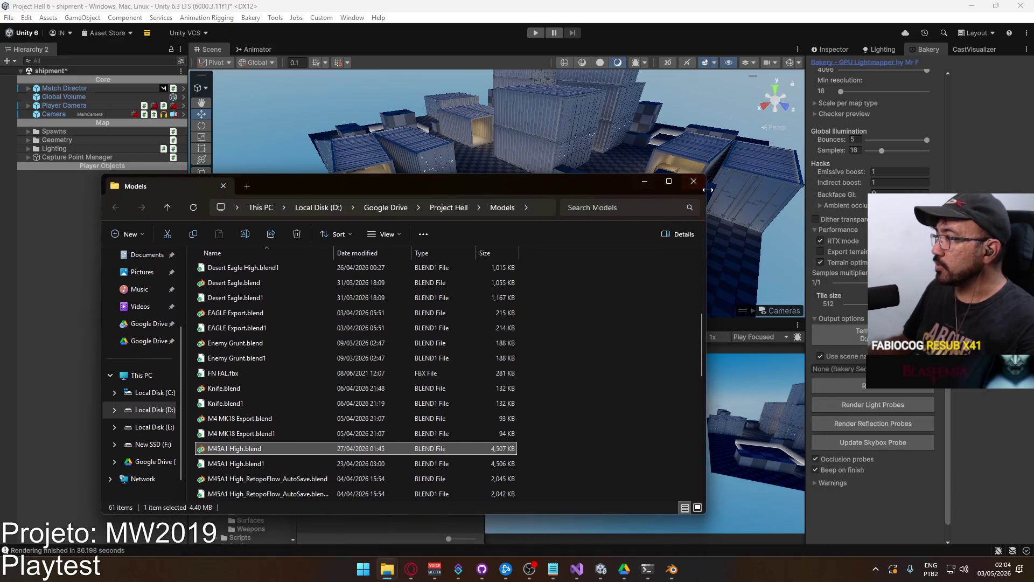
{"action": "left_click", "coordinate": [694, 181]}
{"action": "left_click", "coordinate": [864, 388]}
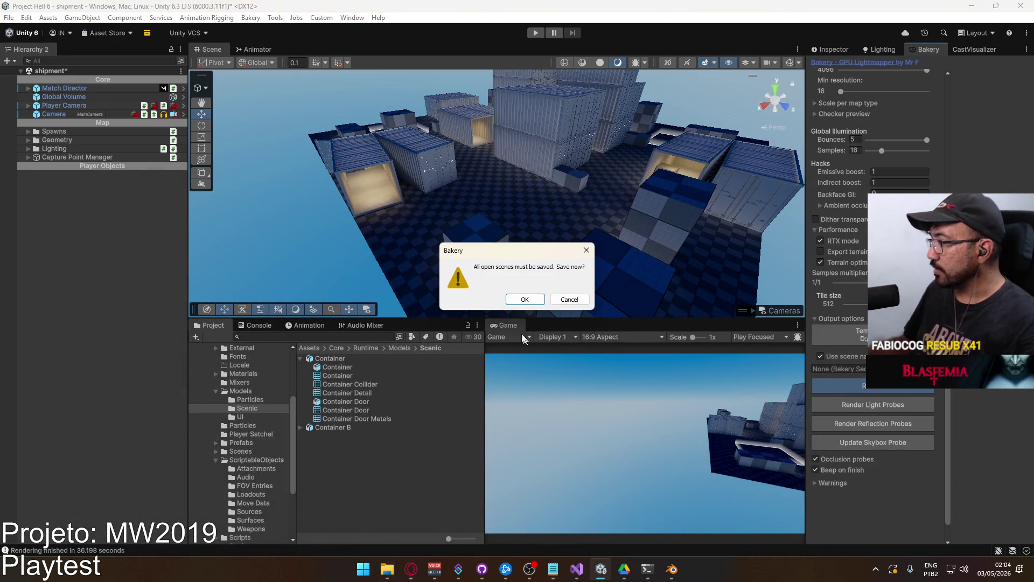
{"action": "left_click", "coordinate": [516, 299]}
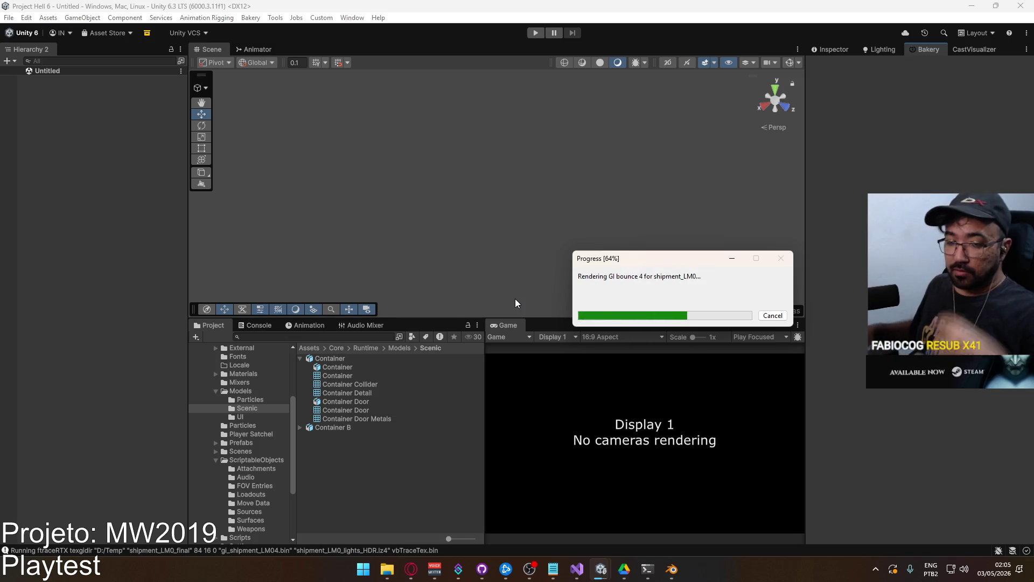
{"action": "key", "text": "alt+Tab"}
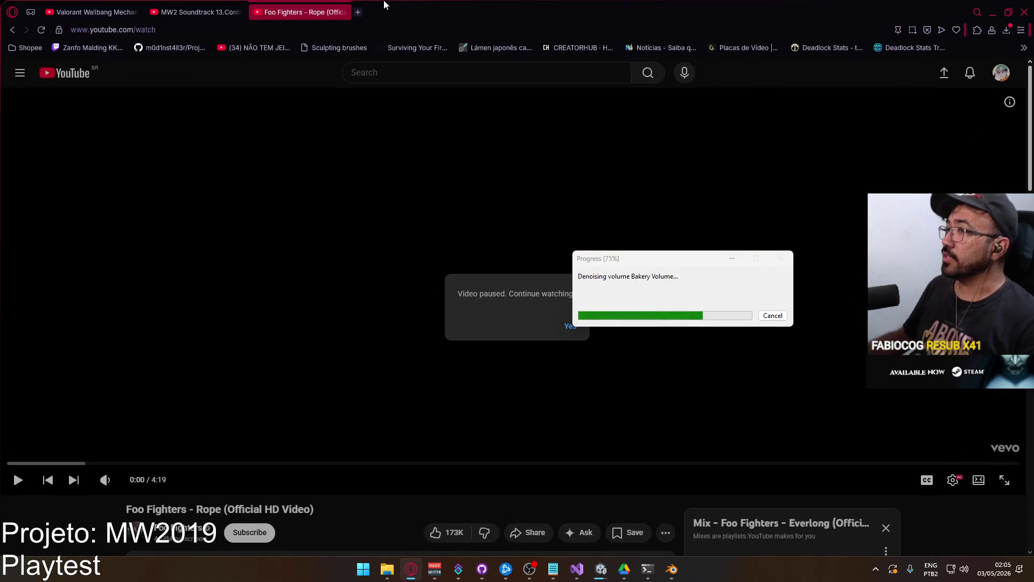
Search Google for 'uts 12' in a new tab, browse the results, then close it and minimize Opera
{"action": "left_click", "coordinate": [359, 12]}
{"action": "type", "text": "uts 12"}
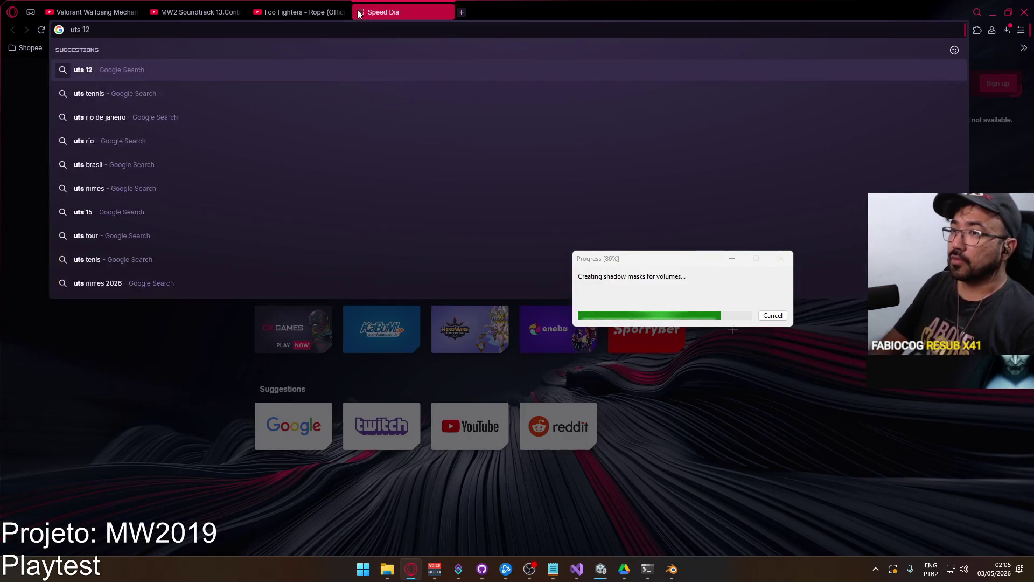
{"action": "key", "text": "Return"}
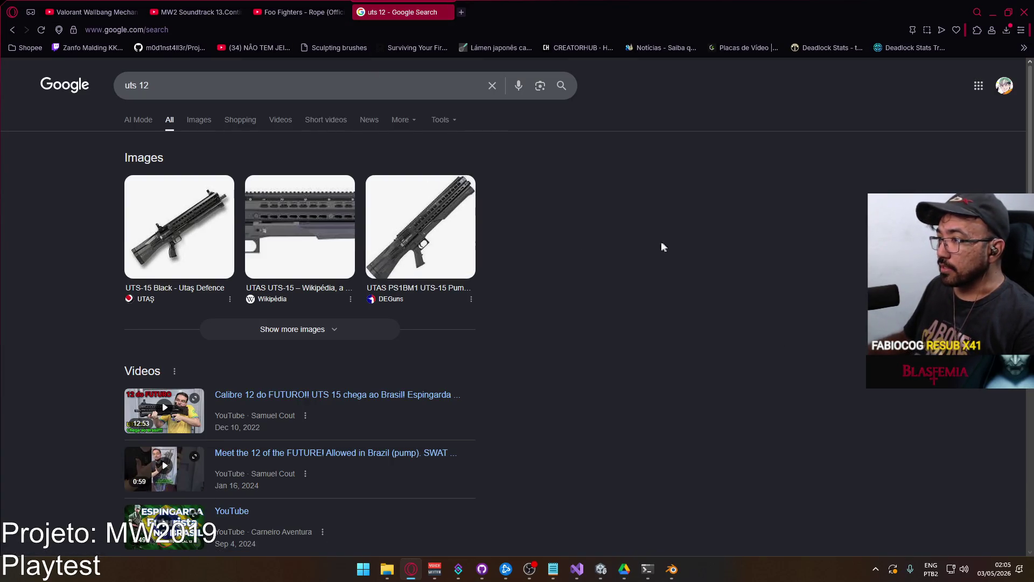
{"action": "scroll", "coordinate": [628, 337], "scroll_direction": "down", "scroll_amount": 2}
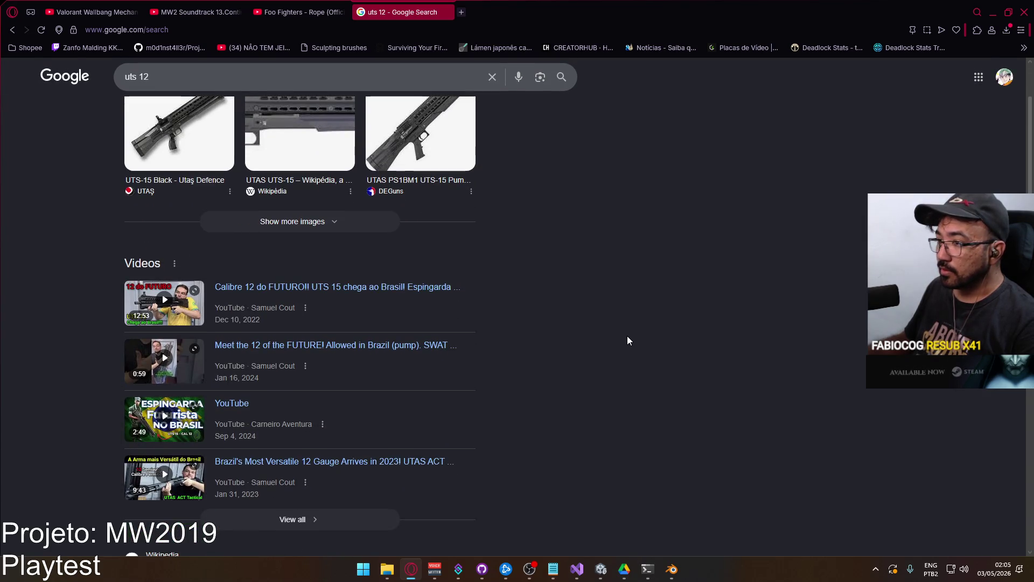
{"action": "scroll", "coordinate": [628, 340], "scroll_direction": "down", "scroll_amount": 2}
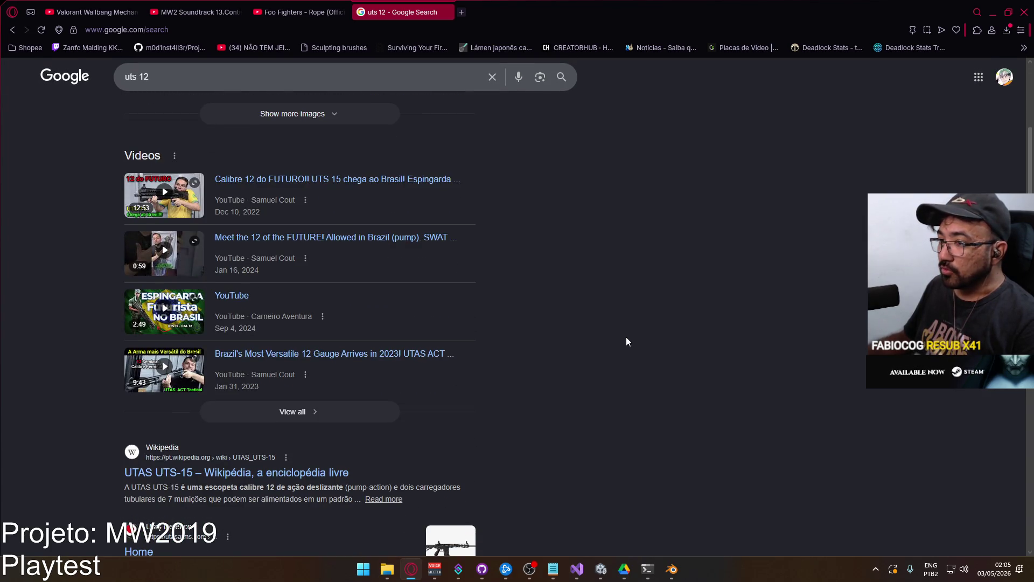
{"action": "scroll", "coordinate": [626, 339], "scroll_direction": "down", "scroll_amount": 6}
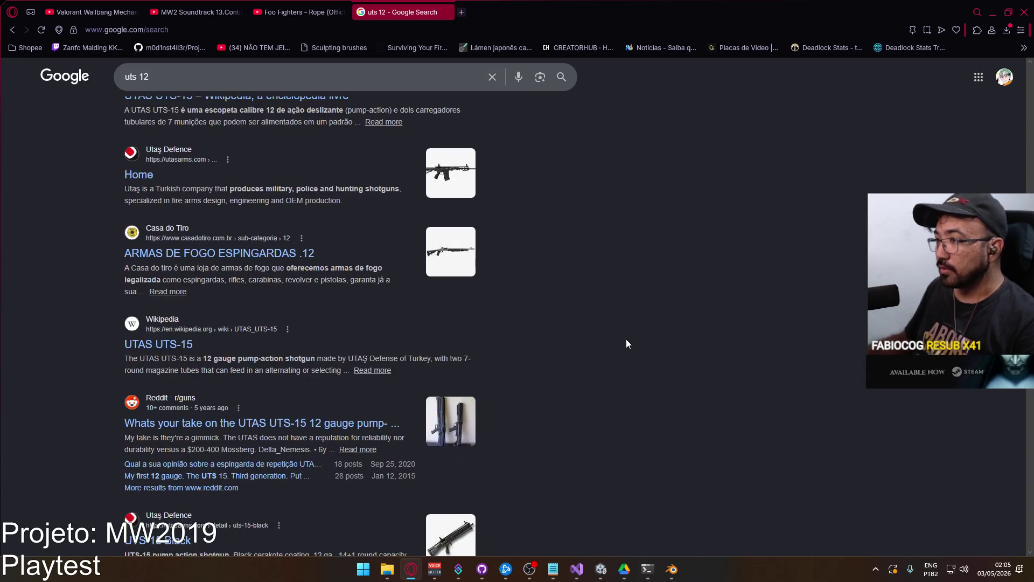
{"action": "scroll", "coordinate": [624, 345], "scroll_direction": "up", "scroll_amount": 2}
{"action": "scroll", "coordinate": [622, 344], "scroll_direction": "down", "scroll_amount": 3}
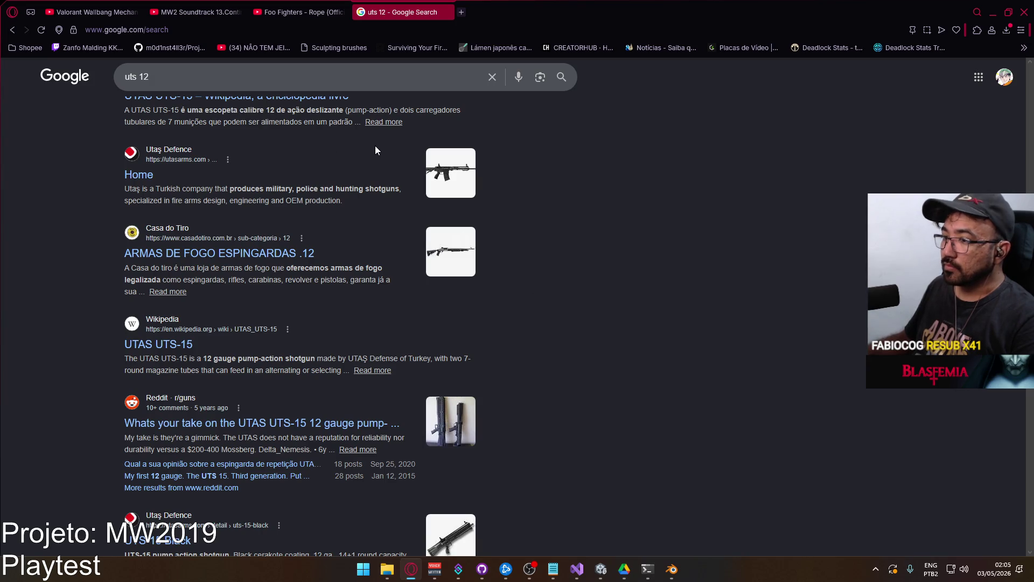
{"action": "scroll", "coordinate": [420, 151], "scroll_direction": "down", "scroll_amount": 4}
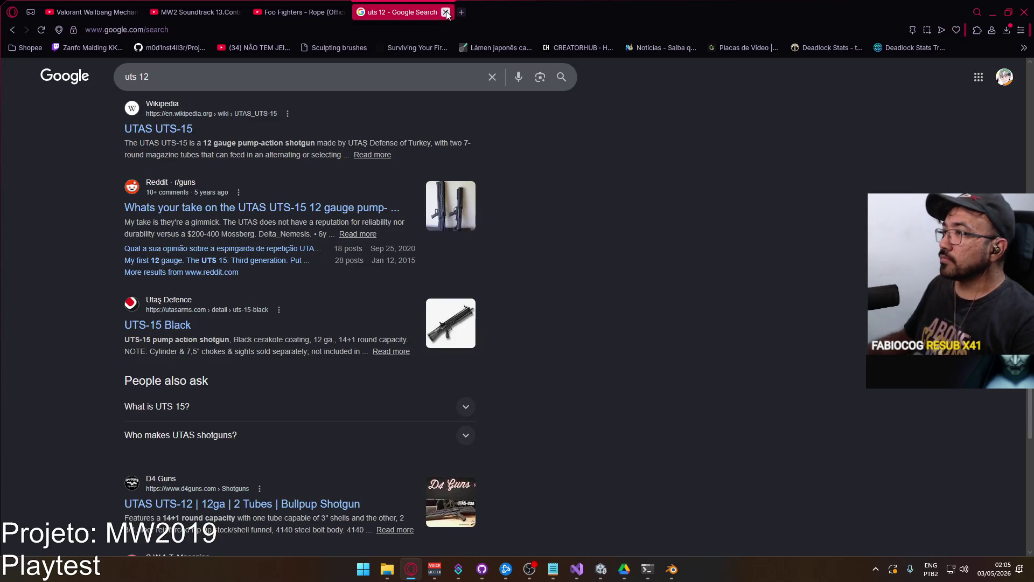
{"action": "left_click", "coordinate": [447, 12]}
{"action": "left_click", "coordinate": [993, 13]}
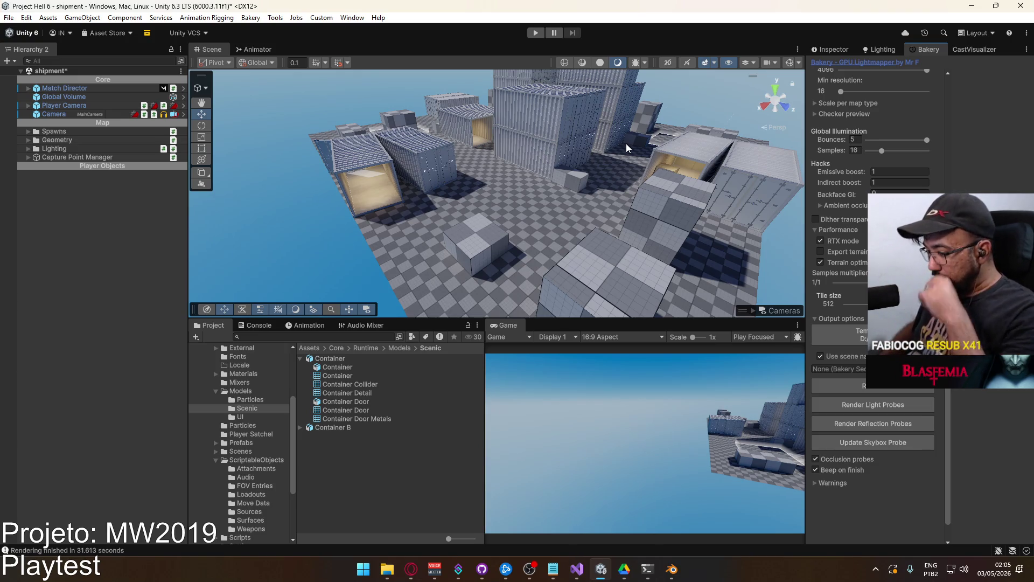
Inspect the baked lighting, save the scene, and show the Scenes folder in the Project window
{"action": "mouse_move", "coordinate": [470, 172]}
{"action": "right_mouse_down"}
{"action": "mouse_move", "coordinate": [437, 166]}
{"action": "mouse_move", "coordinate": [535, 139]}
{"action": "mouse_move", "coordinate": [146, 196]}
{"action": "mouse_move", "coordinate": [142, 220]}
{"action": "mouse_move", "coordinate": [210, 198]}
{"action": "mouse_move", "coordinate": [183, 180]}
{"action": "right_mouse_up"}
{"action": "key", "text": "ctrl+s"}
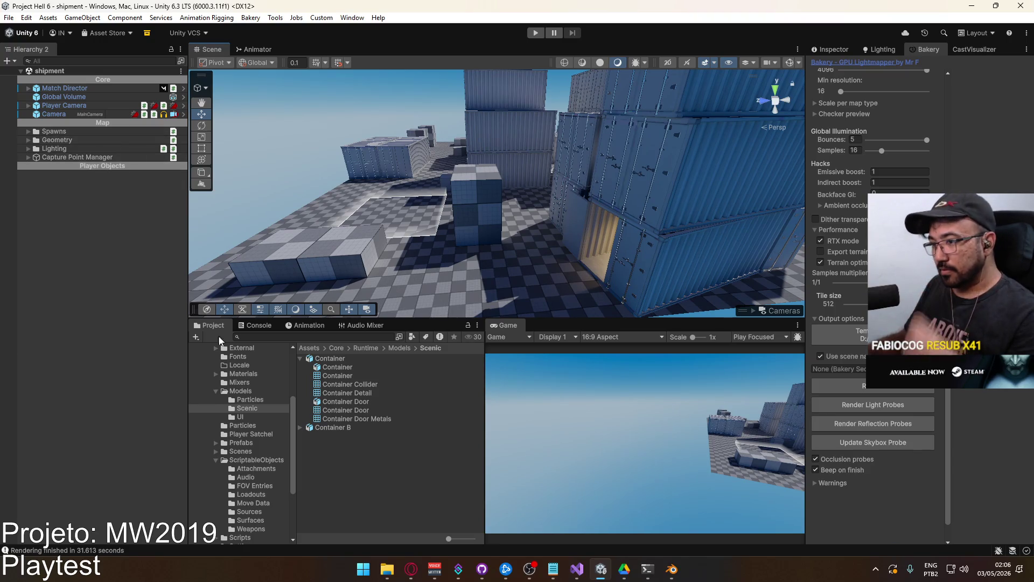
{"action": "left_click", "coordinate": [216, 392]}
{"action": "left_click", "coordinate": [243, 426]}
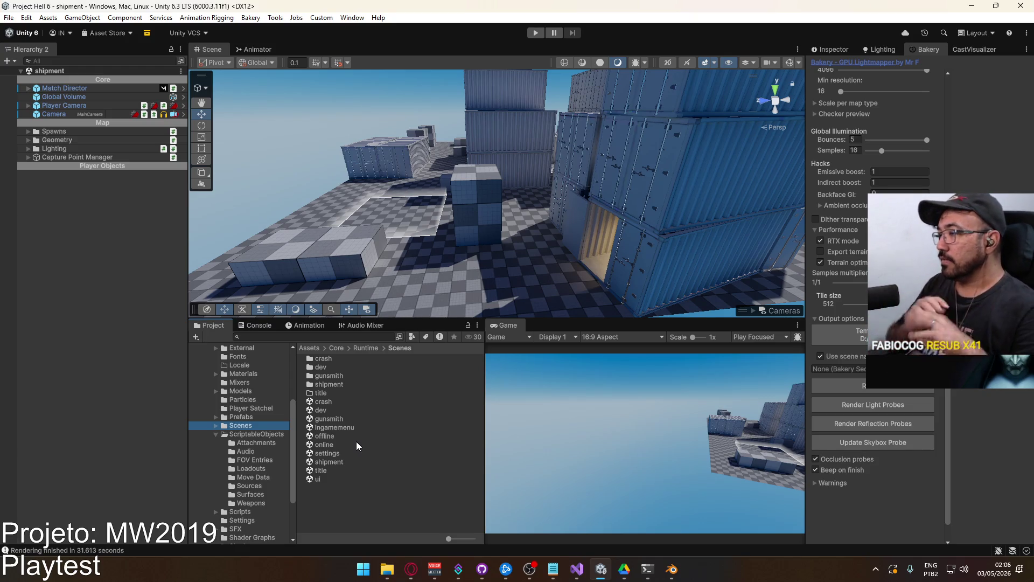
{"action": "mouse_move", "coordinate": [598, 186]}
{"action": "right_mouse_down"}
{"action": "mouse_move", "coordinate": [619, 180]}
{"action": "mouse_move", "coordinate": [305, 203]}
{"action": "mouse_move", "coordinate": [457, 169]}
{"action": "right_mouse_up"}
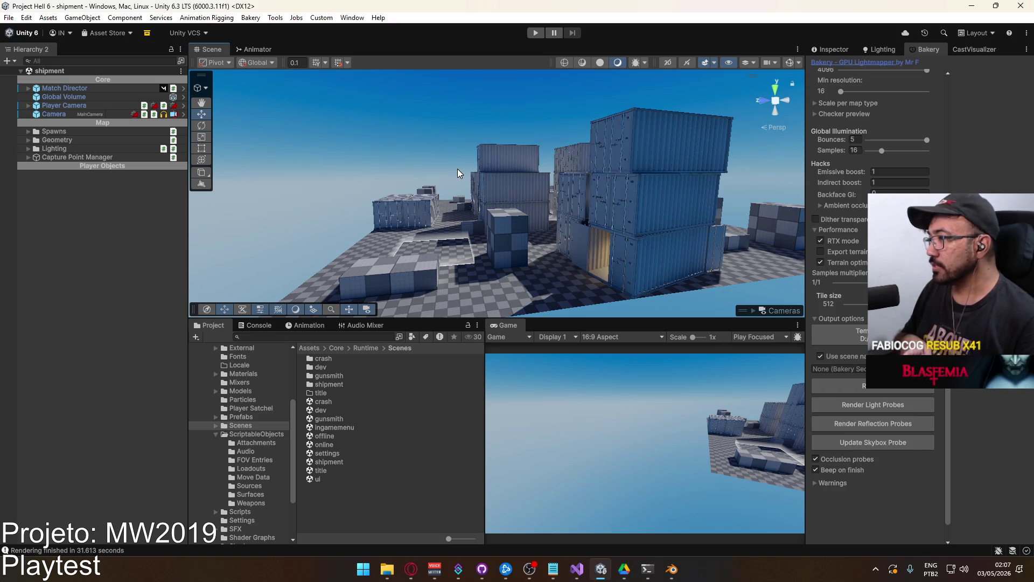
Turn the view toward the open map edge, then open the ScriptableObjects/Weapons folder
{"action": "mouse_move", "coordinate": [457, 169]}
{"action": "right_mouse_down"}
{"action": "mouse_move", "coordinate": [693, 224]}
{"action": "mouse_move", "coordinate": [475, 230]}
{"action": "mouse_move", "coordinate": [415, 200]}
{"action": "mouse_move", "coordinate": [489, 228]}
{"action": "mouse_move", "coordinate": [457, 254]}
{"action": "mouse_move", "coordinate": [212, 256]}
{"action": "right_mouse_up"}
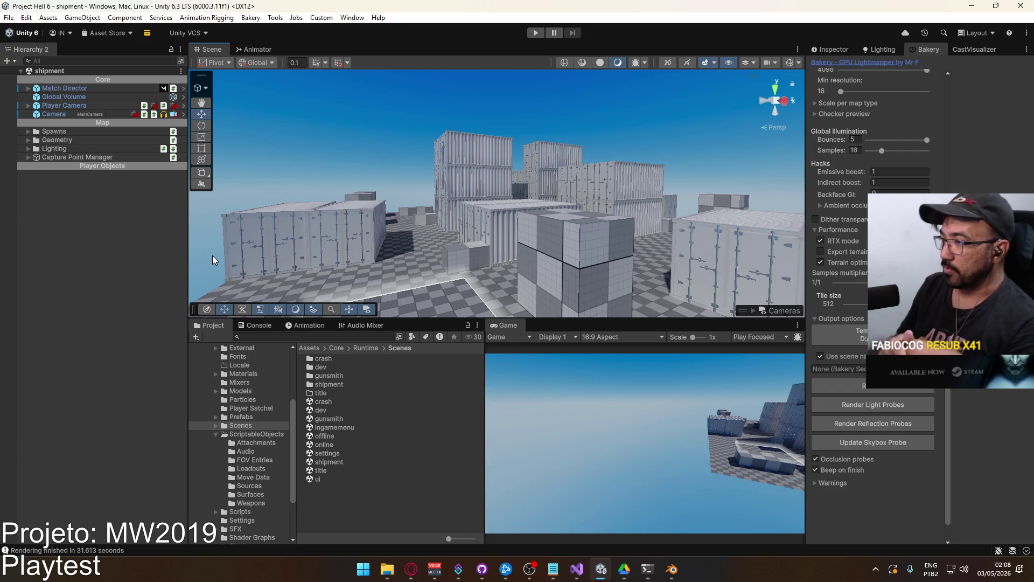
{"action": "left_click", "coordinate": [254, 504]}
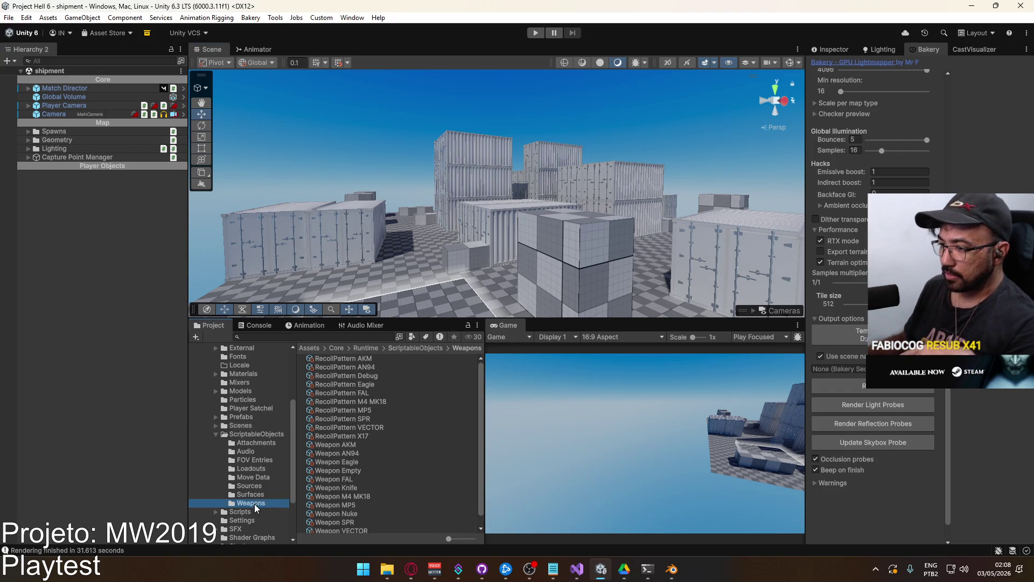
Select the Weapon VECTOR asset and show its properties in the Inspector
{"action": "scroll", "coordinate": [416, 418], "scroll_direction": "down", "scroll_amount": 2}
{"action": "left_click", "coordinate": [359, 469]}
{"action": "left_click", "coordinate": [366, 451]}
{"action": "left_click", "coordinate": [366, 433]}
{"action": "left_click", "coordinate": [367, 468]}
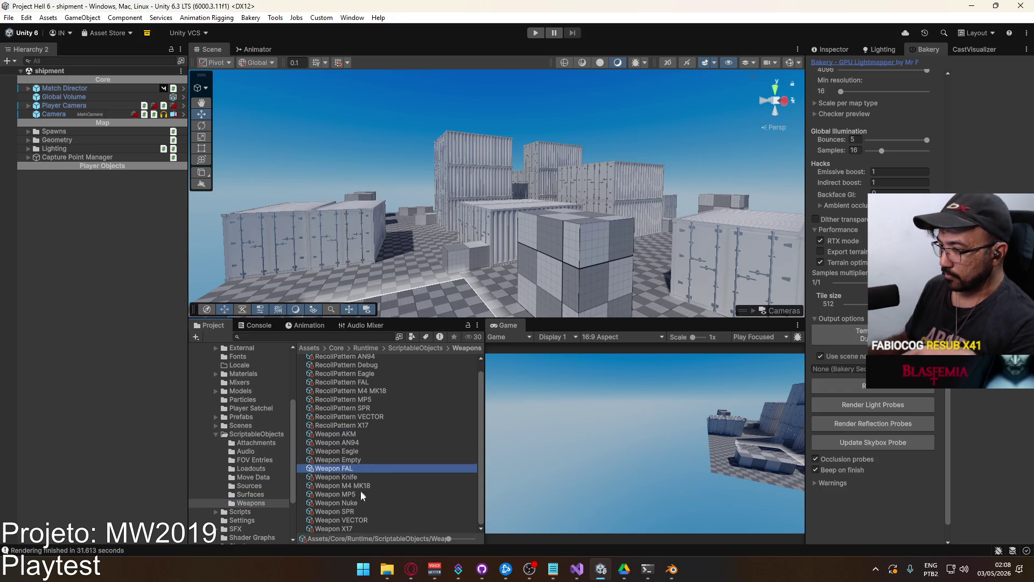
{"action": "left_click", "coordinate": [350, 520]}
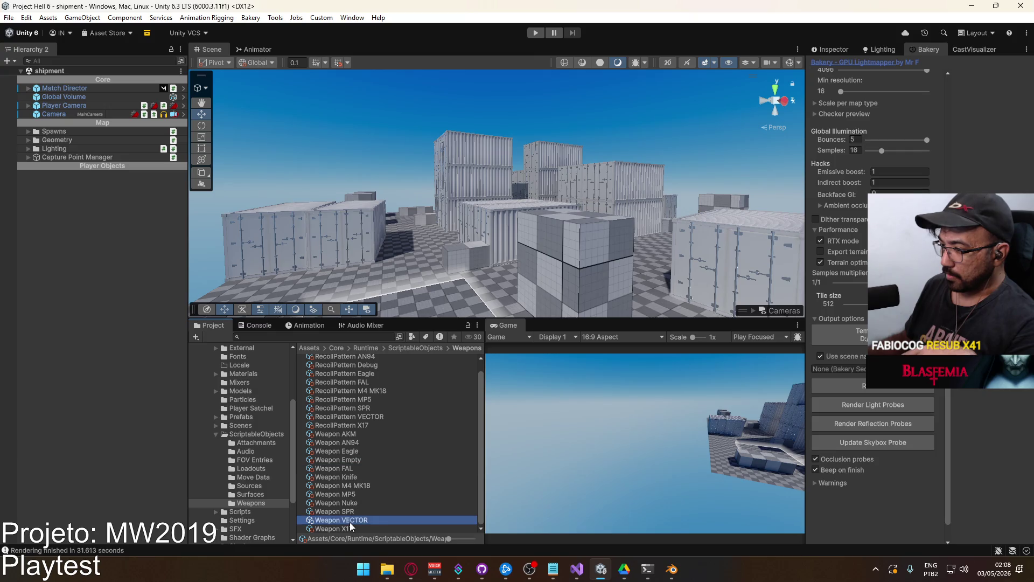
{"action": "left_click", "coordinate": [829, 49]}
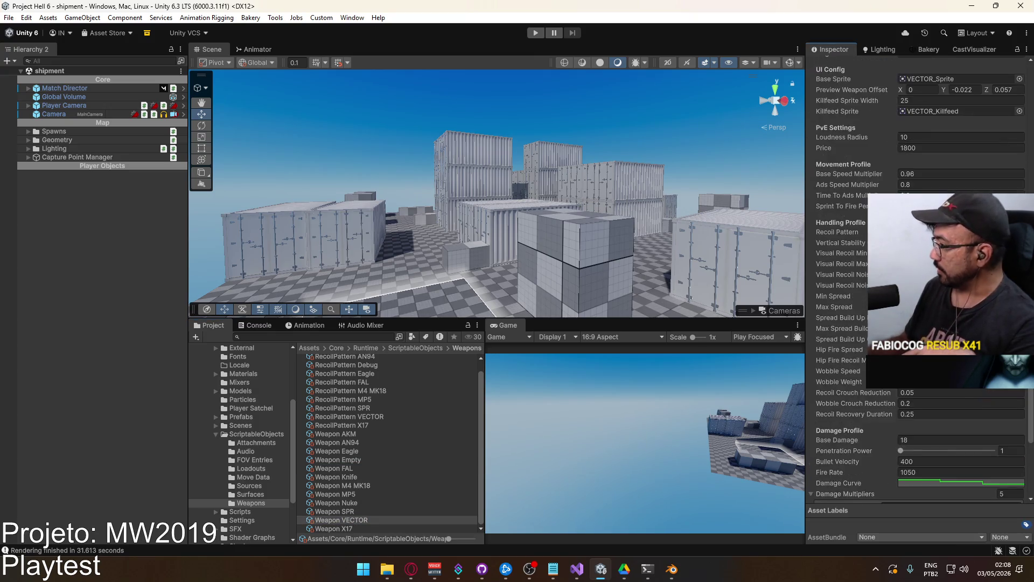
Change Damage Multipliers Element 0 from 1.25 to 1.5 and collapse the list
{"action": "scroll", "coordinate": [927, 431], "scroll_direction": "down", "scroll_amount": 3}
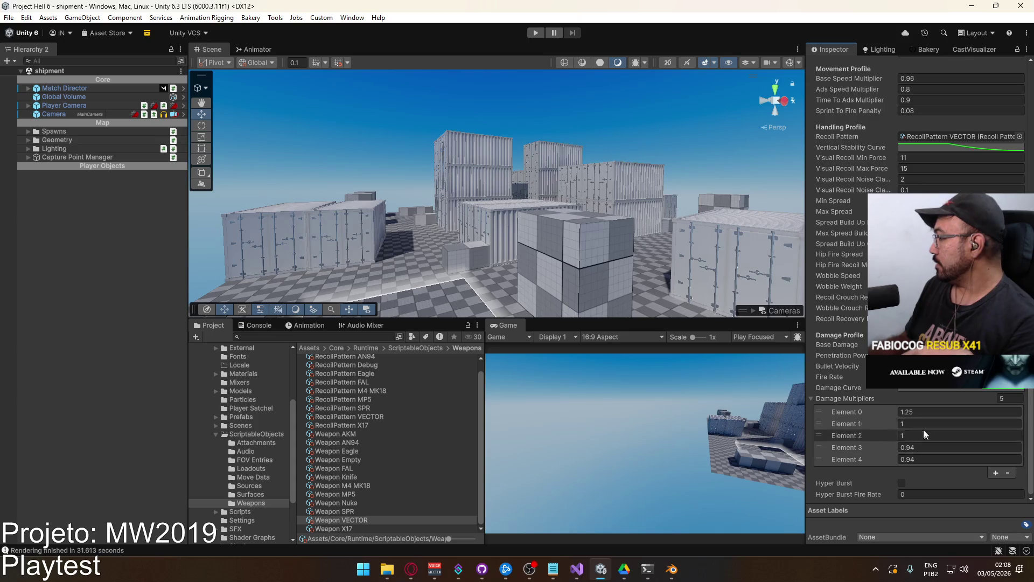
{"action": "left_click", "coordinate": [922, 423]}
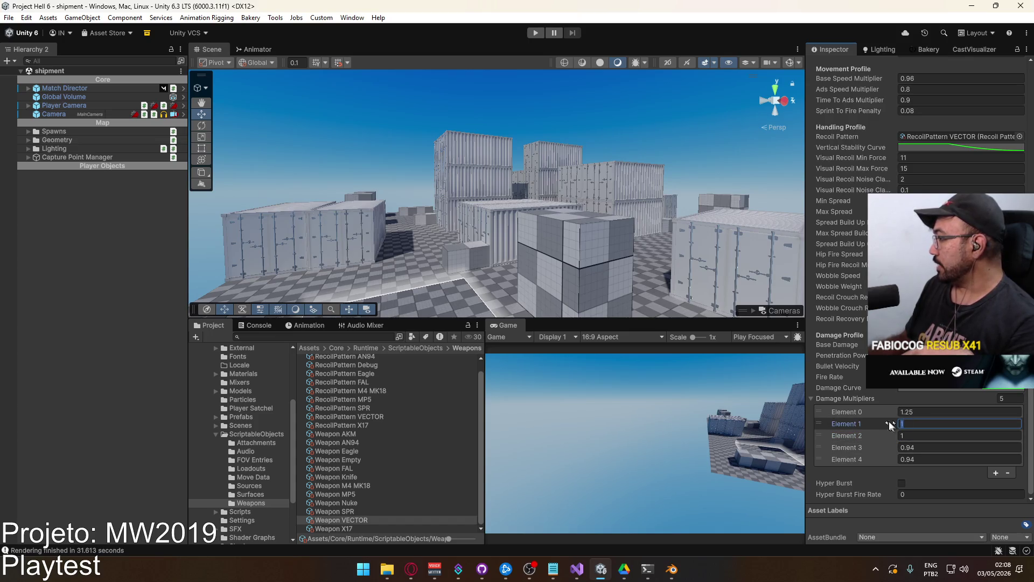
{"action": "left_click", "coordinate": [927, 411]}
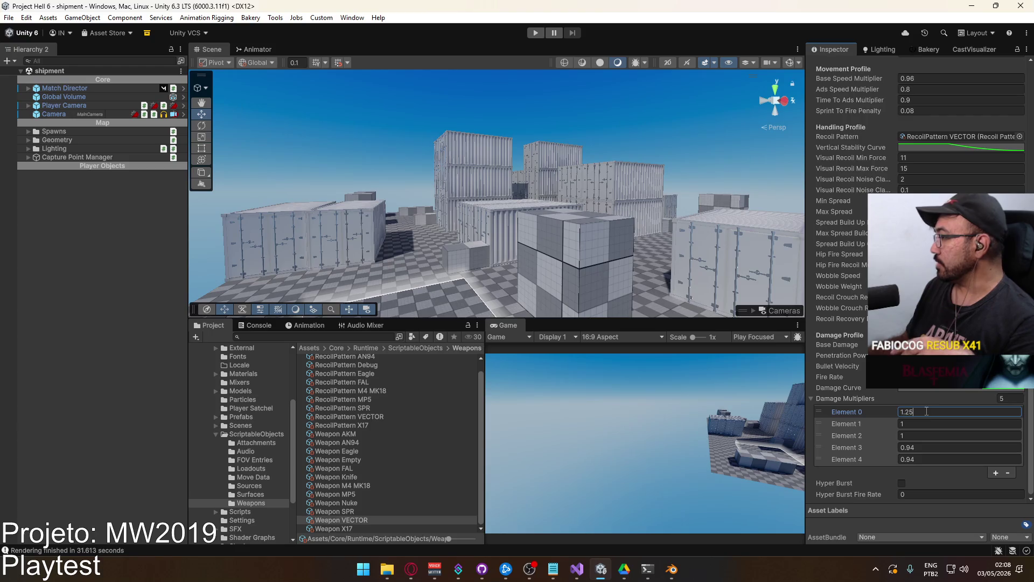
{"action": "key", "text": "shift+Left"}
{"action": "key", "text": "shift+Left"}
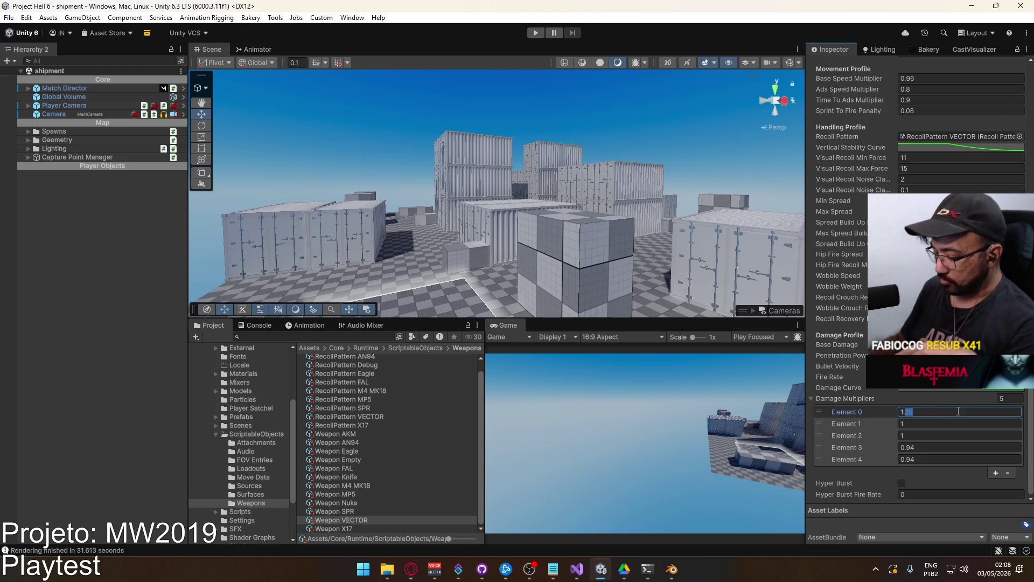
{"action": "type", "text": "5"}
{"action": "left_click", "coordinate": [938, 424]}
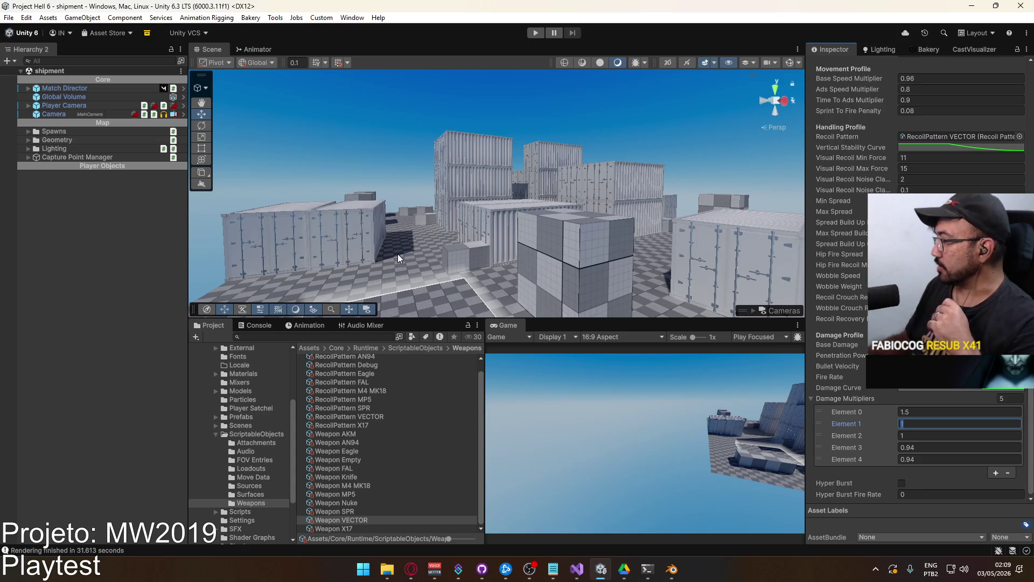
{"action": "left_click", "coordinate": [810, 400]}
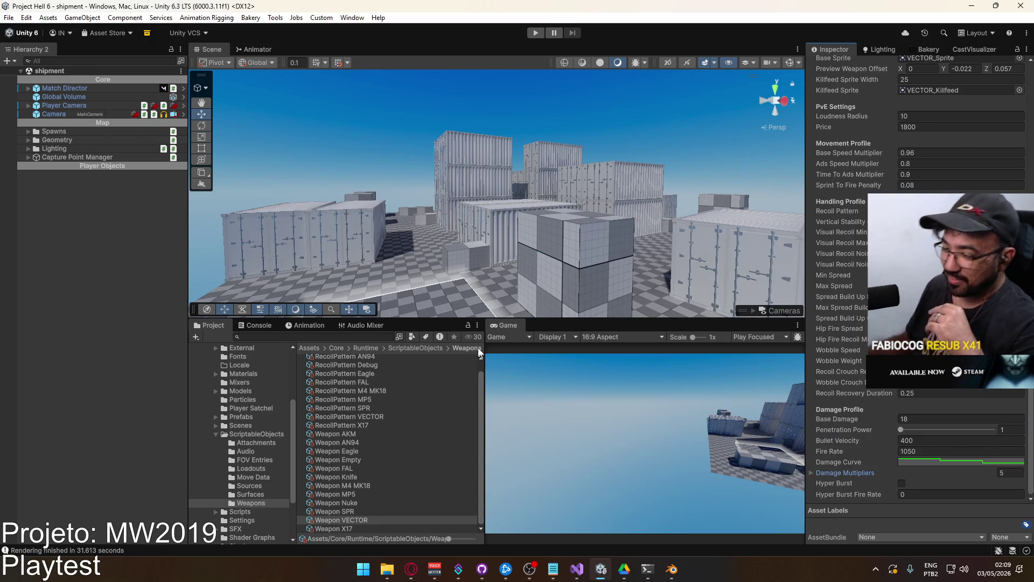
Fly low across the baked shipment map, then switch to the Blender weapon library
{"action": "mouse_move", "coordinate": [351, 260]}
{"action": "right_mouse_down"}
{"action": "mouse_move", "coordinate": [292, 296]}
{"action": "mouse_move", "coordinate": [235, 288]}
{"action": "mouse_move", "coordinate": [250, 284]}
{"action": "mouse_move", "coordinate": [106, 279]}
{"action": "right_mouse_up"}
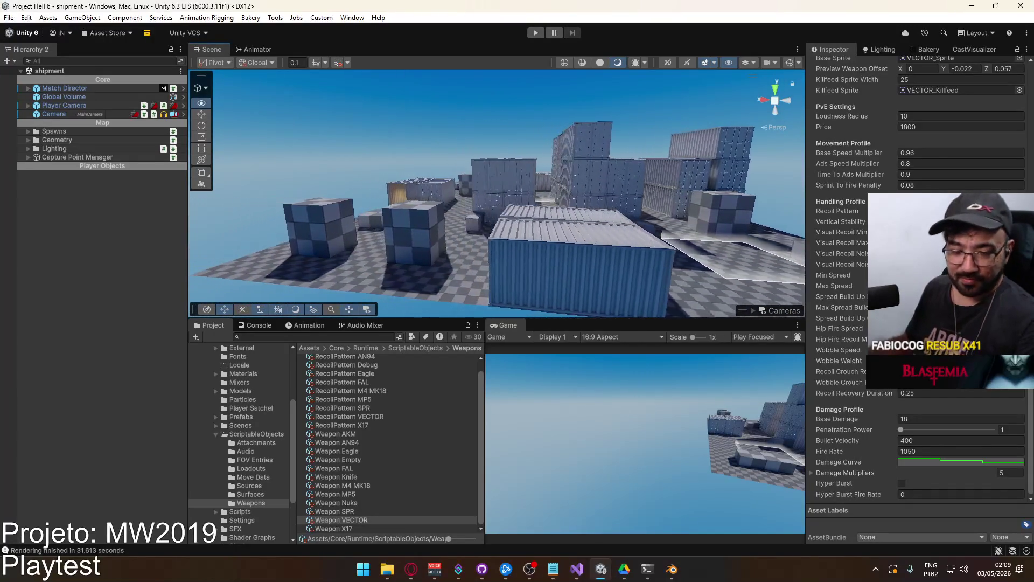
{"action": "right_click_drag", "start_coordinate": [301, 248], "coordinate": [178, 300]}
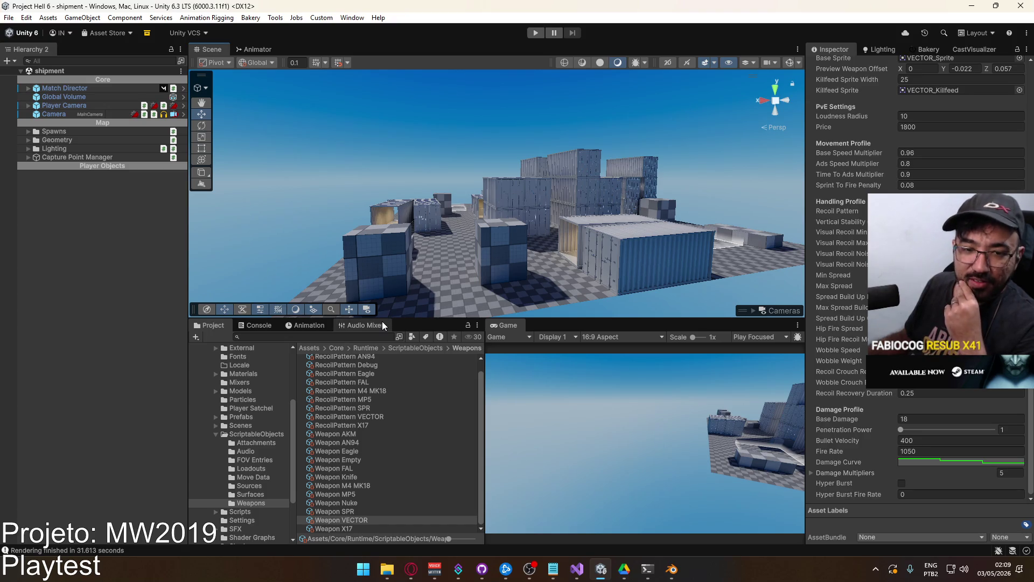
{"action": "left_click", "coordinate": [672, 568]}
{"action": "scroll", "coordinate": [503, 376], "scroll_direction": "down", "scroll_amount": 4}
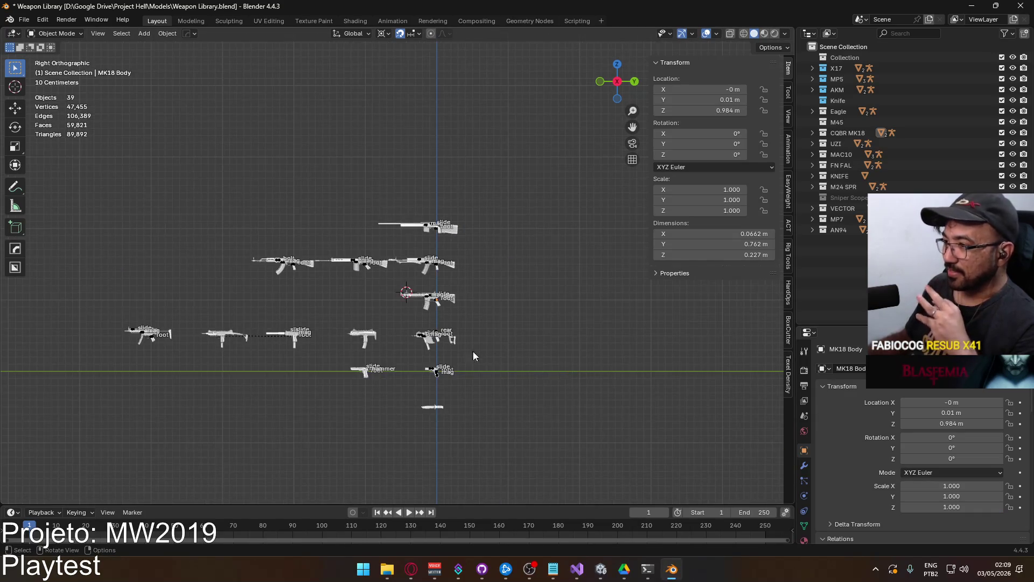
Save the Weapon Library.blend file
{"action": "scroll", "coordinate": [490, 360], "scroll_direction": "up", "scroll_amount": 2}
{"action": "scroll", "coordinate": [489, 357], "scroll_direction": "down", "scroll_amount": 2}
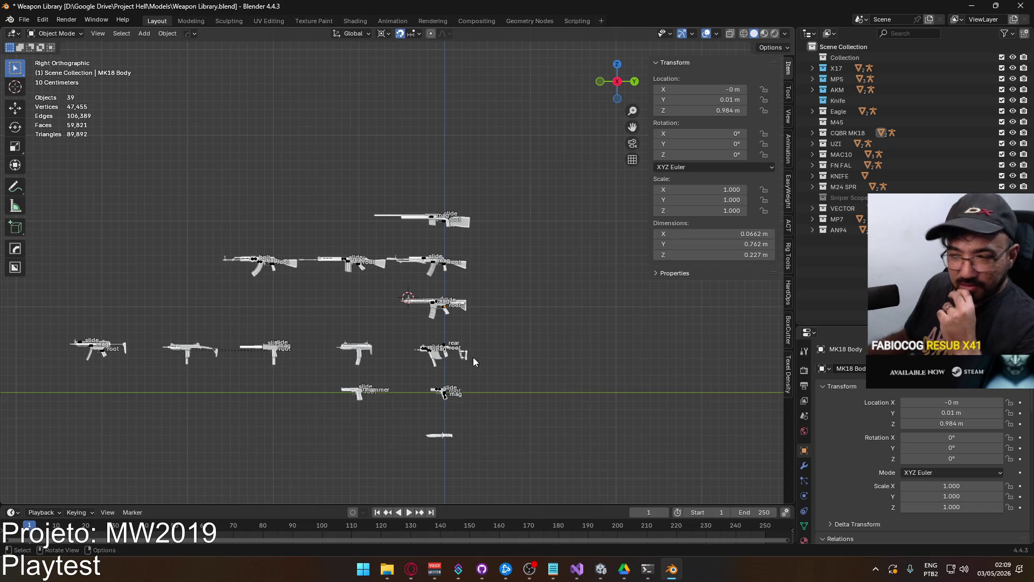
{"action": "left_click", "coordinate": [24, 20]}
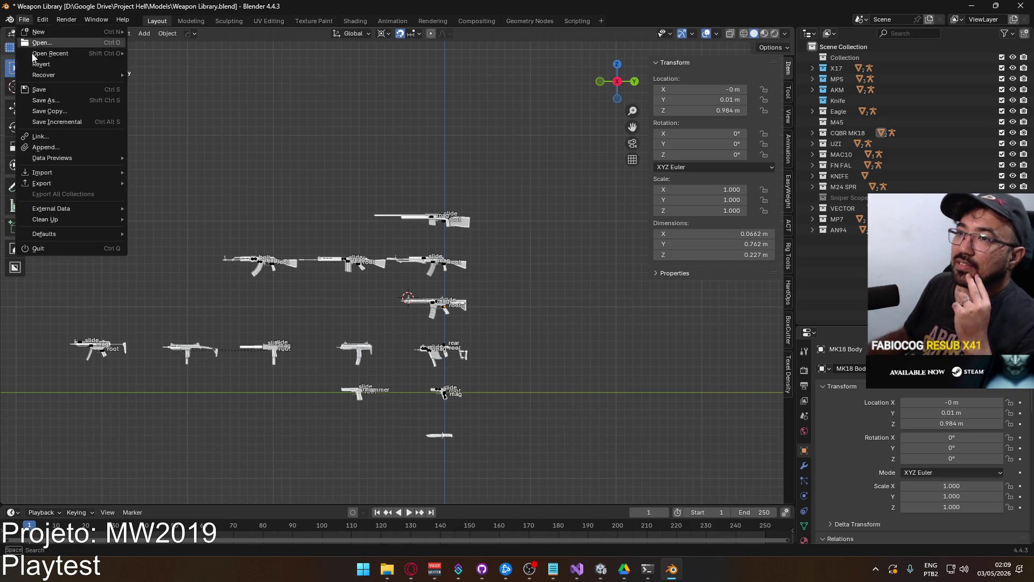
{"action": "left_click", "coordinate": [43, 91]}
Start an Append and browse up from the CQBR Mk.18 file to the Google Drive folder
{"action": "left_click", "coordinate": [23, 19]}
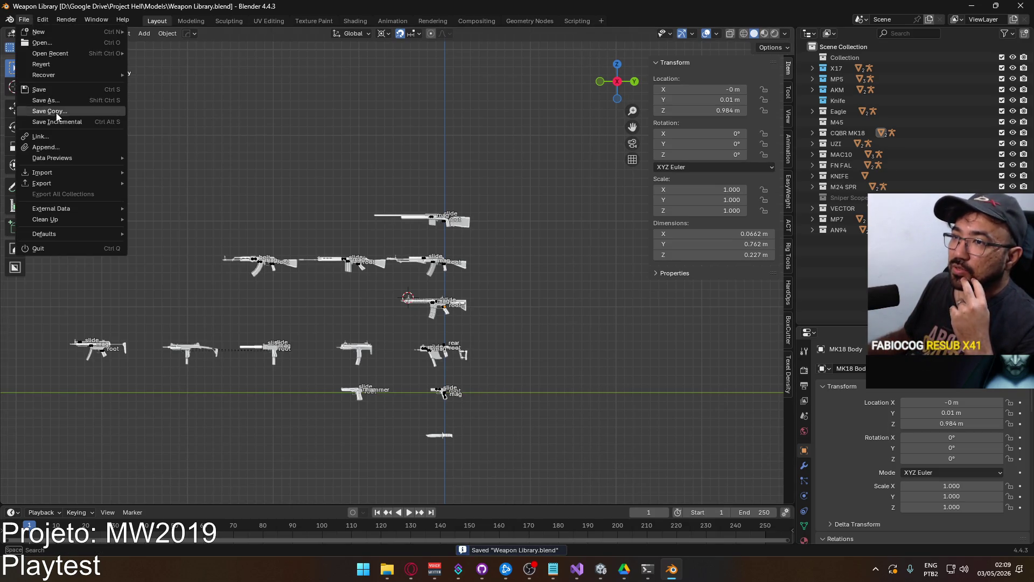
{"action": "left_click", "coordinate": [59, 158]}
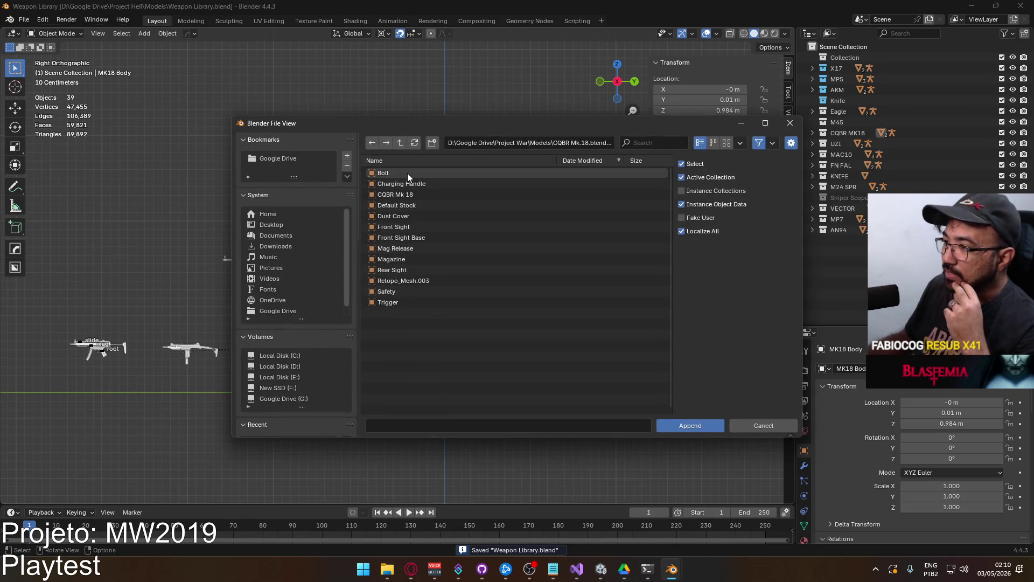
{"action": "left_click", "coordinate": [402, 146]}
{"action": "left_click", "coordinate": [401, 147]}
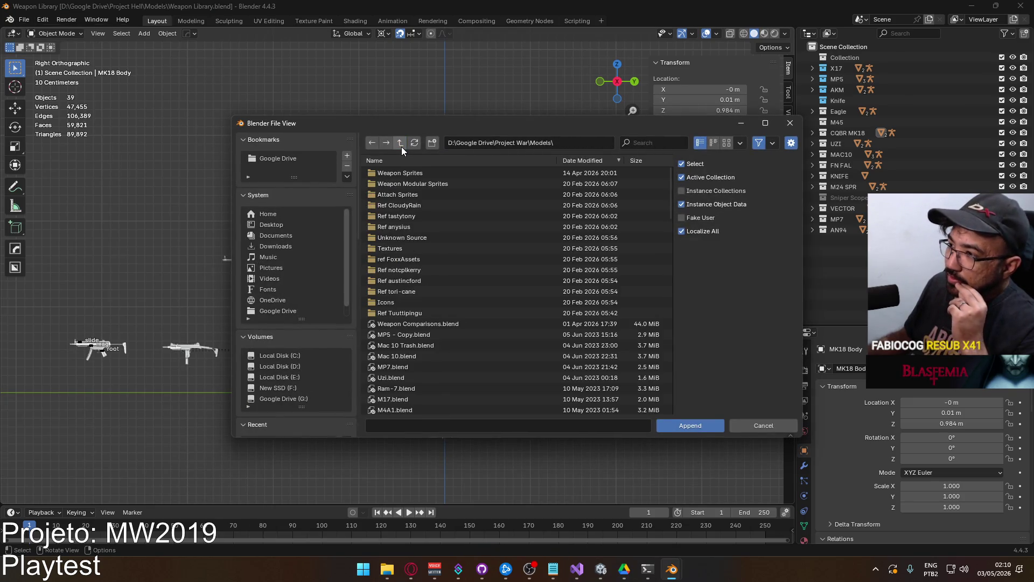
{"action": "scroll", "coordinate": [489, 243], "scroll_direction": "down", "scroll_amount": 5}
{"action": "scroll", "coordinate": [489, 244], "scroll_direction": "down", "scroll_amount": 8}
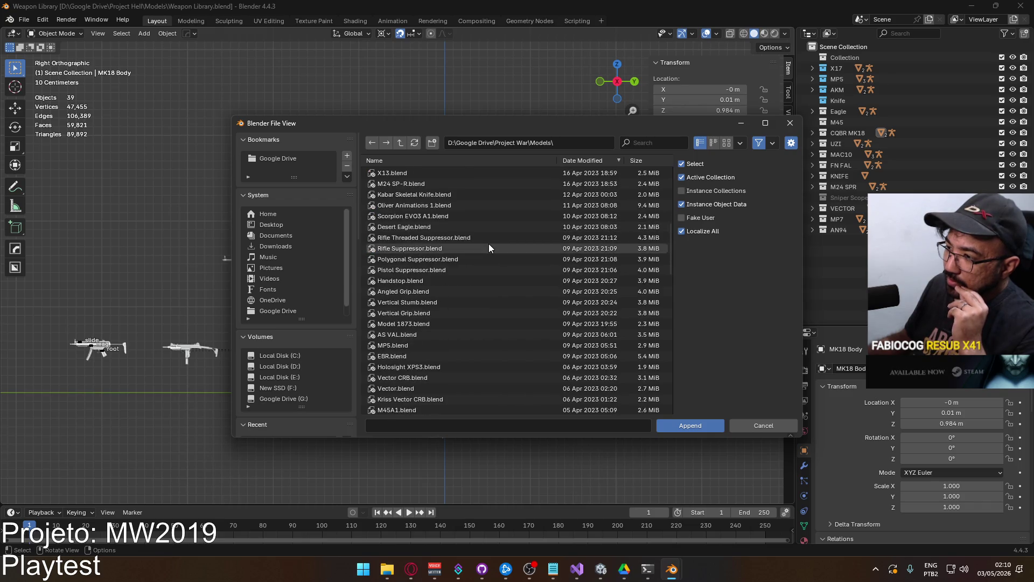
{"action": "scroll", "coordinate": [489, 243], "scroll_direction": "down", "scroll_amount": 10}
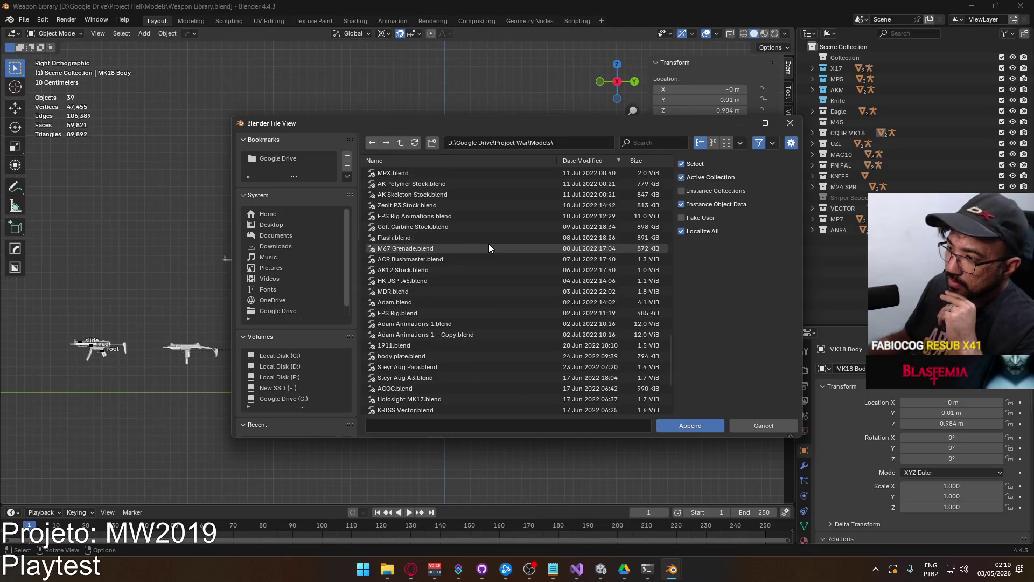
{"action": "double_click", "coordinate": [400, 142]}
Open Project Hell\Models\Remington 870.blend and its Object list
{"action": "scroll", "coordinate": [463, 296], "scroll_direction": "down", "scroll_amount": 2}
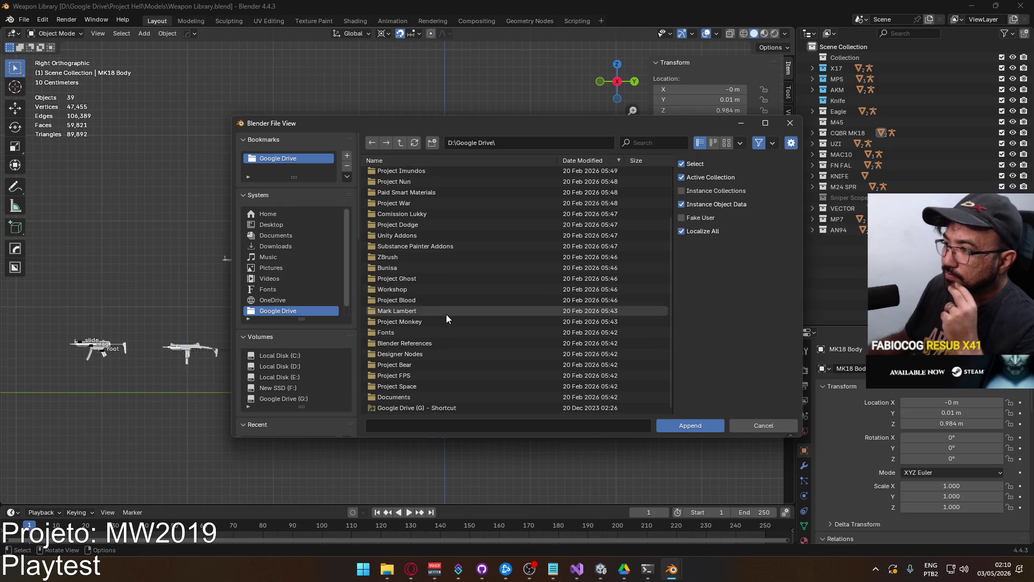
{"action": "scroll", "coordinate": [430, 216], "scroll_direction": "up", "scroll_amount": 2}
{"action": "double_click", "coordinate": [419, 192]}
{"action": "double_click", "coordinate": [415, 173]}
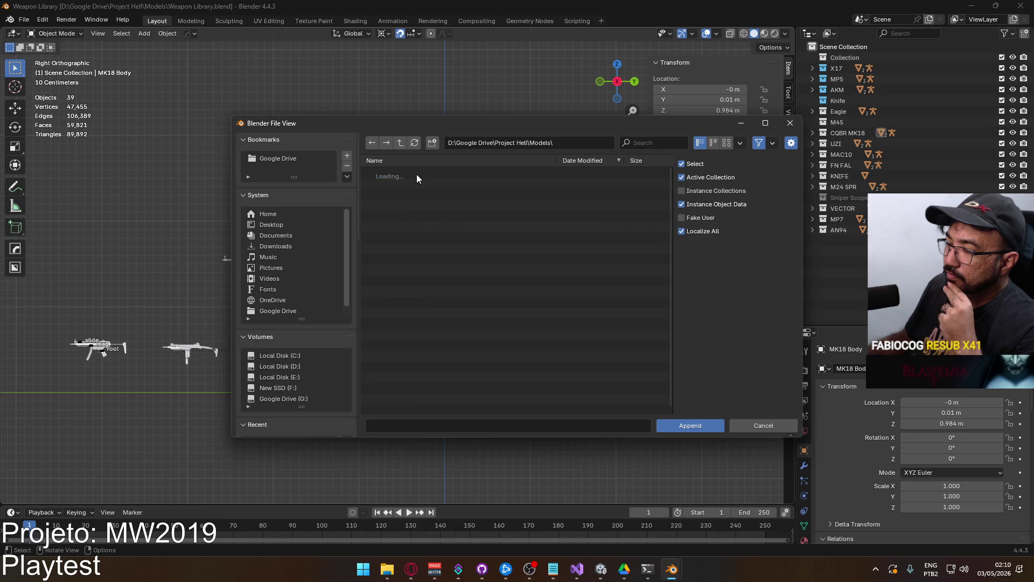
{"action": "scroll", "coordinate": [491, 249], "scroll_direction": "down", "scroll_amount": 3}
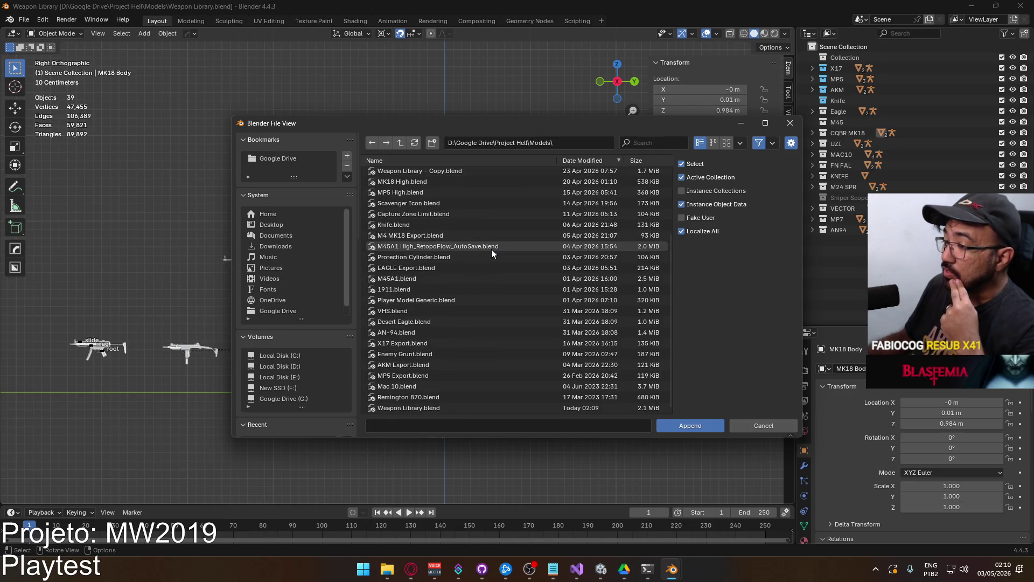
{"action": "double_click", "coordinate": [458, 395]}
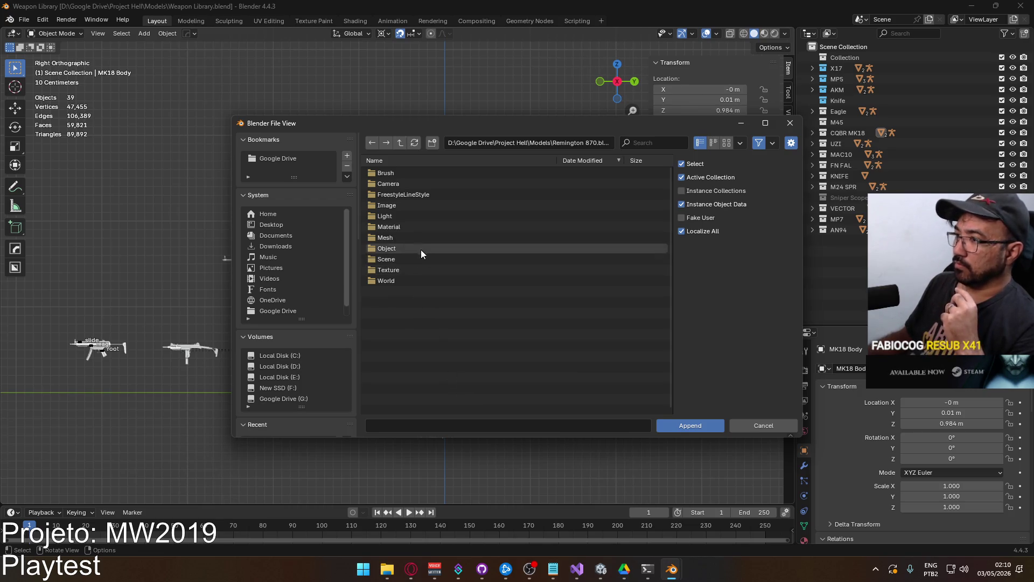
{"action": "double_click", "coordinate": [421, 249]}
Select objects Cube through Cylinder.014 from Remington 870.blend and append them
{"action": "scroll", "coordinate": [509, 293], "scroll_direction": "down", "scroll_amount": 2}
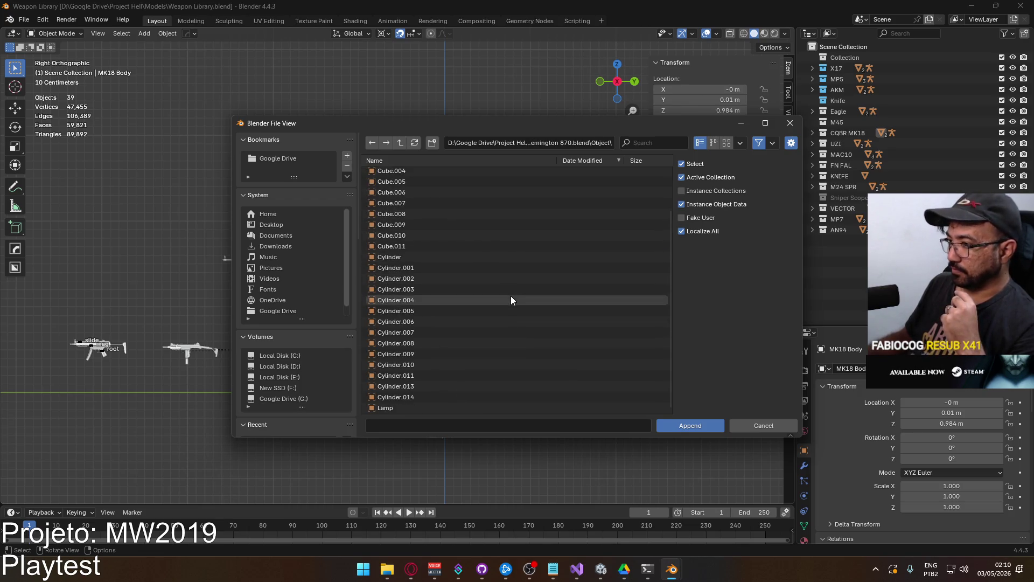
{"action": "scroll", "coordinate": [453, 388], "scroll_direction": "up", "scroll_amount": 2}
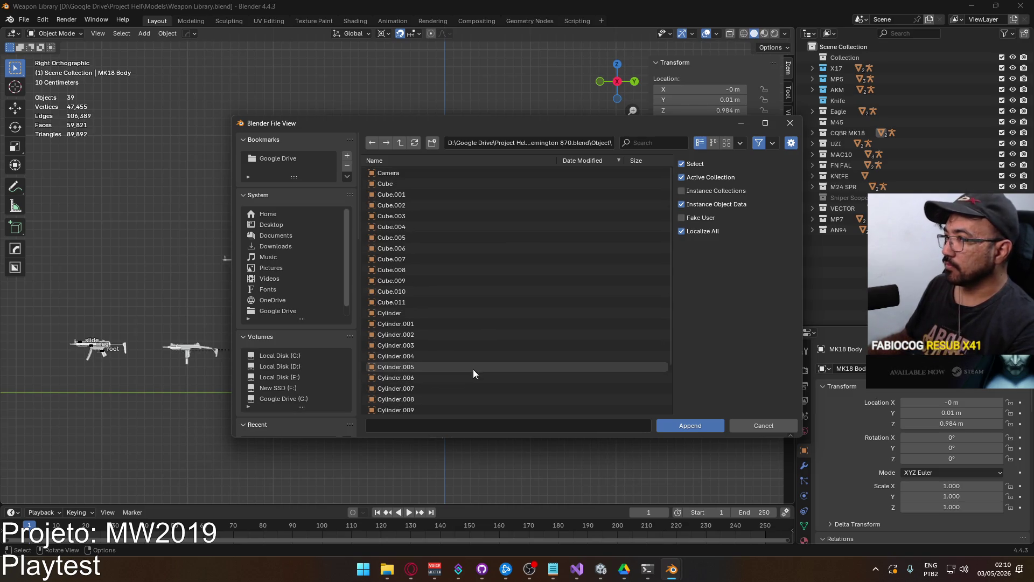
{"action": "left_click", "coordinate": [399, 144]}
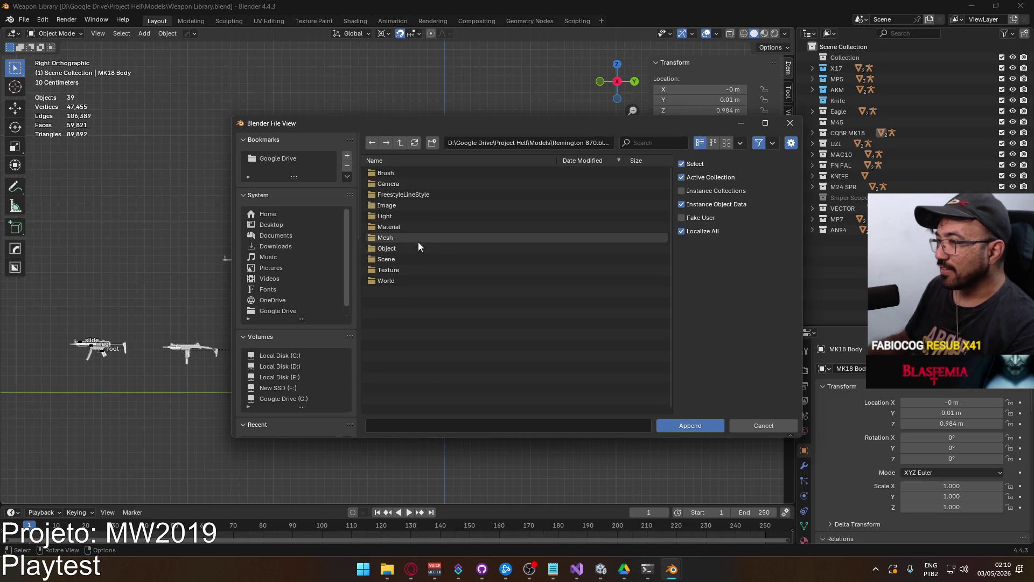
{"action": "left_click", "coordinate": [403, 145]}
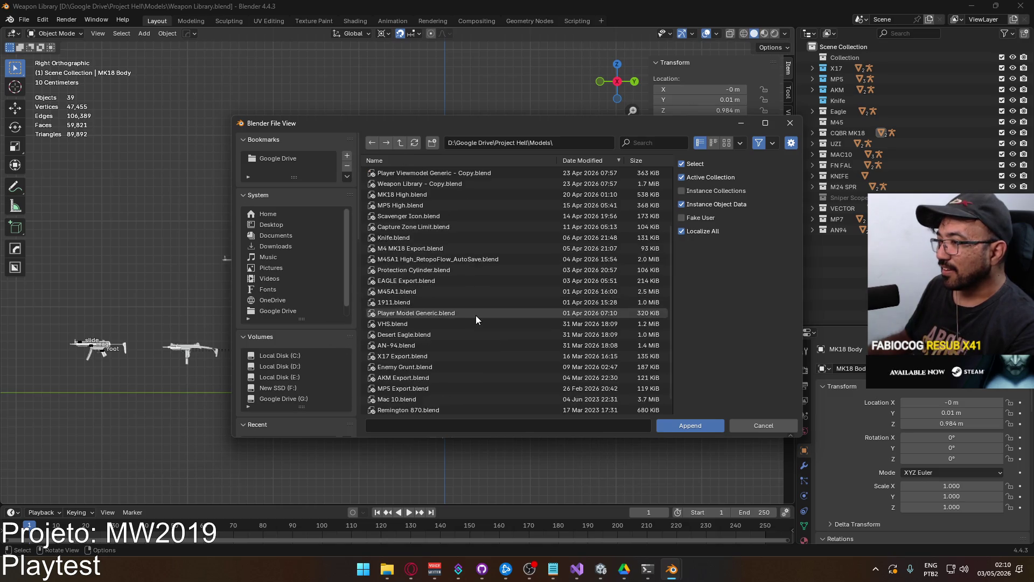
{"action": "scroll", "coordinate": [476, 318], "scroll_direction": "down", "scroll_amount": 1}
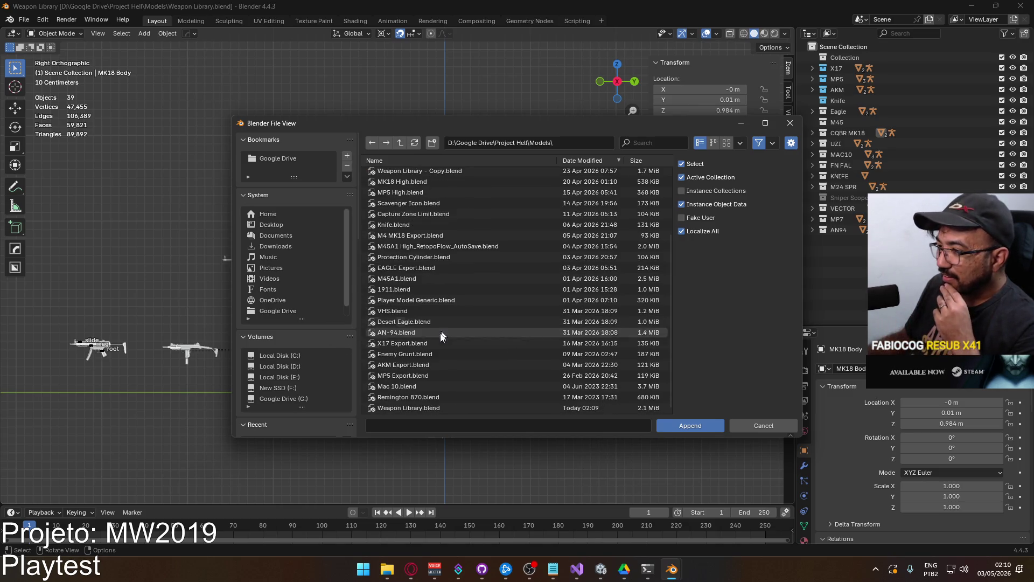
{"action": "double_click", "coordinate": [435, 397]}
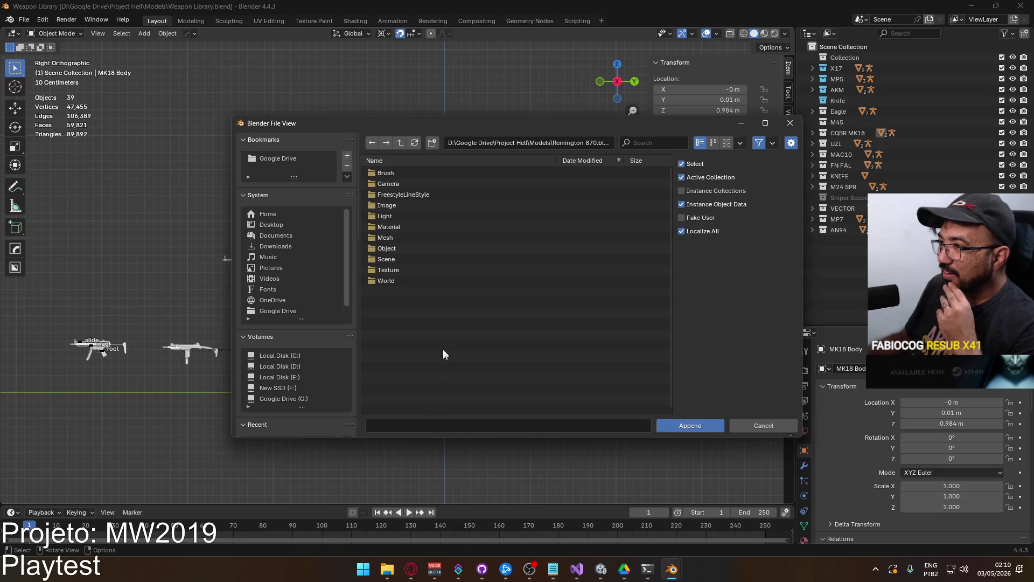
{"action": "double_click", "coordinate": [402, 246]}
{"action": "left_click", "coordinate": [421, 183]}
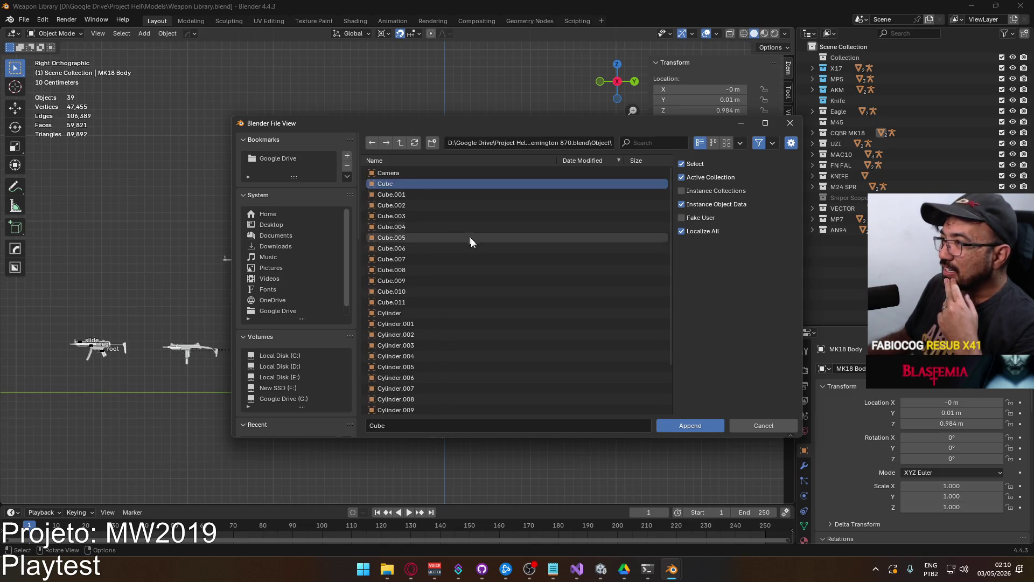
{"action": "scroll", "coordinate": [464, 235], "scroll_direction": "down", "scroll_amount": 2}
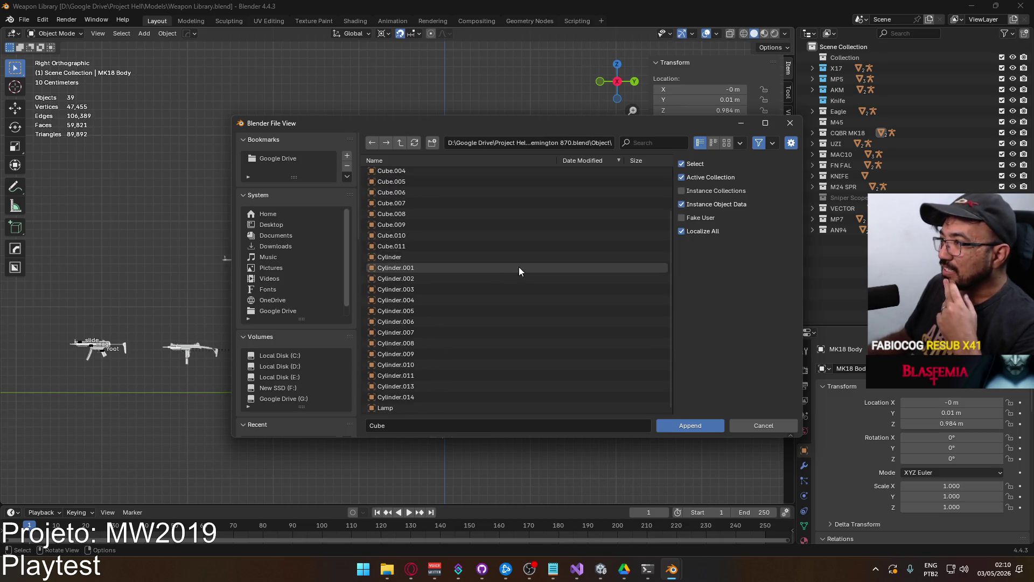
{"action": "left_click", "coordinate": [464, 396], "text": "shift"}
{"action": "scroll", "coordinate": [465, 396], "scroll_direction": "up", "scroll_amount": 2}
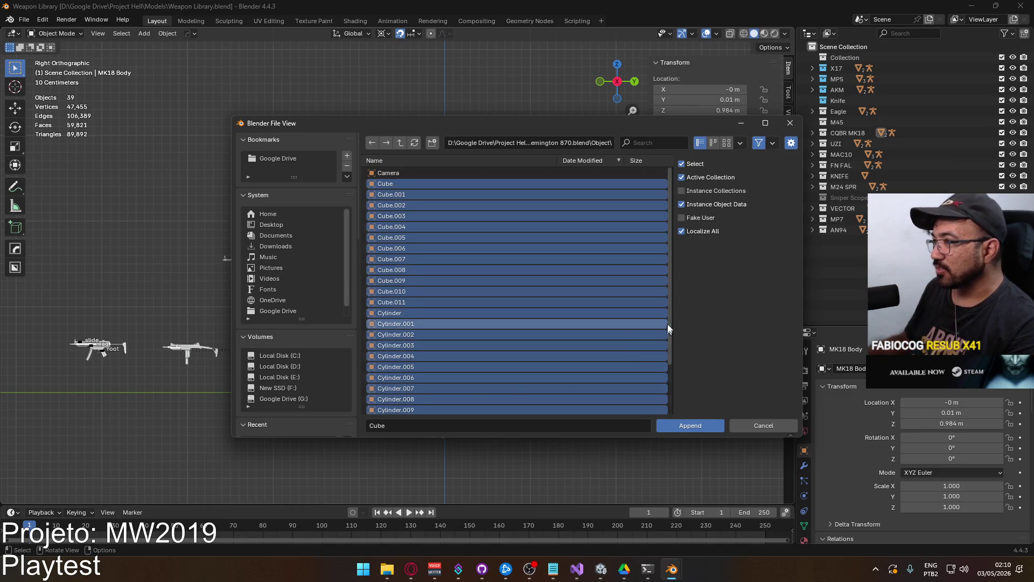
{"action": "left_click", "coordinate": [687, 426]}
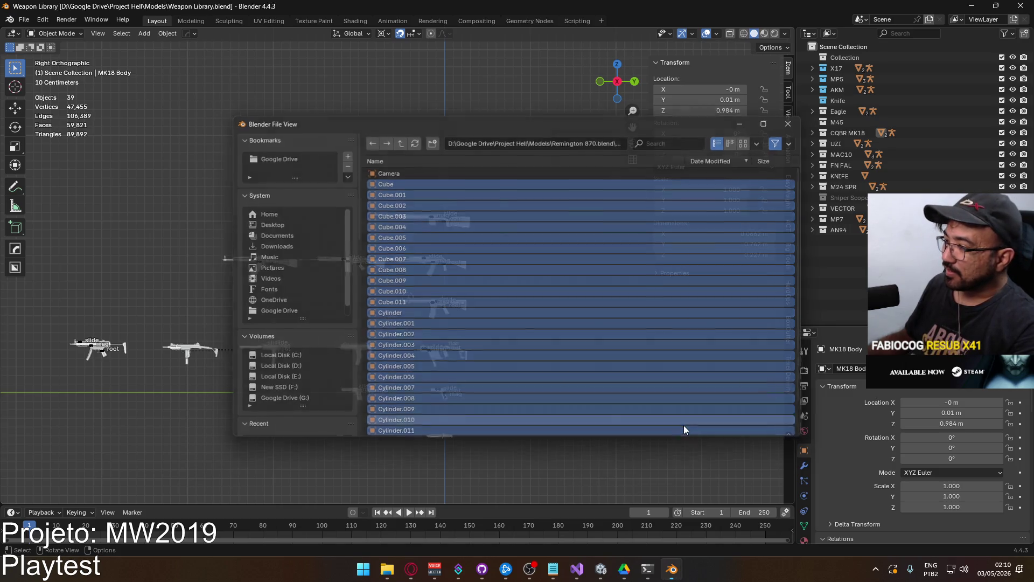
{"action": "mouse_move", "coordinate": [506, 342]}
{"action": "middle_mouse_down"}
{"action": "mouse_move", "coordinate": [363, 358]}
{"action": "mouse_move", "coordinate": [321, 332]}
{"action": "mouse_move", "coordinate": [369, 339]}
{"action": "mouse_move", "coordinate": [396, 358]}
{"action": "middle_mouse_up"}
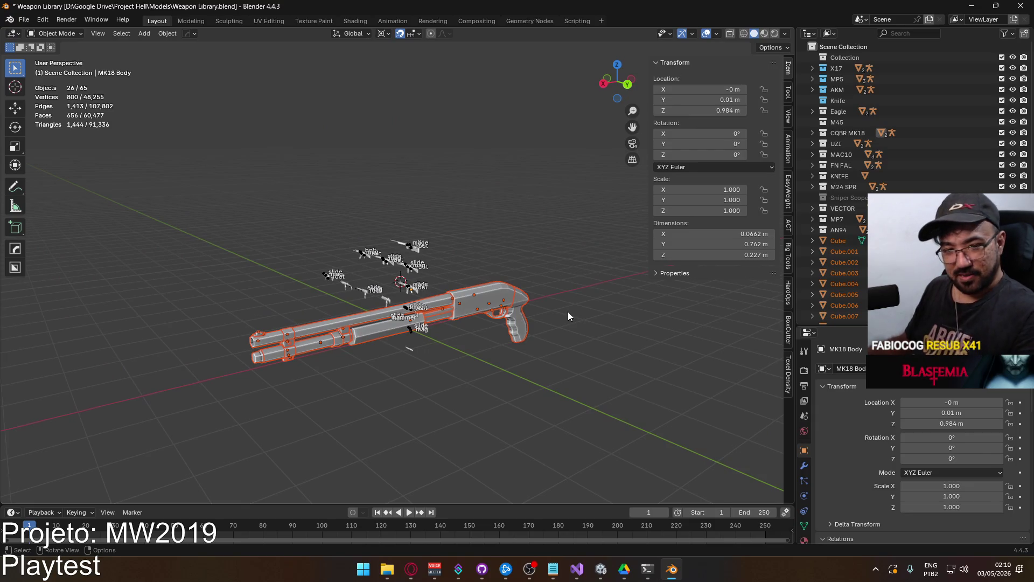
Move the appended shotgun parts into a new R870 collection
{"action": "key", "text": "m"}
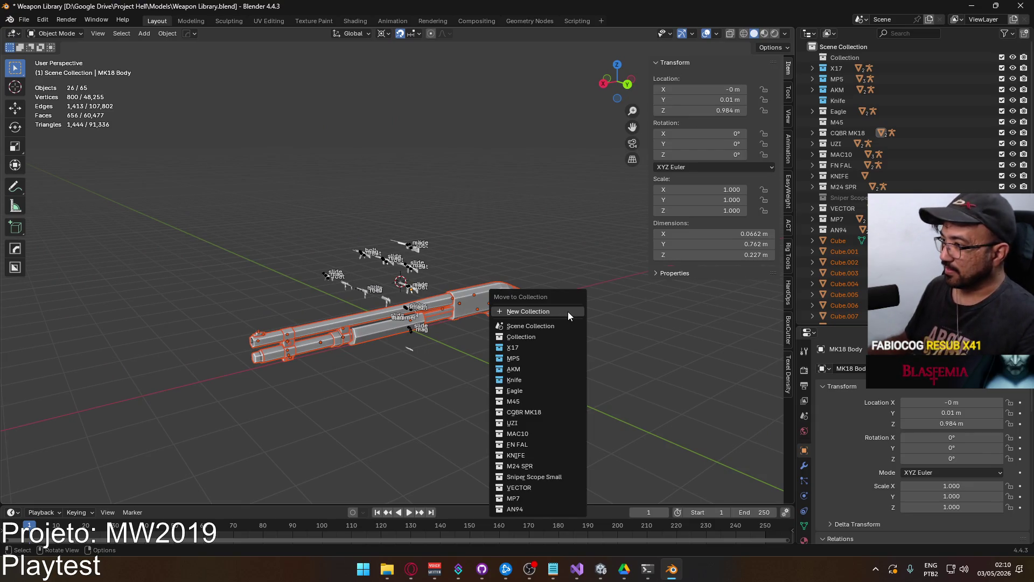
{"action": "left_click", "coordinate": [567, 311]}
{"action": "type", "text": "R870"}
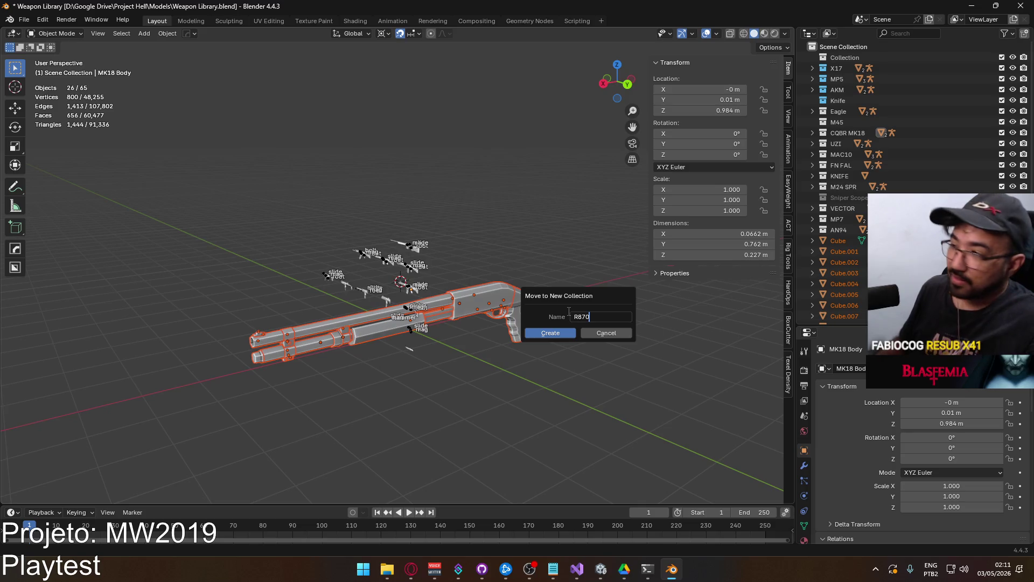
{"action": "left_click", "coordinate": [550, 333]}
{"action": "scroll", "coordinate": [496, 307], "scroll_direction": "up", "scroll_amount": 3}
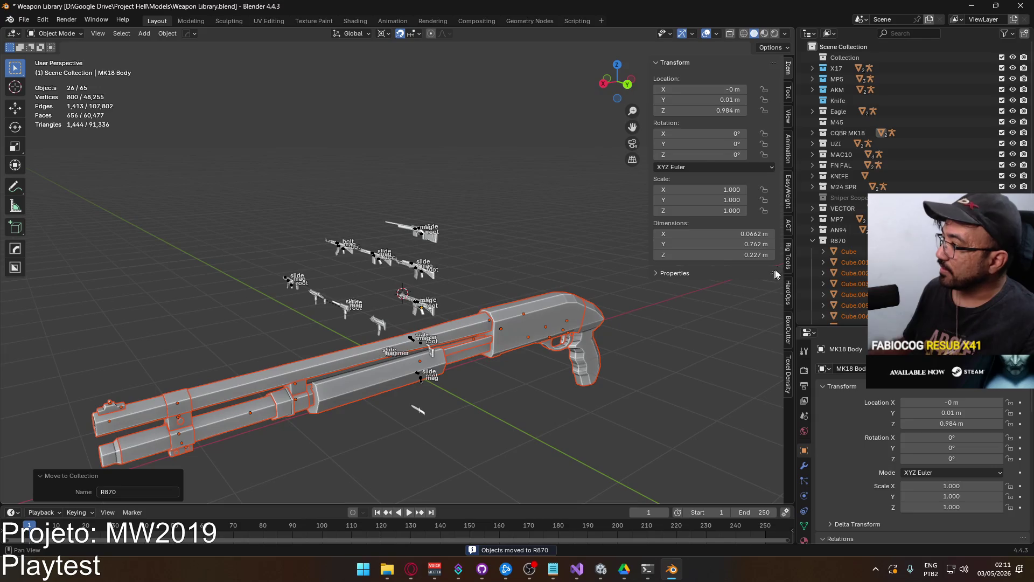
{"action": "middle_click_drag", "start_coordinate": [541, 329], "coordinate": [490, 246], "text": "shift"}
Try joining the parts with Cube active, then undo the join
{"action": "left_click", "coordinate": [491, 247], "text": "shift"}
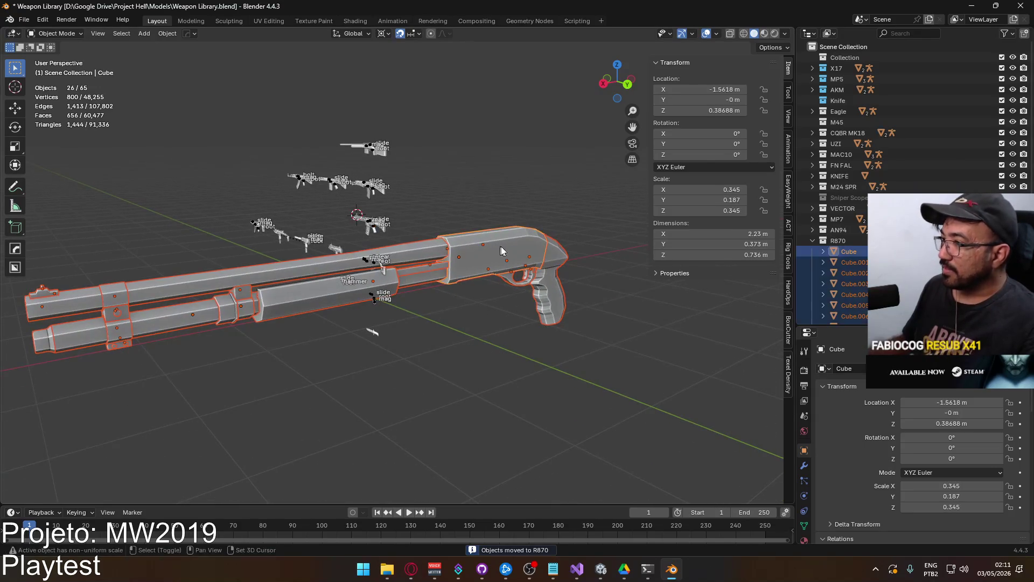
{"action": "key", "text": "ctrl+j"}
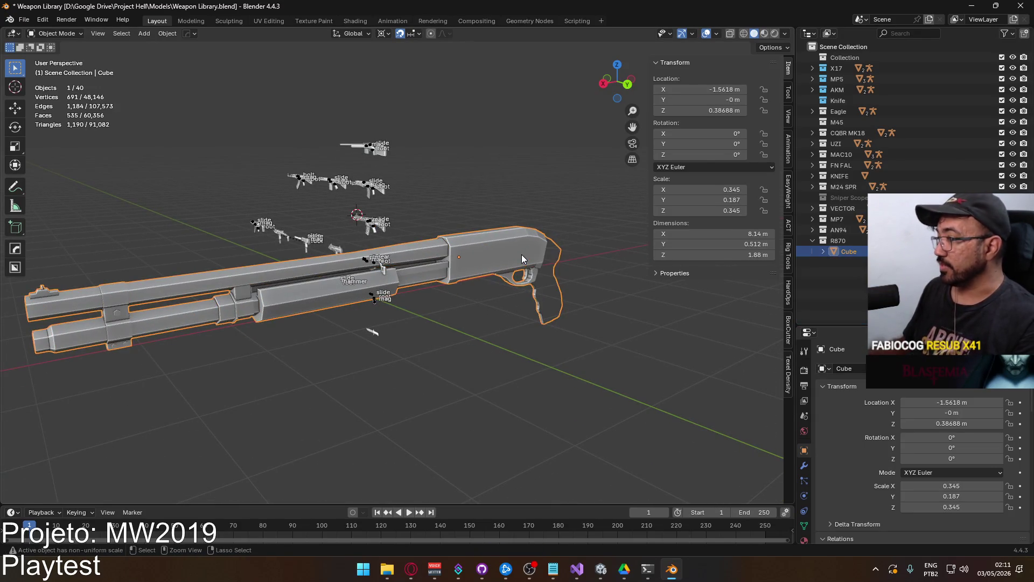
{"action": "key", "text": "ctrl+z"}
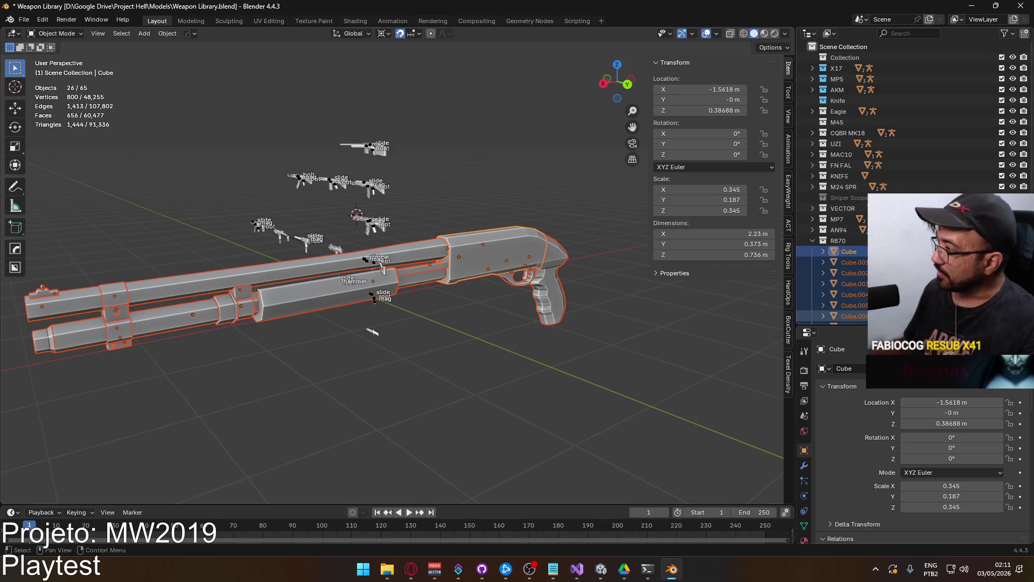
{"action": "scroll", "coordinate": [861, 226], "scroll_direction": "down", "scroll_amount": 6}
Apply the Mirror modifiers on Cube.010 and Cube.003
{"action": "left_click", "coordinate": [857, 209]}
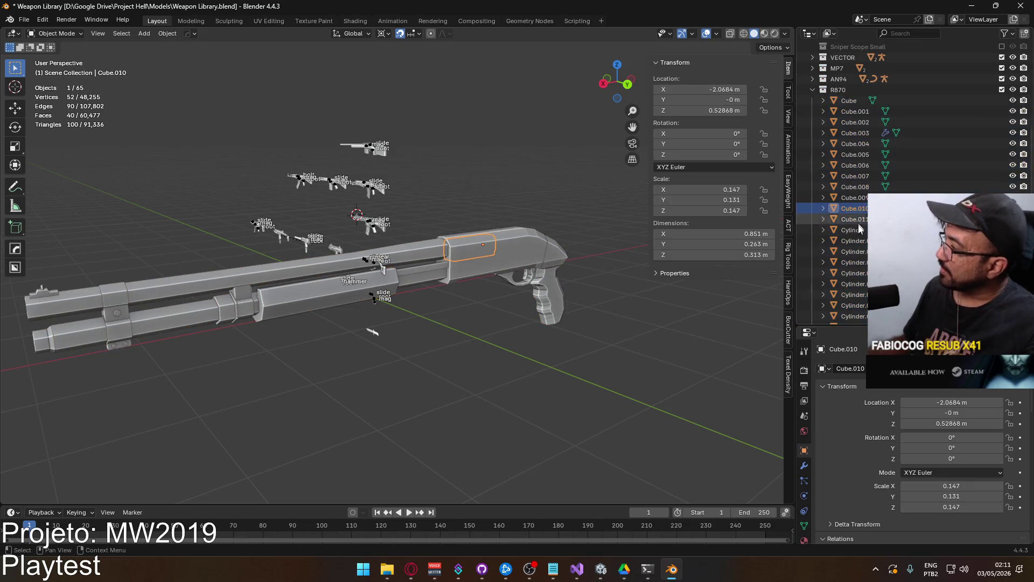
{"action": "left_click", "coordinate": [804, 466]}
{"action": "key", "text": "ctrl+a"}
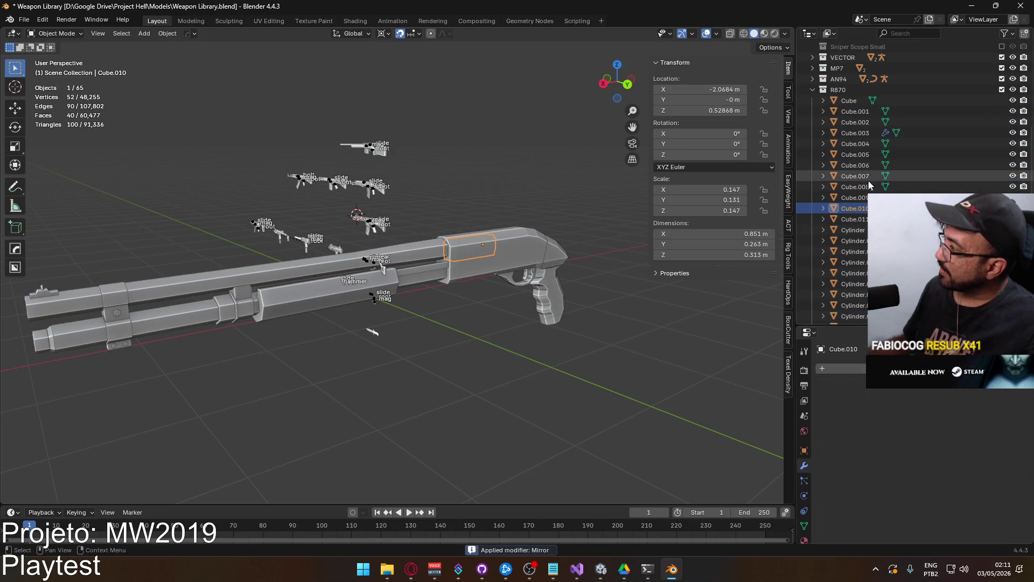
{"action": "left_click", "coordinate": [855, 132]}
{"action": "key", "text": "ctrl+a"}
{"action": "scroll", "coordinate": [846, 253], "scroll_direction": "down", "scroll_amount": 2}
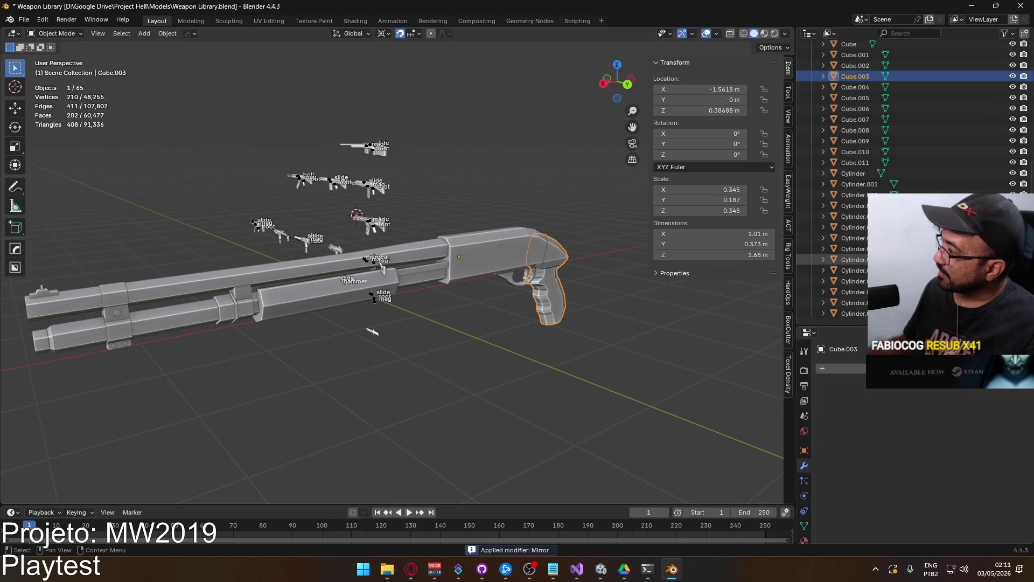
{"action": "left_click", "coordinate": [851, 313]}
{"action": "scroll", "coordinate": [856, 162], "scroll_direction": "up", "scroll_amount": 3}
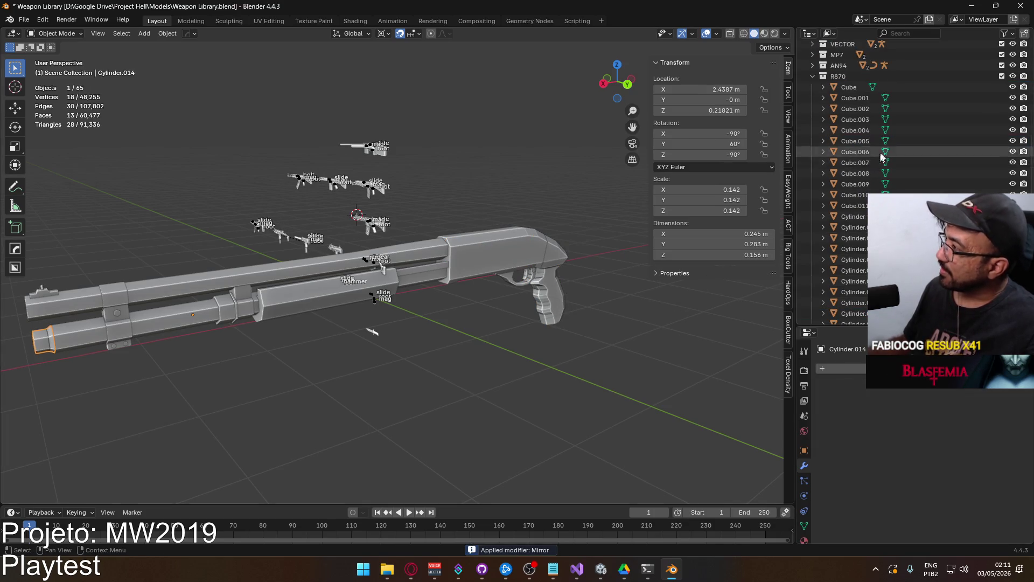
Select all 26 R870 parts with Cube.003 active and join them with Ctrl+J
{"action": "left_click", "coordinate": [856, 136], "text": "shift"}
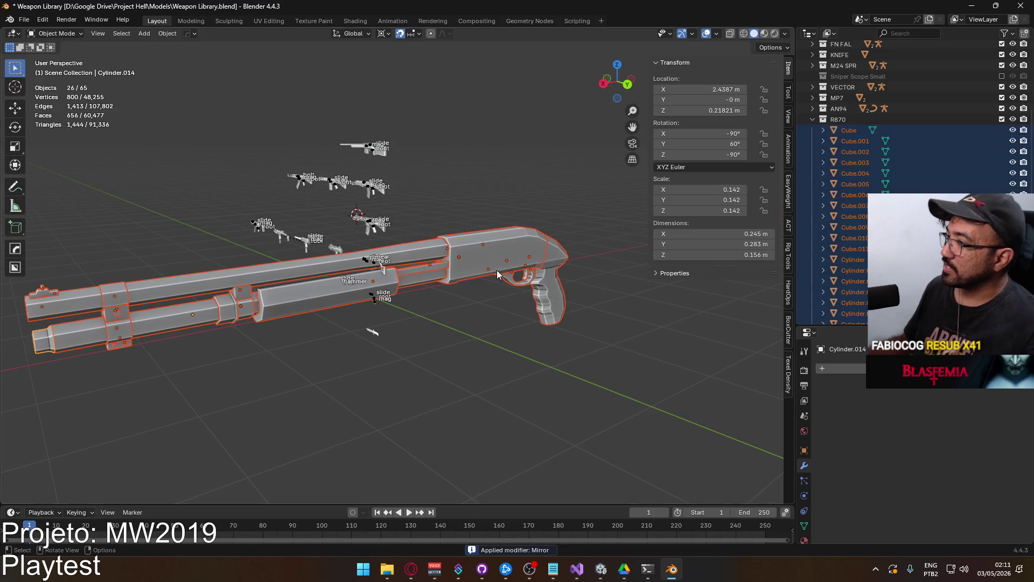
{"action": "left_click", "coordinate": [559, 277], "text": "shift"}
{"action": "key", "text": "ctrl"}
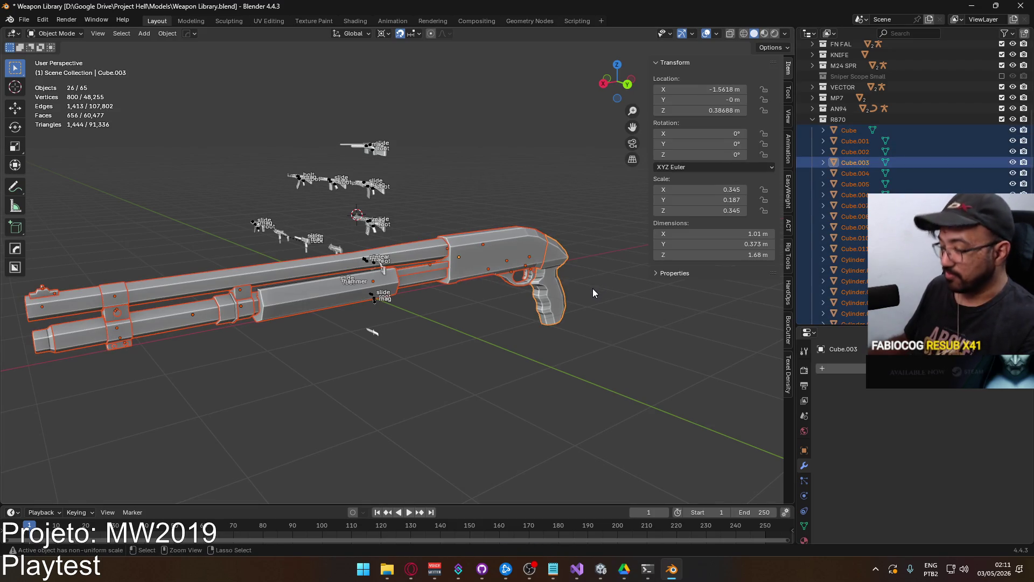
{"action": "key", "text": "ctrl+j"}
{"action": "mouse_move", "coordinate": [520, 258]}
{"action": "middle_mouse_down"}
{"action": "mouse_move", "coordinate": [468, 291]}
{"action": "mouse_move", "coordinate": [489, 258]}
{"action": "mouse_move", "coordinate": [547, 279]}
{"action": "middle_mouse_up"}
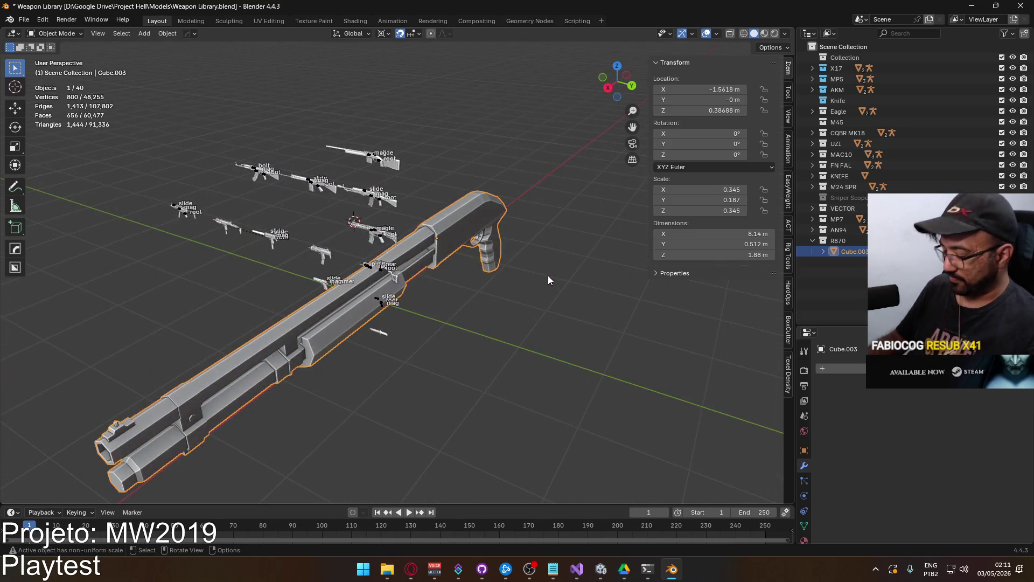
In top view, rotate the shotgun -90° around Z about the median point
{"action": "key", "text": "KP_7"}
{"action": "key", "text": "r"}
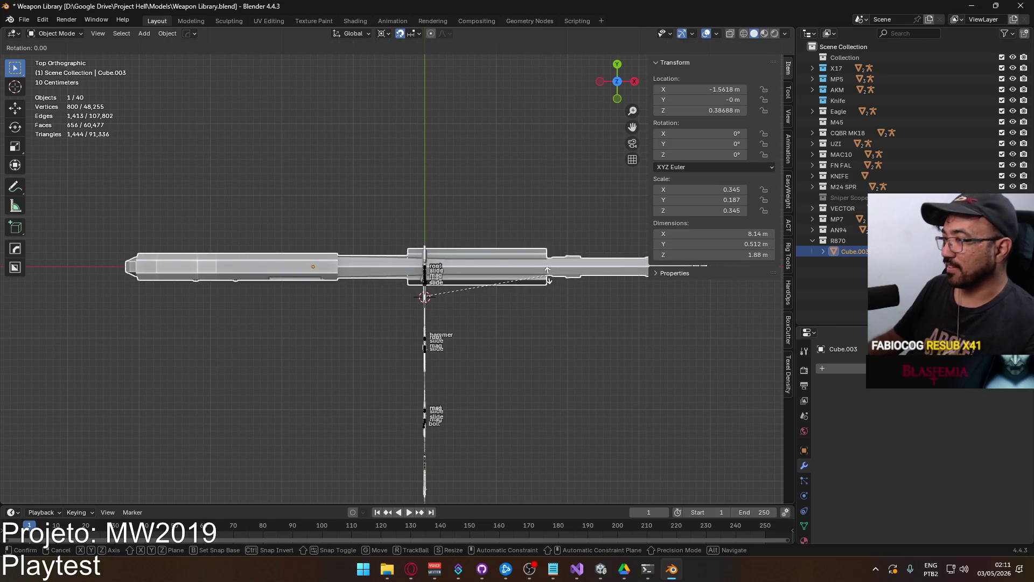
{"action": "type", "text": "z"}
{"action": "type", "text": "-90"}
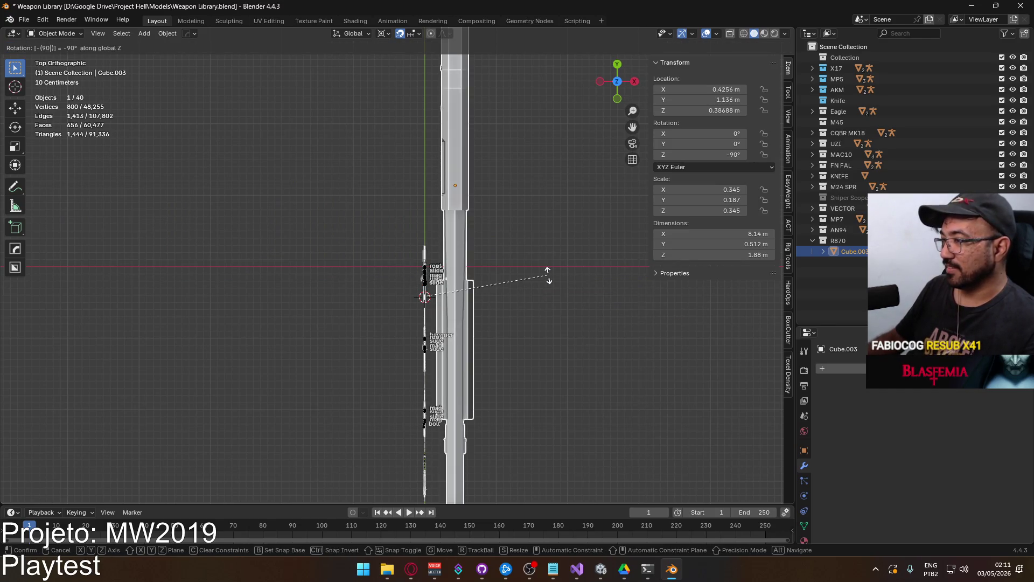
{"action": "key", "text": "Escape"}
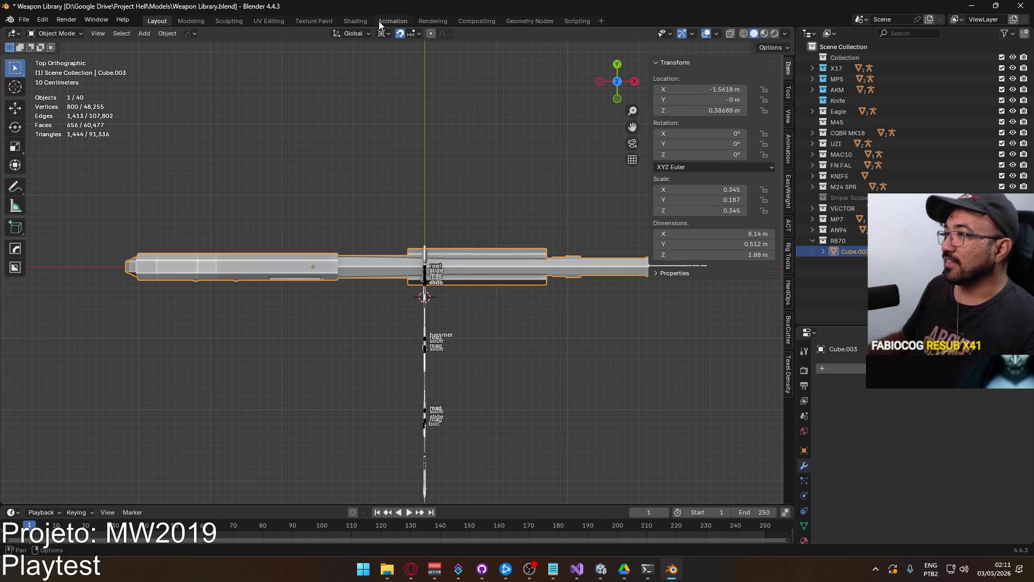
{"action": "left_click", "coordinate": [384, 33]}
{"action": "left_click", "coordinate": [431, 95]}
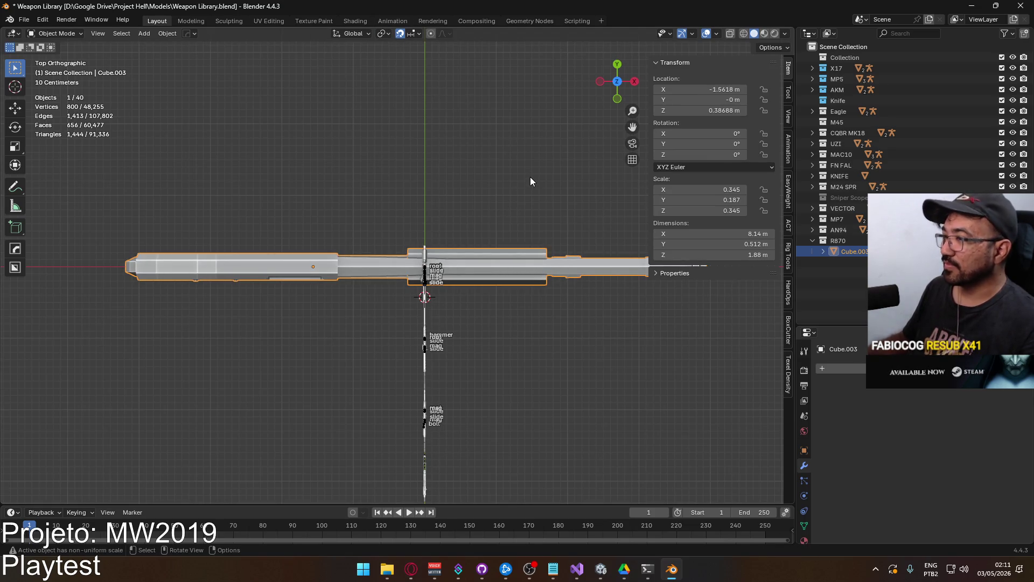
{"action": "type", "text": "rz-90"}
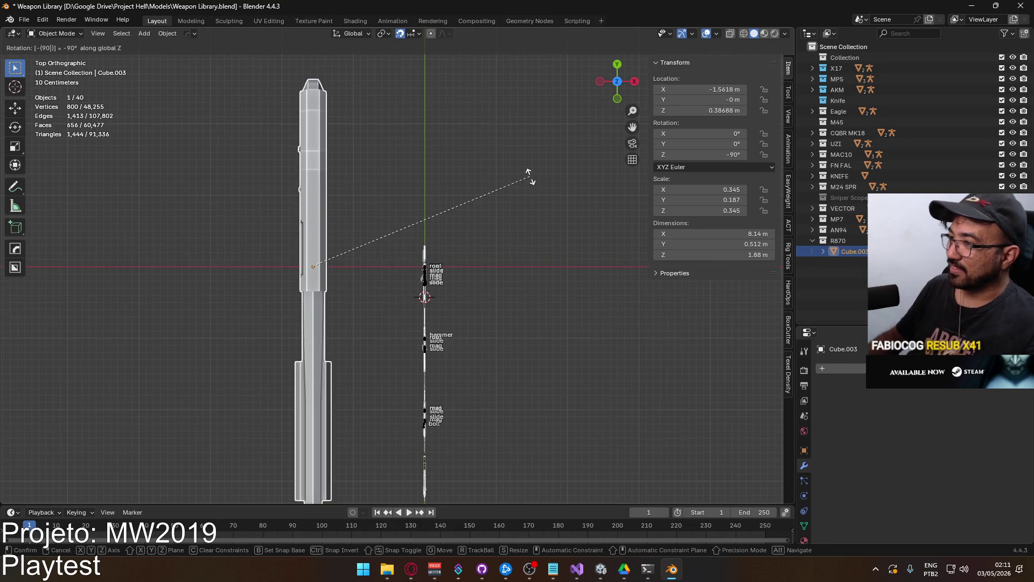
{"action": "key", "text": "Return"}
Set the shotgun's Location X to 0 and check it from the right side view
{"action": "double_click", "coordinate": [700, 89]}
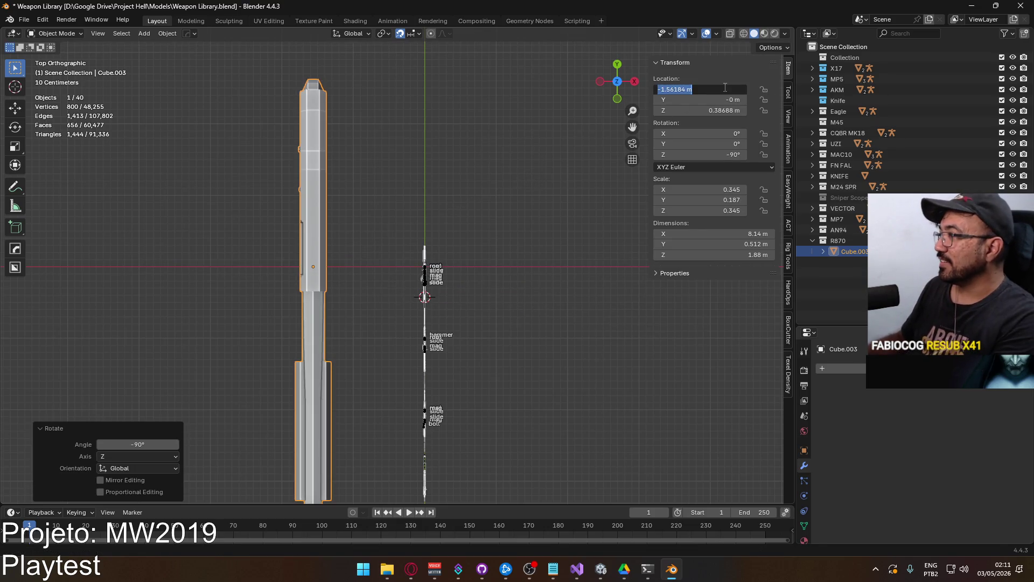
{"action": "type", "text": "0"}
{"action": "key", "text": "Return"}
{"action": "mouse_move", "coordinate": [533, 230]}
{"action": "middle_mouse_down"}
{"action": "mouse_move", "coordinate": [494, 235]}
{"action": "mouse_move", "coordinate": [405, 146]}
{"action": "middle_mouse_up"}
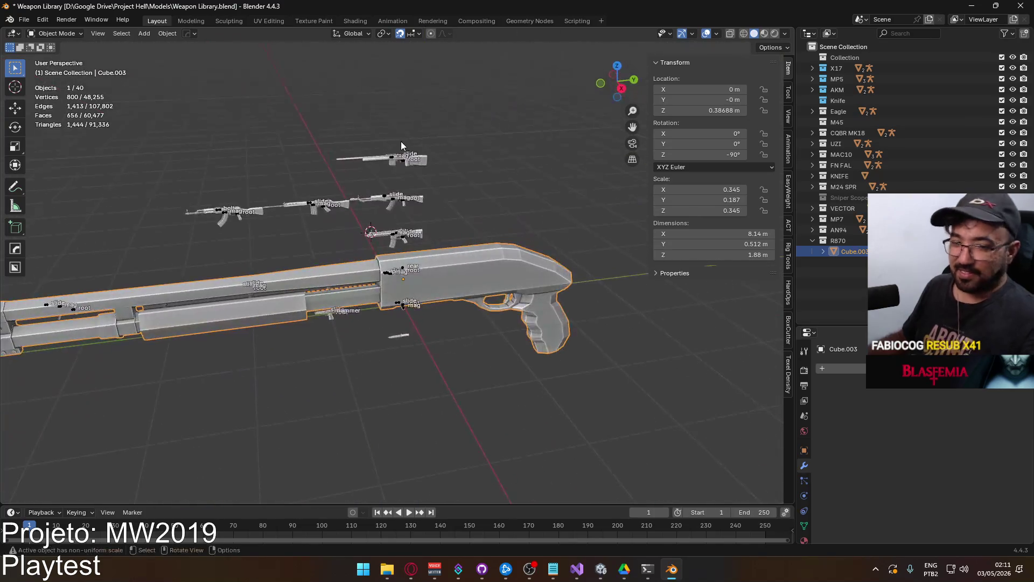
{"action": "key", "text": "KP_3"}
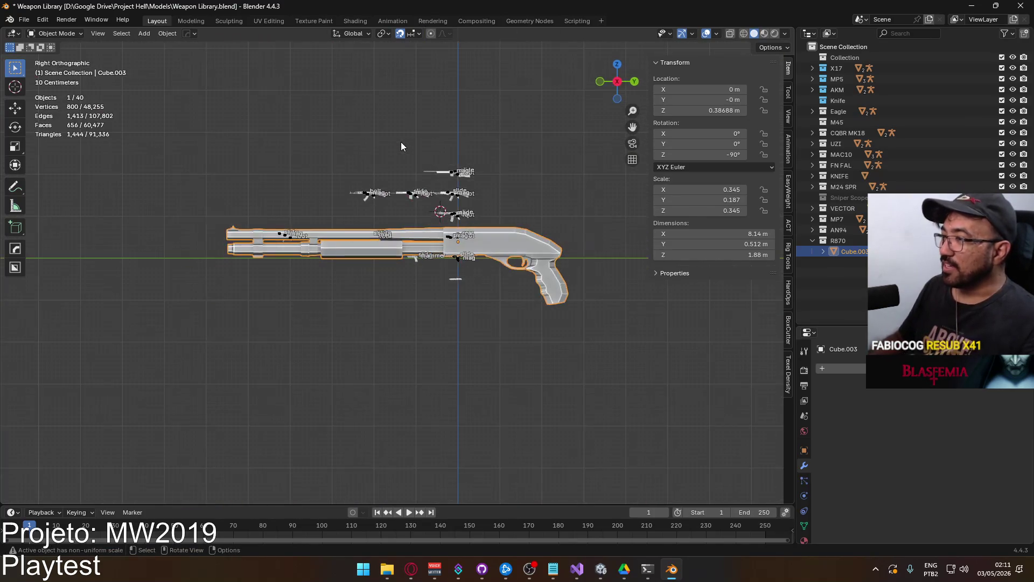
{"action": "scroll", "coordinate": [401, 141], "scroll_direction": "up", "scroll_amount": 4}
{"action": "middle_click_drag", "start_coordinate": [446, 264], "coordinate": [438, 183], "text": "shift"}
{"action": "scroll", "coordinate": [438, 183], "scroll_direction": "down", "scroll_amount": 2}
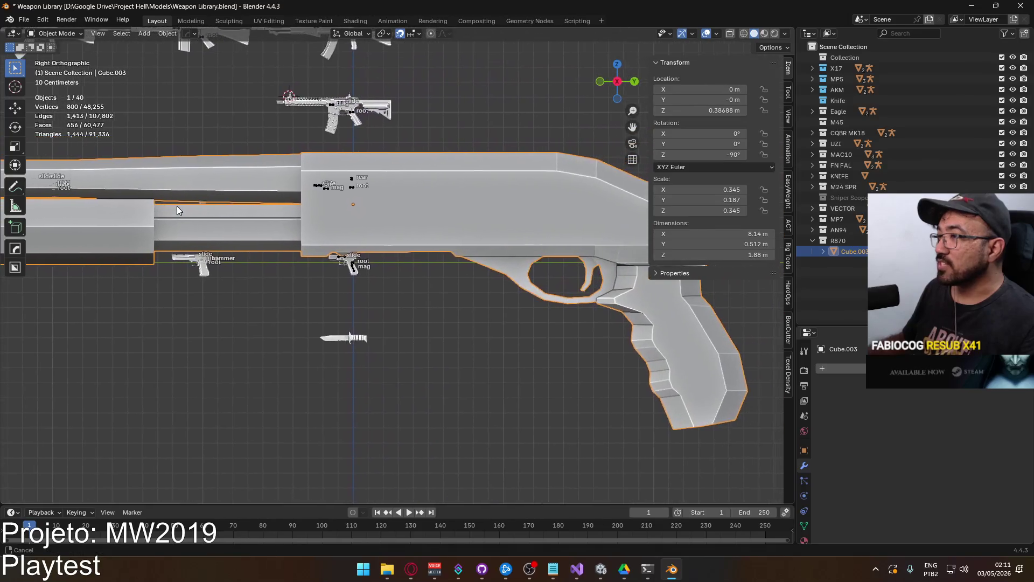
{"action": "scroll", "coordinate": [303, 220], "scroll_direction": "down", "scroll_amount": 2}
{"action": "middle_click_drag", "start_coordinate": [304, 220], "coordinate": [322, 245], "text": "shift"}
{"action": "scroll", "coordinate": [403, 293], "scroll_direction": "up", "scroll_amount": 2}
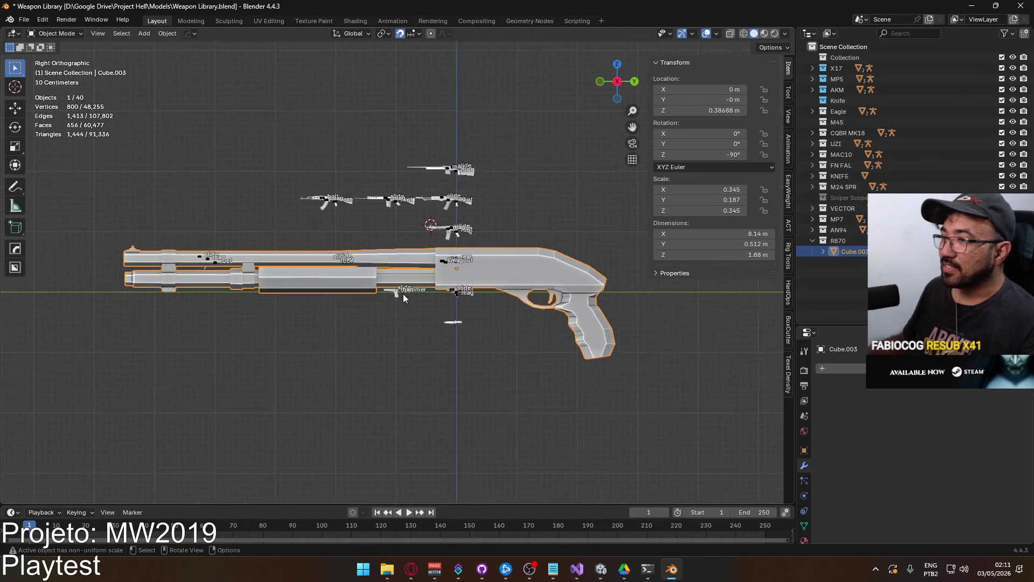
Apply rotation and scale to the shotgun mesh
{"action": "key", "text": "ctrl+a"}
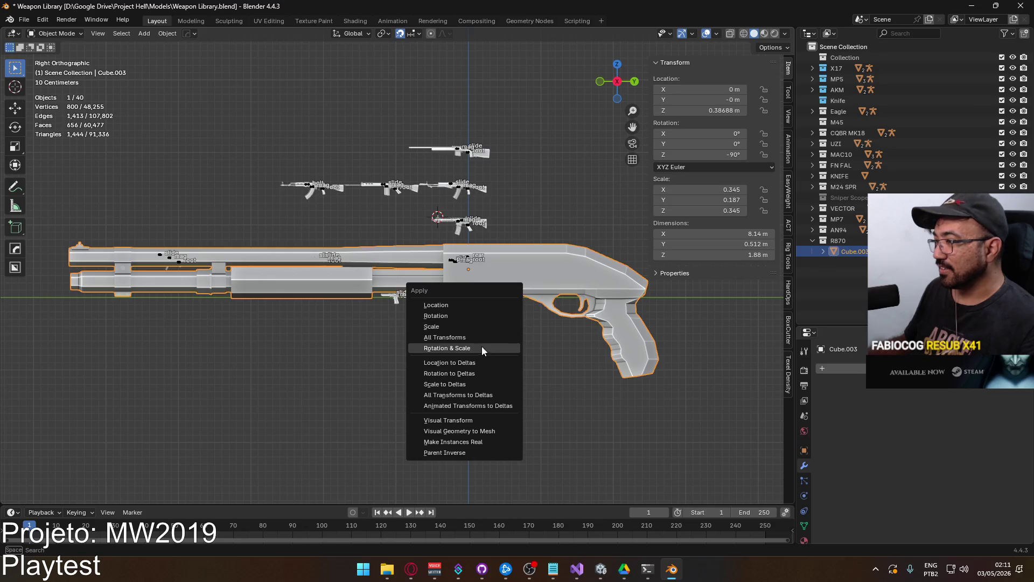
{"action": "left_click", "coordinate": [480, 348]}
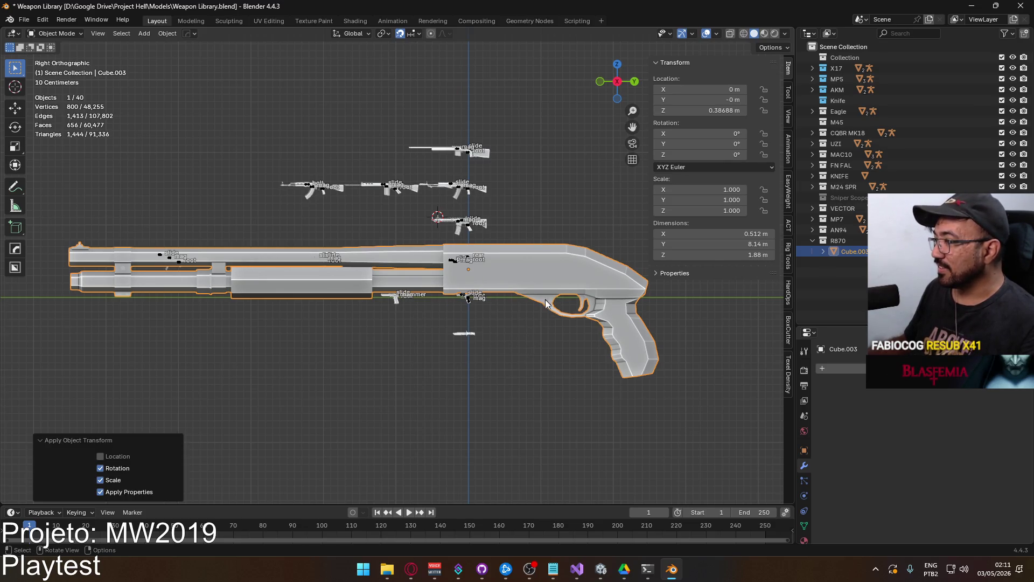
{"action": "scroll", "coordinate": [546, 302], "scroll_direction": "up", "scroll_amount": 2}
{"action": "key", "text": "s"}
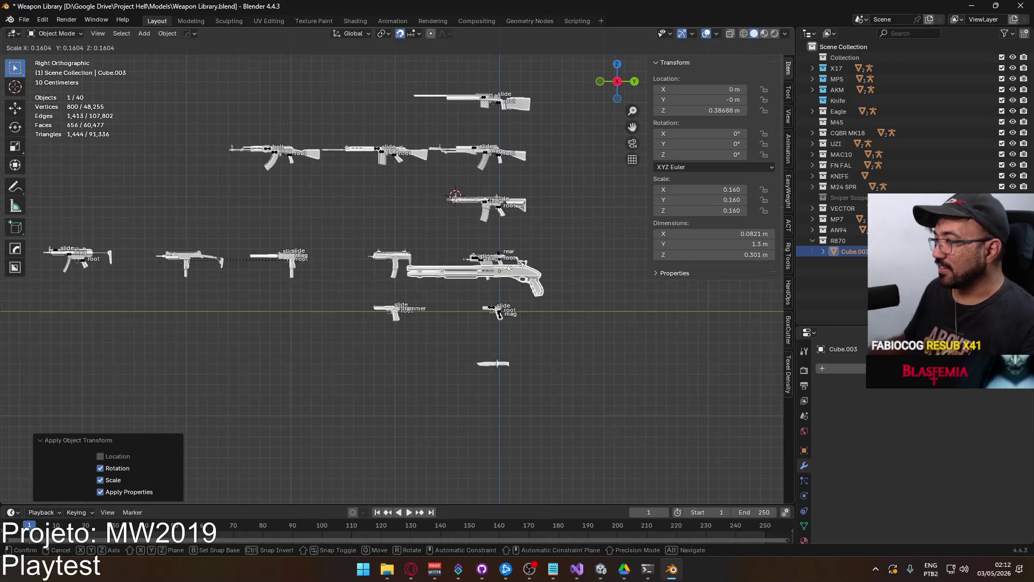
{"action": "key", "text": "Escape"}
{"action": "left_click", "coordinate": [411, 569]}
Search 'remington 870' in a new tab and open the Wikipedia result
{"action": "left_click", "coordinate": [361, 12]}
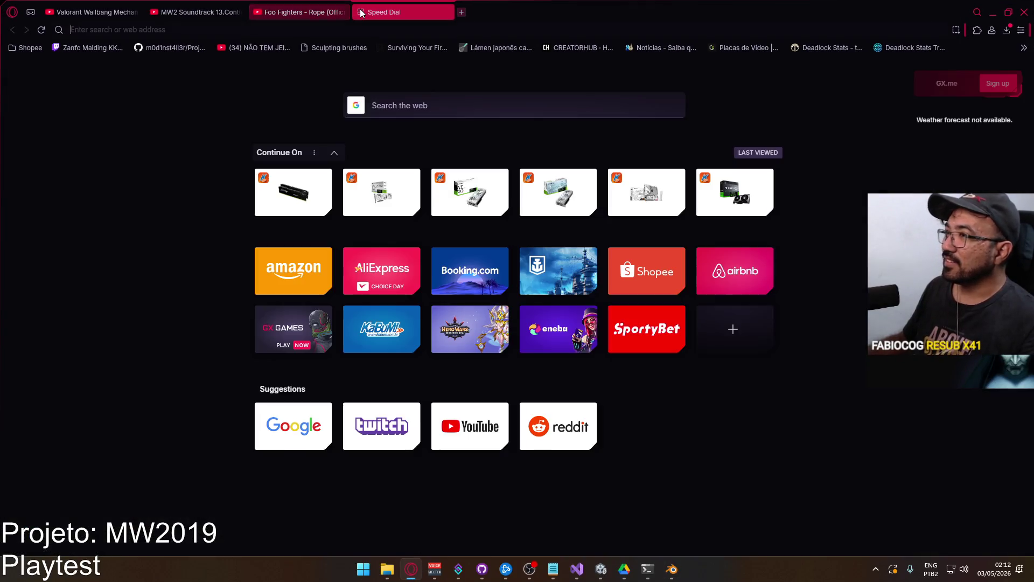
{"action": "type", "text": "remingt"}
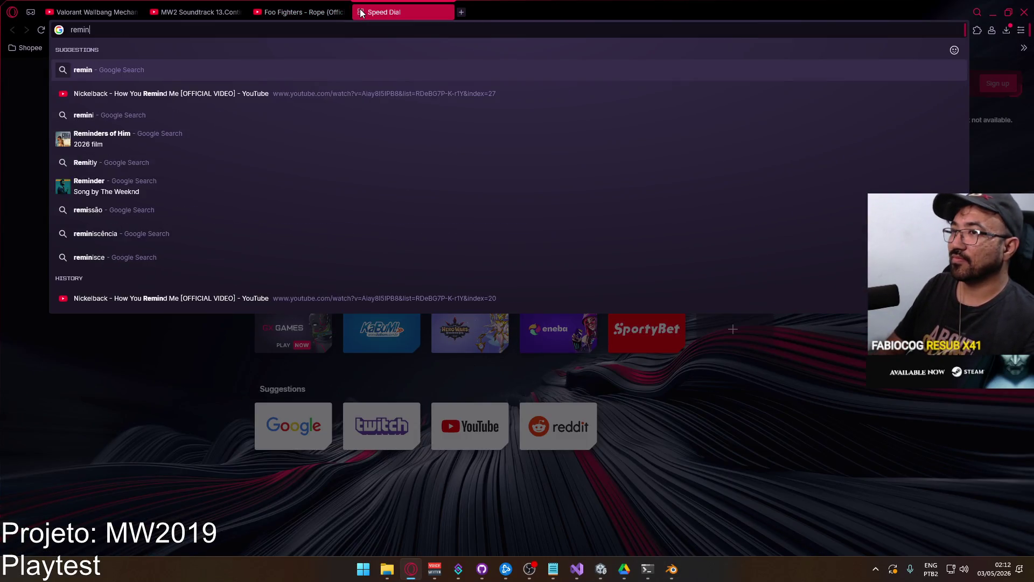
{"action": "type", "text": "on "}
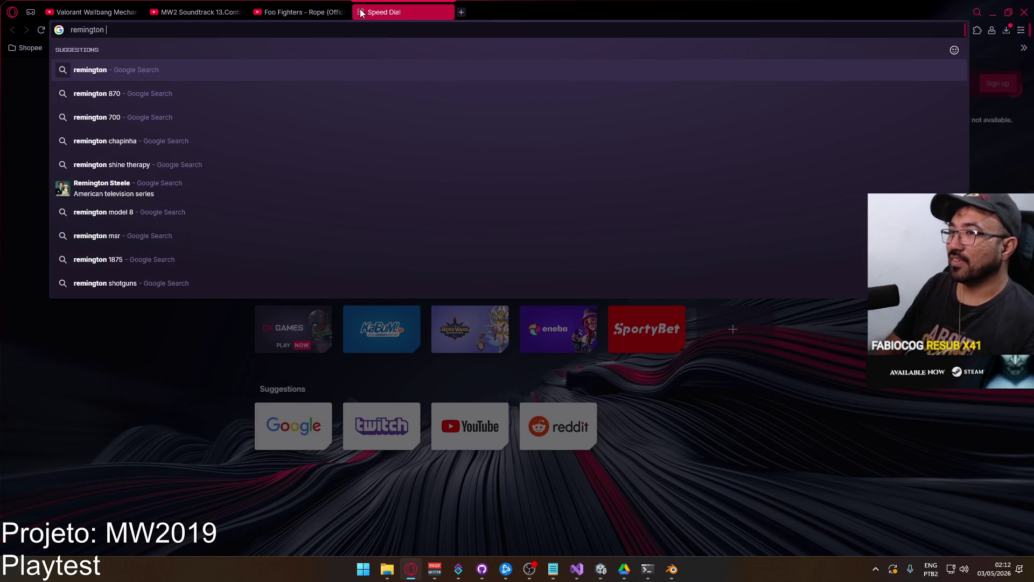
{"action": "type", "text": "870"}
{"action": "key", "text": "BackSpace"}
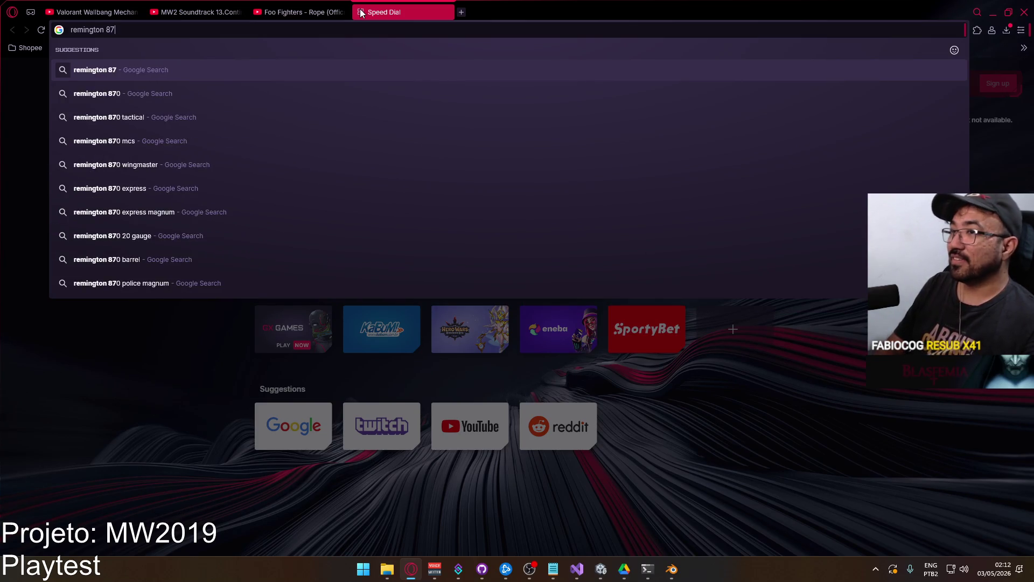
{"action": "type", "text": "0"}
{"action": "key", "text": "Return"}
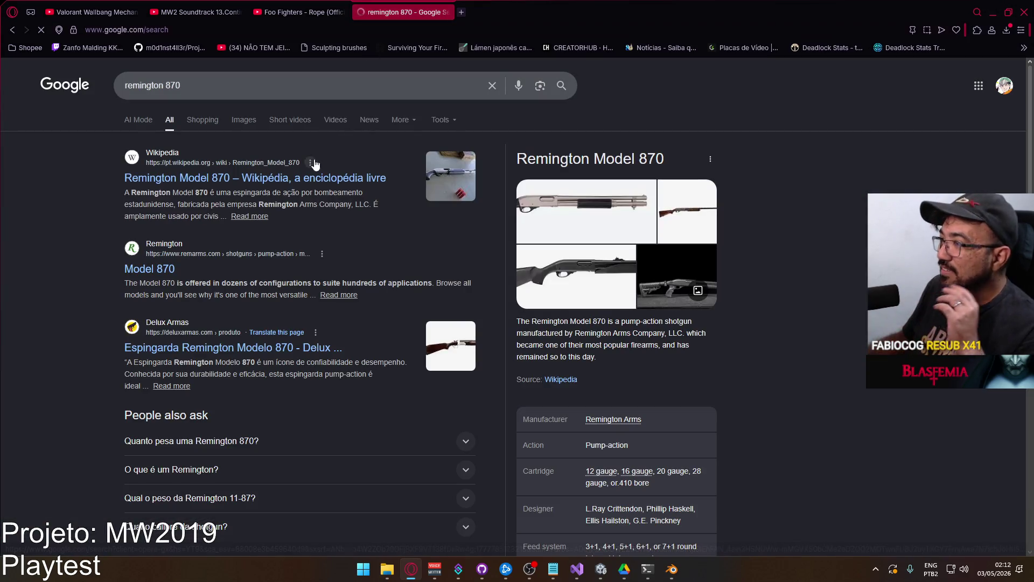
{"action": "left_click", "coordinate": [278, 178]}
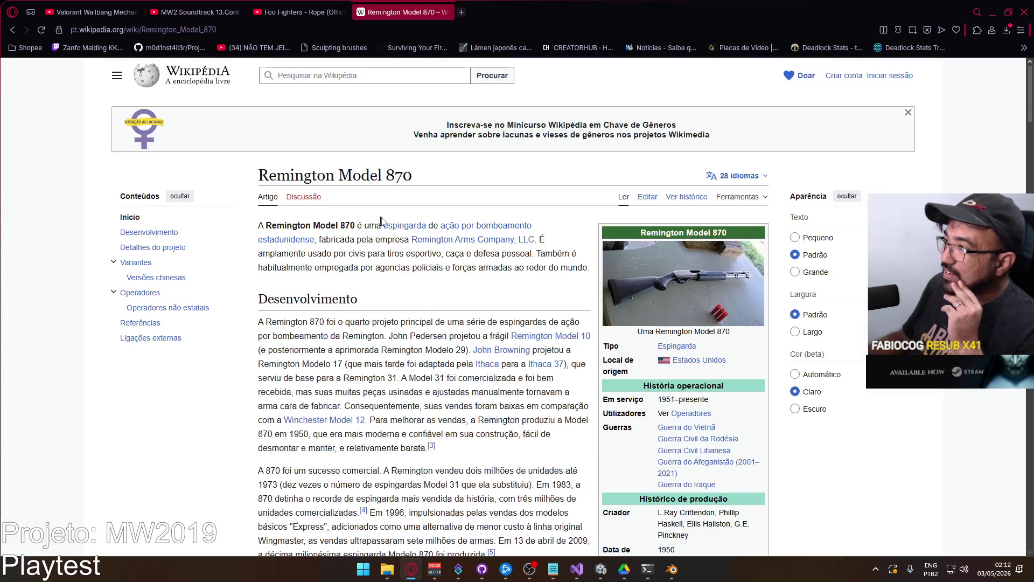
View the article's shotgun photo, then scroll through to the Variantes section
{"action": "left_click", "coordinate": [661, 306]}
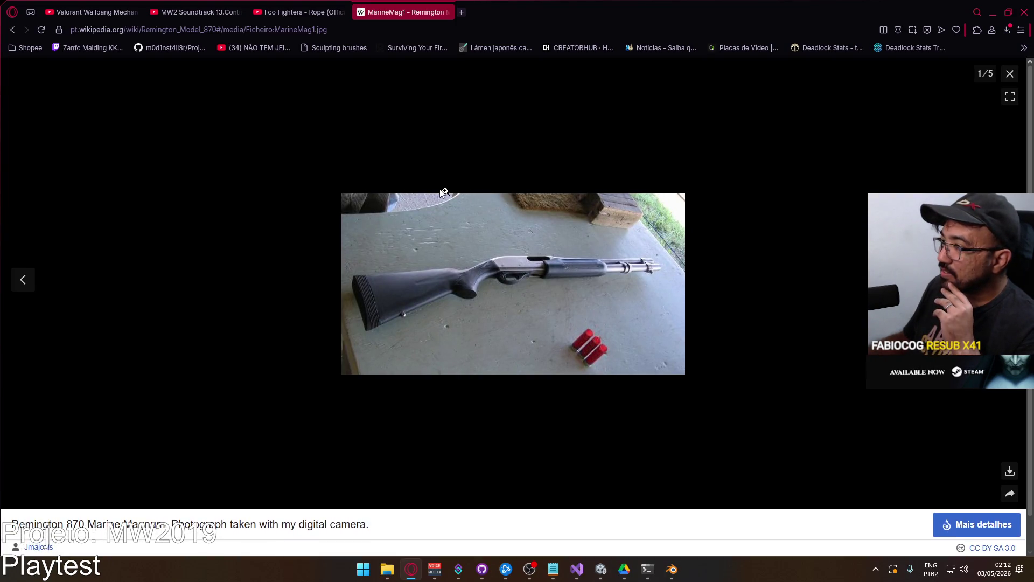
{"action": "key", "text": "Escape"}
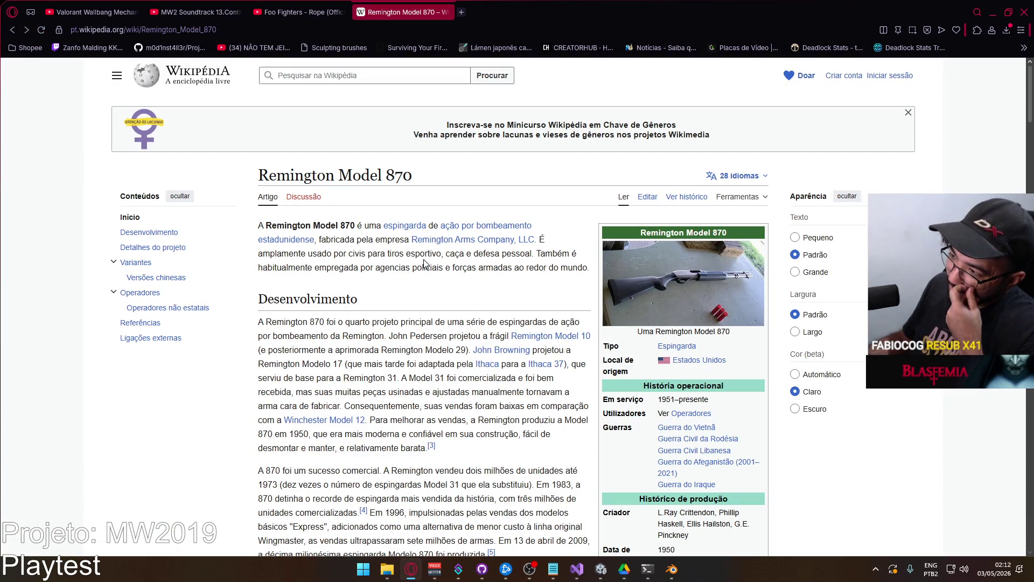
{"action": "scroll", "coordinate": [424, 263], "scroll_direction": "down", "scroll_amount": 8}
{"action": "scroll", "coordinate": [424, 264], "scroll_direction": "down", "scroll_amount": 4}
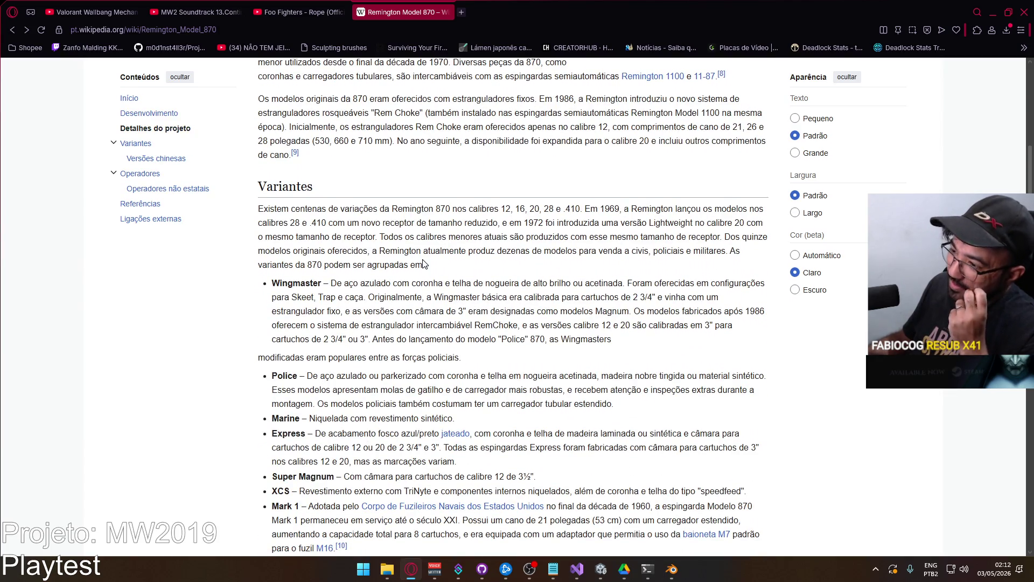
{"action": "scroll", "coordinate": [423, 263], "scroll_direction": "down", "scroll_amount": 3}
{"action": "scroll", "coordinate": [424, 263], "scroll_direction": "down", "scroll_amount": 3}
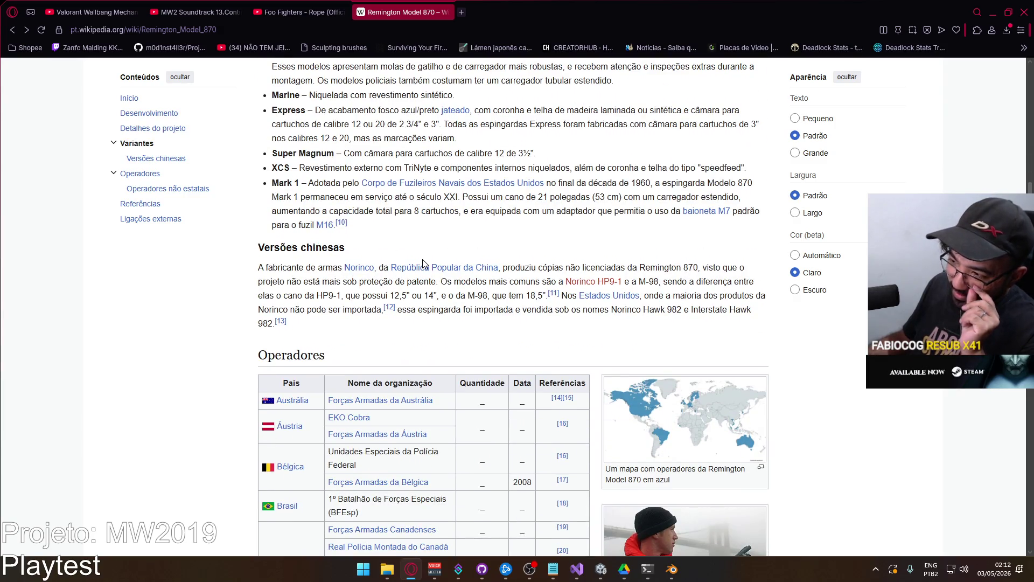
{"action": "scroll", "coordinate": [423, 264], "scroll_direction": "up", "scroll_amount": 3}
{"action": "scroll", "coordinate": [424, 263], "scroll_direction": "up", "scroll_amount": 15}
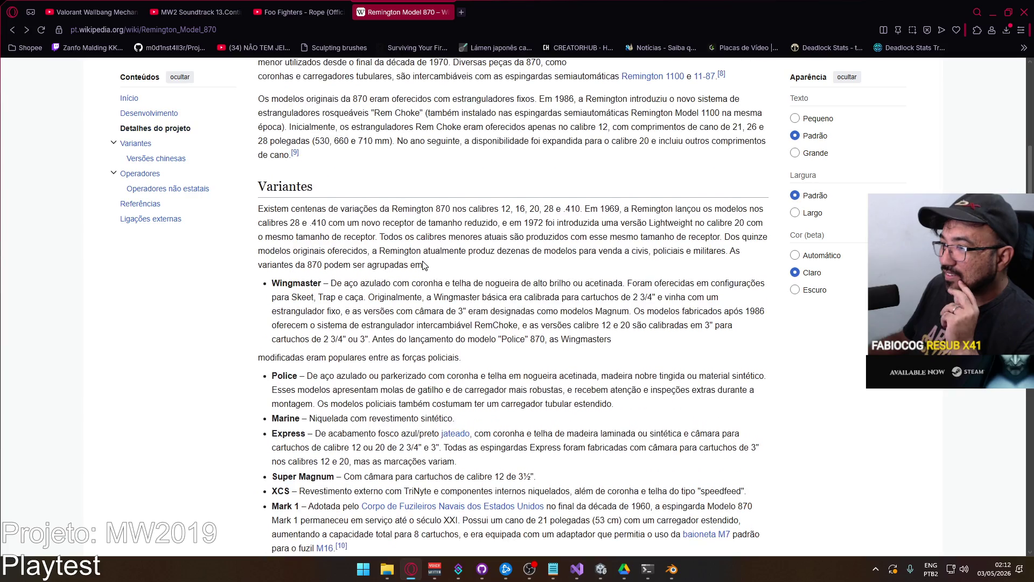
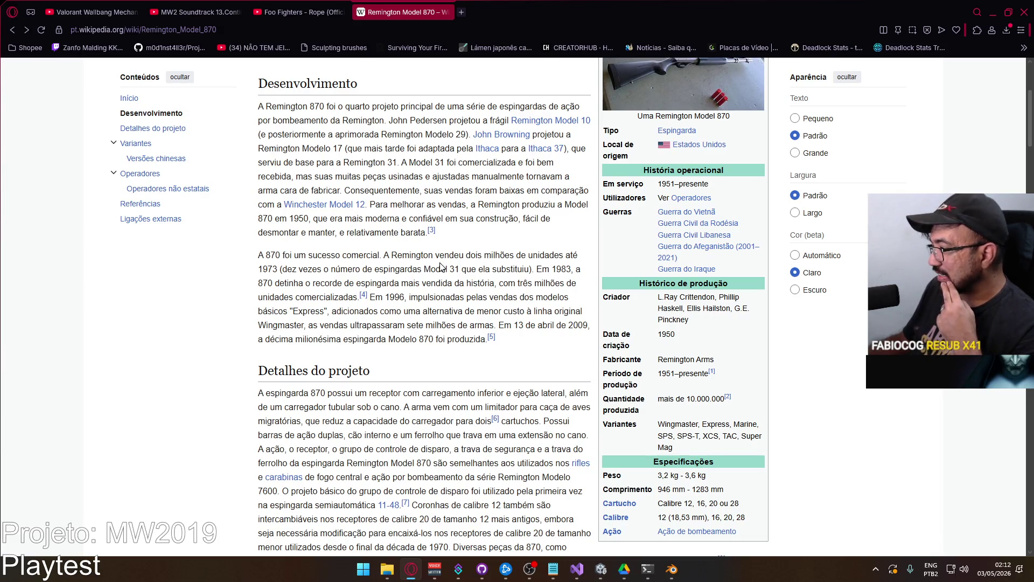
Read the specifications on the Remington Model 870 Wikipedia page, then go back to Blender
{"action": "scroll", "coordinate": [681, 332], "scroll_direction": "up", "scroll_amount": 4}
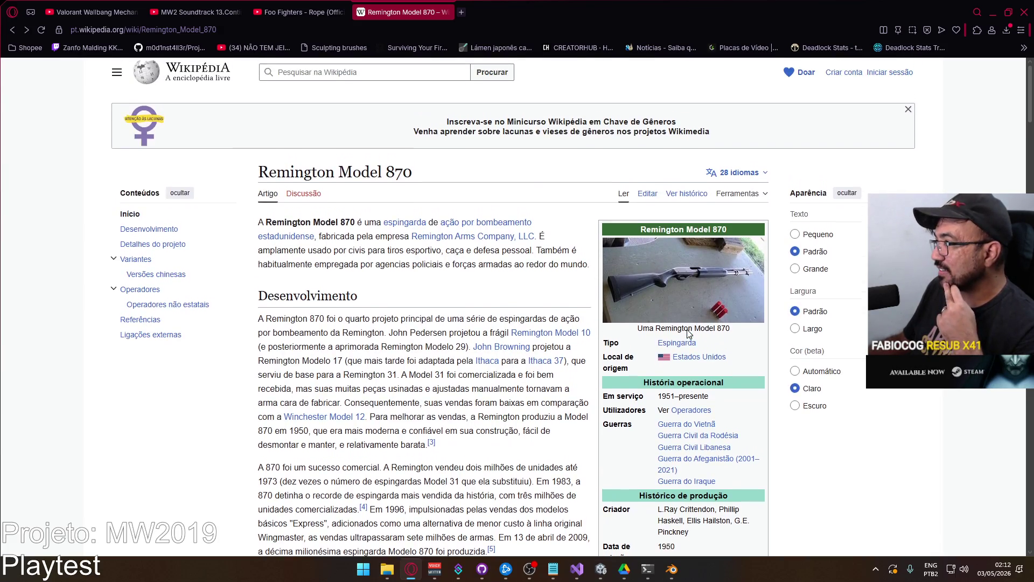
{"action": "scroll", "coordinate": [681, 332], "scroll_direction": "down", "scroll_amount": 5}
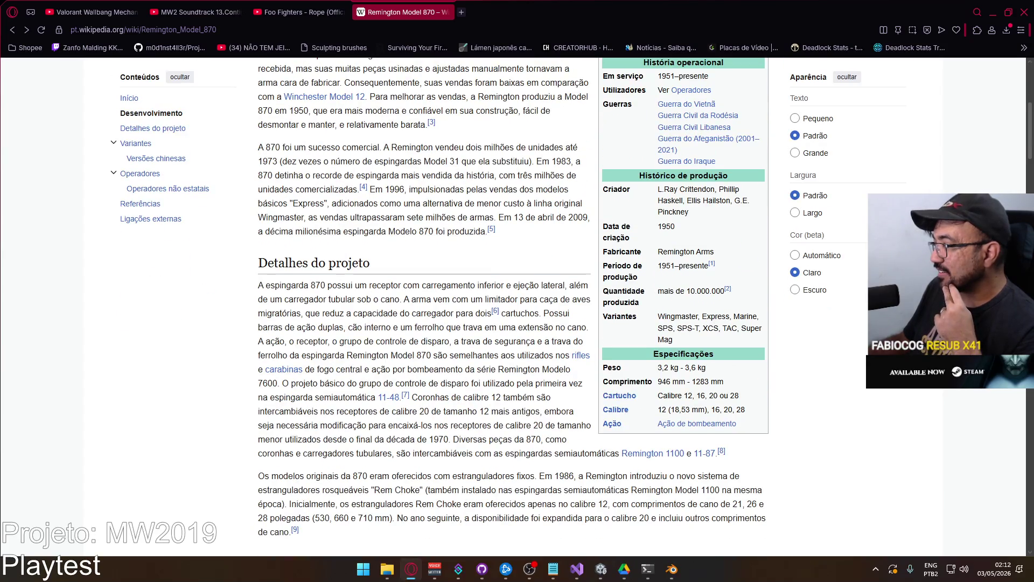
{"action": "key", "text": "alt+Tab"}
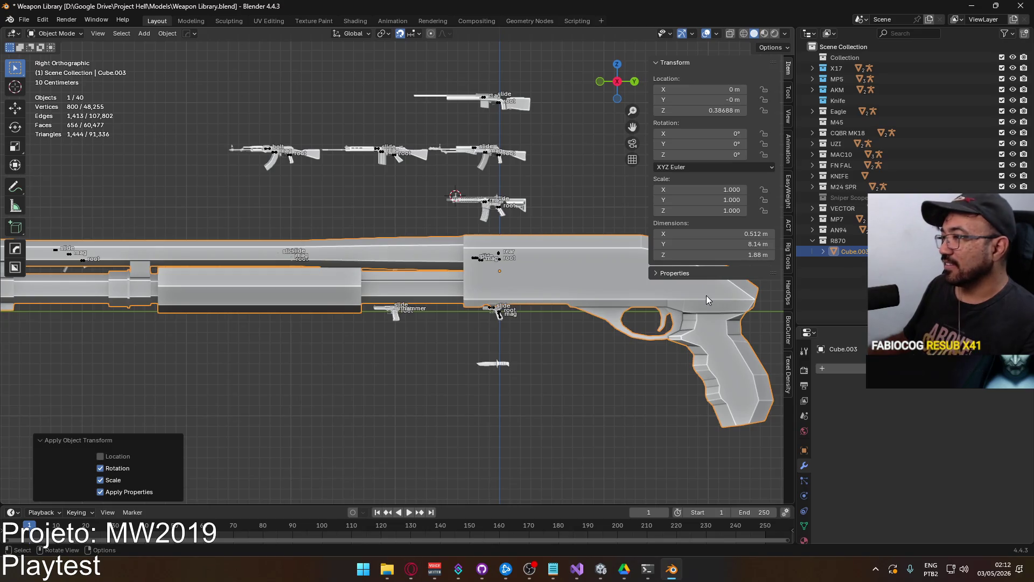
Set the shotgun's Y dimension to 1.28 m, undoing a mistaken height entry first
{"action": "scroll", "coordinate": [510, 264], "scroll_direction": "down", "scroll_amount": 6}
{"action": "scroll", "coordinate": [511, 264], "scroll_direction": "up", "scroll_amount": 2}
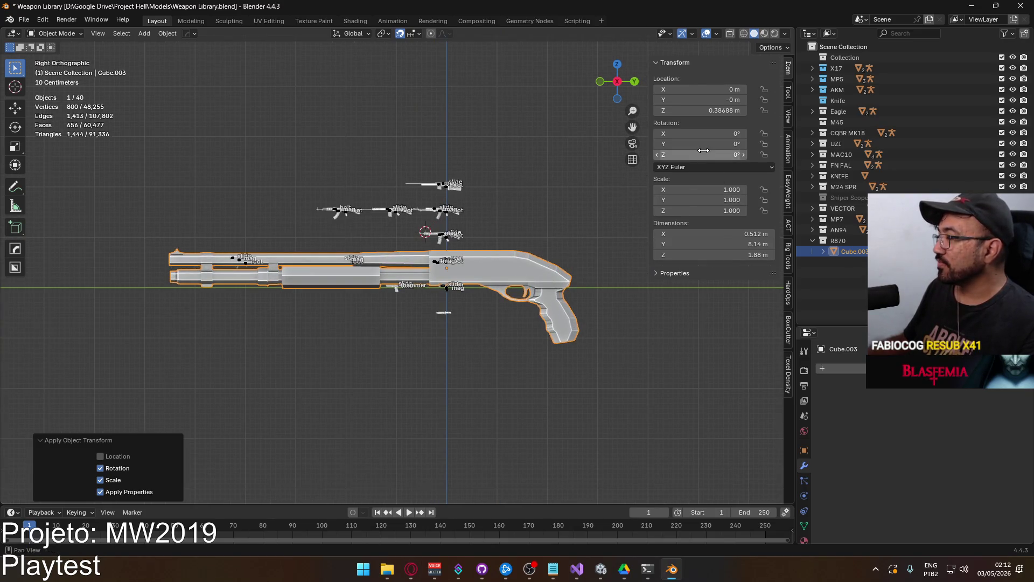
{"action": "left_click", "coordinate": [733, 254]}
{"action": "type", "text": "12"}
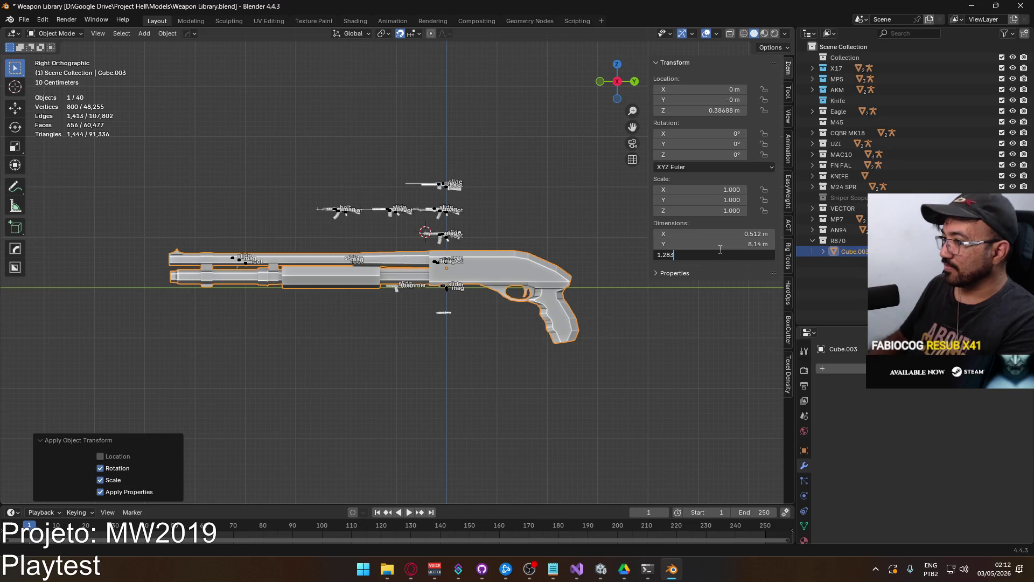
{"action": "key", "text": "Return"}
{"action": "key", "text": "ctrl+z"}
{"action": "left_click", "coordinate": [726, 244]}
{"action": "type", "text": "1.28"}
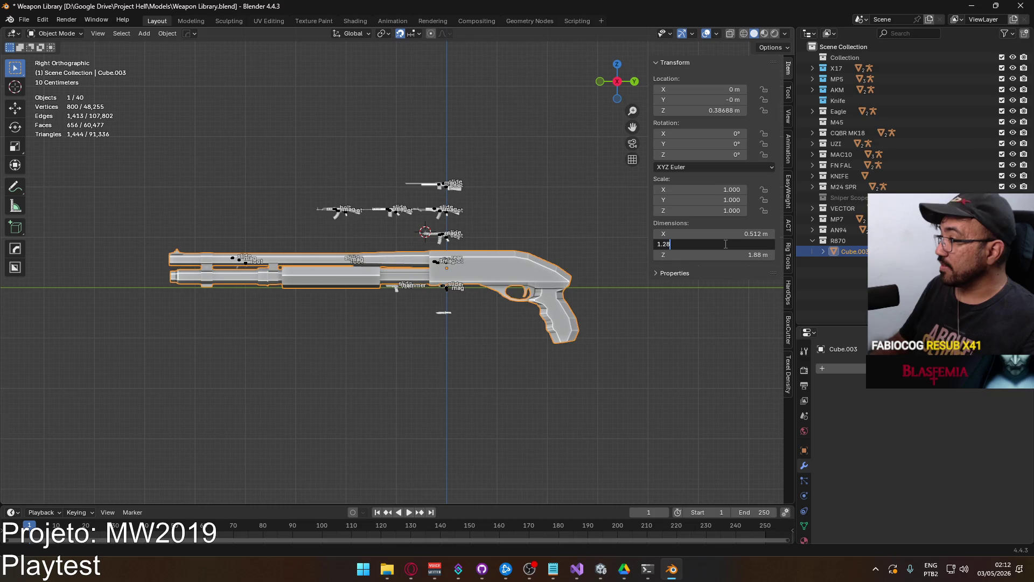
{"action": "key", "text": "Return"}
{"action": "scroll", "coordinate": [502, 296], "scroll_direction": "up", "scroll_amount": 6}
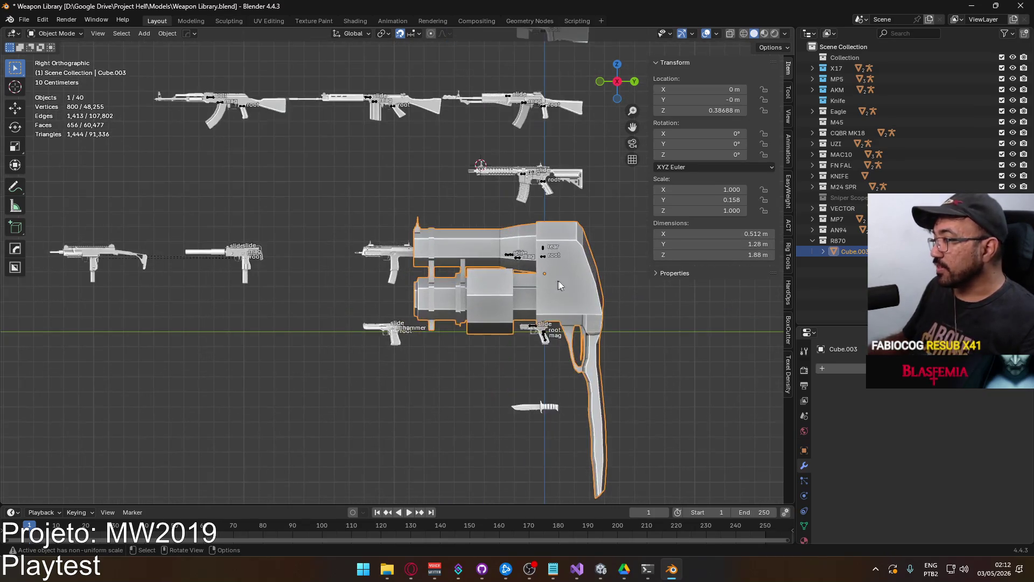
{"action": "middle_click_drag", "start_coordinate": [606, 275], "coordinate": [462, 217], "text": "shift"}
Copy the Y scale value into the Z and X scale fields
{"action": "key", "text": "ctrl+c"}
{"action": "double_click", "coordinate": [700, 211]}
{"action": "key", "text": "ctrl+v"}
{"action": "key", "text": "Return"}
{"action": "double_click", "coordinate": [704, 189]}
{"action": "key", "text": "ctrl+v"}
{"action": "key", "text": "Return"}
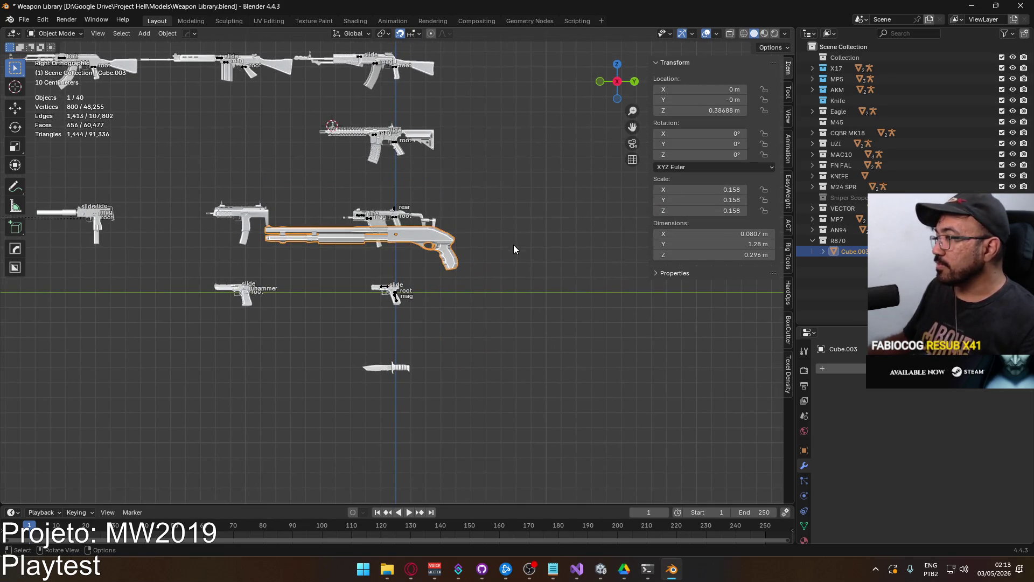
{"action": "scroll", "coordinate": [474, 247], "scroll_direction": "down", "scroll_amount": 1}
{"action": "middle_click_drag", "start_coordinate": [466, 254], "coordinate": [477, 296], "text": "shift"}
{"action": "scroll", "coordinate": [505, 312], "scroll_direction": "up", "scroll_amount": 2}
Recheck the article's length, then change the Y dimension to 0.946 m
{"action": "key", "text": "alt+Tab"}
{"action": "key", "text": "alt+Tab"}
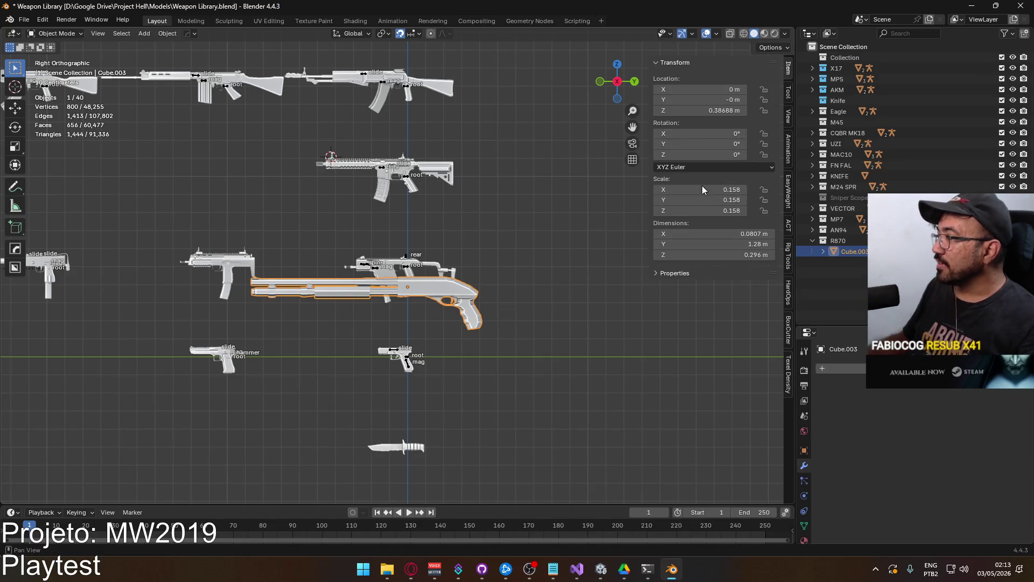
{"action": "key", "text": "alt+Tab"}
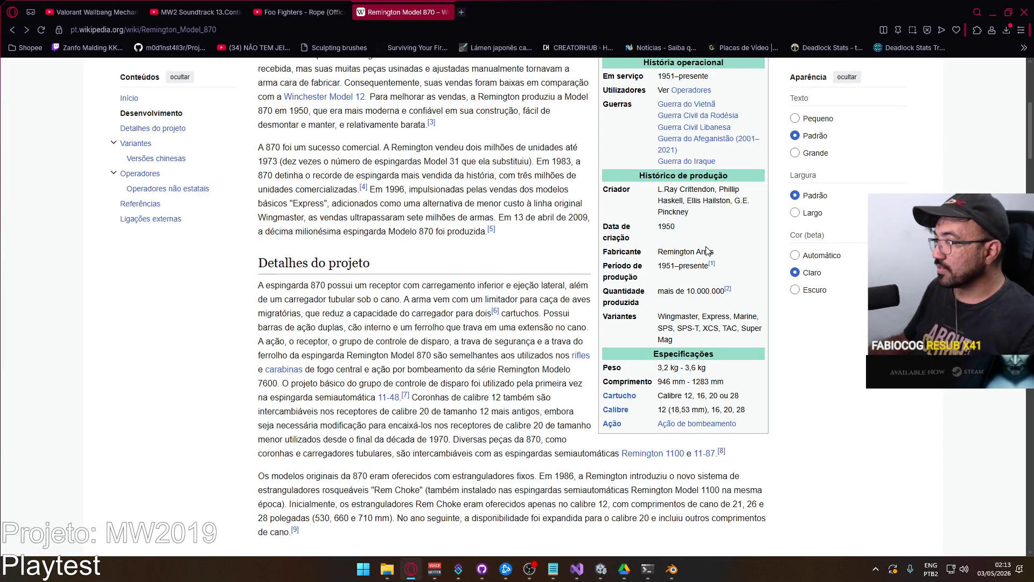
{"action": "key", "text": "alt+Tab"}
{"action": "left_click", "coordinate": [718, 245]}
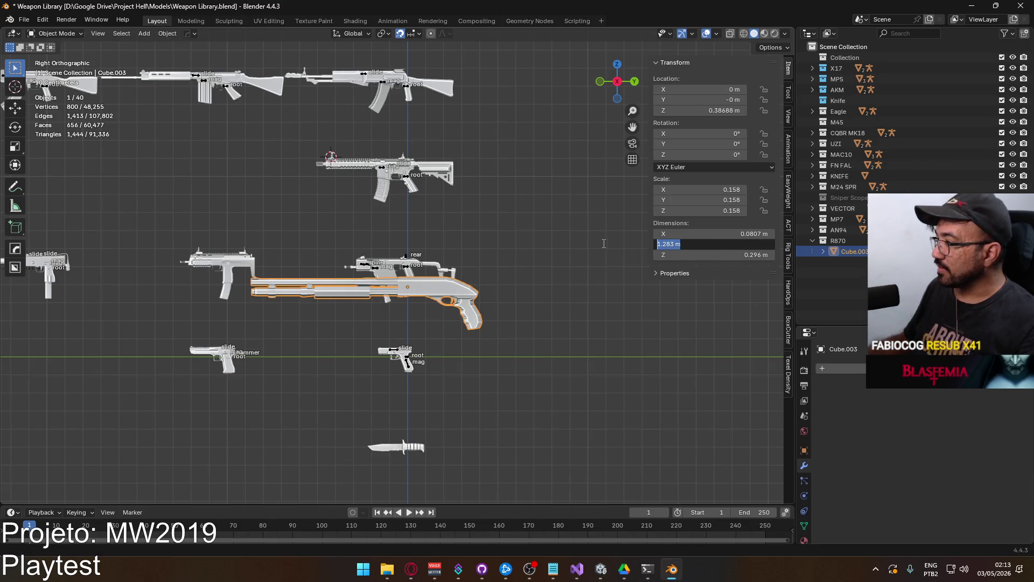
{"action": "key", "text": "BackSpace"}
{"action": "type", "text": "6"}
{"action": "key", "text": "Return"}
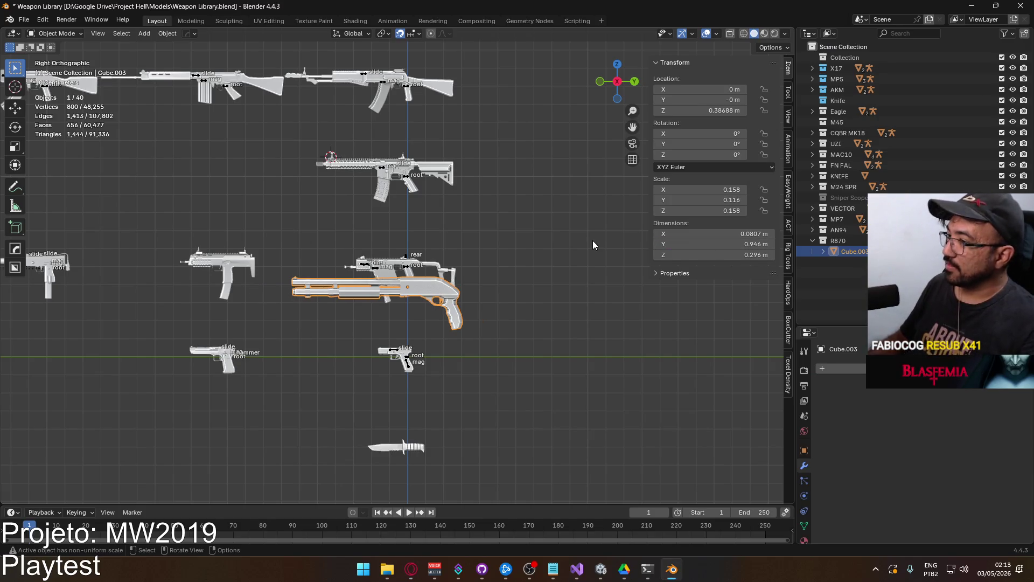
Paste the 0.116 Y scale into the other scale axes
{"action": "left_click", "coordinate": [709, 201]}
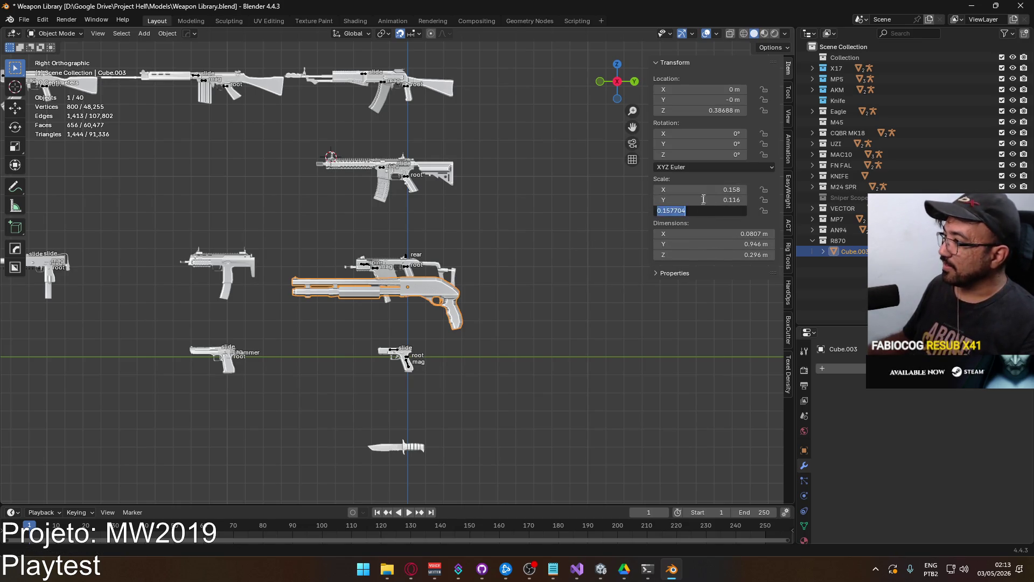
{"action": "key", "text": "ctrl+v"}
{"action": "key", "text": "ctrl+v"}
{"action": "mouse_move", "coordinate": [500, 247]}
{"action": "middle_mouse_down"}
{"action": "mouse_move", "coordinate": [493, 260]}
{"action": "mouse_move", "coordinate": [535, 257]}
{"action": "mouse_move", "coordinate": [424, 254]}
{"action": "mouse_move", "coordinate": [451, 324]}
{"action": "middle_mouse_up"}
Reposition the shotgun with snapped moves, lowering it 0.3 m and then 0.03 m
{"action": "key", "text": "g"}
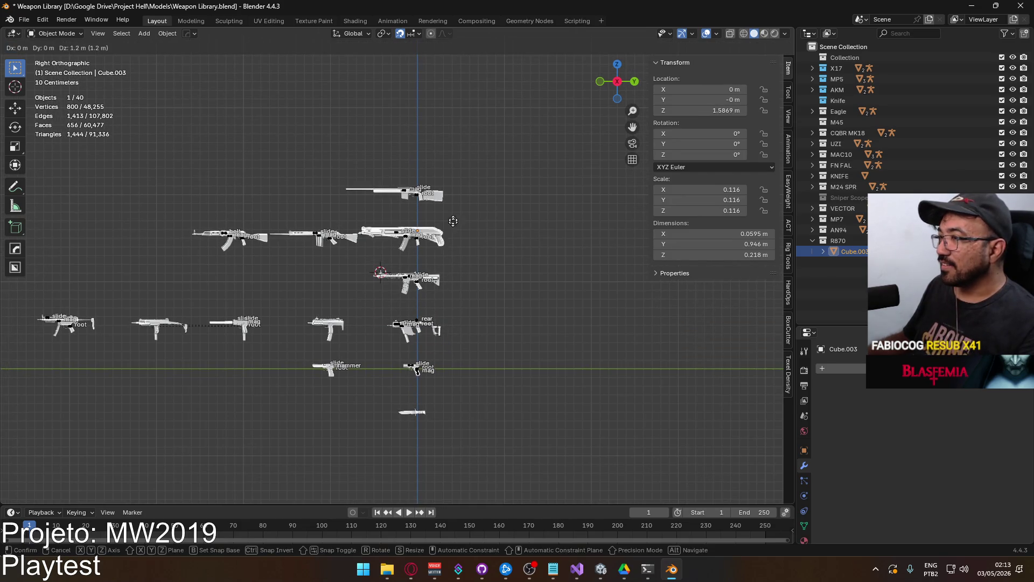
{"action": "left_click", "coordinate": [448, 143]}
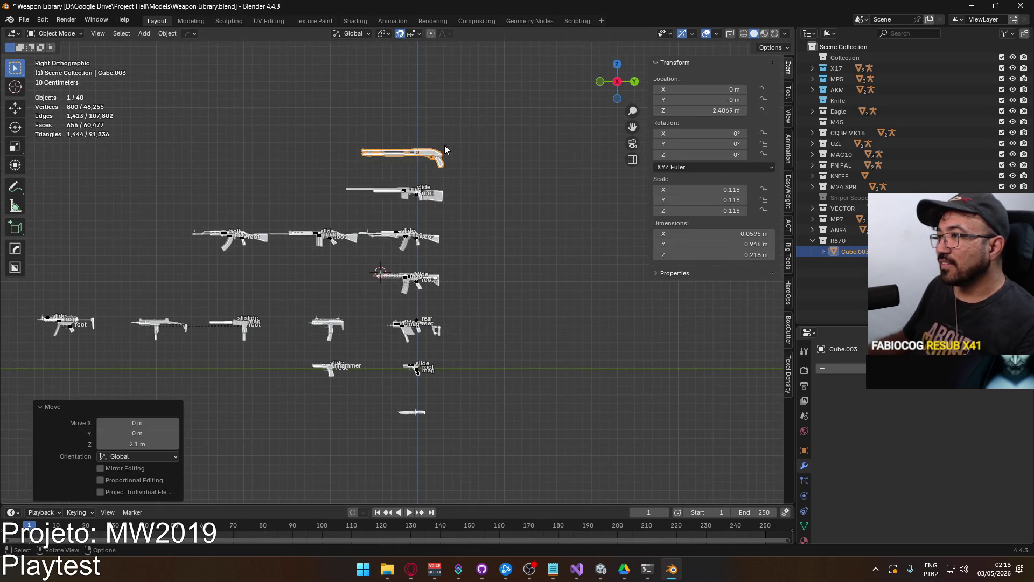
{"action": "scroll", "coordinate": [450, 144], "scroll_direction": "up", "scroll_amount": 2}
{"action": "key", "text": "ctrl+z"}
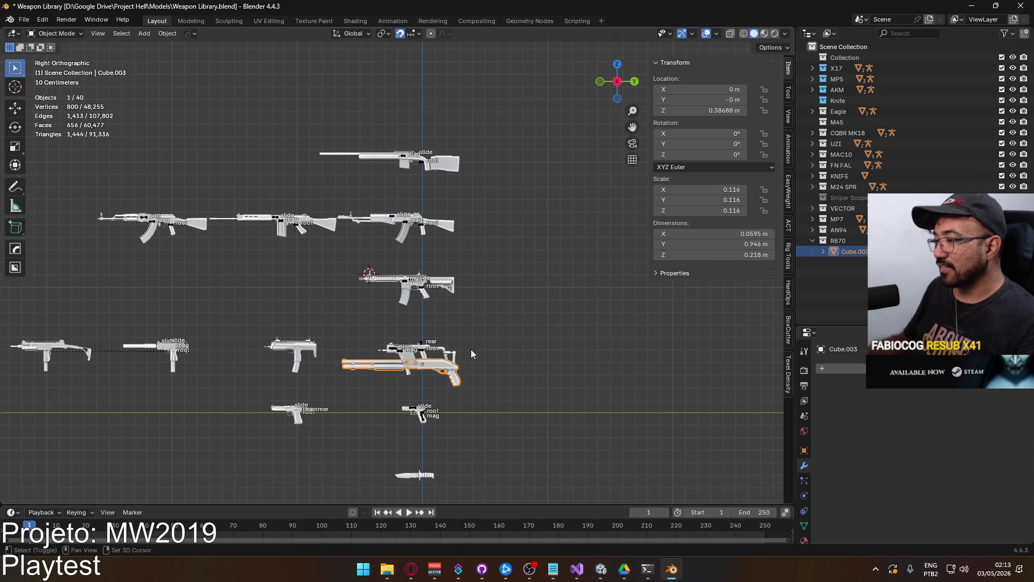
{"action": "middle_click_drag", "start_coordinate": [470, 349], "coordinate": [452, 162], "text": "shift"}
{"action": "scroll", "coordinate": [451, 162], "scroll_direction": "up", "scroll_amount": 4}
{"action": "key", "text": "g"}
{"action": "left_click", "coordinate": [470, 210]}
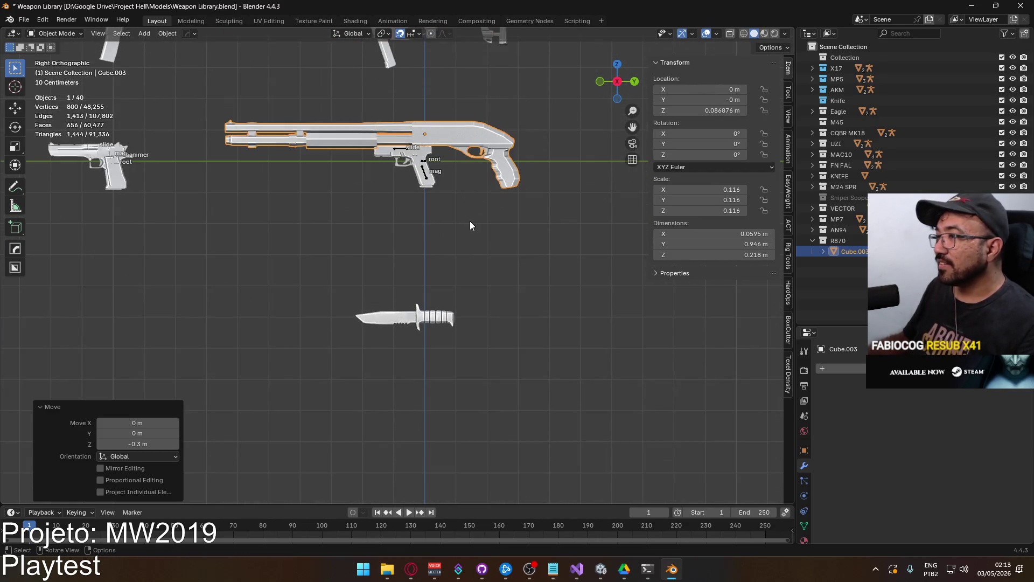
{"action": "scroll", "coordinate": [470, 221], "scroll_direction": "up", "scroll_amount": 4}
{"action": "scroll", "coordinate": [506, 216], "scroll_direction": "up", "scroll_amount": 2}
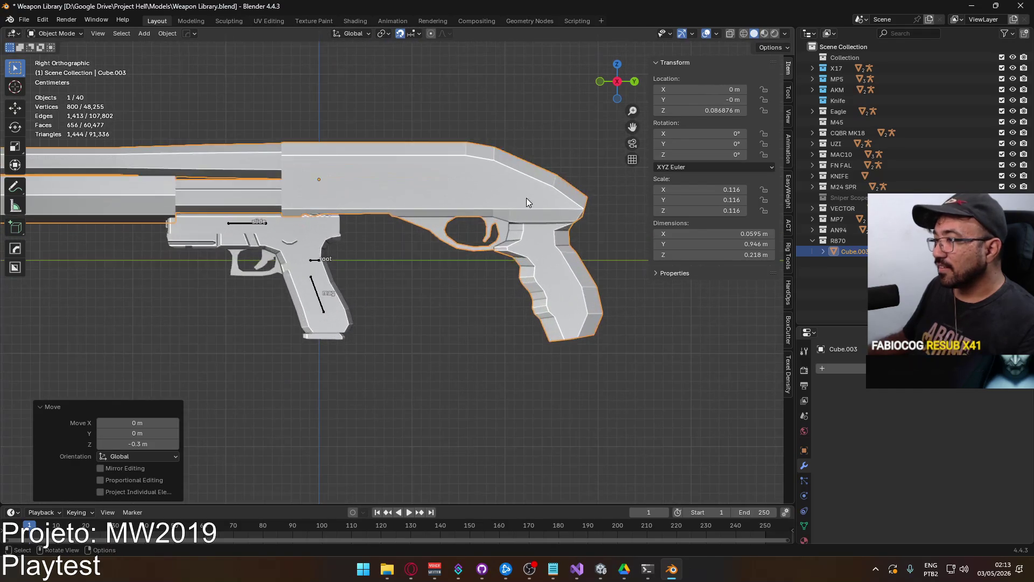
{"action": "key", "text": "g"}
{"action": "left_click", "coordinate": [526, 224]}
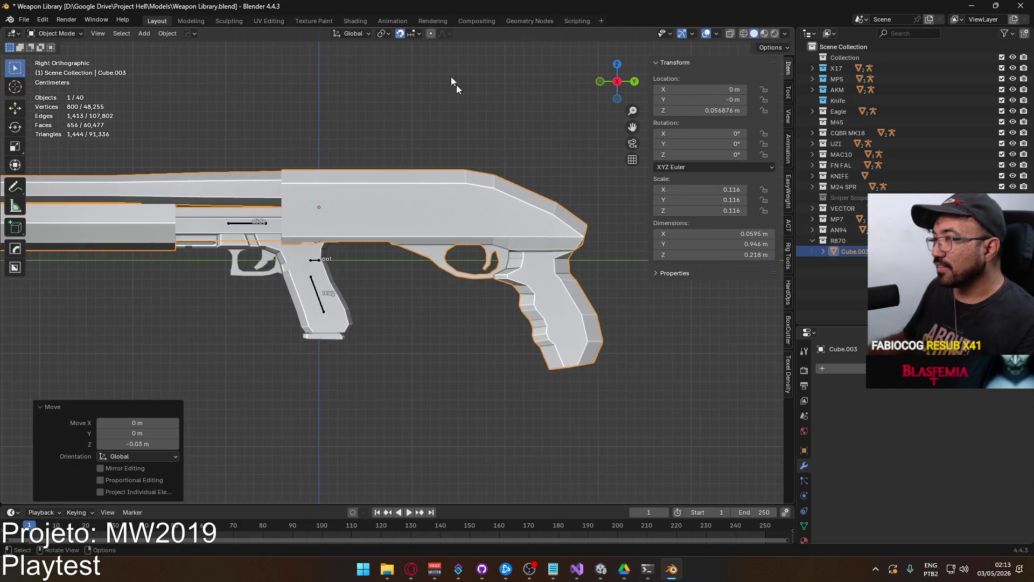
With snapping off, fine-tune the shotgun vertically and move it back 0.24 m along Y
{"action": "left_click", "coordinate": [401, 33]}
{"action": "key", "text": "g"}
{"action": "key", "text": "z"}
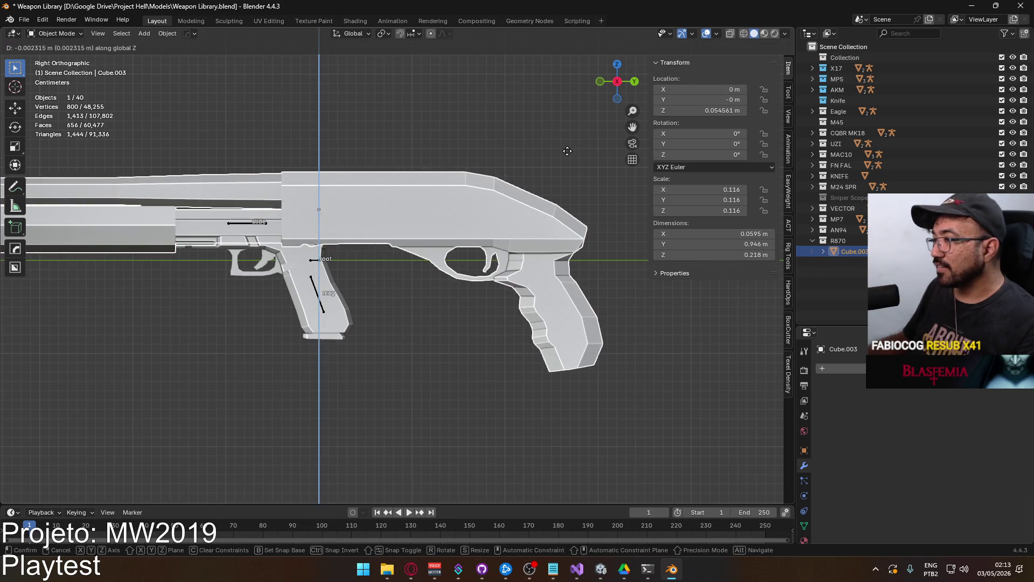
{"action": "left_click", "coordinate": [568, 151]}
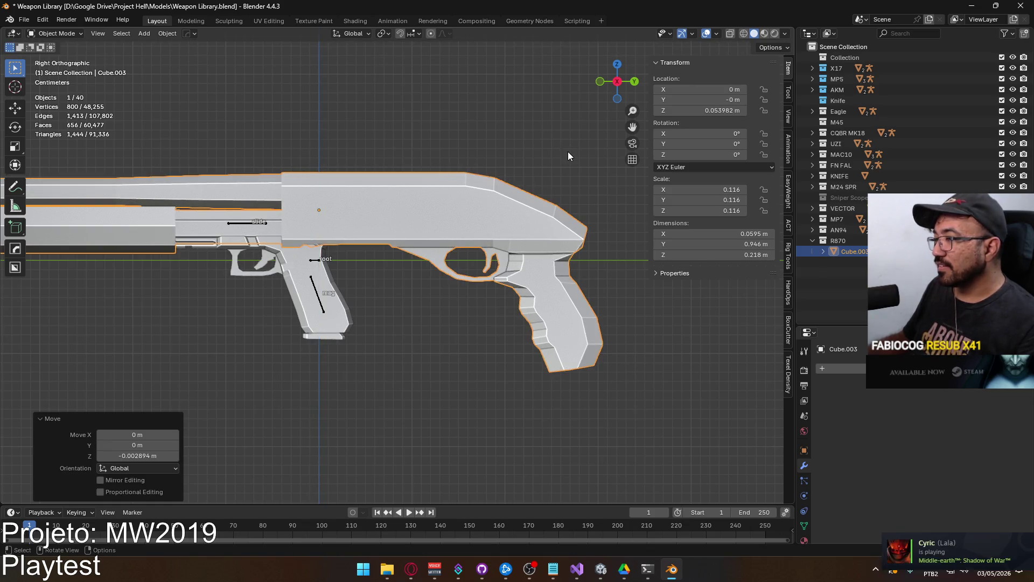
{"action": "scroll", "coordinate": [576, 162], "scroll_direction": "down", "scroll_amount": 4}
{"action": "middle_click_drag", "start_coordinate": [543, 200], "coordinate": [551, 216], "text": "shift"}
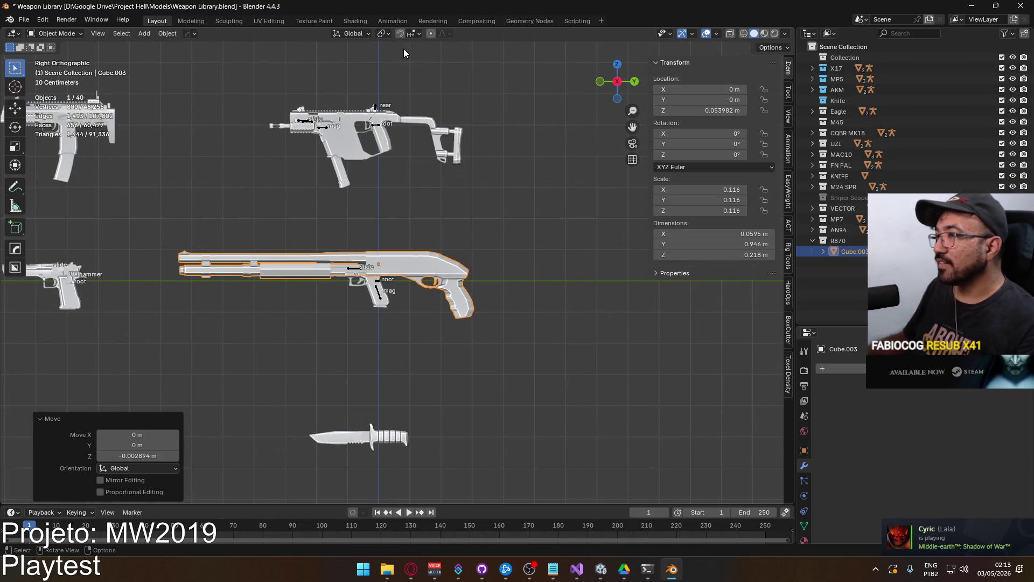
{"action": "key", "text": "g"}
{"action": "key", "text": "y"}
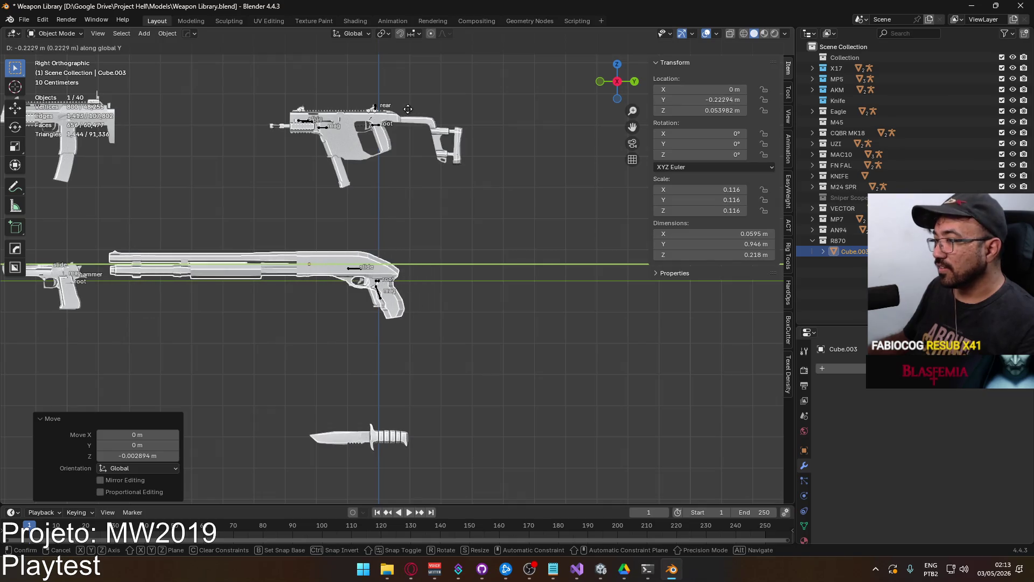
{"action": "left_click", "coordinate": [402, 108]}
{"action": "scroll", "coordinate": [386, 264], "scroll_direction": "up", "scroll_amount": 6}
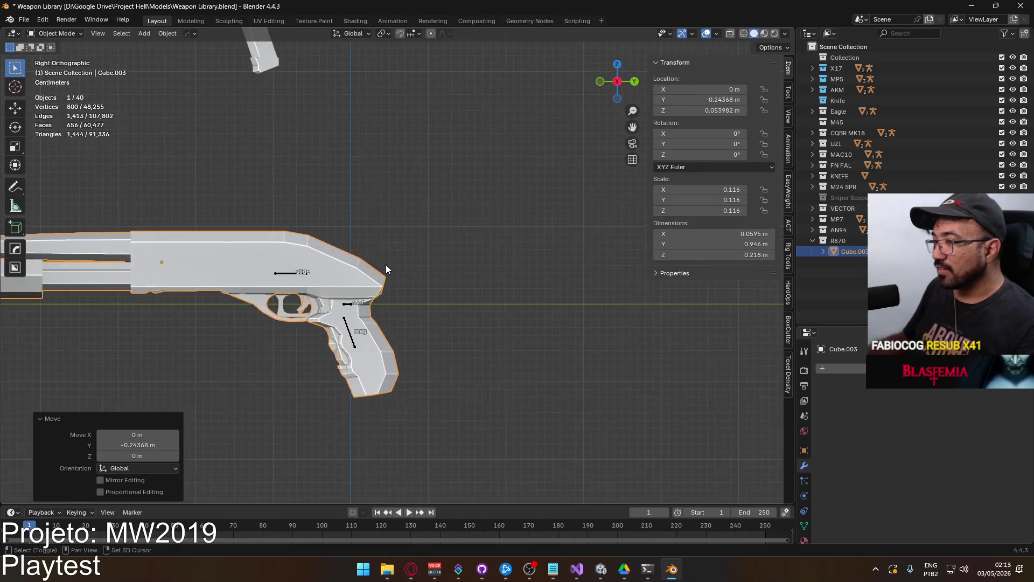
{"action": "scroll", "coordinate": [458, 228], "scroll_direction": "up", "scroll_amount": 1}
{"action": "key", "text": "g"}
{"action": "key", "text": "y"}
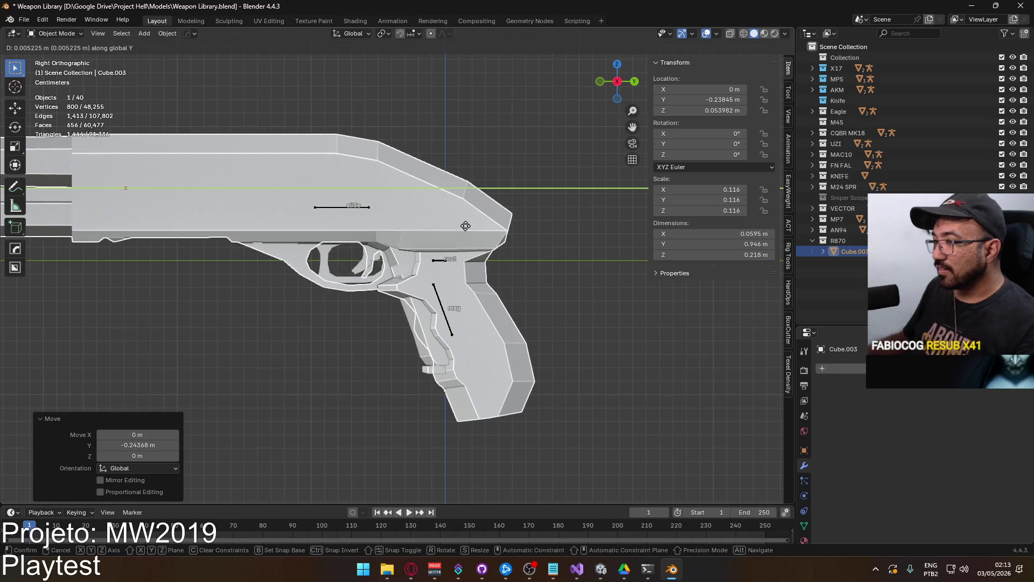
{"action": "left_click", "coordinate": [466, 225]}
Apply the shotgun's location transform
{"action": "key", "text": "ctrl+a"}
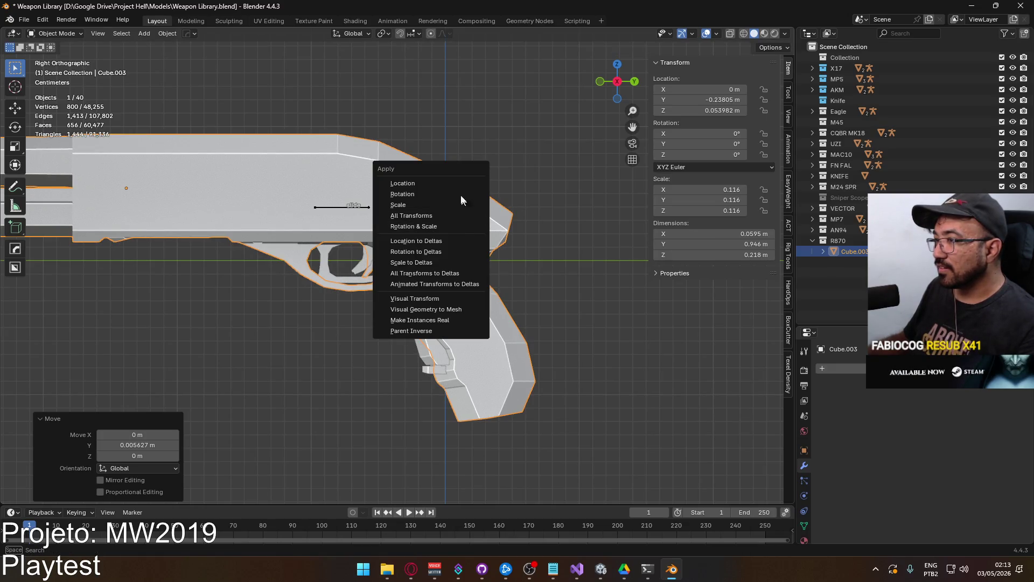
{"action": "left_click", "coordinate": [457, 181]}
{"action": "scroll", "coordinate": [460, 189], "scroll_direction": "down", "scroll_amount": 10}
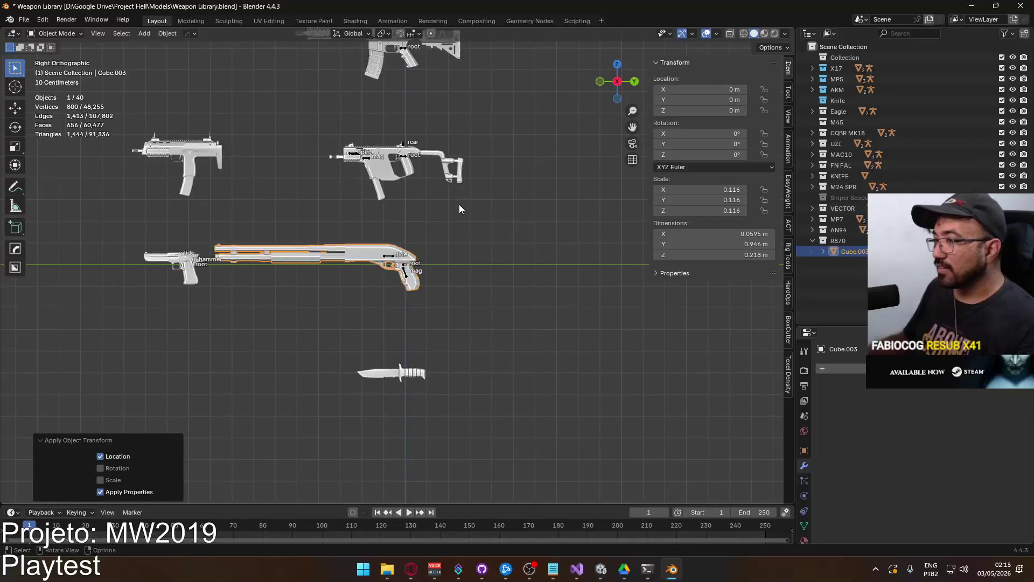
Turn snapping back on and raise the shotgun to 2.5 m on Z
{"action": "left_click", "coordinate": [401, 33]}
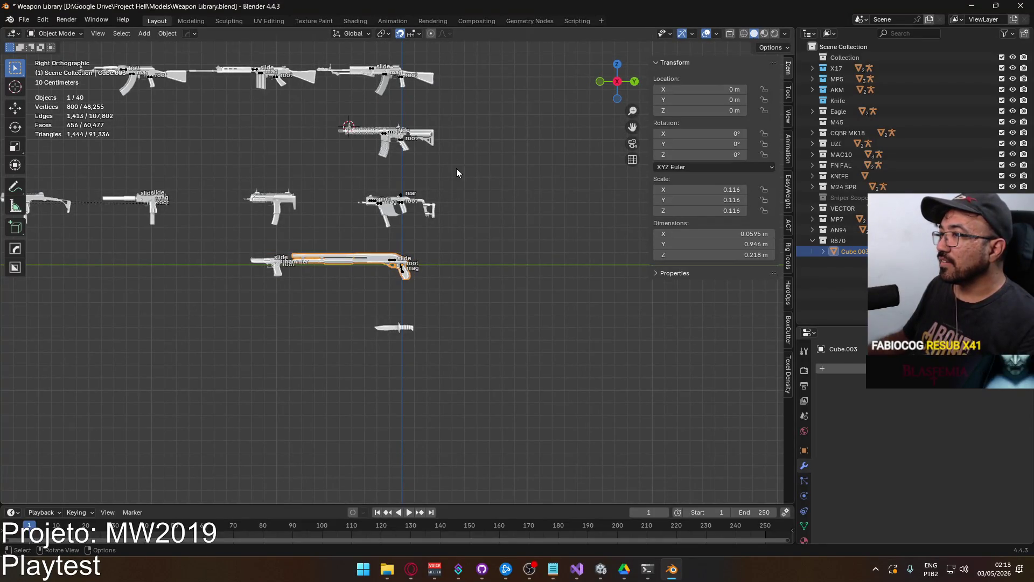
{"action": "scroll", "coordinate": [457, 169], "scroll_direction": "down", "scroll_amount": 3}
{"action": "key", "text": "g"}
{"action": "key", "text": "z"}
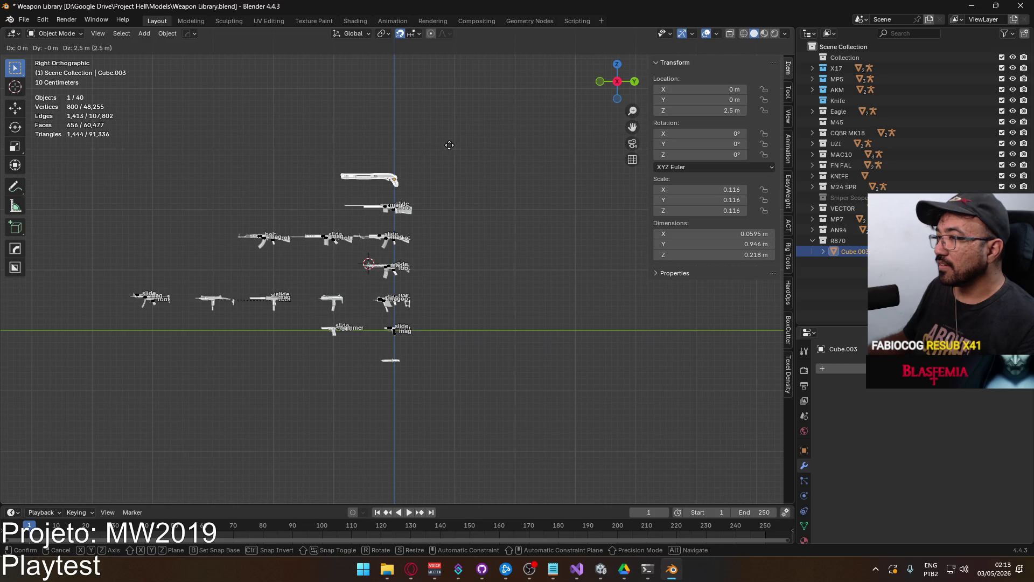
{"action": "left_click", "coordinate": [450, 151]}
{"action": "left_click", "coordinate": [447, 149]}
{"action": "scroll", "coordinate": [444, 162], "scroll_direction": "up", "scroll_amount": 2}
{"action": "mouse_move", "coordinate": [431, 141]}
{"action": "middle_mouse_down", "text": "shift"}
{"action": "mouse_move", "coordinate": [480, 273]}
{"action": "mouse_move", "coordinate": [402, 228]}
{"action": "mouse_move", "coordinate": [515, 227]}
{"action": "mouse_move", "coordinate": [556, 296]}
{"action": "mouse_move", "coordinate": [552, 312]}
{"action": "mouse_move", "coordinate": [537, 268]}
{"action": "mouse_move", "coordinate": [453, 267]}
{"action": "mouse_move", "coordinate": [425, 201]}
{"action": "mouse_move", "coordinate": [466, 185]}
{"action": "mouse_move", "coordinate": [445, 169]}
{"action": "mouse_move", "coordinate": [415, 261]}
{"action": "mouse_move", "coordinate": [650, 188]}
{"action": "mouse_move", "coordinate": [630, 208]}
{"action": "middle_mouse_up", "text": "shift"}
{"action": "scroll", "coordinate": [480, 262], "scroll_direction": "up", "scroll_amount": 8}
Put the R870 into Edit Mode with all vertices deselected, then switch to the browser
{"action": "left_click", "coordinate": [536, 269]}
{"action": "key", "text": "Tab"}
{"action": "key", "text": "alt+a"}
{"action": "key", "text": "alt+Tab"}
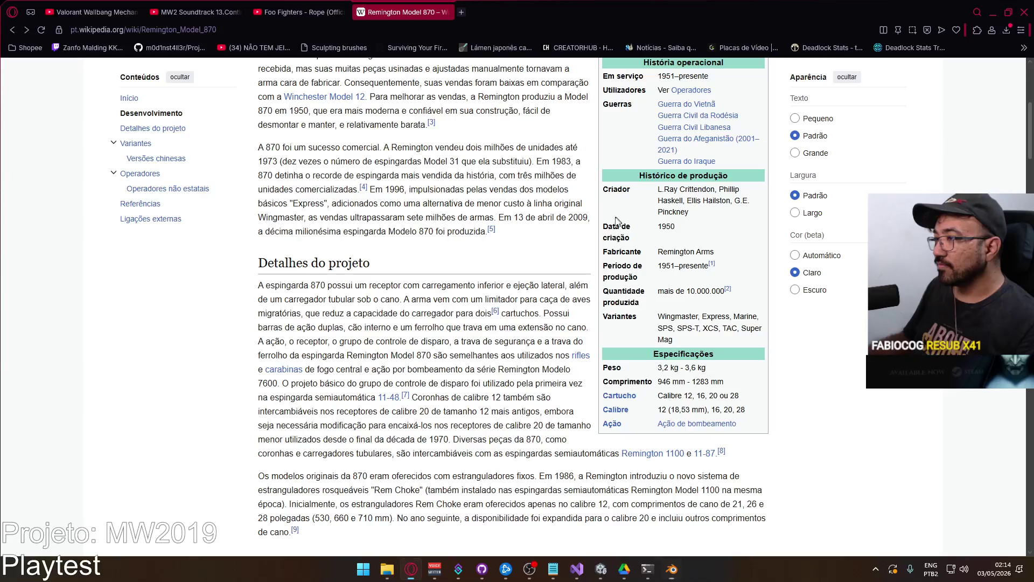
Go back to the remington 870 results and preview three reference photos, ending on Shooting Range Prague
{"action": "scroll", "coordinate": [633, 251], "scroll_direction": "up", "scroll_amount": 6}
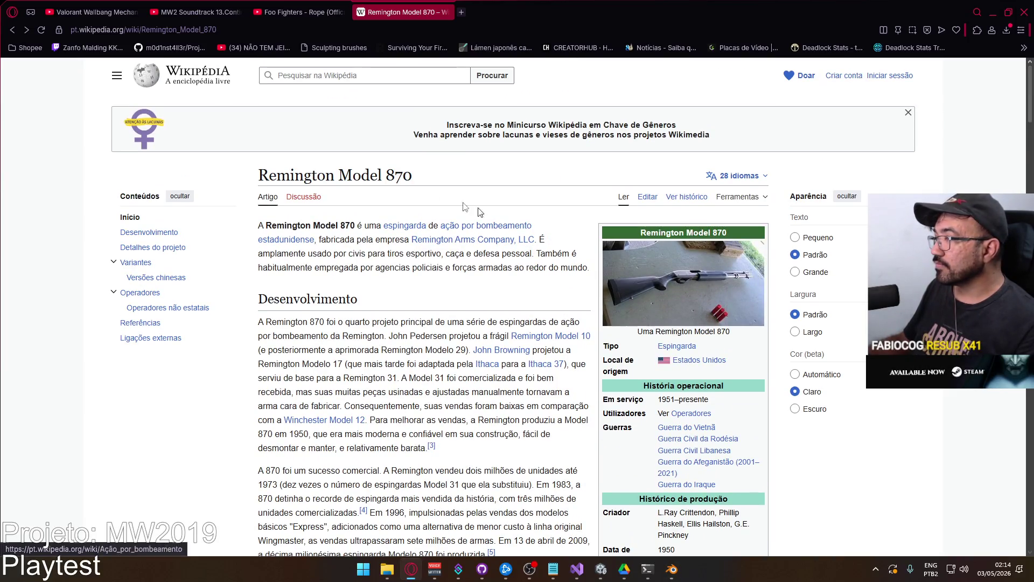
{"action": "left_click", "coordinate": [11, 31]}
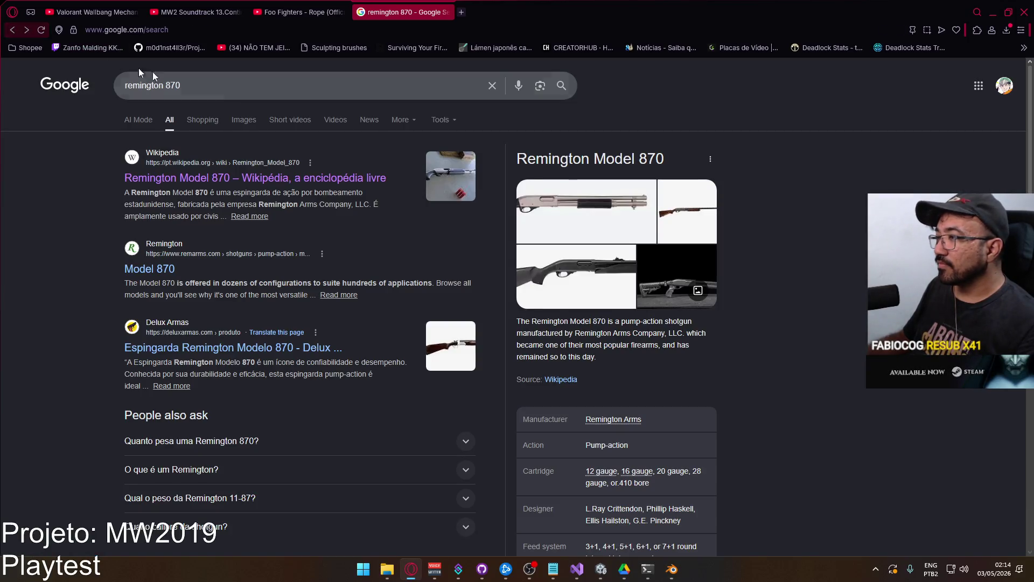
{"action": "left_click", "coordinate": [601, 215]}
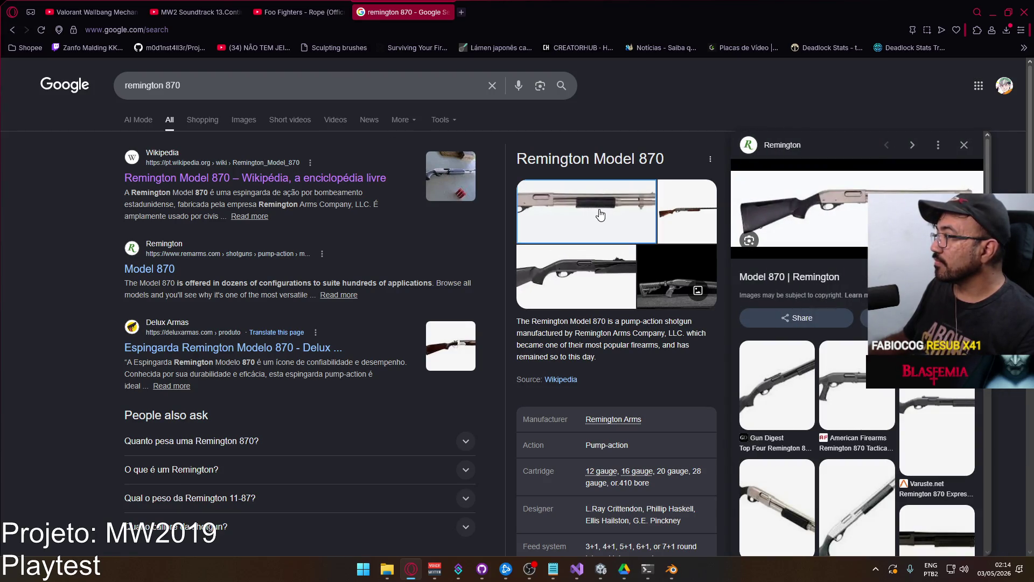
{"action": "left_click", "coordinate": [692, 222]}
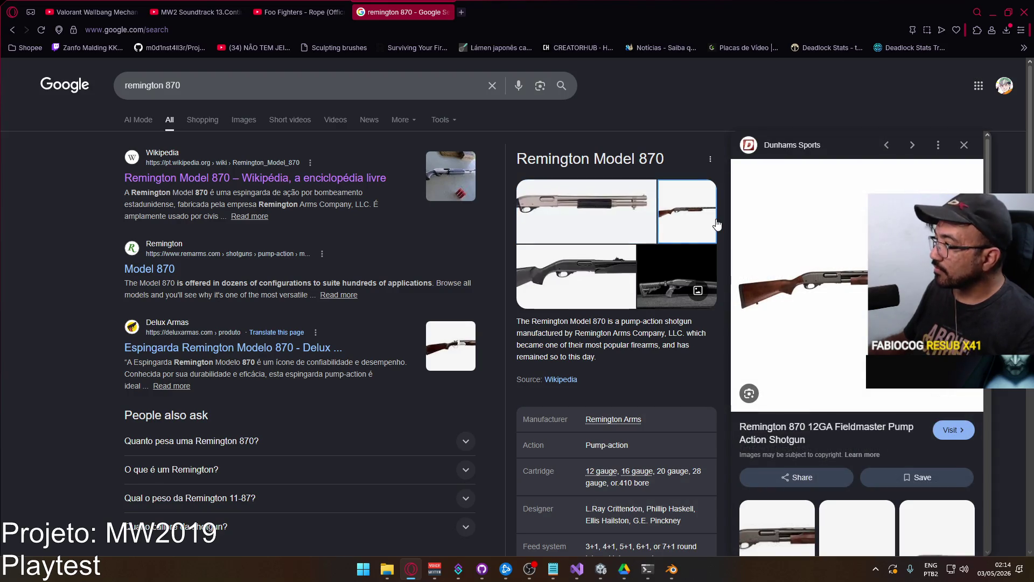
{"action": "left_click", "coordinate": [660, 276]}
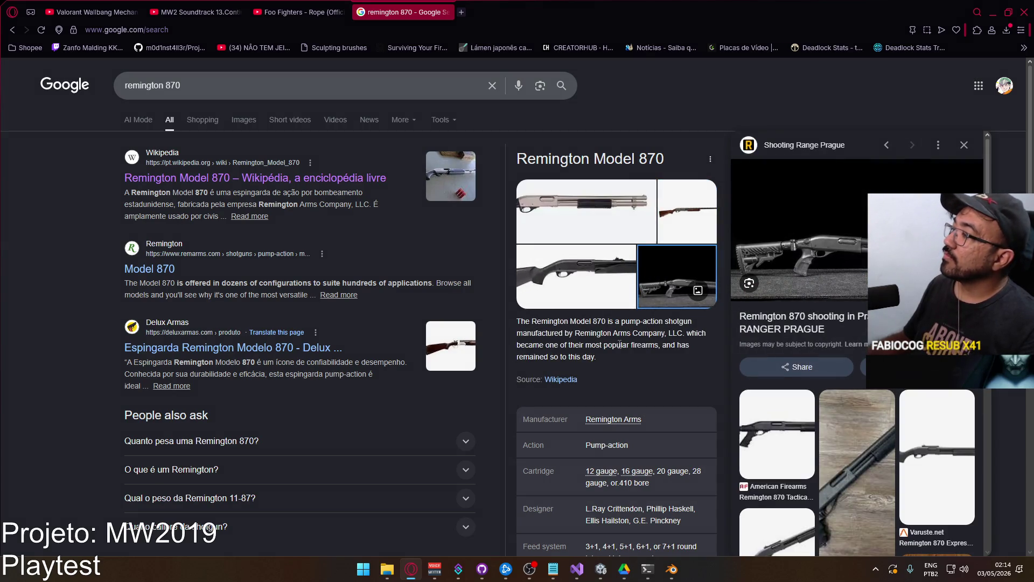
{"action": "key", "text": "alt+Tab"}
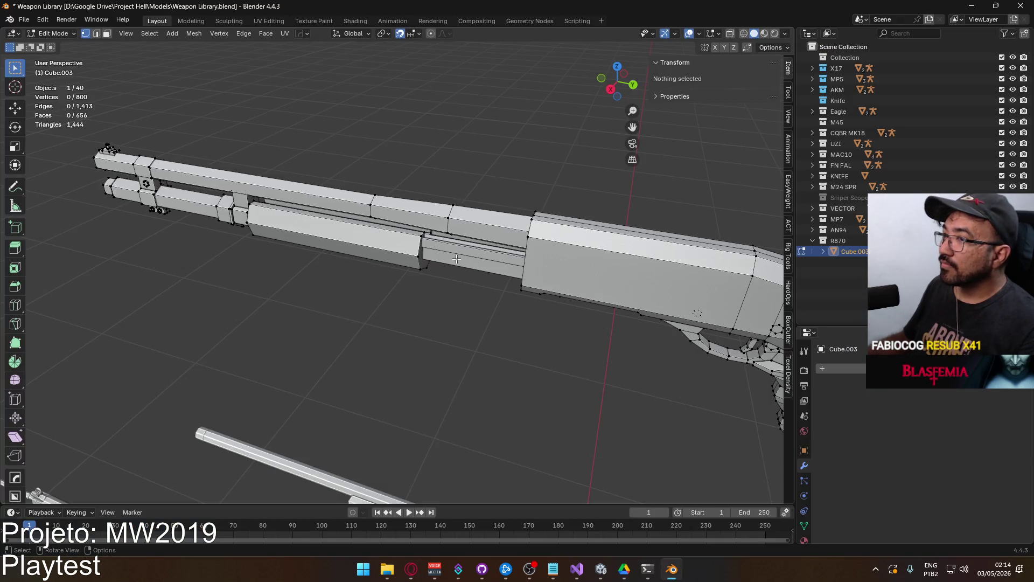
{"action": "scroll", "coordinate": [457, 259], "scroll_direction": "down", "scroll_amount": 3}
{"action": "mouse_move", "coordinate": [355, 237]}
{"action": "middle_mouse_down"}
{"action": "mouse_move", "coordinate": [474, 226]}
{"action": "mouse_move", "coordinate": [545, 203]}
{"action": "mouse_move", "coordinate": [619, 247]}
{"action": "mouse_move", "coordinate": [740, 227]}
{"action": "mouse_move", "coordinate": [416, 273]}
{"action": "middle_mouse_up"}
{"action": "scroll", "coordinate": [415, 274], "scroll_direction": "up", "scroll_amount": 3}
{"action": "scroll", "coordinate": [416, 274], "scroll_direction": "down", "scroll_amount": 3}
{"action": "key", "text": "alt+Tab"}
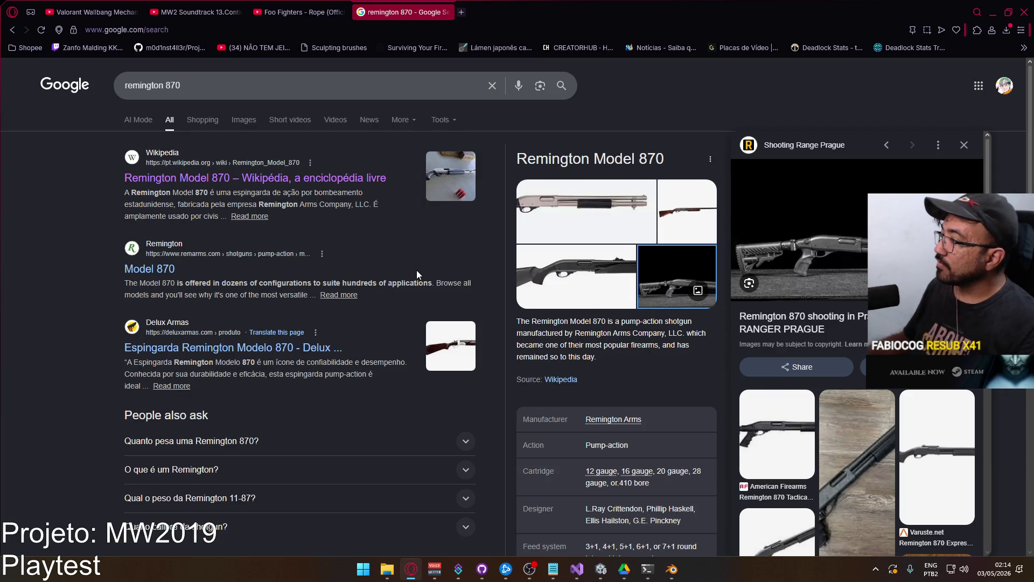
Return to Blender, orbit around the R870 and switch to the right side view
{"action": "key", "text": "alt+Tab"}
{"action": "key", "text": "alt+Tab"}
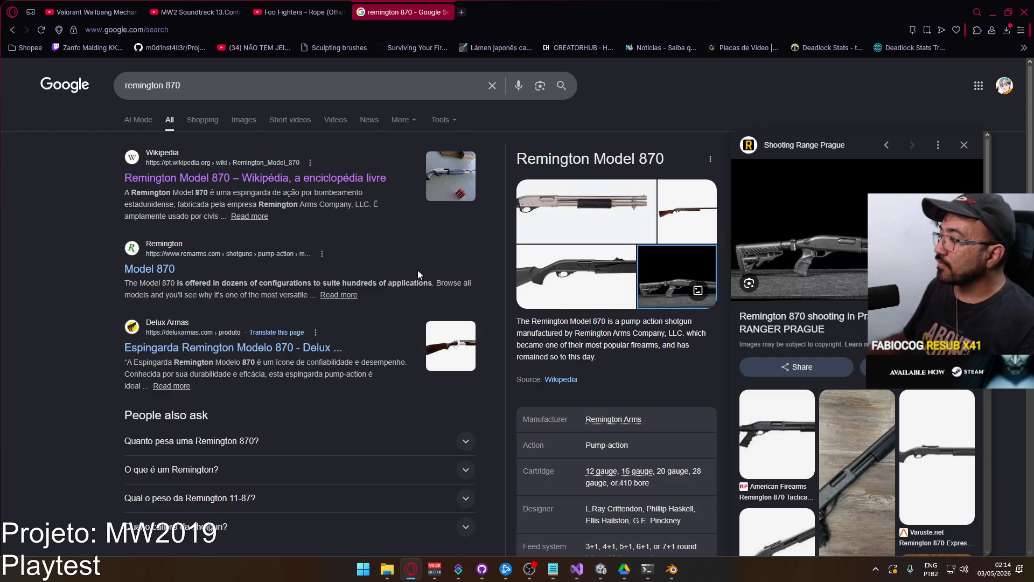
{"action": "key", "text": "alt+Tab"}
{"action": "middle_click_drag", "start_coordinate": [418, 270], "coordinate": [527, 262]}
{"action": "key", "text": "KP_3"}
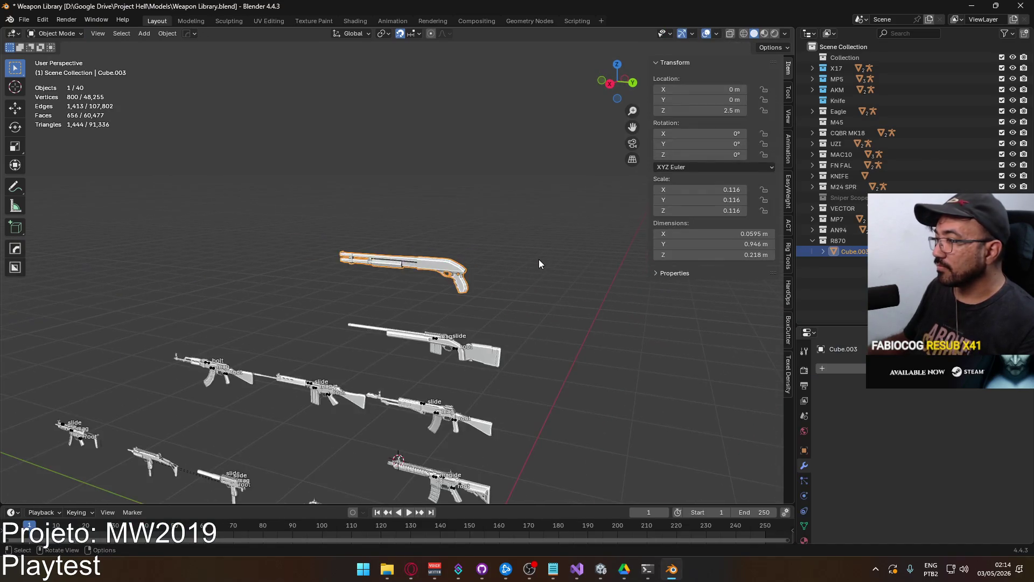
In orthographic right view, try lowering the shotgun to 2 m, undo it, then reselect it
{"action": "key", "text": "KP_5"}
{"action": "scroll", "coordinate": [537, 258], "scroll_direction": "down", "scroll_amount": 5}
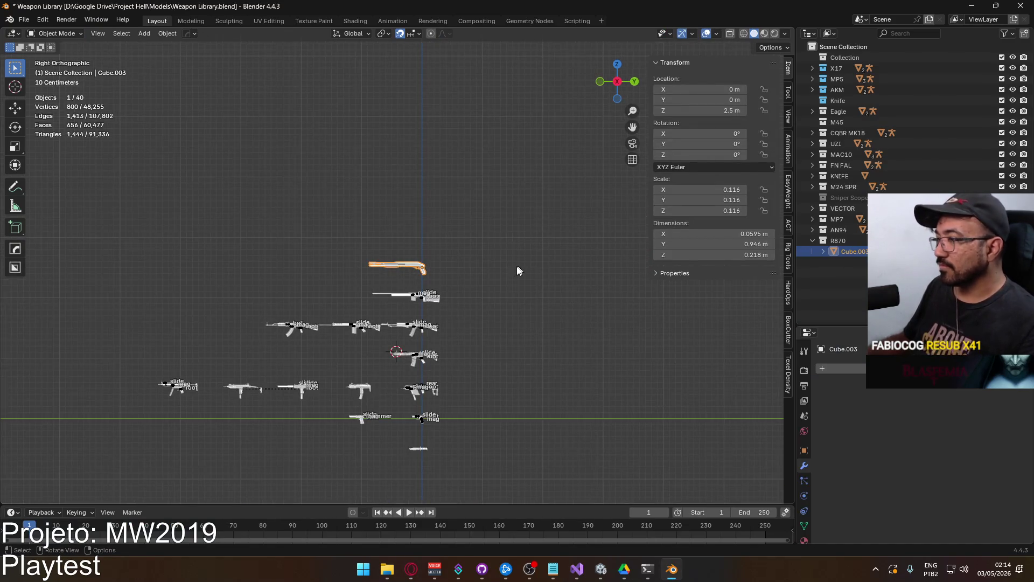
{"action": "scroll", "coordinate": [490, 215], "scroll_direction": "up", "scroll_amount": 5}
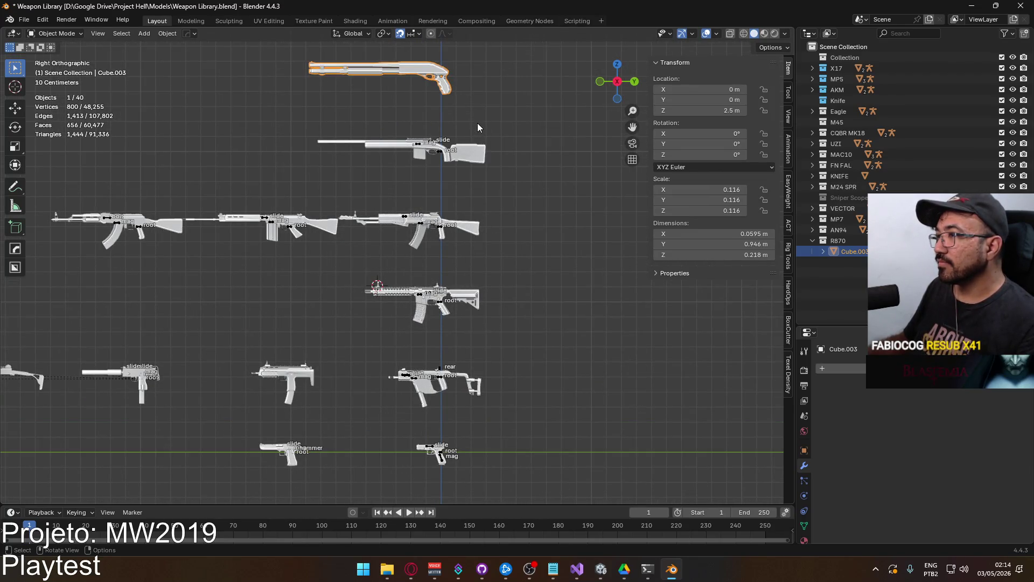
{"action": "key", "text": "g"}
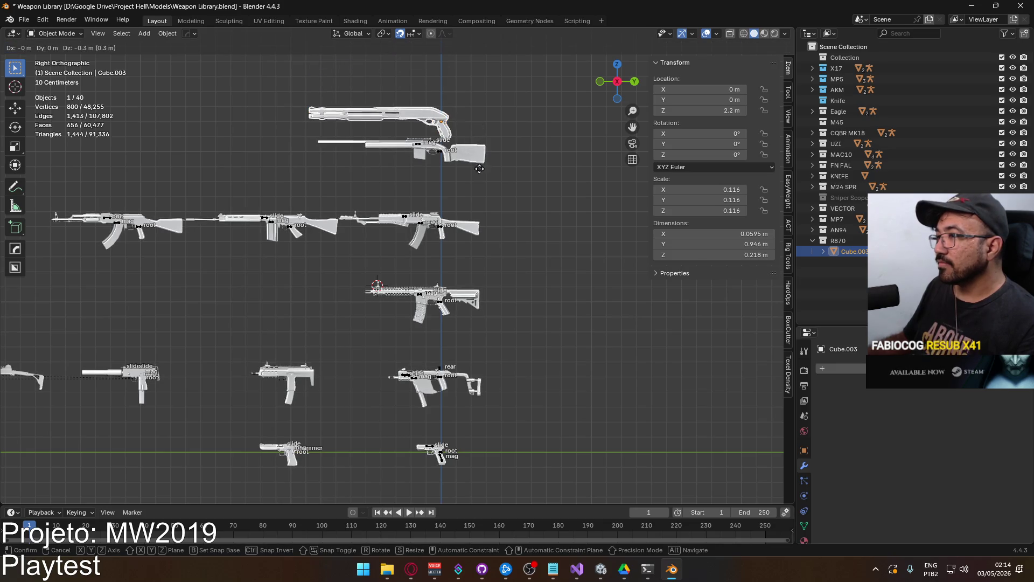
{"action": "left_click", "coordinate": [479, 196]}
{"action": "scroll", "coordinate": [479, 196], "scroll_direction": "up", "scroll_amount": 5}
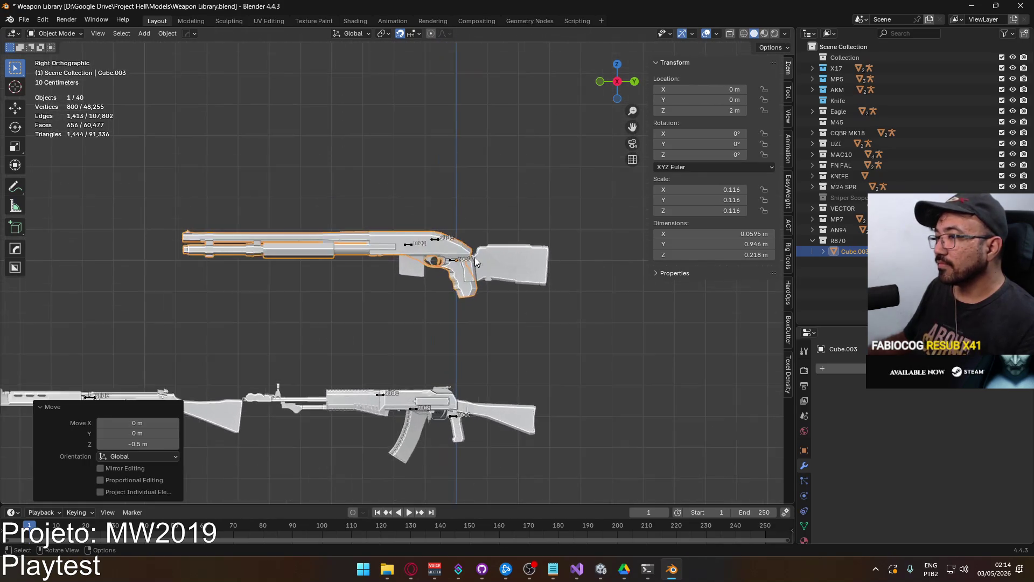
{"action": "key", "text": "ctrl+z"}
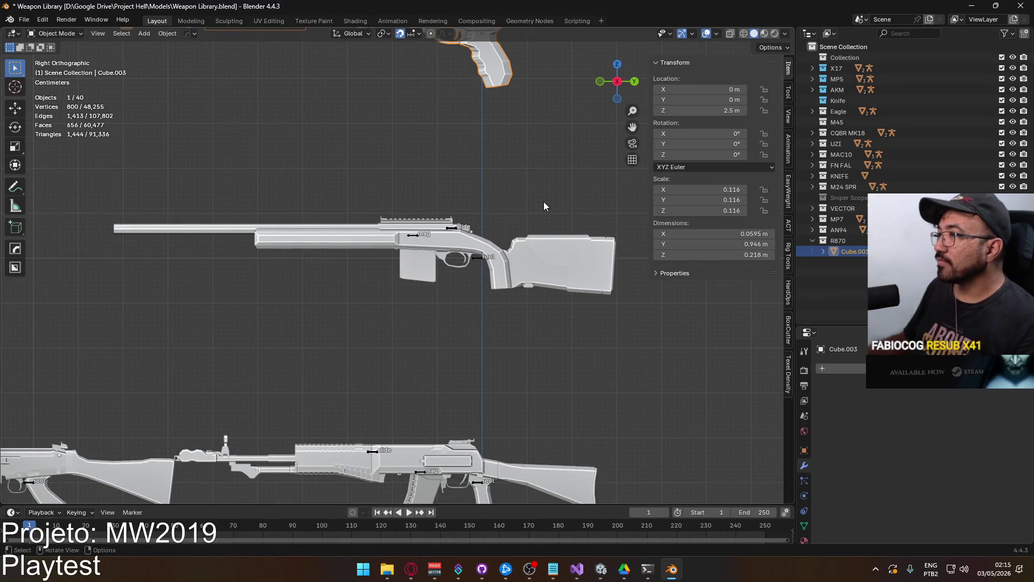
{"action": "scroll", "coordinate": [544, 202], "scroll_direction": "down", "scroll_amount": 8}
{"action": "left_click", "coordinate": [535, 219]}
{"action": "scroll", "coordinate": [536, 219], "scroll_direction": "down", "scroll_amount": 3}
{"action": "scroll", "coordinate": [517, 221], "scroll_direction": "up", "scroll_amount": 3}
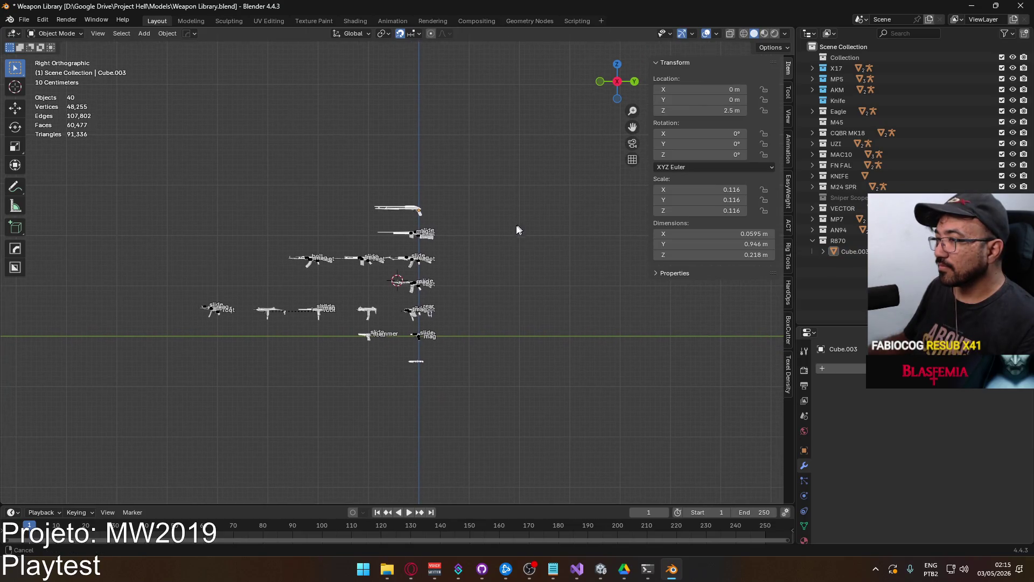
{"action": "scroll", "coordinate": [513, 246], "scroll_direction": "up", "scroll_amount": 6}
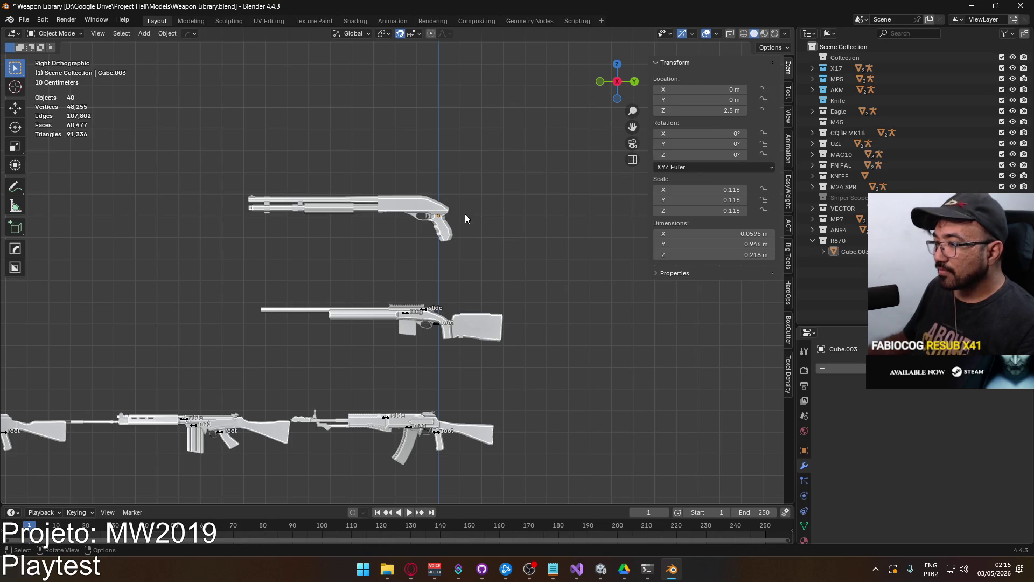
{"action": "left_click", "coordinate": [434, 202]}
Look up the 670–1,280 mm length in Google's Remington 870 panel, then return to Blender
{"action": "left_click", "coordinate": [490, 203]}
{"action": "key", "text": "alt+Tab"}
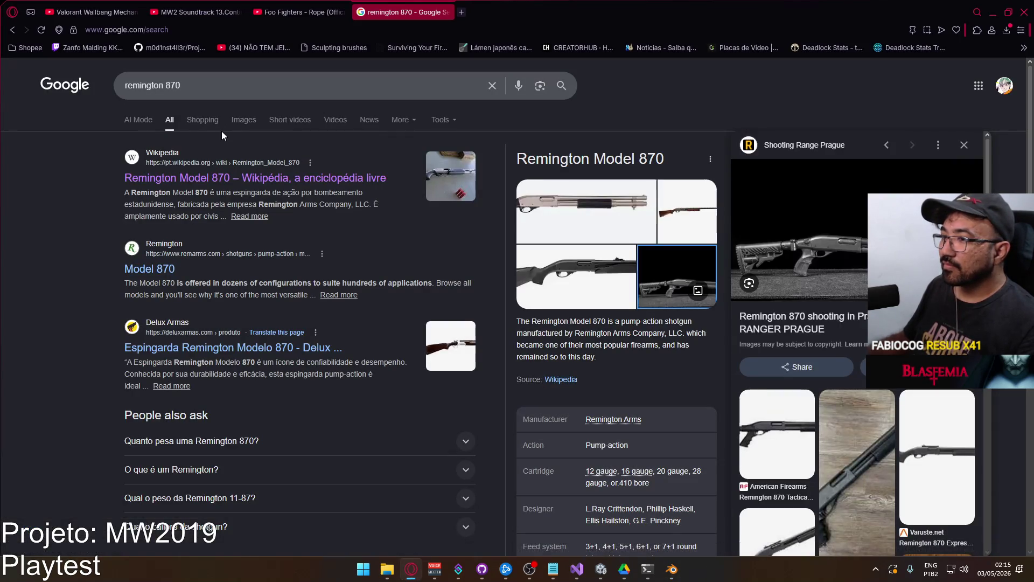
{"action": "scroll", "coordinate": [558, 270], "scroll_direction": "down", "scroll_amount": 4}
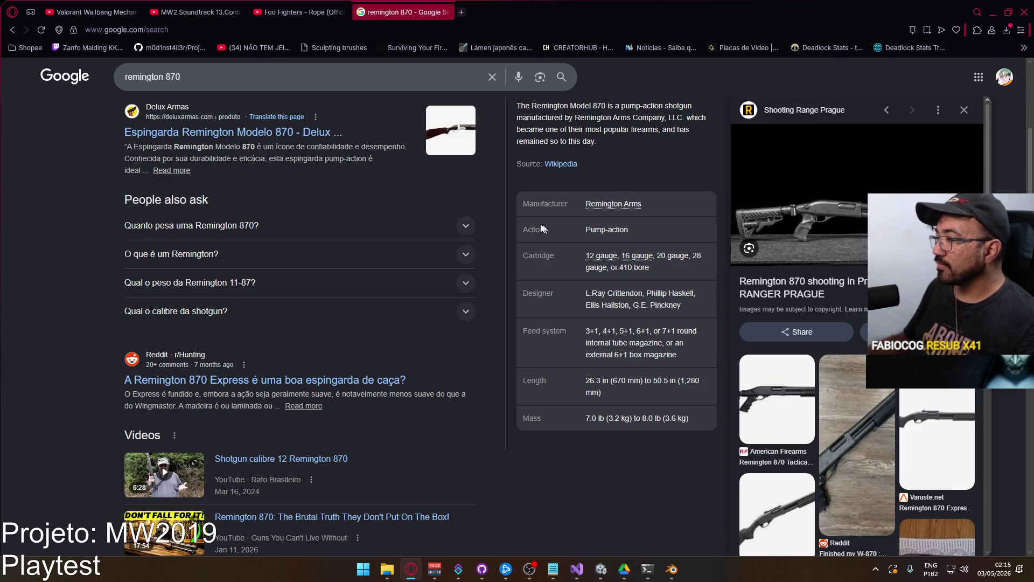
{"action": "key", "text": "alt+Tab"}
{"action": "left_click", "coordinate": [734, 246]}
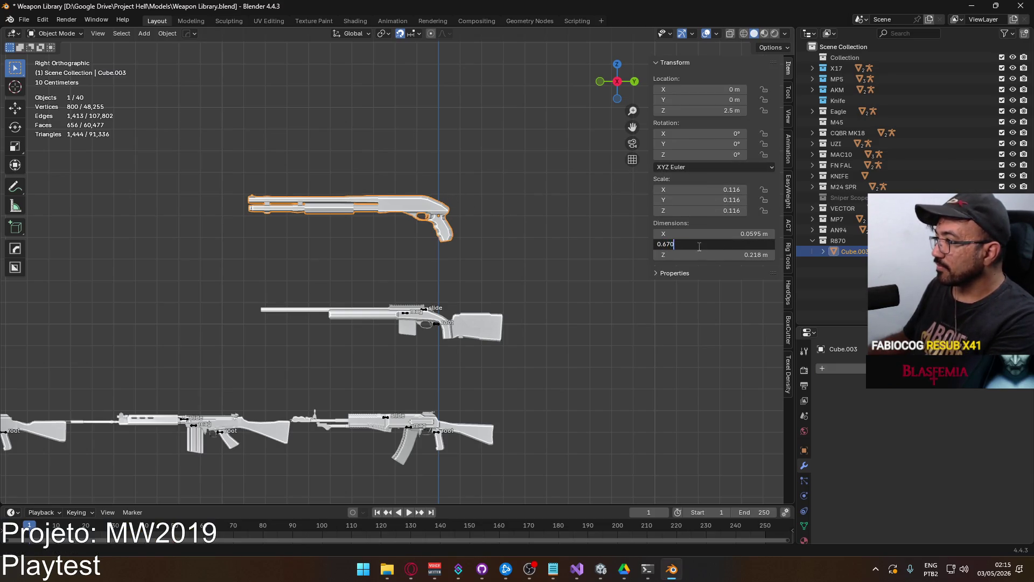
{"action": "key", "text": "Return"}
{"action": "key", "text": "ctrl+c"}
{"action": "key", "text": "Return"}
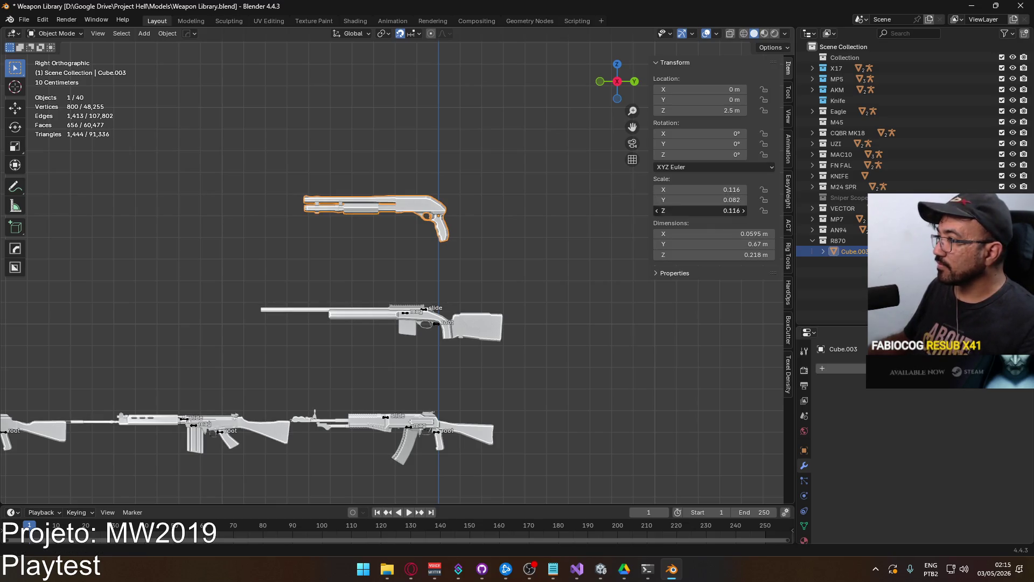
{"action": "left_click", "coordinate": [718, 211]}
{"action": "key", "text": "ctrl+v"}
{"action": "key", "text": "Return"}
{"action": "left_click", "coordinate": [717, 189]}
{"action": "key", "text": "ctrl+v"}
{"action": "key", "text": "Return"}
{"action": "scroll", "coordinate": [484, 248], "scroll_direction": "up", "scroll_amount": 3}
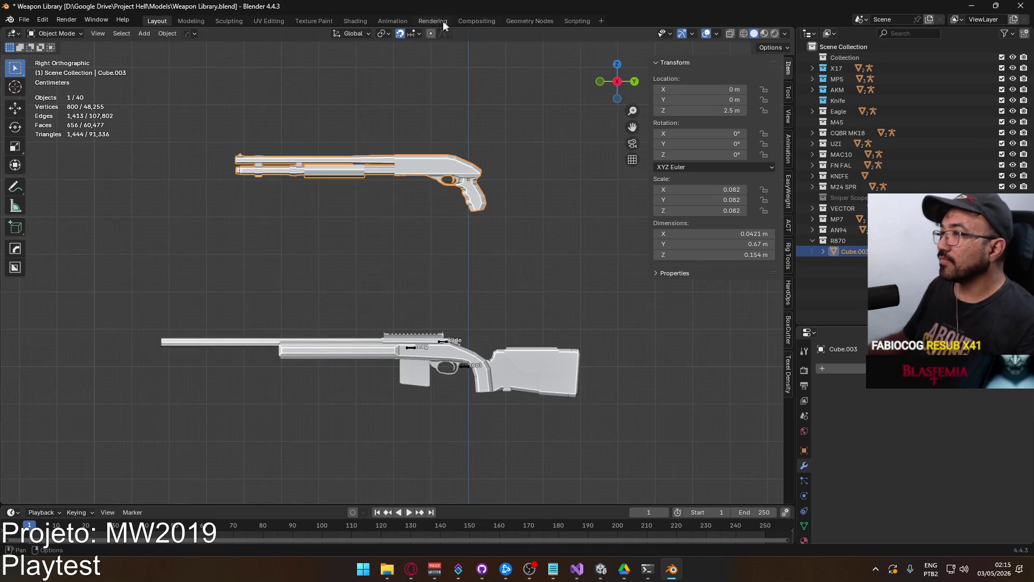
{"action": "scroll", "coordinate": [507, 205], "scroll_direction": "down", "scroll_amount": 3}
{"action": "key", "text": "g"}
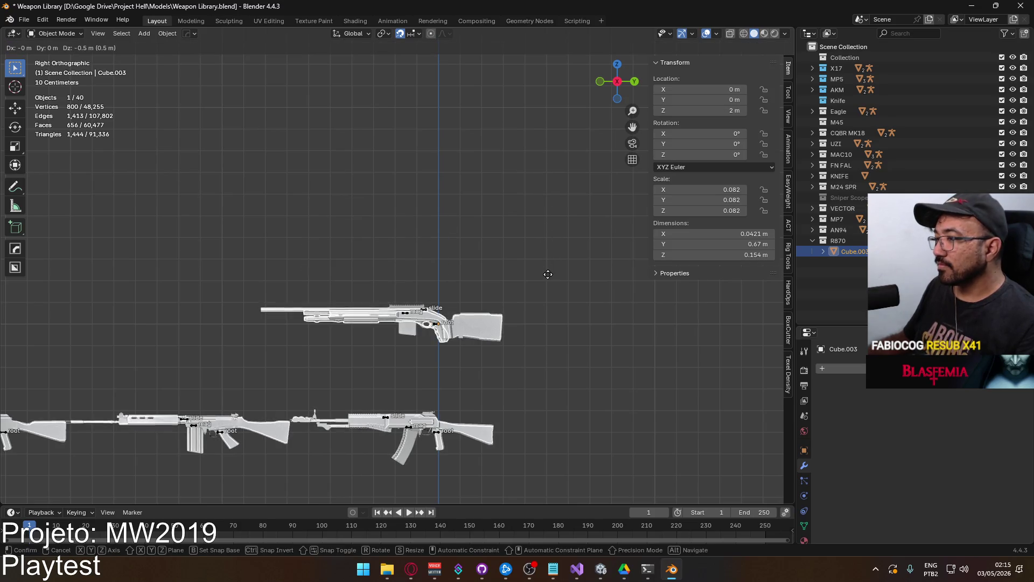
{"action": "left_click", "coordinate": [547, 274]}
{"action": "scroll", "coordinate": [547, 290], "scroll_direction": "up", "scroll_amount": 5}
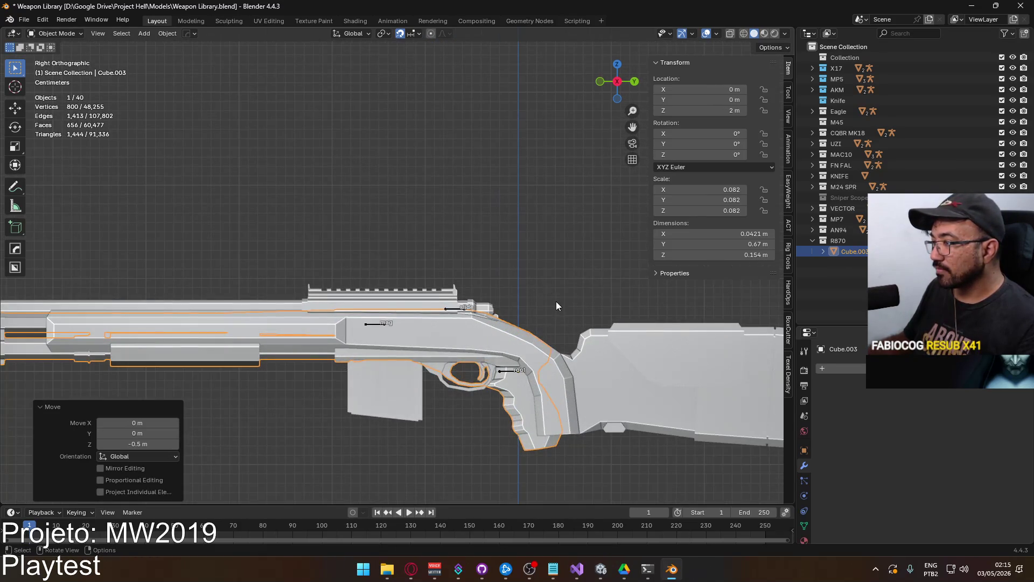
{"action": "key", "text": "ctrl+z"}
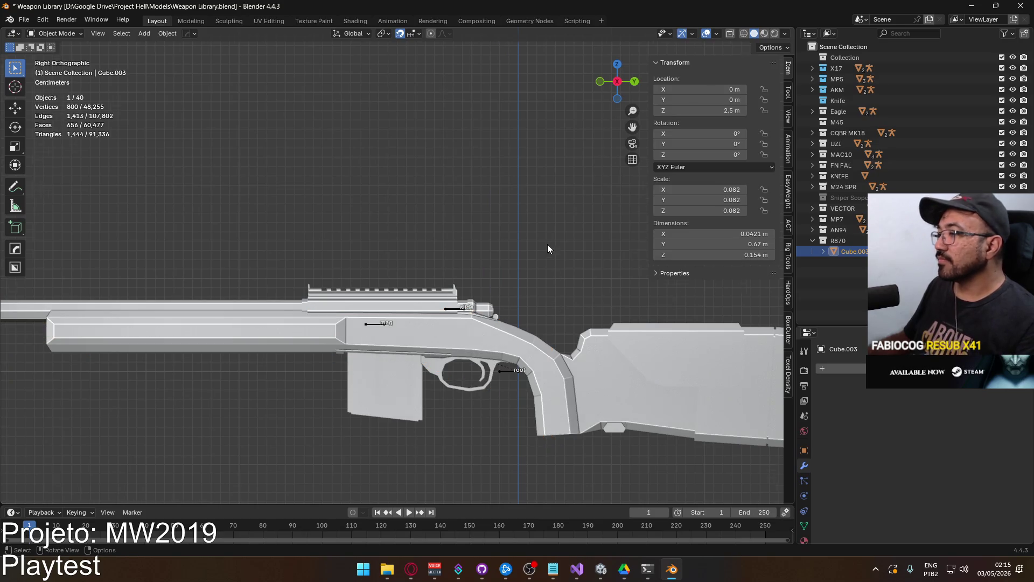
{"action": "scroll", "coordinate": [548, 244], "scroll_direction": "down", "scroll_amount": 5}
{"action": "middle_click_drag", "start_coordinate": [480, 179], "coordinate": [496, 280], "text": "shift"}
{"action": "mouse_move", "coordinate": [350, 209]}
{"action": "middle_mouse_down"}
{"action": "mouse_move", "coordinate": [495, 233]}
{"action": "mouse_move", "coordinate": [468, 256]}
{"action": "mouse_move", "coordinate": [390, 249]}
{"action": "mouse_move", "coordinate": [346, 205]}
{"action": "middle_mouse_up"}
{"action": "scroll", "coordinate": [361, 210], "scroll_direction": "down", "scroll_amount": 7}
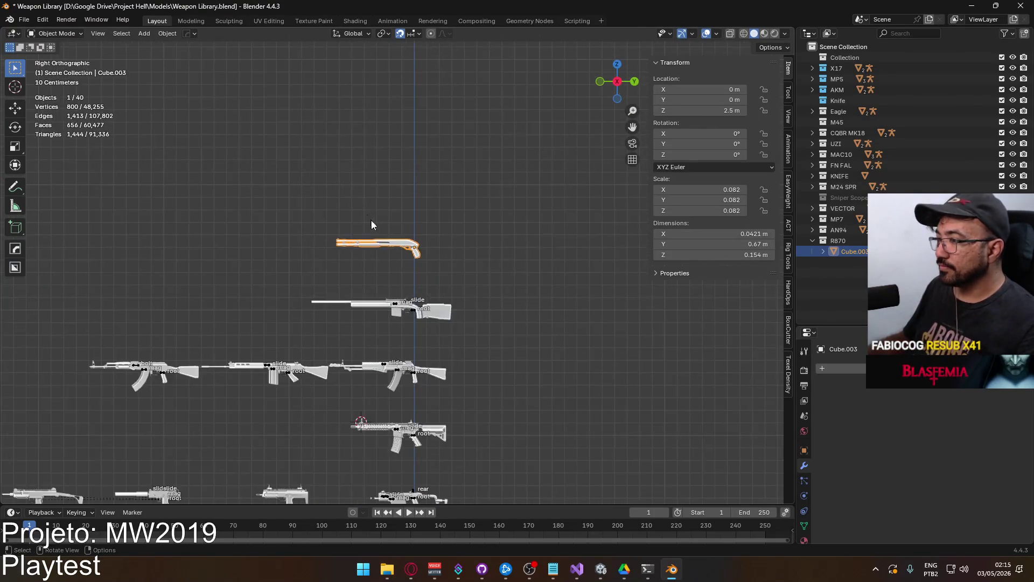
{"action": "scroll", "coordinate": [425, 225], "scroll_direction": "down", "scroll_amount": 3}
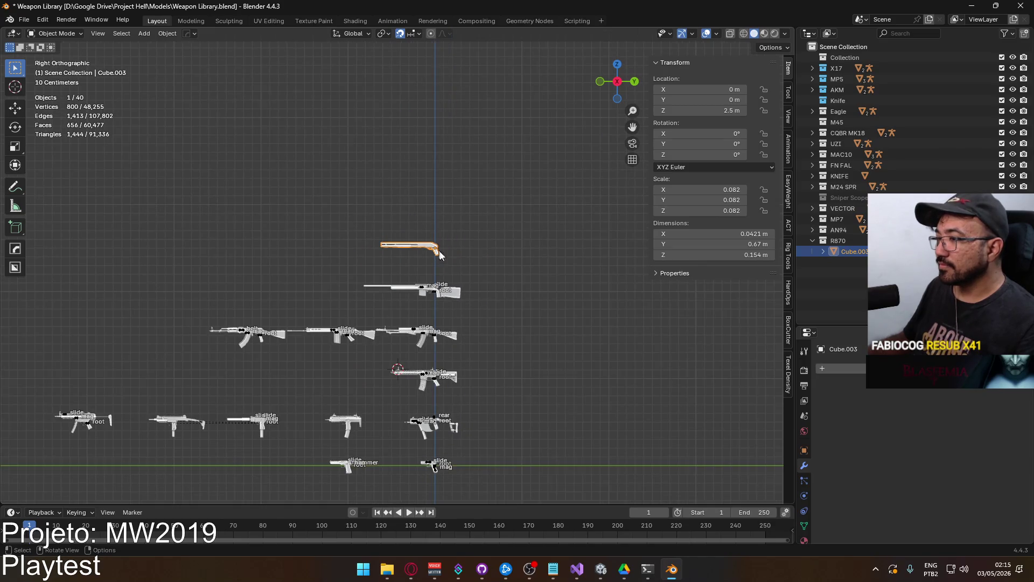
{"action": "scroll", "coordinate": [458, 302], "scroll_direction": "up", "scroll_amount": 6}
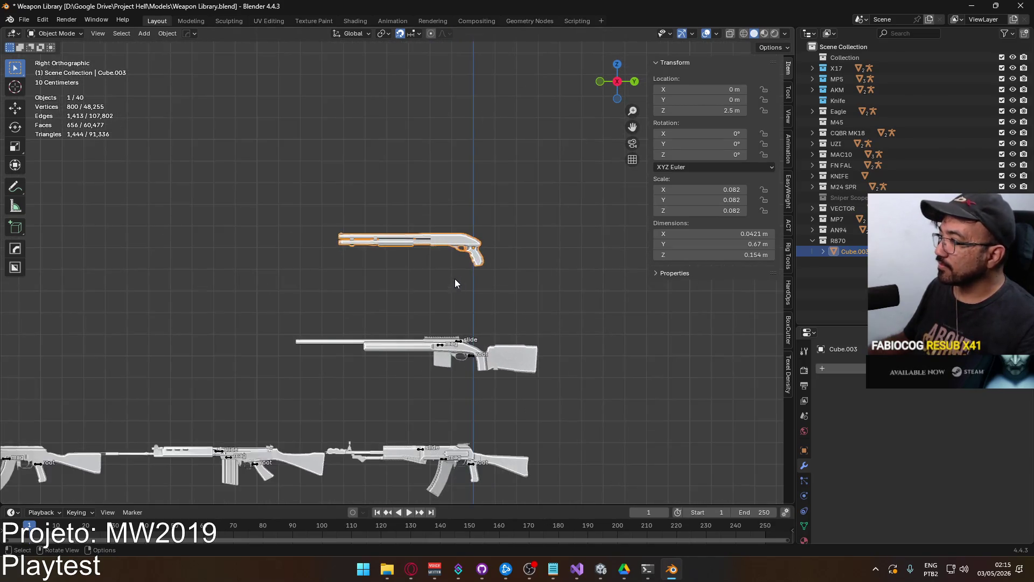
{"action": "scroll", "coordinate": [485, 242], "scroll_direction": "up", "scroll_amount": 4}
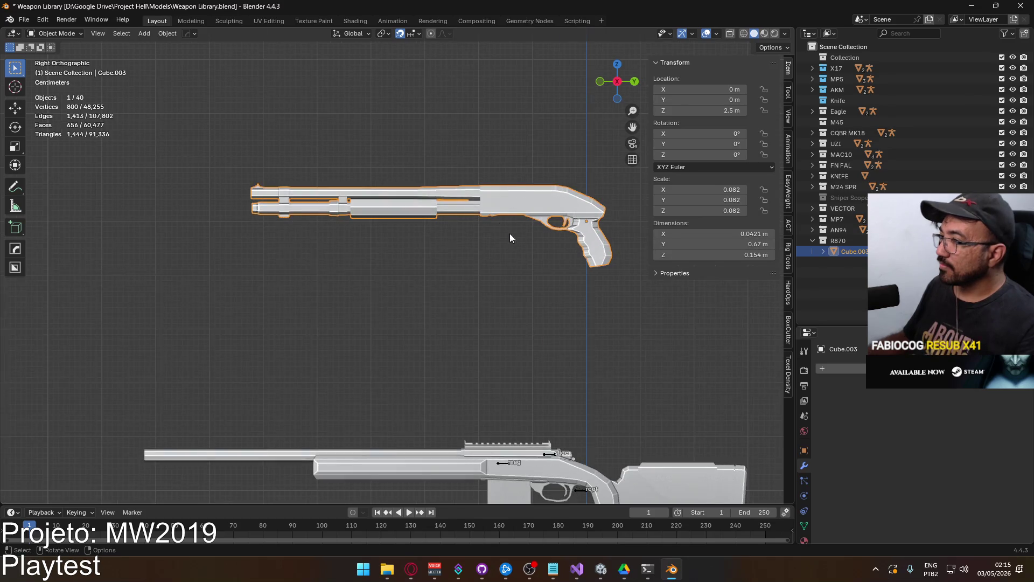
{"action": "scroll", "coordinate": [597, 303], "scroll_direction": "down", "scroll_amount": 2}
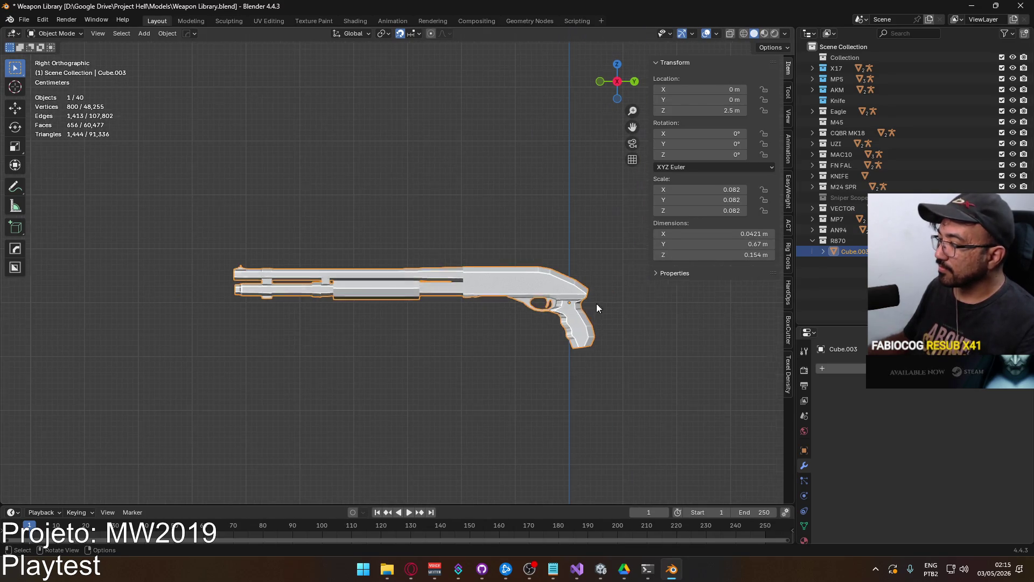
{"action": "mouse_move", "coordinate": [552, 294]}
{"action": "middle_mouse_down", "text": "shift"}
{"action": "mouse_move", "coordinate": [499, 265]}
{"action": "mouse_move", "coordinate": [485, 203]}
{"action": "mouse_move", "coordinate": [492, 159]}
{"action": "mouse_move", "coordinate": [468, 229]}
{"action": "mouse_move", "coordinate": [433, 254]}
{"action": "mouse_move", "coordinate": [480, 270]}
{"action": "middle_mouse_up", "text": "shift"}
Rename the Cube.003 object to 'R870 Body' in the Outliner
{"action": "double_click", "coordinate": [862, 252]}
{"action": "type", "text": "R870 Bo"}
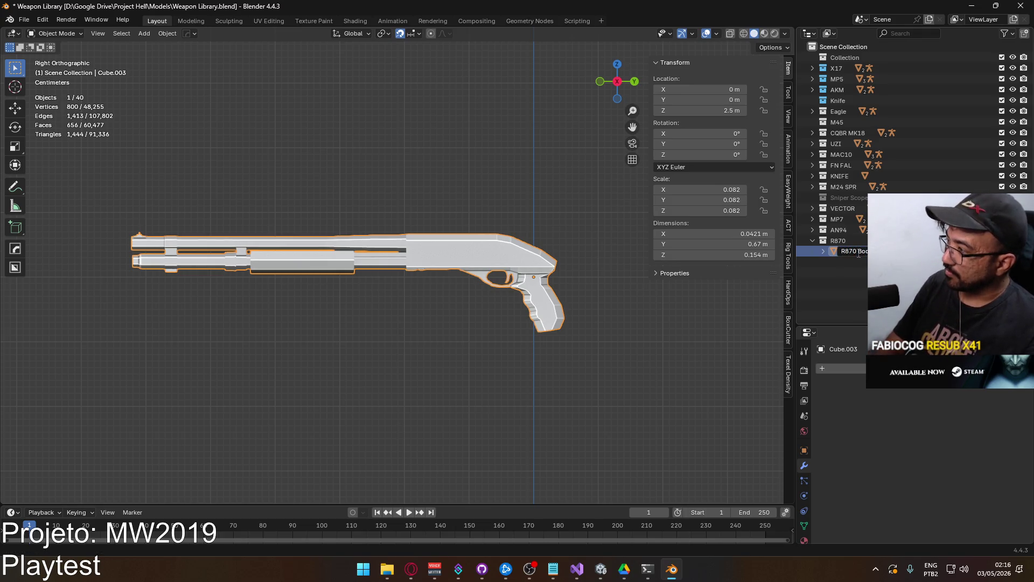
{"action": "key", "text": "Return"}
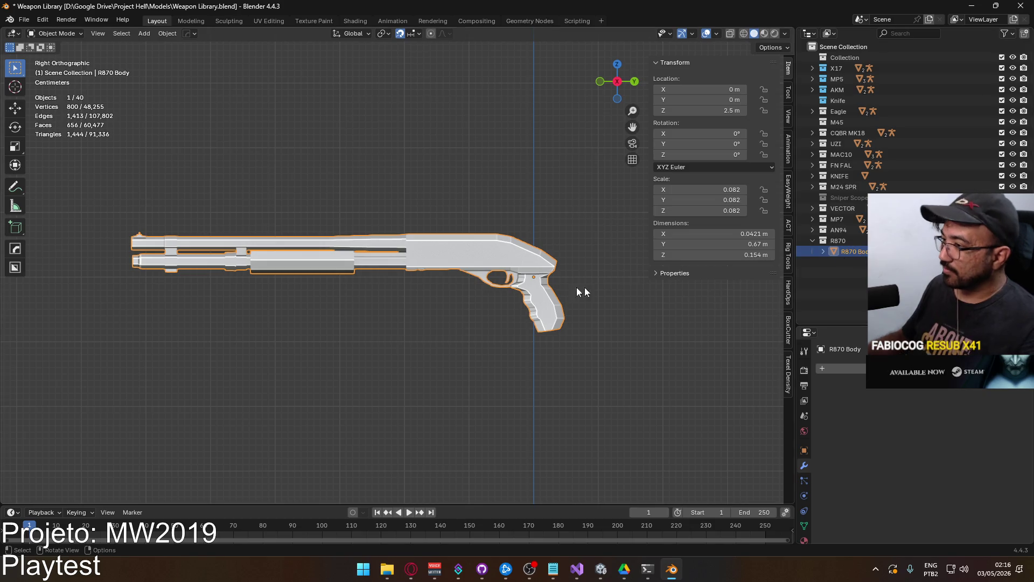
{"action": "mouse_move", "coordinate": [454, 264]}
{"action": "middle_mouse_down"}
{"action": "mouse_move", "coordinate": [516, 241]}
{"action": "mouse_move", "coordinate": [545, 261]}
{"action": "mouse_move", "coordinate": [518, 279]}
{"action": "mouse_move", "coordinate": [486, 267]}
{"action": "middle_mouse_up"}
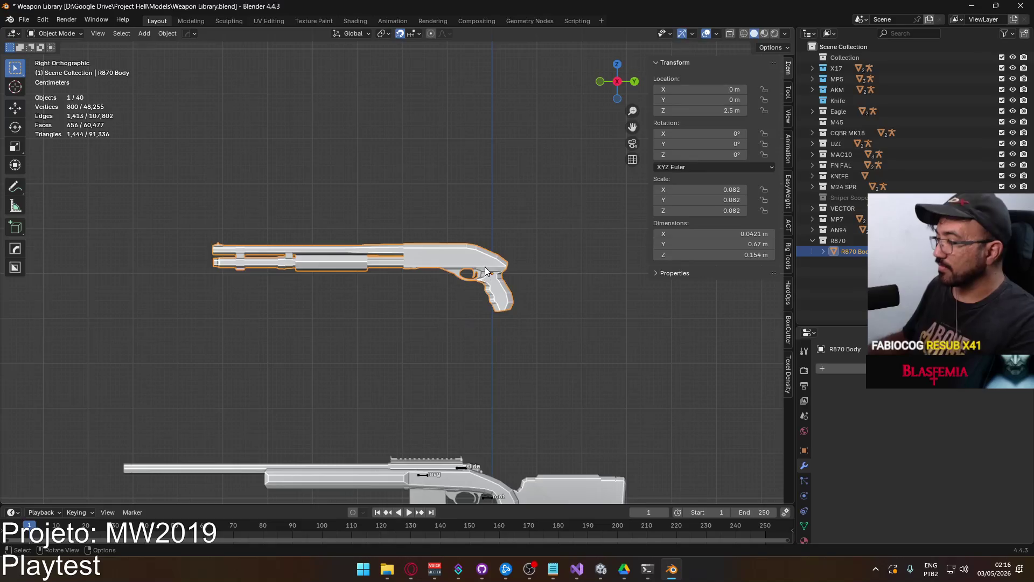
Set R870 Body's origin to the 3D cursor
{"action": "key", "text": "q"}
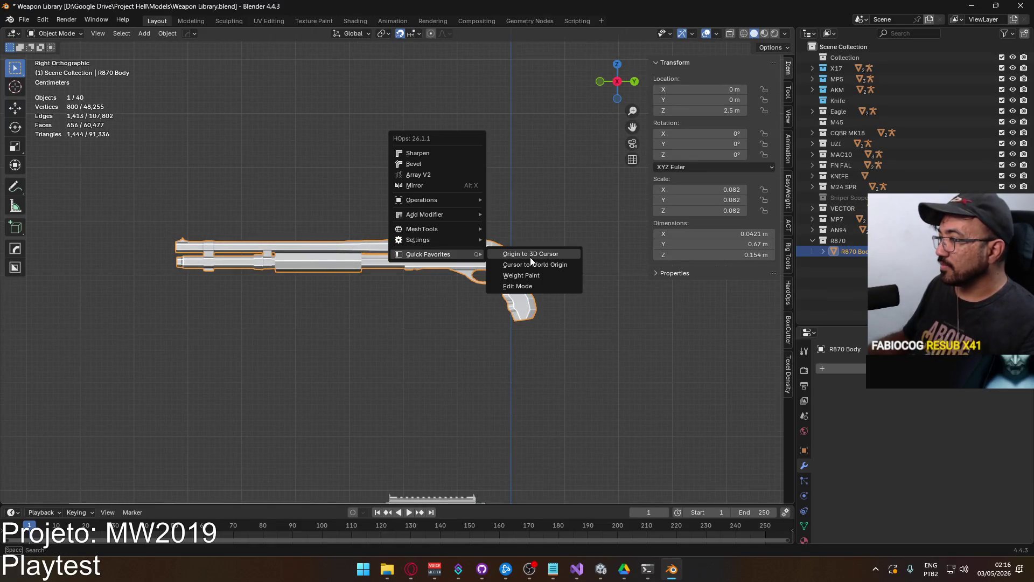
{"action": "left_click", "coordinate": [531, 258]}
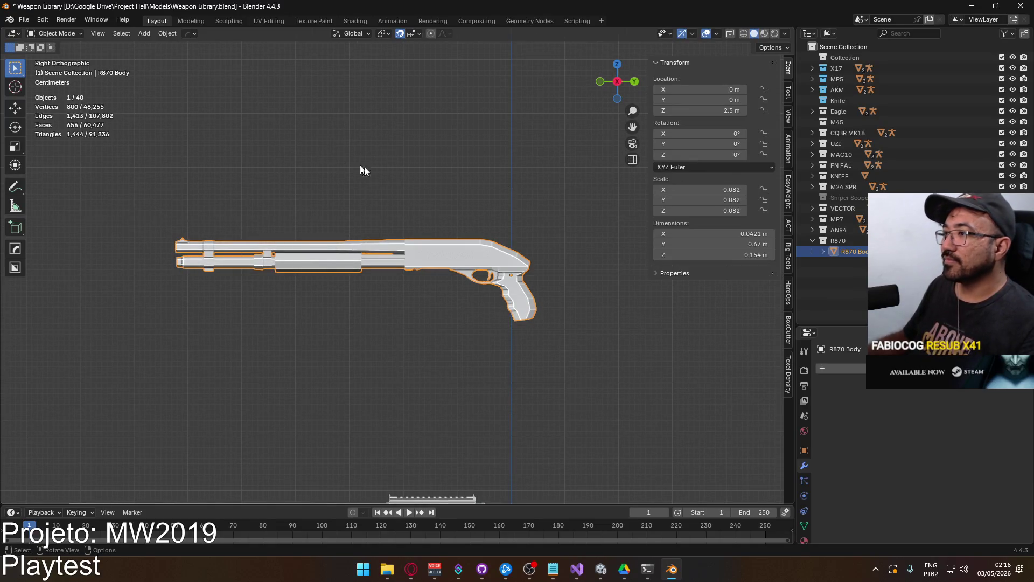
{"action": "scroll", "coordinate": [330, 156], "scroll_direction": "up", "scroll_amount": 2}
Remove the Material.002 slot from R870 Body
{"action": "left_click", "coordinate": [825, 251]}
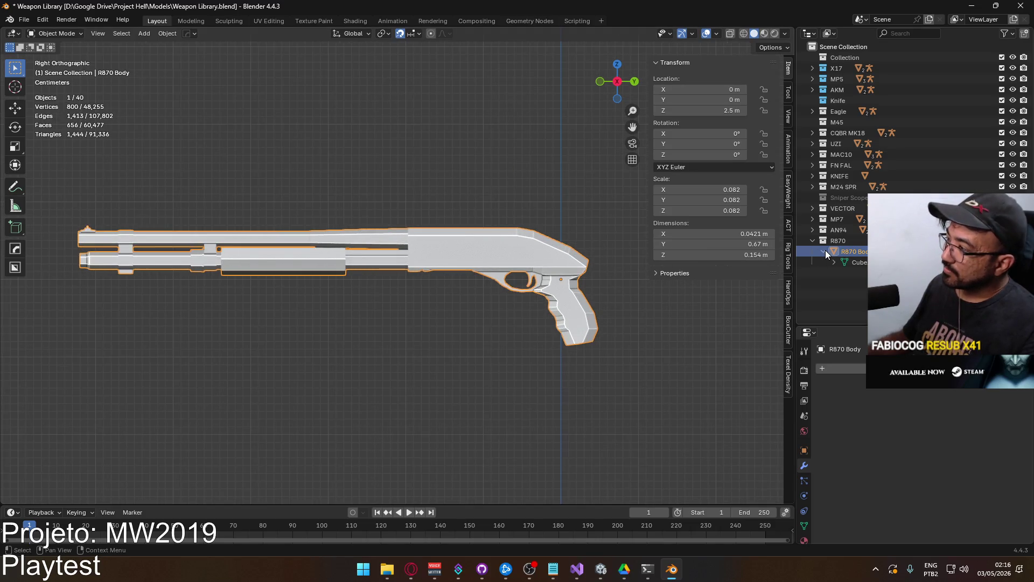
{"action": "left_click", "coordinate": [804, 540]}
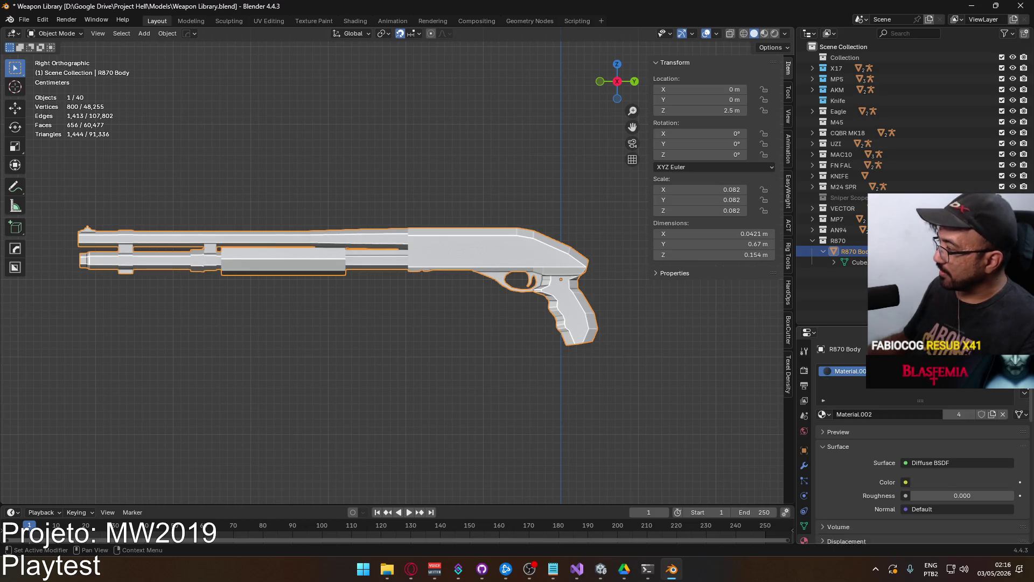
{"action": "left_click", "coordinate": [1025, 381]}
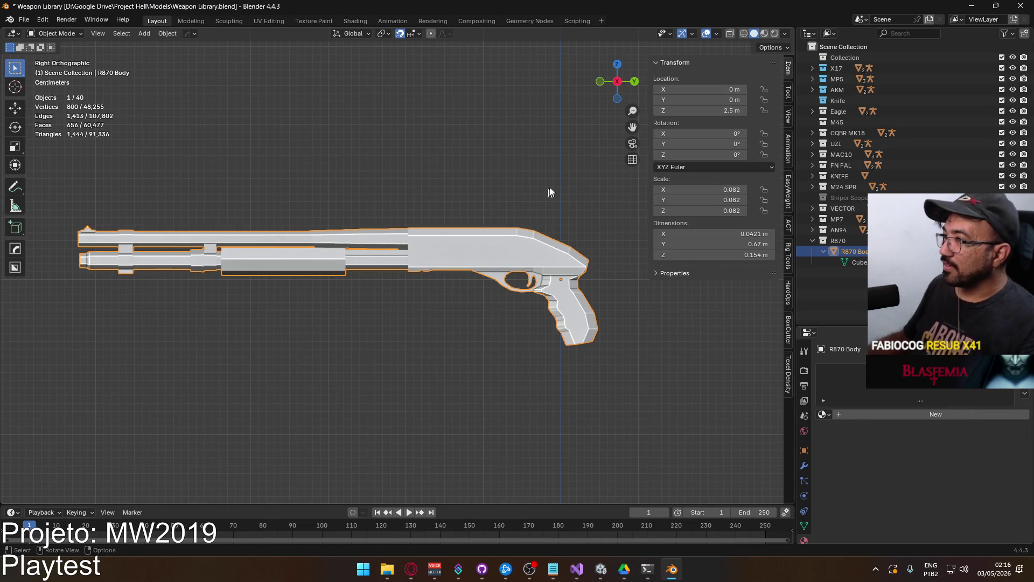
Rename the mesh data to match the object using Obj Name -> Data Name
{"action": "left_click", "coordinate": [788, 226]}
{"action": "scroll", "coordinate": [742, 254], "scroll_direction": "down", "scroll_amount": 8}
{"action": "left_click", "coordinate": [726, 447]}
{"action": "left_click", "coordinate": [821, 251]}
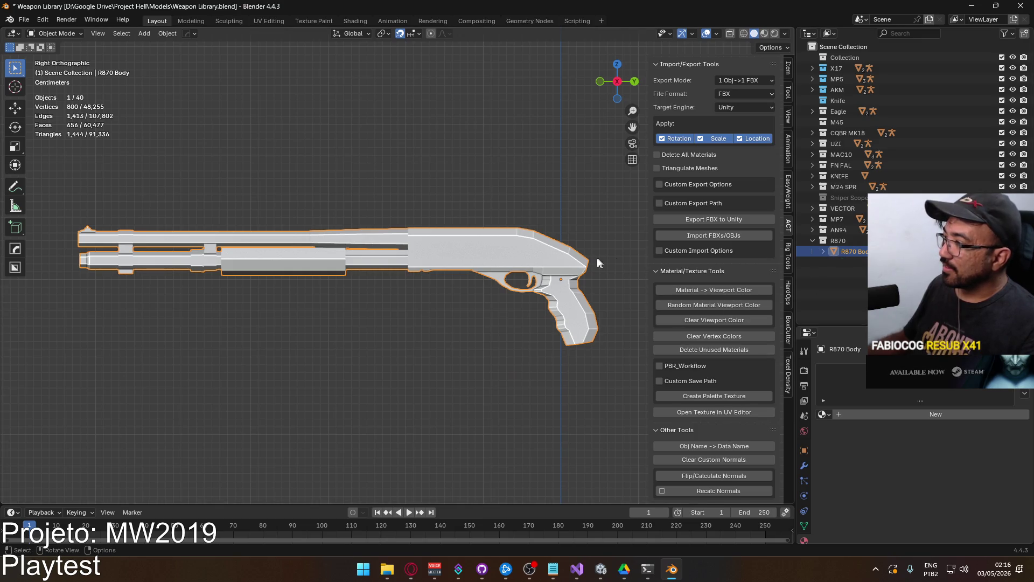
{"action": "scroll", "coordinate": [599, 266], "scroll_direction": "down", "scroll_amount": 10}
Inspect R870 Body from the side, front and back orthographic views
{"action": "mouse_move", "coordinate": [463, 280]}
{"action": "middle_mouse_down"}
{"action": "mouse_move", "coordinate": [624, 296]}
{"action": "mouse_move", "coordinate": [623, 286]}
{"action": "mouse_move", "coordinate": [527, 296]}
{"action": "mouse_move", "coordinate": [523, 275]}
{"action": "middle_mouse_up"}
{"action": "key", "text": "KP_Decimal"}
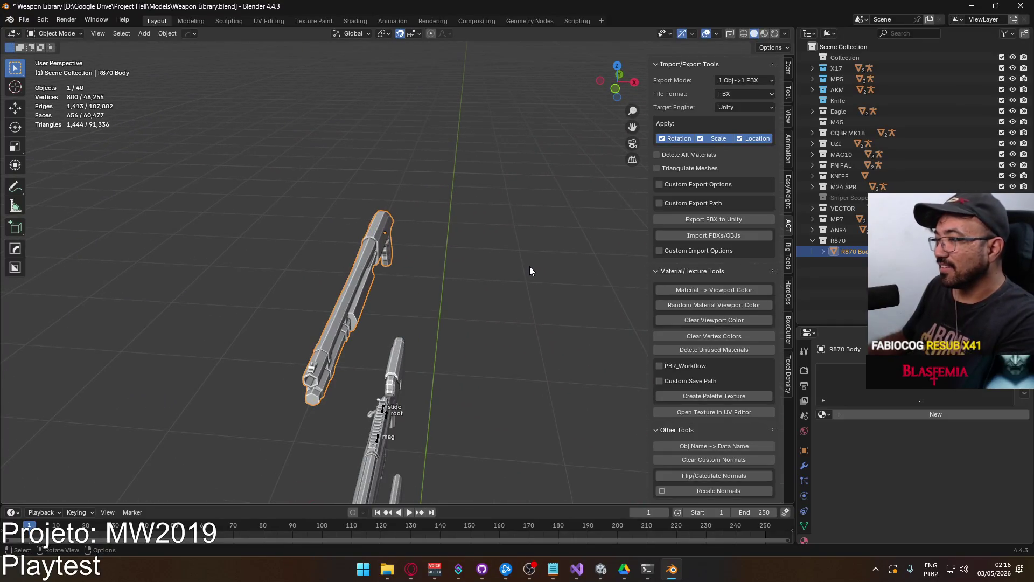
{"action": "key", "text": "KP_3"}
{"action": "mouse_move", "coordinate": [532, 270]}
{"action": "middle_mouse_down", "text": "shift"}
{"action": "mouse_move", "coordinate": [484, 271]}
{"action": "mouse_move", "coordinate": [484, 281]}
{"action": "middle_mouse_up", "text": "shift"}
{"action": "key", "text": "KP_1"}
{"action": "key", "text": "KP_3"}
{"action": "key", "text": "ctrl+KP_1"}
{"action": "scroll", "coordinate": [505, 260], "scroll_direction": "up", "scroll_amount": 4}
{"action": "middle_click_drag", "start_coordinate": [503, 260], "coordinate": [412, 291], "text": "shift"}
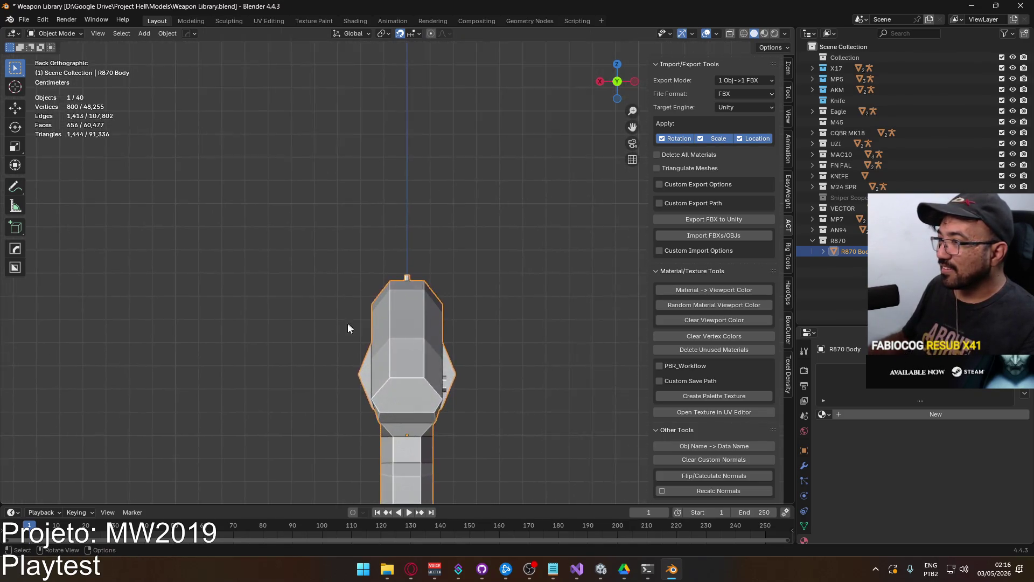
{"action": "scroll", "coordinate": [392, 307], "scroll_direction": "up", "scroll_amount": 5}
{"action": "scroll", "coordinate": [392, 307], "scroll_direction": "down", "scroll_amount": 6}
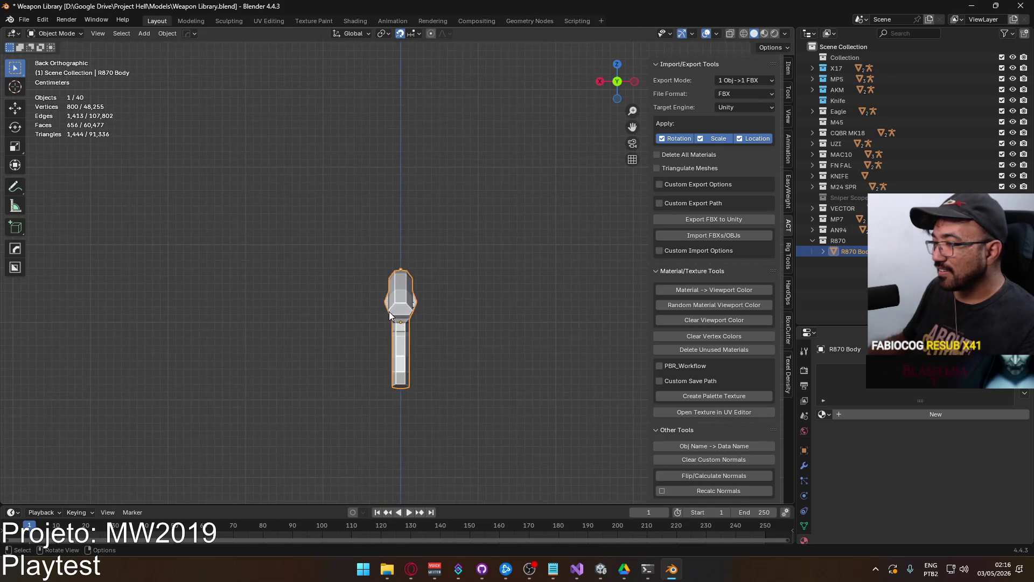
{"action": "key", "text": "KP_3"}
{"action": "scroll", "coordinate": [363, 305], "scroll_direction": "down", "scroll_amount": 8}
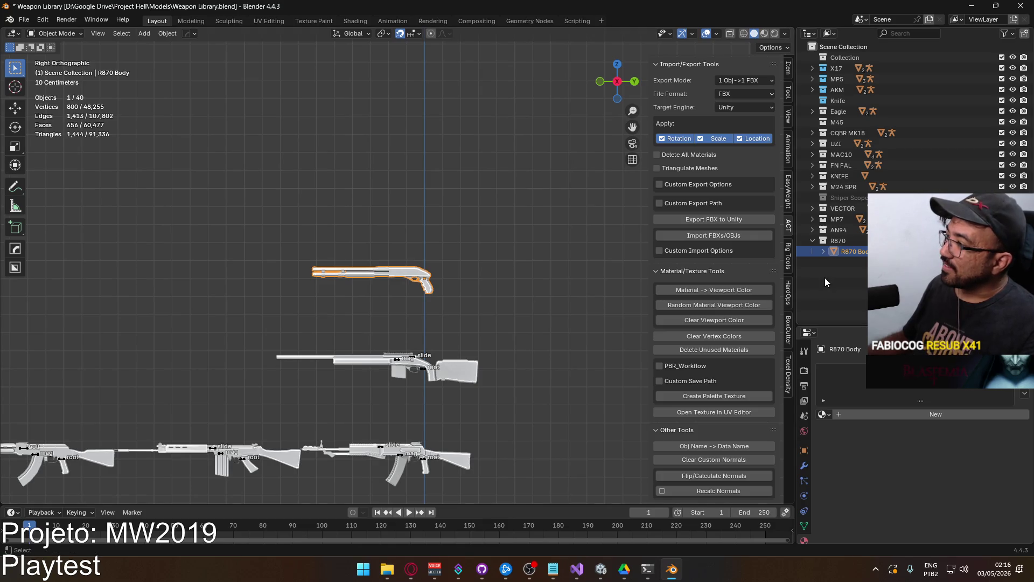
Save Weapon Library.blend
{"action": "key", "text": "ctrl+s"}
{"action": "mouse_move", "coordinate": [625, 263]}
{"action": "middle_mouse_down", "text": "shift"}
{"action": "mouse_move", "coordinate": [428, 289]}
{"action": "mouse_move", "coordinate": [438, 205]}
{"action": "mouse_move", "coordinate": [455, 287]}
{"action": "middle_mouse_up", "text": "shift"}
{"action": "scroll", "coordinate": [457, 276], "scroll_direction": "up", "scroll_amount": 5}
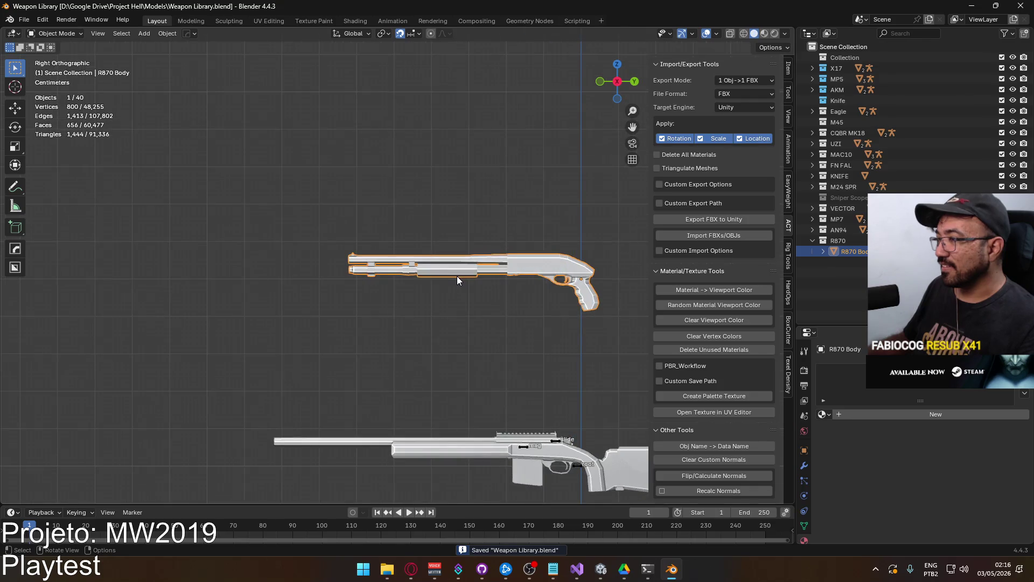
{"action": "left_click", "coordinate": [788, 67]}
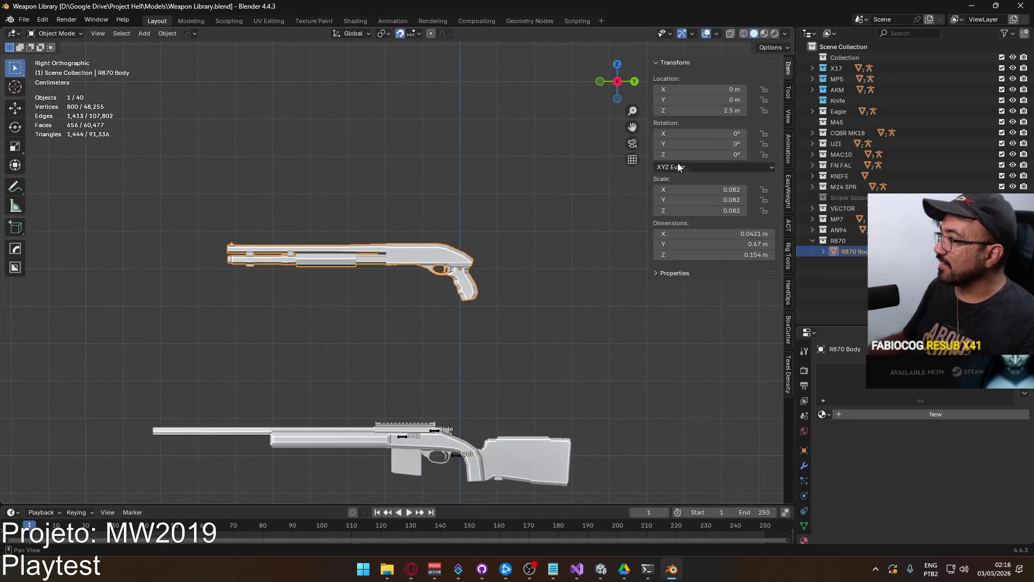
Apply rotation and scale to the R870 shotgun and save the blend file
{"action": "key", "text": "ctrl+a"}
{"action": "left_click", "coordinate": [507, 259]}
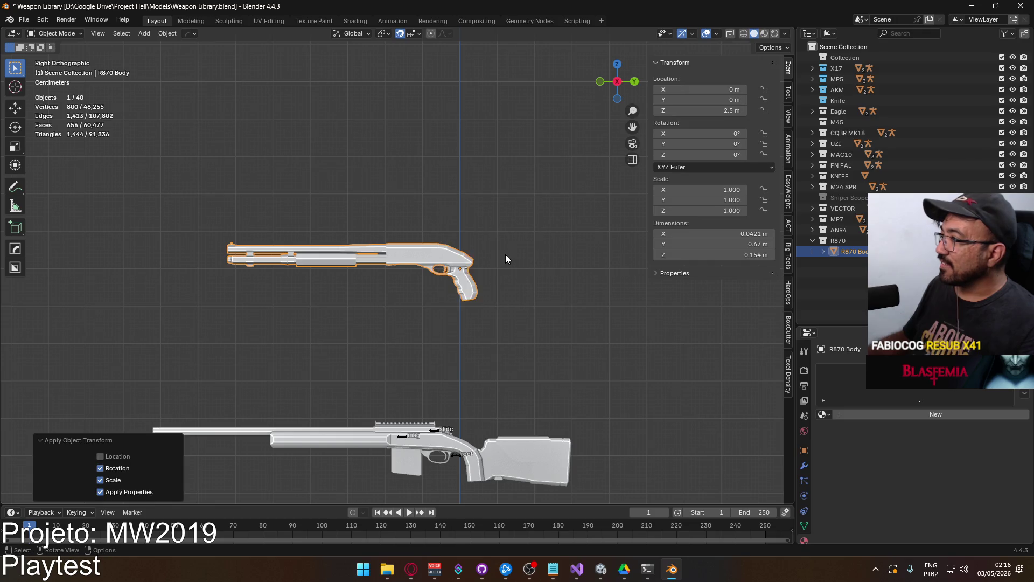
{"action": "scroll", "coordinate": [503, 256], "scroll_direction": "down", "scroll_amount": 5}
{"action": "mouse_move", "coordinate": [496, 193]}
{"action": "middle_mouse_down", "text": "shift"}
{"action": "mouse_move", "coordinate": [467, 267]}
{"action": "mouse_move", "coordinate": [434, 161]}
{"action": "mouse_move", "coordinate": [445, 130]}
{"action": "middle_mouse_up", "text": "shift"}
{"action": "key", "text": "ctrl+s"}
Exclude the X17 collection from the scene in the Outliner
{"action": "scroll", "coordinate": [467, 267], "scroll_direction": "up", "scroll_amount": 2}
{"action": "scroll", "coordinate": [436, 203], "scroll_direction": "down", "scroll_amount": 3}
{"action": "left_click", "coordinate": [1002, 68]}
Move the shotgun down to Z 0 on the ground line and clear the selection
{"action": "middle_click_drag", "start_coordinate": [501, 169], "coordinate": [481, 90], "text": "shift"}
{"action": "key", "text": "g"}
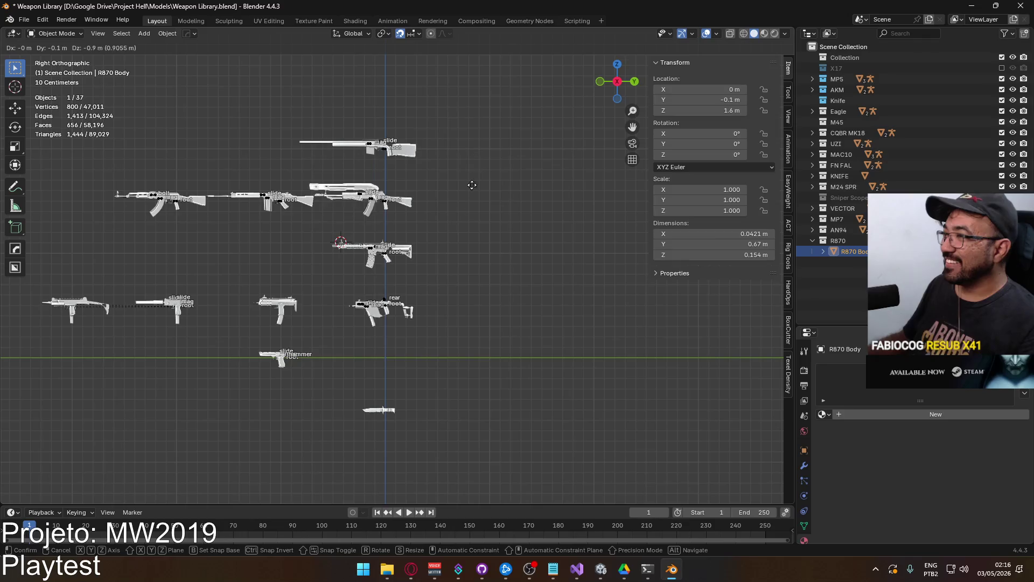
{"action": "left_click", "coordinate": [478, 348]}
{"action": "left_click", "coordinate": [476, 350]}
{"action": "scroll", "coordinate": [472, 290], "scroll_direction": "up", "scroll_amount": 10}
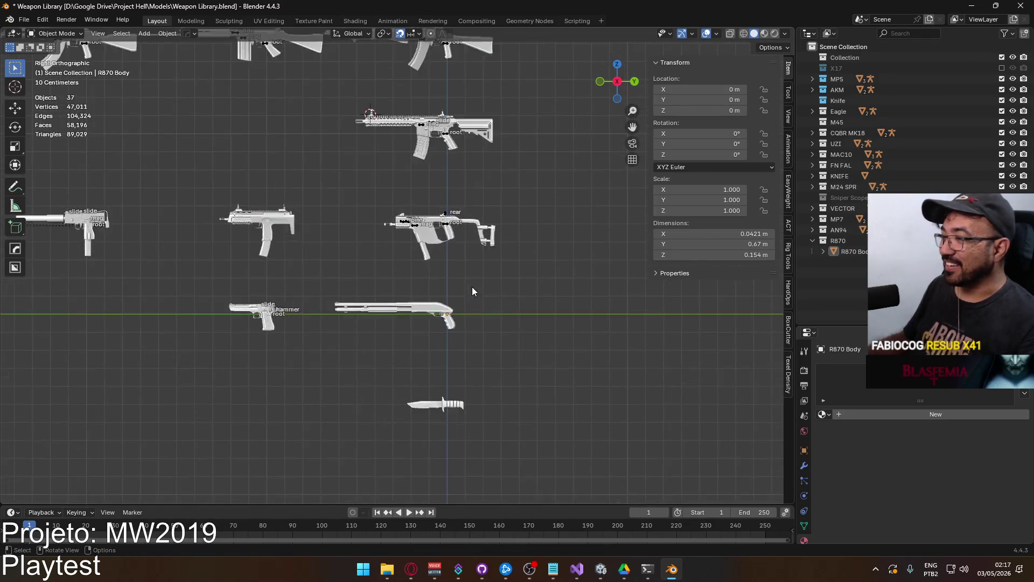
{"action": "key", "text": "shift+a"}
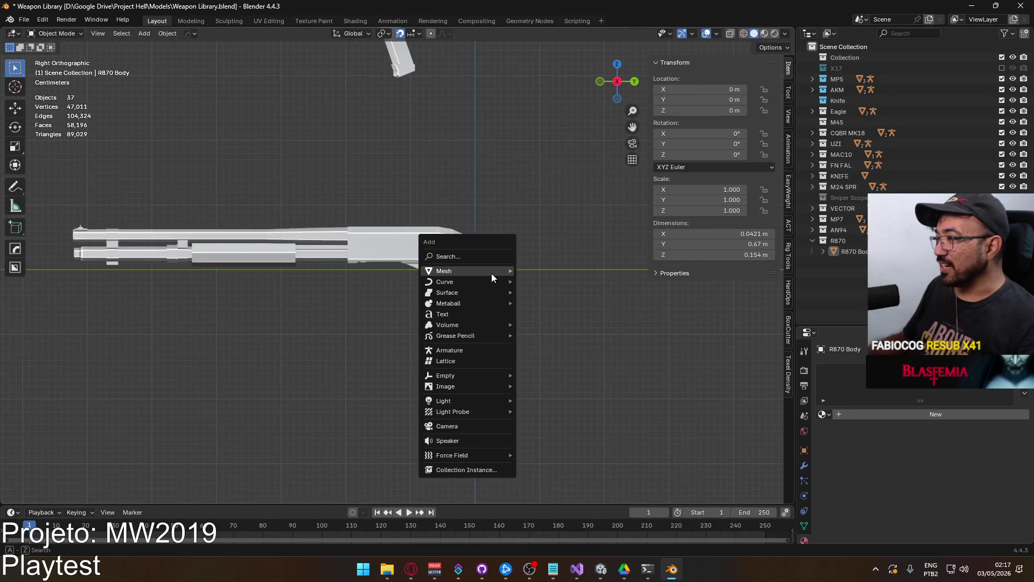
Add a new armature, then delete it again
{"action": "left_click", "coordinate": [492, 349]}
{"action": "scroll", "coordinate": [503, 265], "scroll_direction": "down", "scroll_amount": 10}
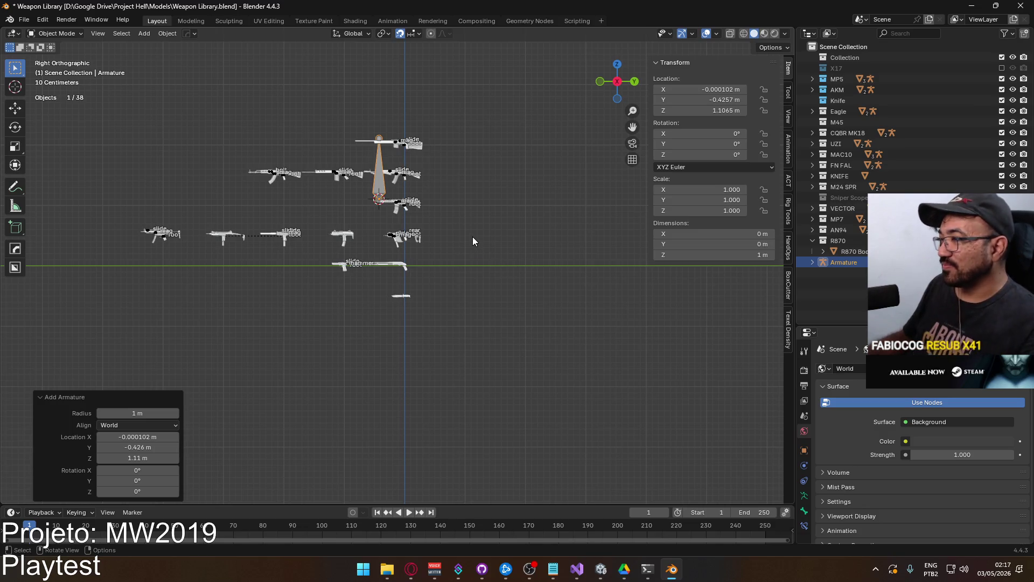
{"action": "key", "text": "Delete"}
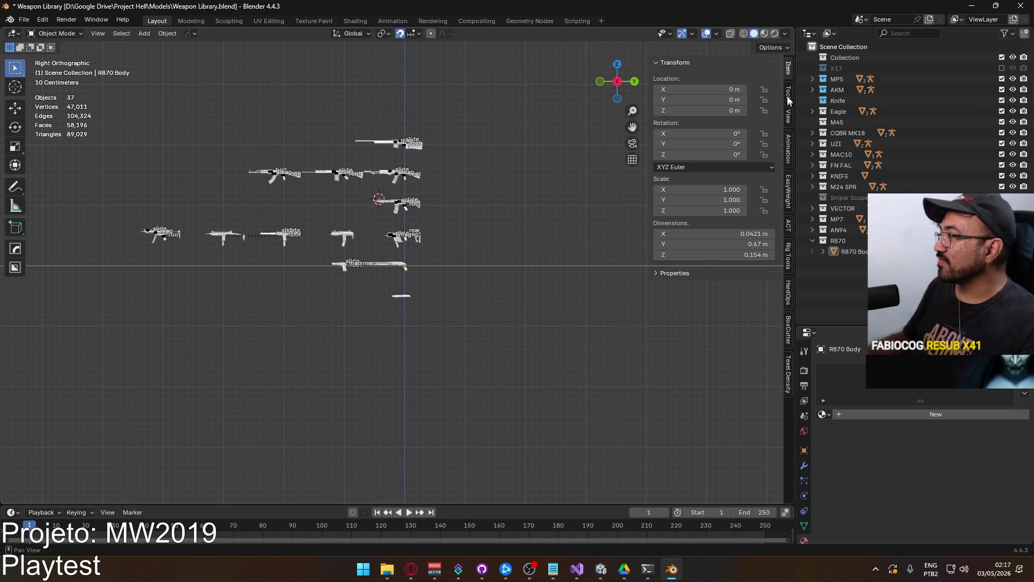
Browse the sidebar's Item, Tool and Animation tabs, ending on the View tab's 3D cursor settings
{"action": "left_click", "coordinate": [789, 111]}
{"action": "left_click", "coordinate": [788, 150]}
{"action": "left_click", "coordinate": [788, 125]}
{"action": "left_click", "coordinate": [790, 67]}
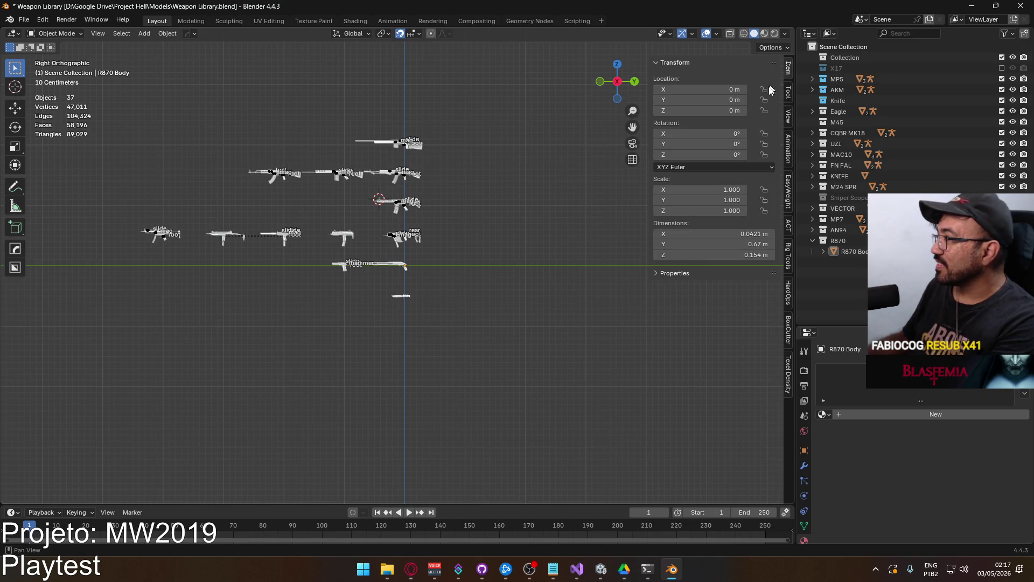
{"action": "left_click", "coordinate": [789, 179]}
{"action": "left_click", "coordinate": [790, 158]}
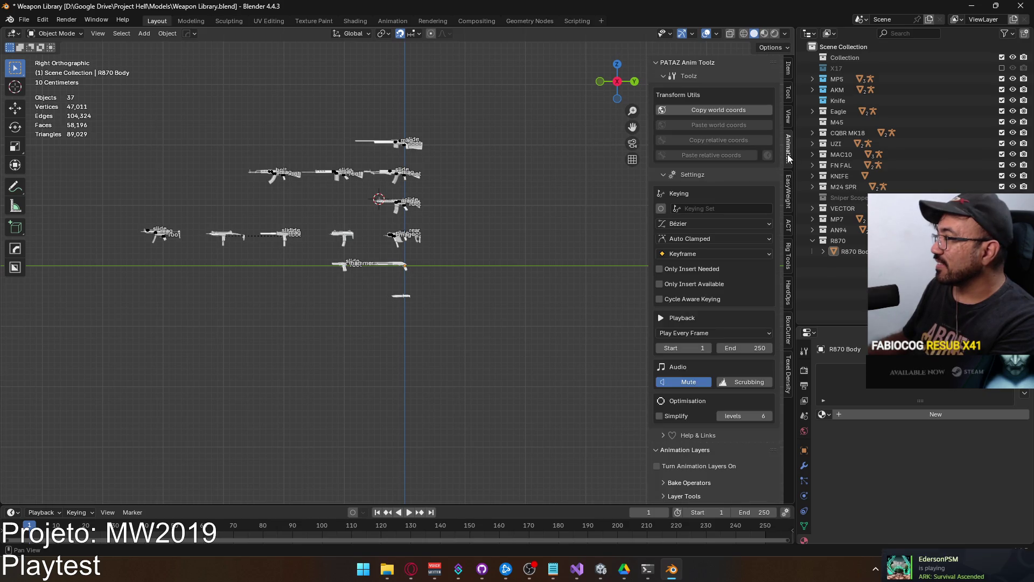
{"action": "left_click", "coordinate": [788, 256]}
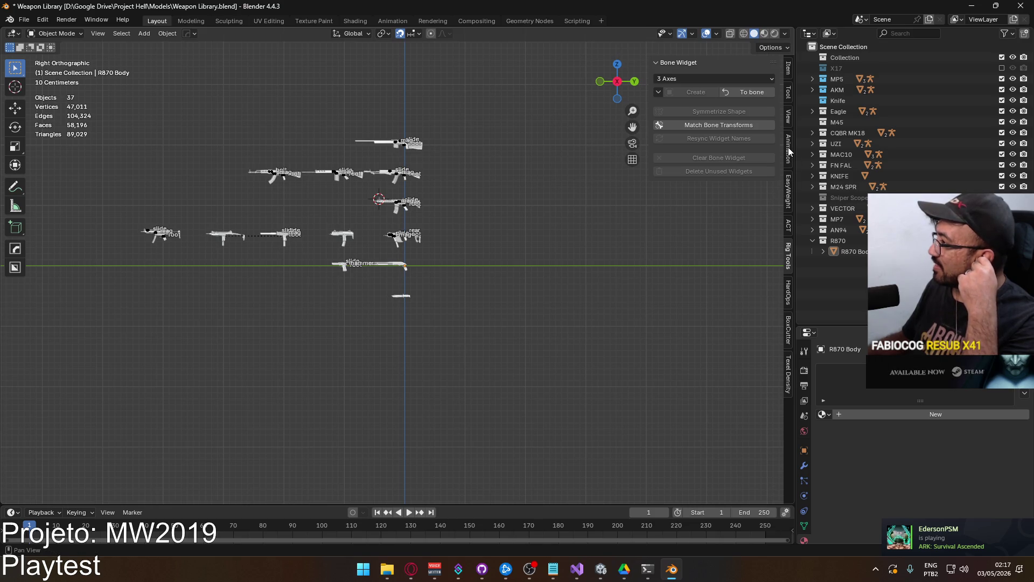
{"action": "left_click", "coordinate": [789, 151]}
{"action": "left_click", "coordinate": [788, 118]}
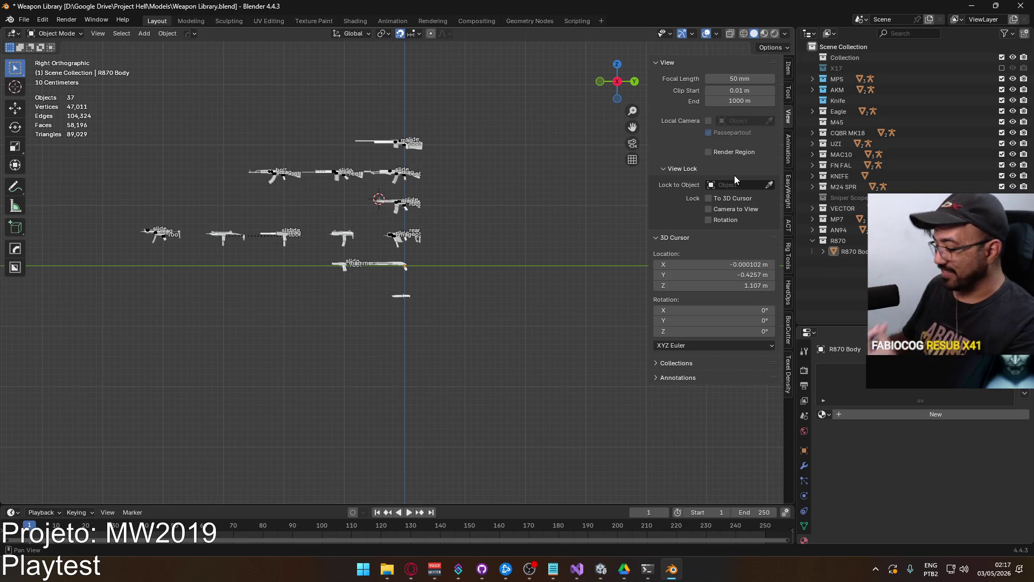
Set the 3D cursor location X, Y and Z each to 0
{"action": "left_click", "coordinate": [726, 264]}
{"action": "type", "text": "0"}
{"action": "key", "text": "Return"}
{"action": "left_click", "coordinate": [727, 274]}
{"action": "type", "text": "0"}
{"action": "key", "text": "Return"}
{"action": "left_click", "coordinate": [727, 285]}
{"action": "type", "text": "0"}
{"action": "key", "text": "Return"}
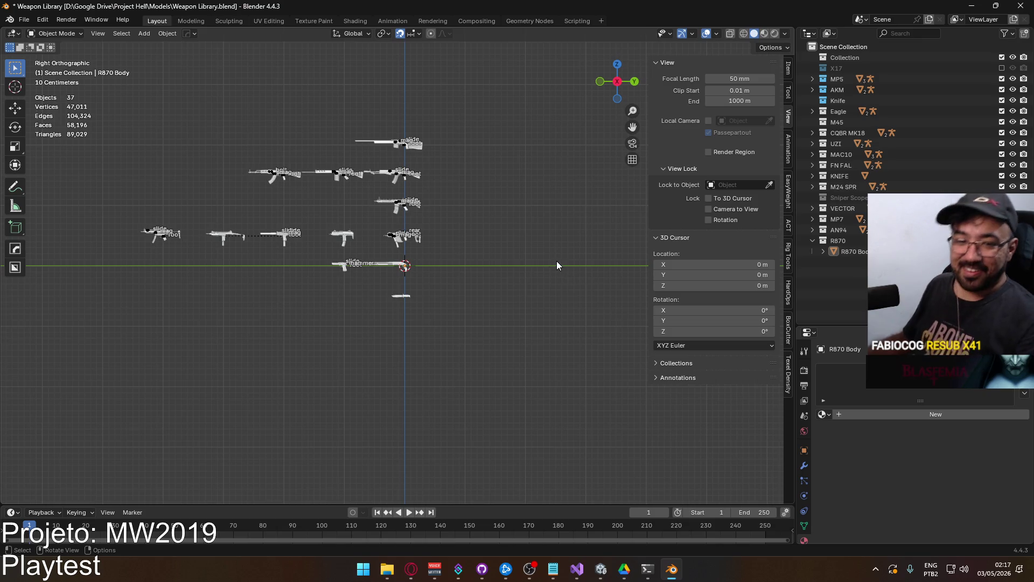
{"action": "scroll", "coordinate": [535, 276], "scroll_direction": "up", "scroll_amount": 8}
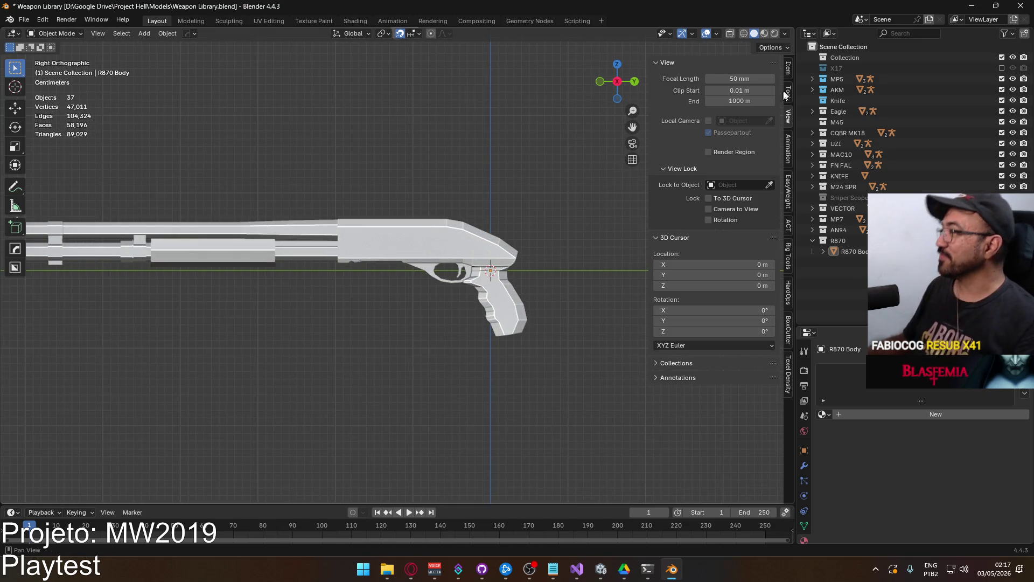
{"action": "left_click", "coordinate": [788, 66]}
Add an armature at the origin and scale it down to 0.1
{"action": "left_click", "coordinate": [652, 63]}
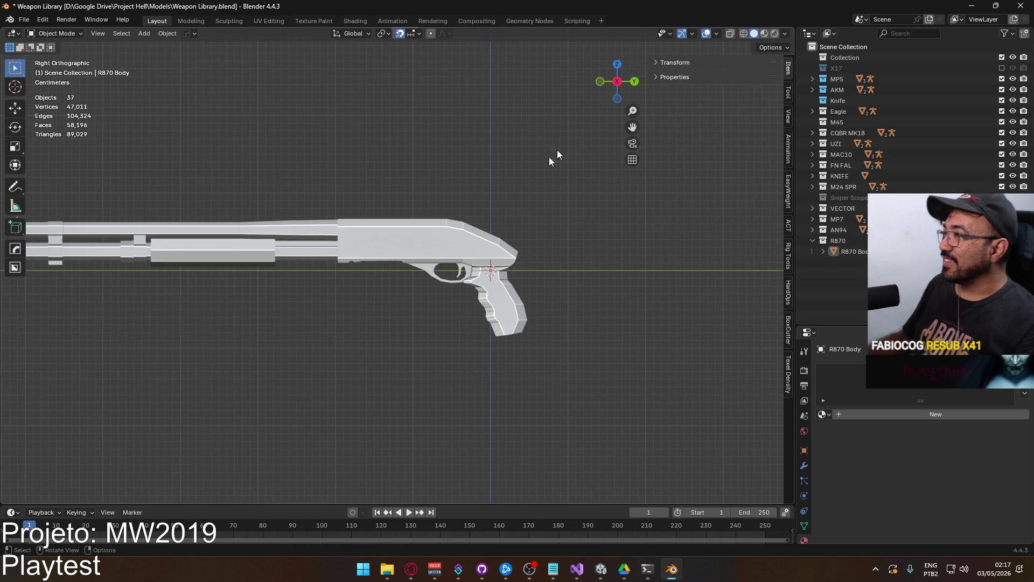
{"action": "key", "text": "shift+a"}
{"action": "left_click", "coordinate": [506, 226]}
{"action": "scroll", "coordinate": [516, 218], "scroll_direction": "down", "scroll_amount": 3}
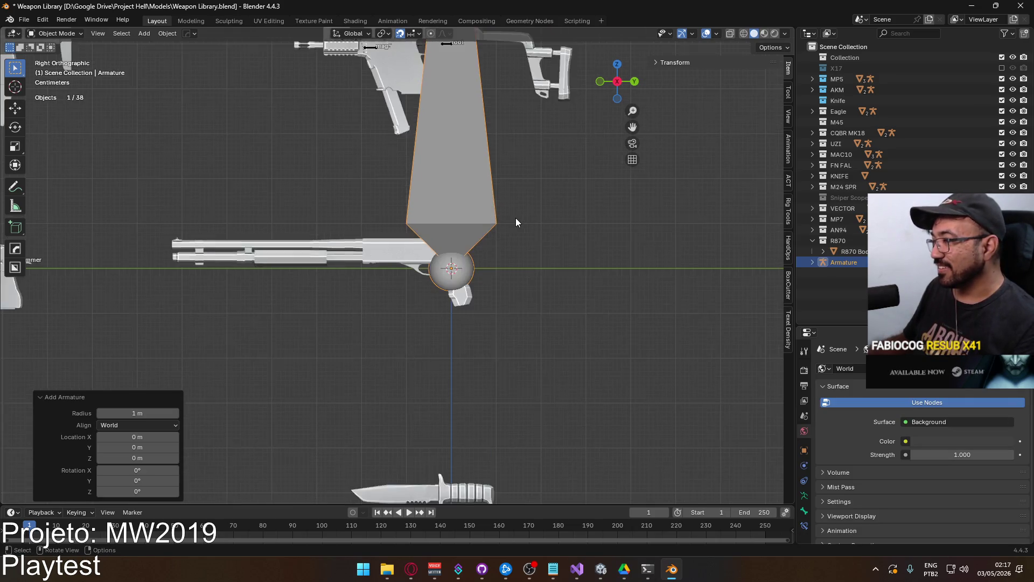
{"action": "key", "text": "s"}
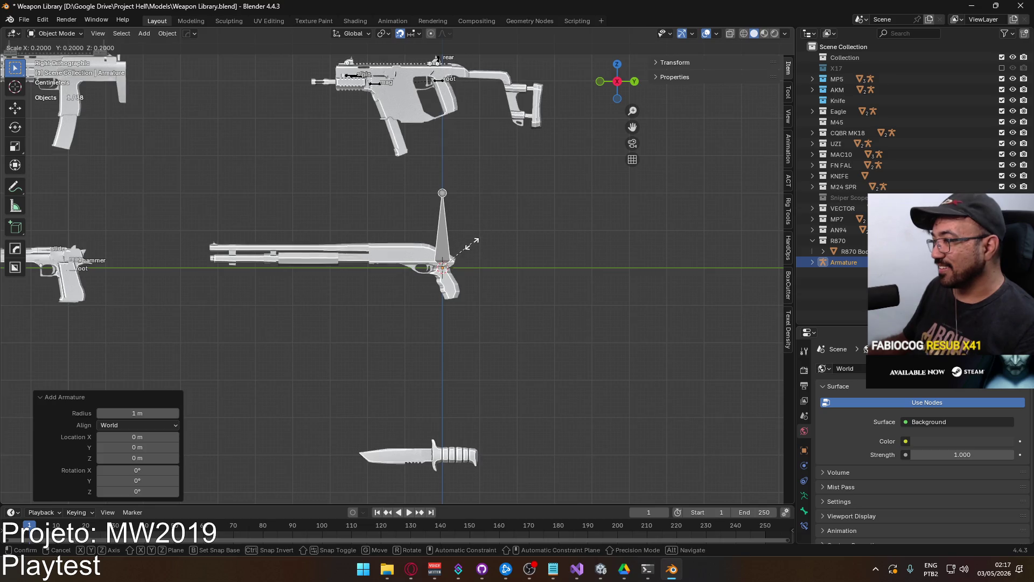
{"action": "left_click", "coordinate": [459, 265]}
{"action": "scroll", "coordinate": [455, 254], "scroll_direction": "up", "scroll_amount": 5}
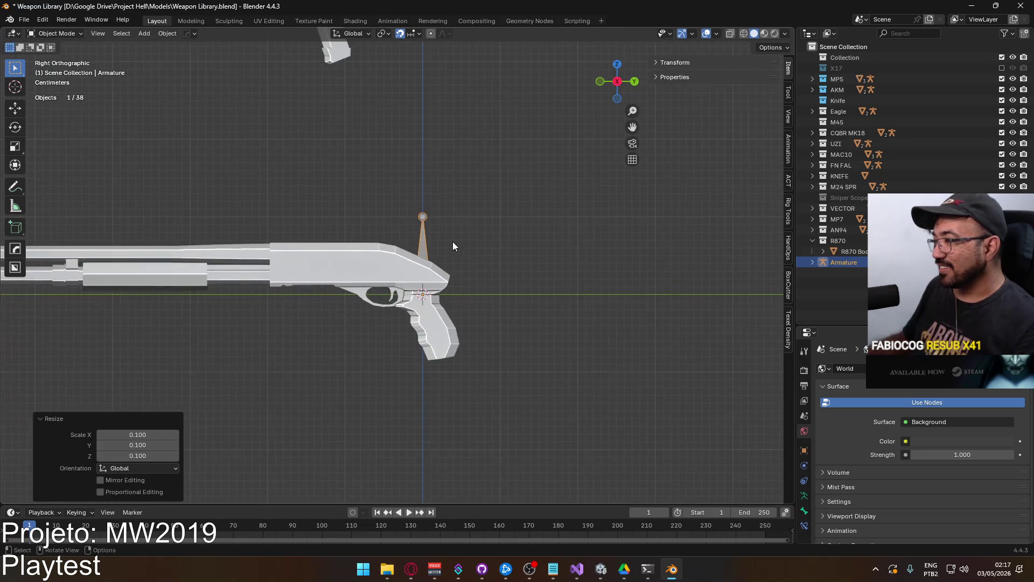
In Edit Mode, lower the bone tip down into the gun
{"action": "left_click", "coordinate": [429, 207]}
{"action": "key", "text": "Tab"}
{"action": "left_click", "coordinate": [428, 207]}
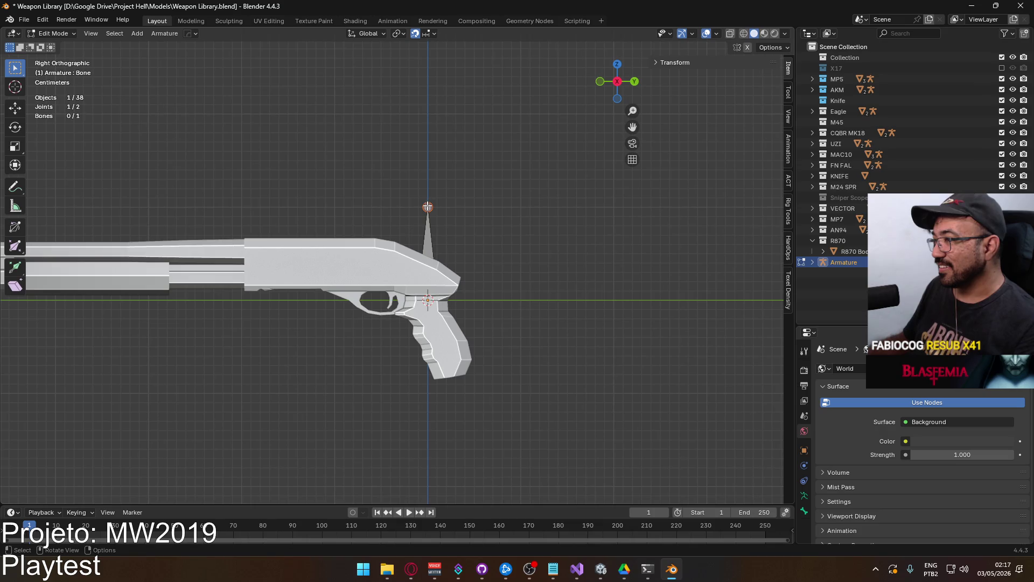
{"action": "key", "text": "g"}
{"action": "left_click", "coordinate": [462, 239]}
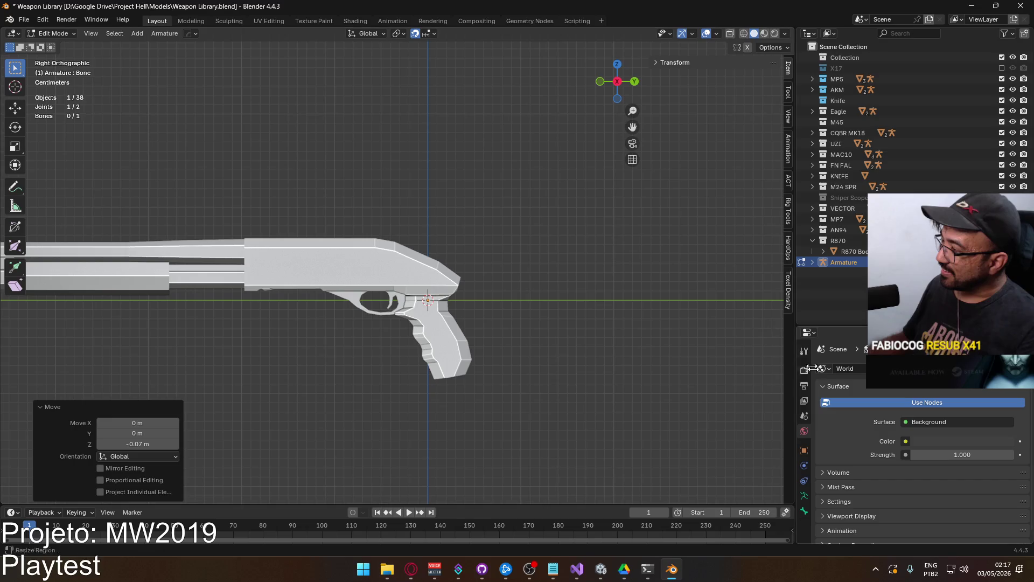
Enable In Front in the armature's Viewport Display so the bone shows through the mesh
{"action": "left_click", "coordinate": [804, 496]}
{"action": "scroll", "coordinate": [857, 397], "scroll_direction": "down", "scroll_amount": 2}
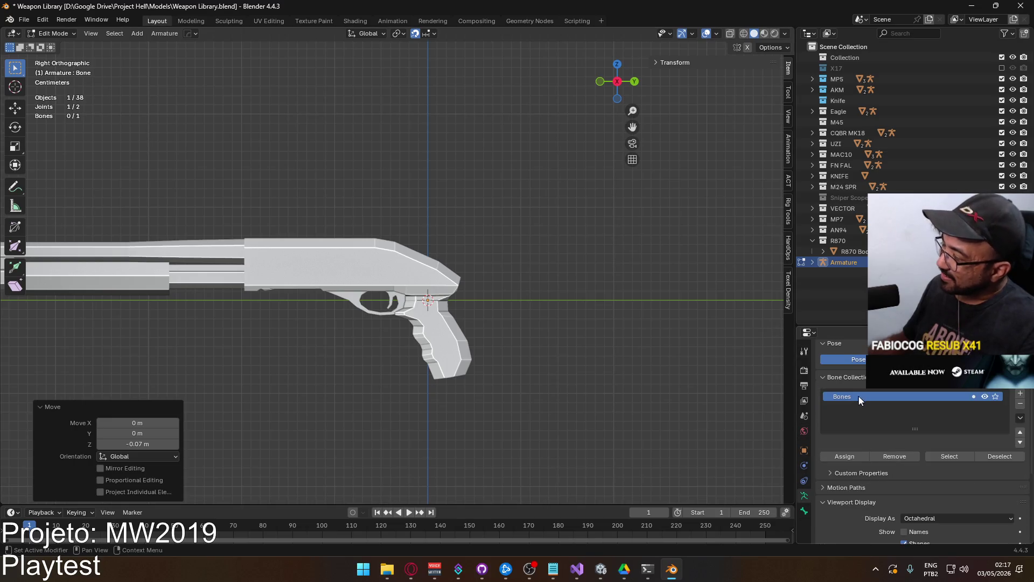
{"action": "scroll", "coordinate": [872, 426], "scroll_direction": "down", "scroll_amount": 5}
{"action": "left_click", "coordinate": [904, 459]}
{"action": "scroll", "coordinate": [448, 306], "scroll_direction": "up", "scroll_amount": 2}
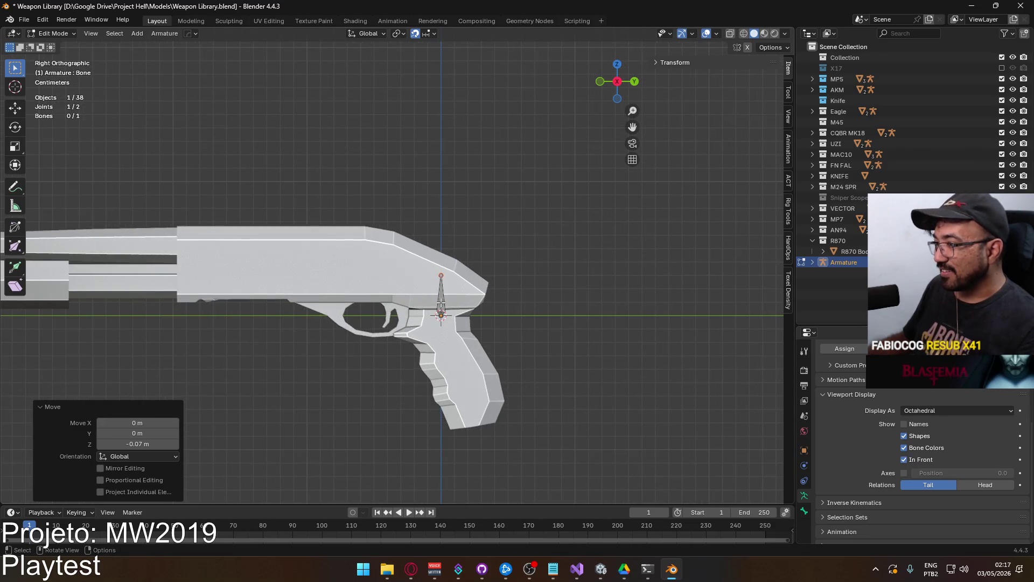
Lay the bone flat inside the receiver and turn on bone Names in the viewport
{"action": "left_click", "coordinate": [442, 301]}
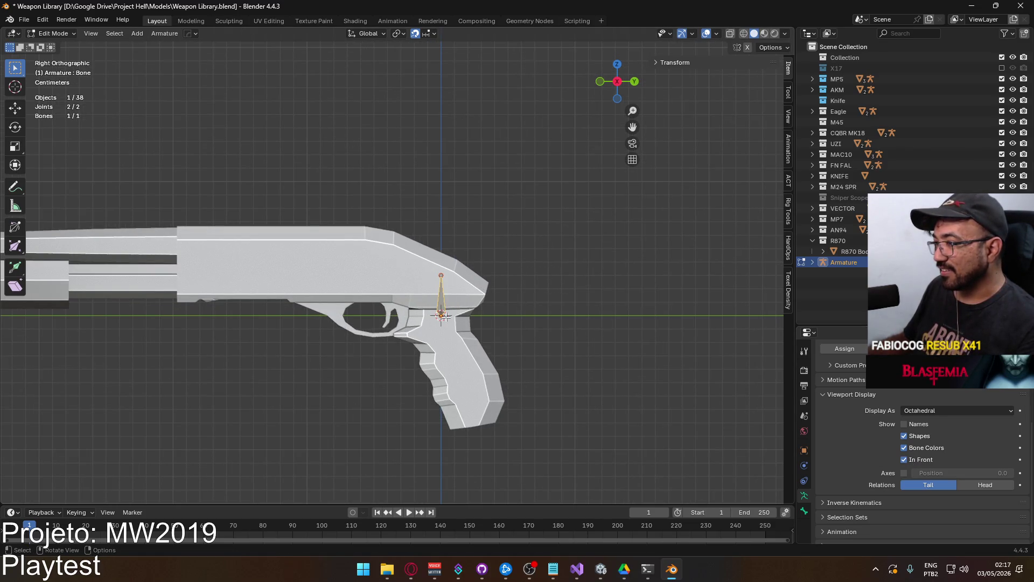
{"action": "left_click", "coordinate": [441, 273]}
{"action": "key", "text": "g"}
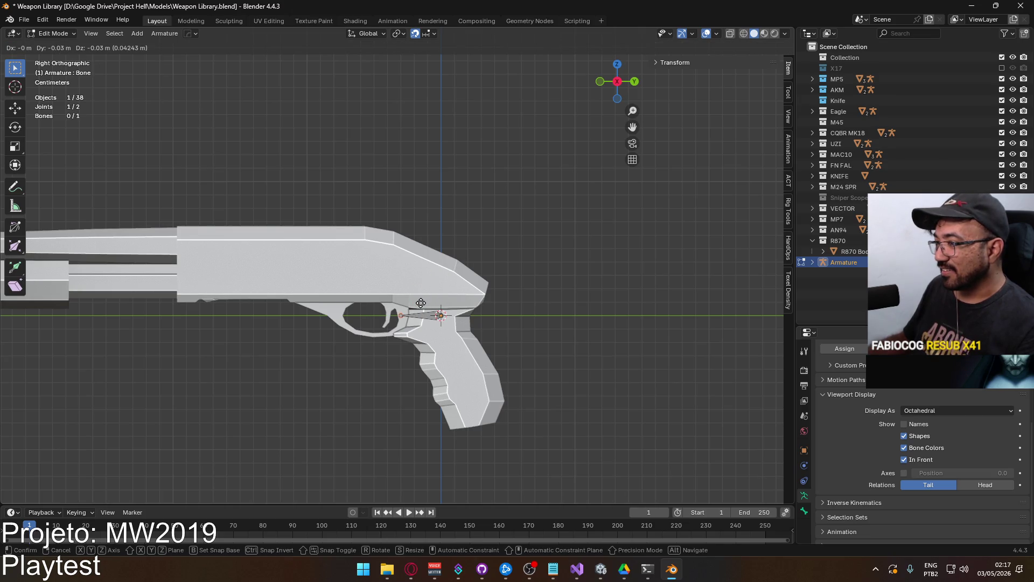
{"action": "left_click", "coordinate": [423, 303]}
{"action": "key", "text": "alt+z"}
{"action": "key", "text": "alt+z"}
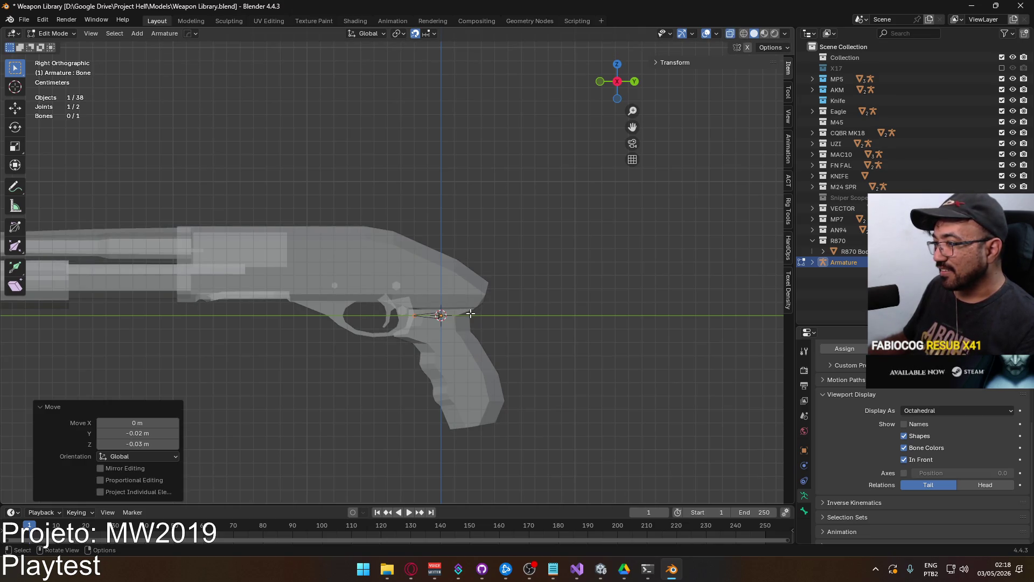
{"action": "left_click", "coordinate": [434, 317]}
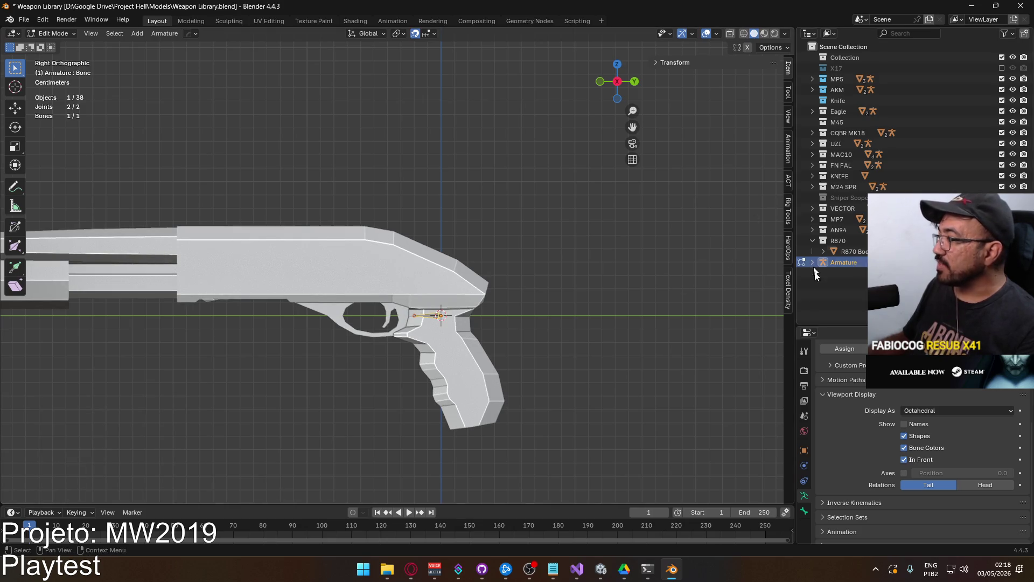
{"action": "left_click", "coordinate": [904, 424]}
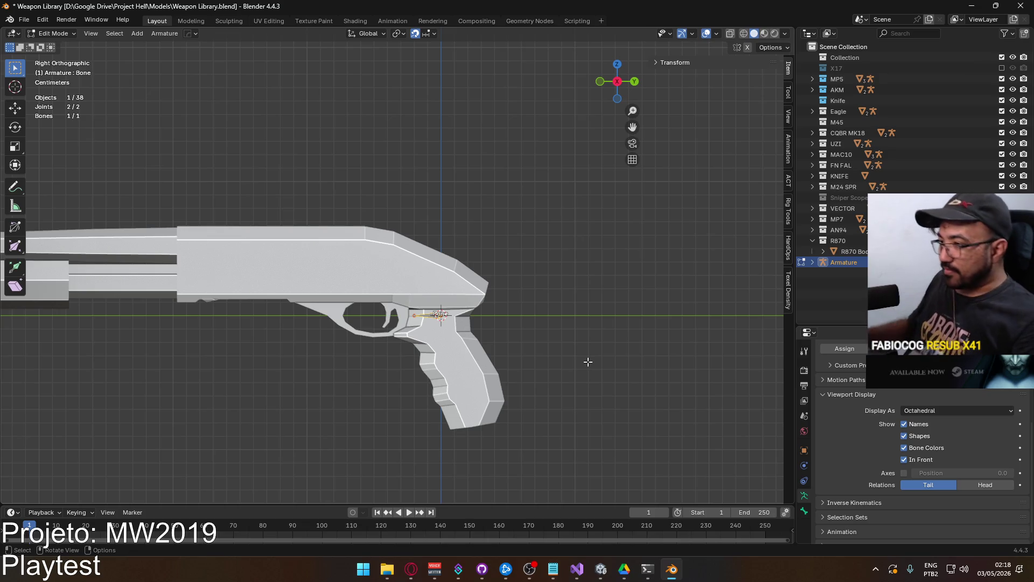
Orbit between top and side views to check the bone's depth inside the shotgun
{"action": "scroll", "coordinate": [488, 338], "scroll_direction": "down", "scroll_amount": 2}
{"action": "scroll", "coordinate": [522, 337], "scroll_direction": "down", "scroll_amount": 2}
{"action": "scroll", "coordinate": [522, 338], "scroll_direction": "up", "scroll_amount": 1}
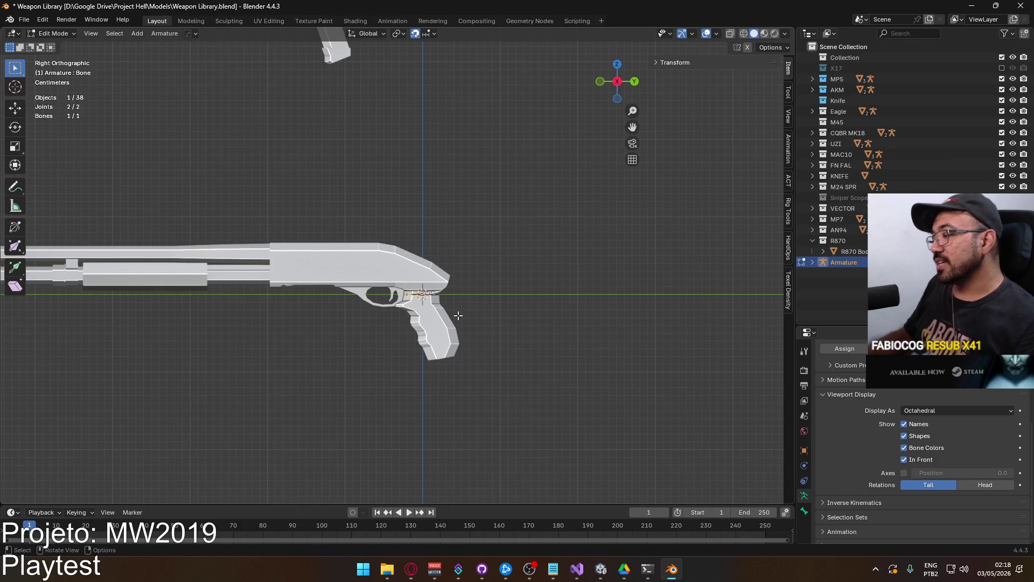
{"action": "mouse_move", "coordinate": [459, 315]}
{"action": "middle_mouse_down"}
{"action": "mouse_move", "coordinate": [445, 261]}
{"action": "mouse_move", "coordinate": [503, 250]}
{"action": "mouse_move", "coordinate": [530, 218]}
{"action": "mouse_move", "coordinate": [501, 247]}
{"action": "mouse_move", "coordinate": [395, 277]}
{"action": "middle_mouse_up"}
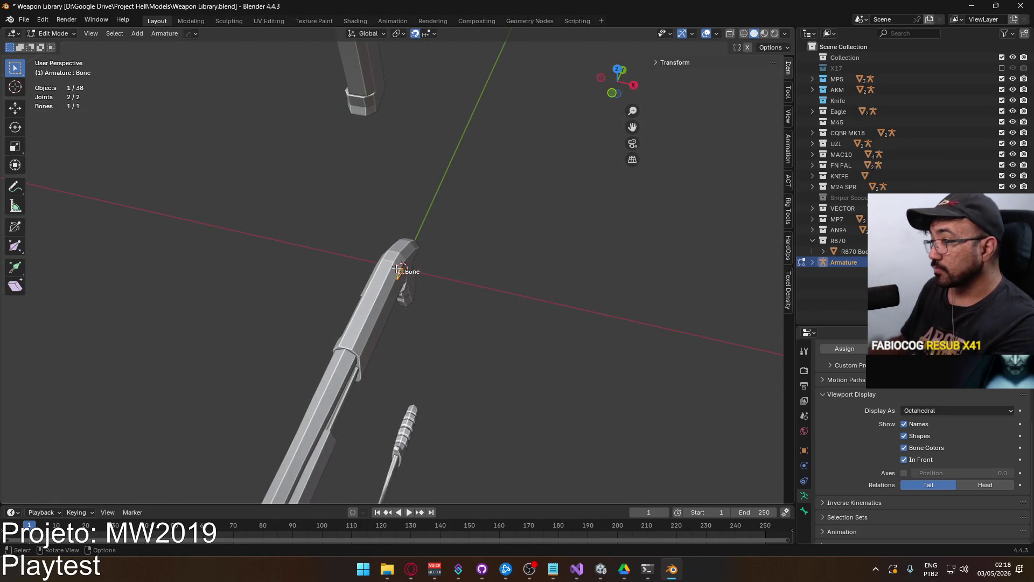
{"action": "key", "text": "KP_7"}
{"action": "mouse_move", "coordinate": [461, 283]}
{"action": "middle_mouse_down"}
{"action": "mouse_move", "coordinate": [485, 212]}
{"action": "mouse_move", "coordinate": [536, 168]}
{"action": "mouse_move", "coordinate": [430, 277]}
{"action": "mouse_move", "coordinate": [416, 245]}
{"action": "mouse_move", "coordinate": [432, 251]}
{"action": "middle_mouse_up"}
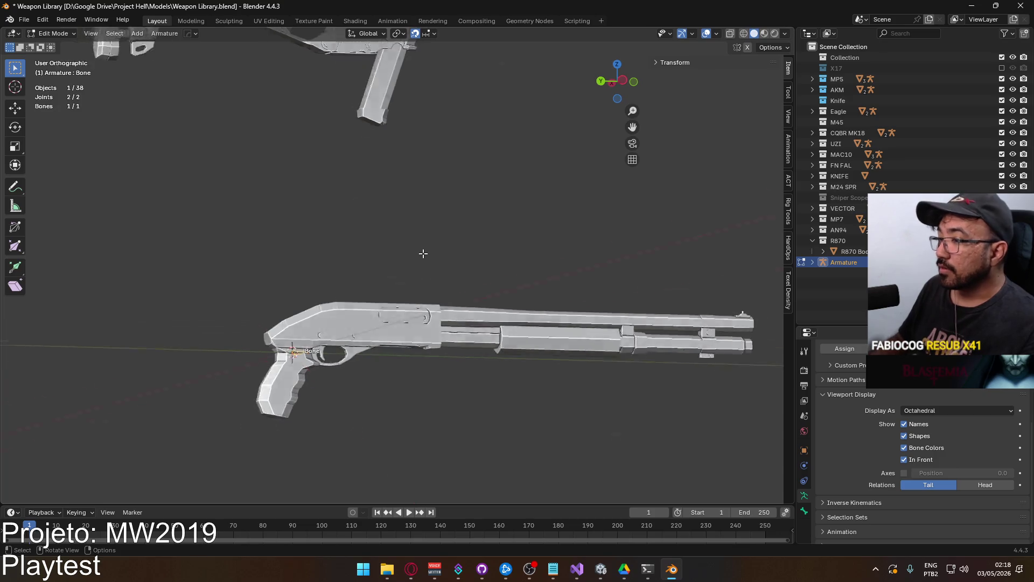
{"action": "key", "text": "KP_3"}
{"action": "scroll", "coordinate": [425, 254], "scroll_direction": "up", "scroll_amount": 3}
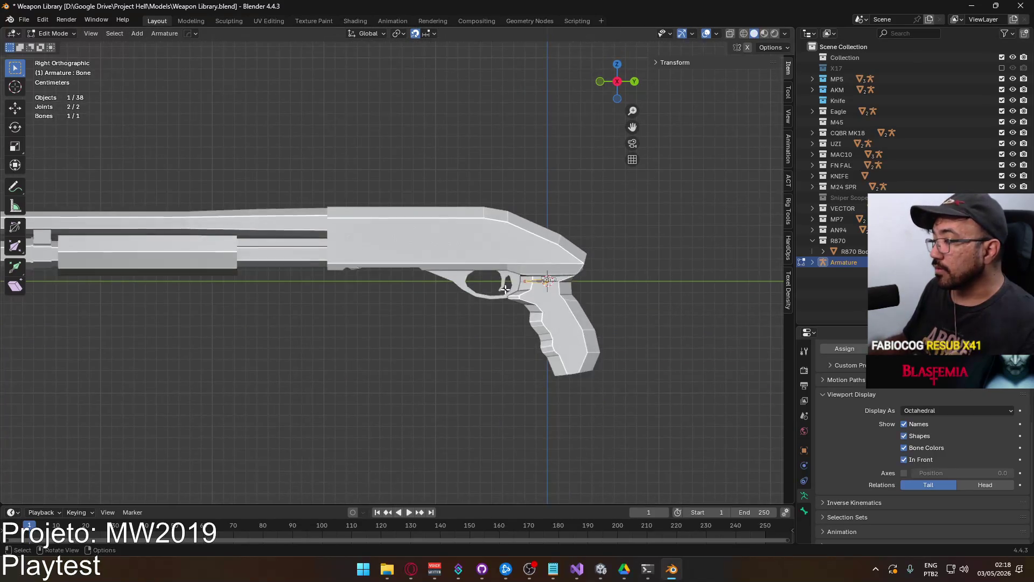
{"action": "scroll", "coordinate": [612, 304], "scroll_direction": "up", "scroll_amount": 2}
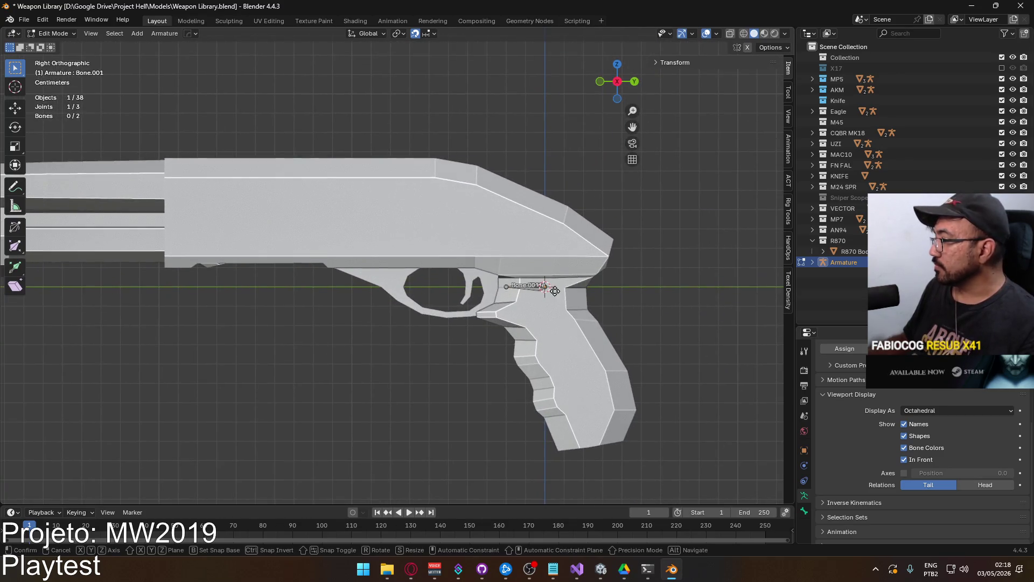
Extrude a short second bone, Bone.001, and clear its parent link
{"action": "key", "text": "e"}
{"action": "left_click", "coordinate": [527, 296]}
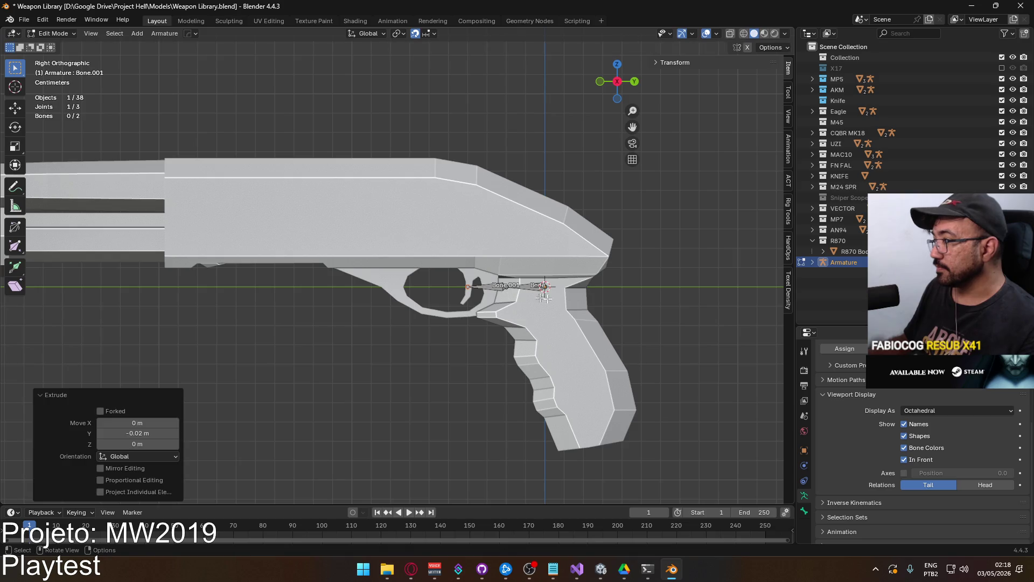
{"action": "left_click", "coordinate": [495, 288]}
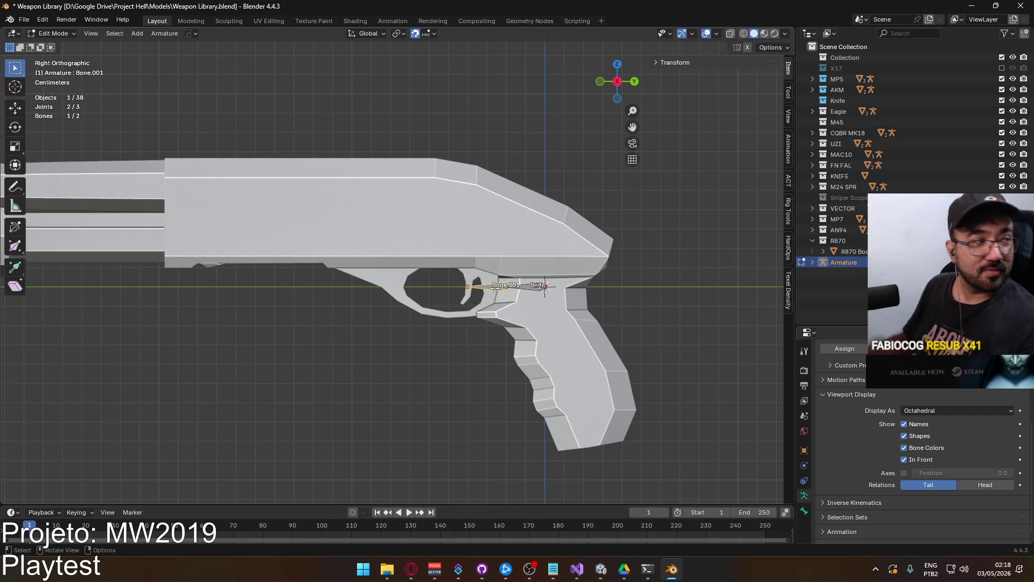
{"action": "key", "text": "alt+p"}
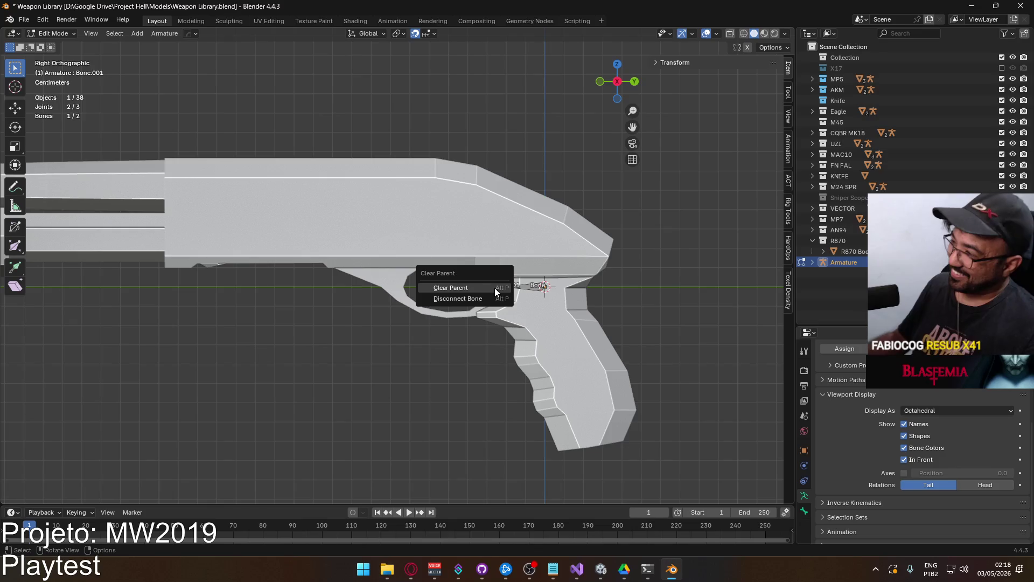
{"action": "left_click", "coordinate": [450, 288]}
Move Bone.001 higher in the receiver
{"action": "scroll", "coordinate": [496, 293], "scroll_direction": "down", "scroll_amount": 3}
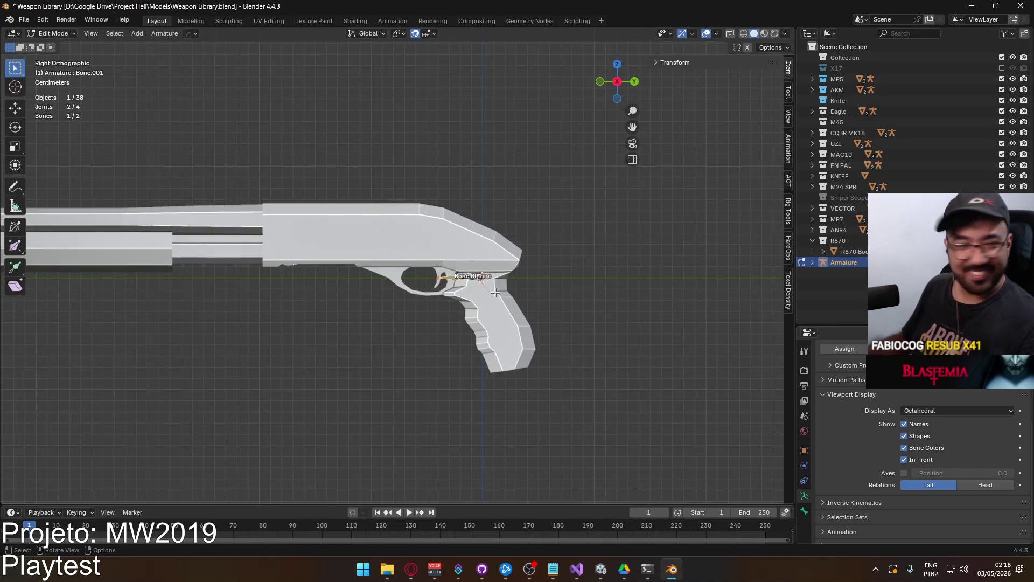
{"action": "middle_click_drag", "start_coordinate": [455, 297], "coordinate": [485, 331], "text": "shift"}
{"action": "key", "text": "g"}
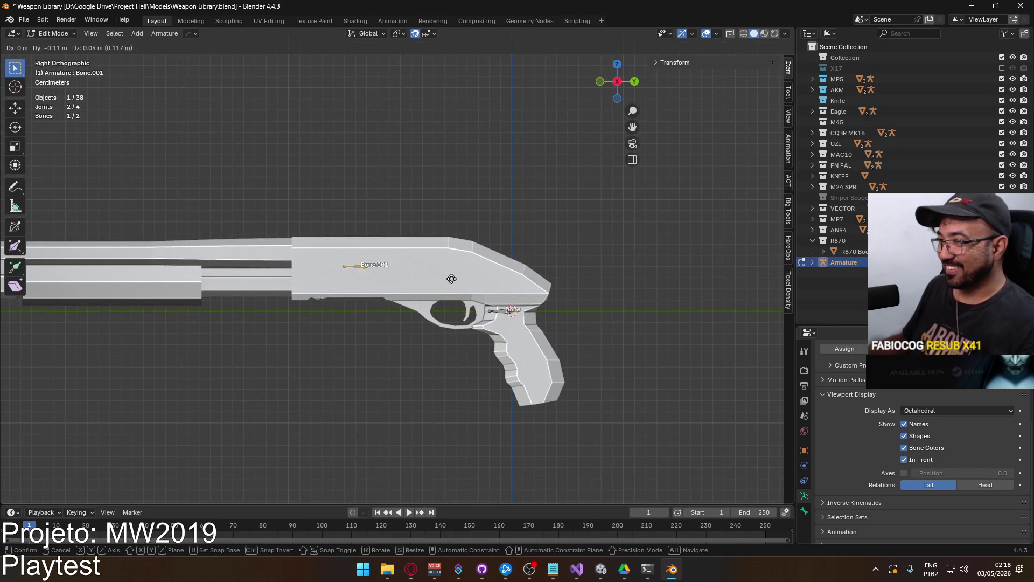
{"action": "left_click", "coordinate": [447, 277]}
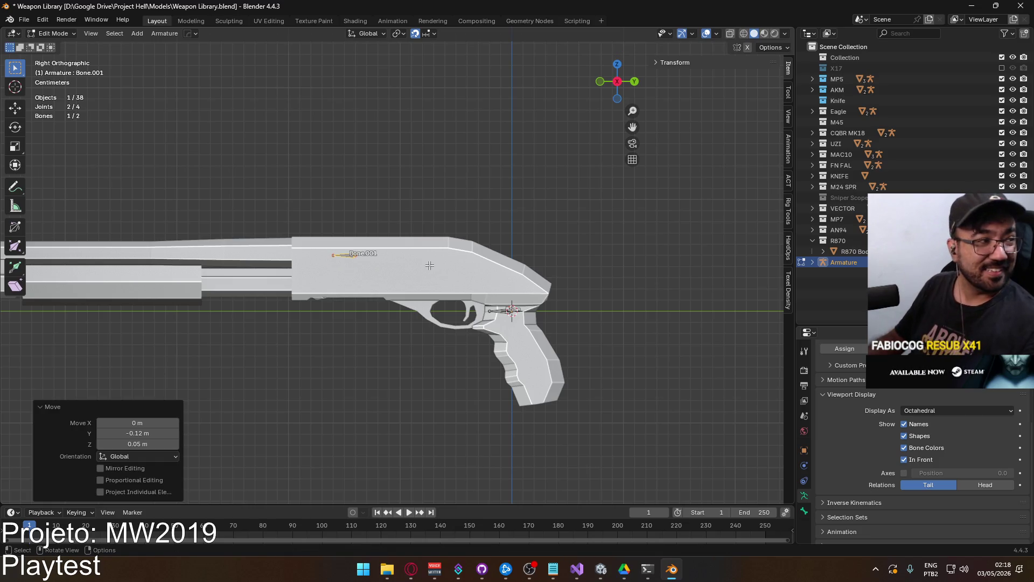
Orbit around Bone and Bone.001, then switch to the left side view
{"action": "key", "text": "KP_7"}
{"action": "middle_click_drag", "start_coordinate": [343, 287], "coordinate": [480, 168]}
{"action": "scroll", "coordinate": [314, 210], "scroll_direction": "up", "scroll_amount": 5}
{"action": "middle_click_drag", "start_coordinate": [314, 210], "coordinate": [296, 220]}
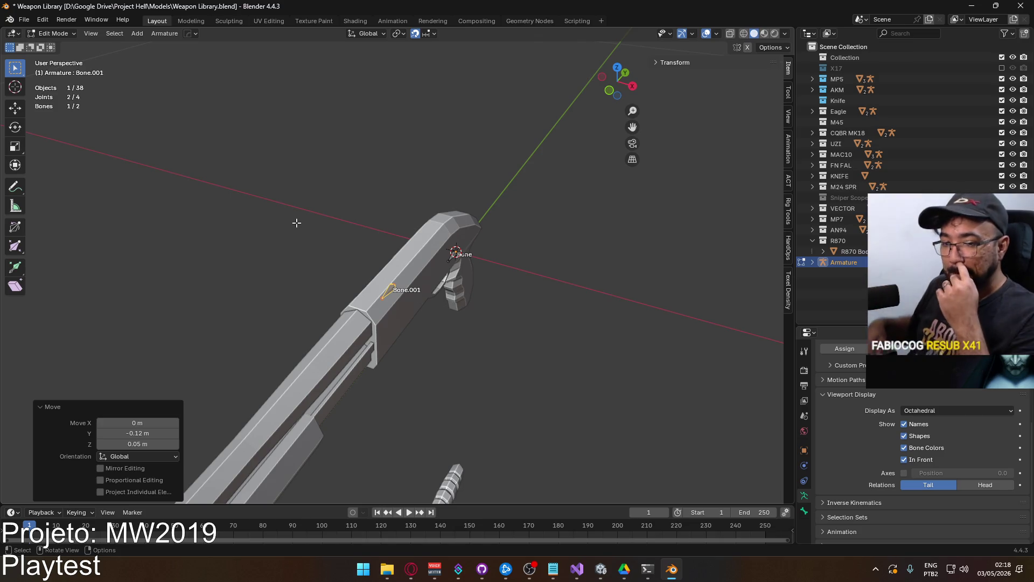
{"action": "key", "text": "KP_3"}
{"action": "key", "text": "ctrl+KP_3"}
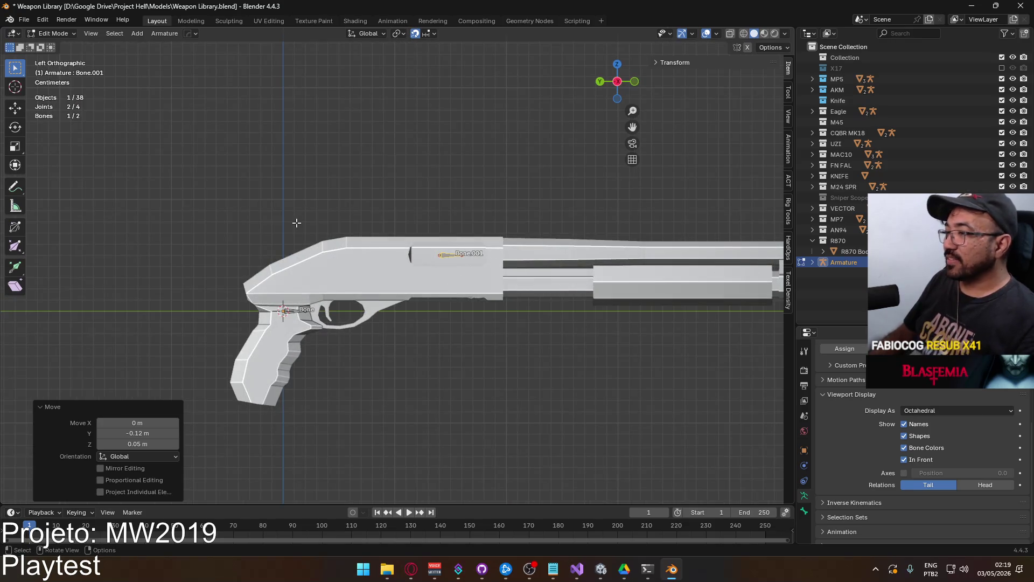
{"action": "scroll", "coordinate": [451, 278], "scroll_direction": "up", "scroll_amount": 5}
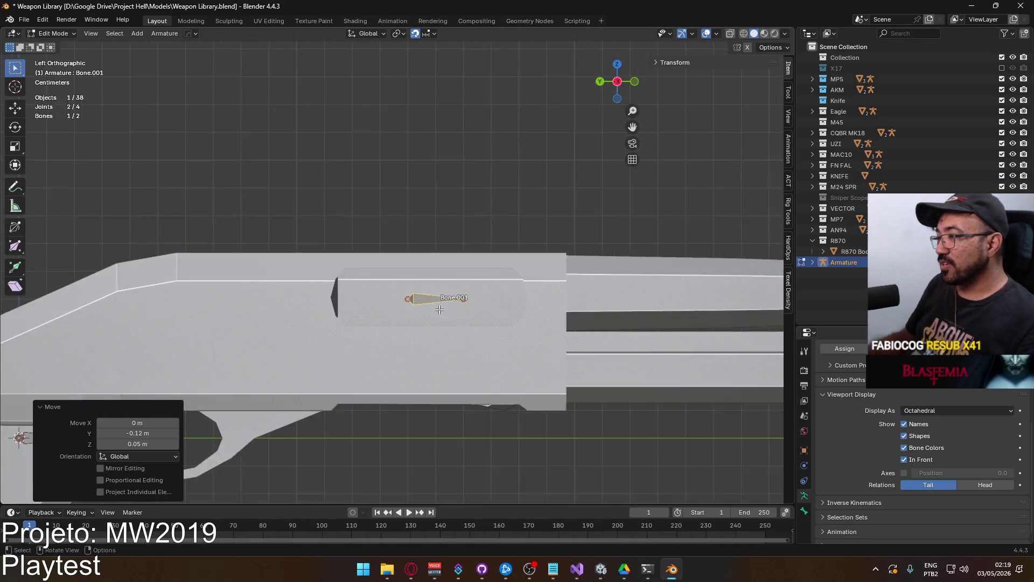
Slide Bone.001 along the receiver and return to the right side view
{"action": "key", "text": "g"}
{"action": "left_click", "coordinate": [480, 308]}
{"action": "middle_click_drag", "start_coordinate": [480, 308], "coordinate": [458, 101]}
{"action": "mouse_move", "coordinate": [447, 241]}
{"action": "middle_mouse_down"}
{"action": "mouse_move", "coordinate": [506, 249]}
{"action": "mouse_move", "coordinate": [532, 266]}
{"action": "mouse_move", "coordinate": [368, 244]}
{"action": "middle_mouse_up"}
{"action": "key", "text": "KP_7"}
{"action": "key", "text": "KP_3"}
{"action": "scroll", "coordinate": [410, 270], "scroll_direction": "up", "scroll_amount": 2}
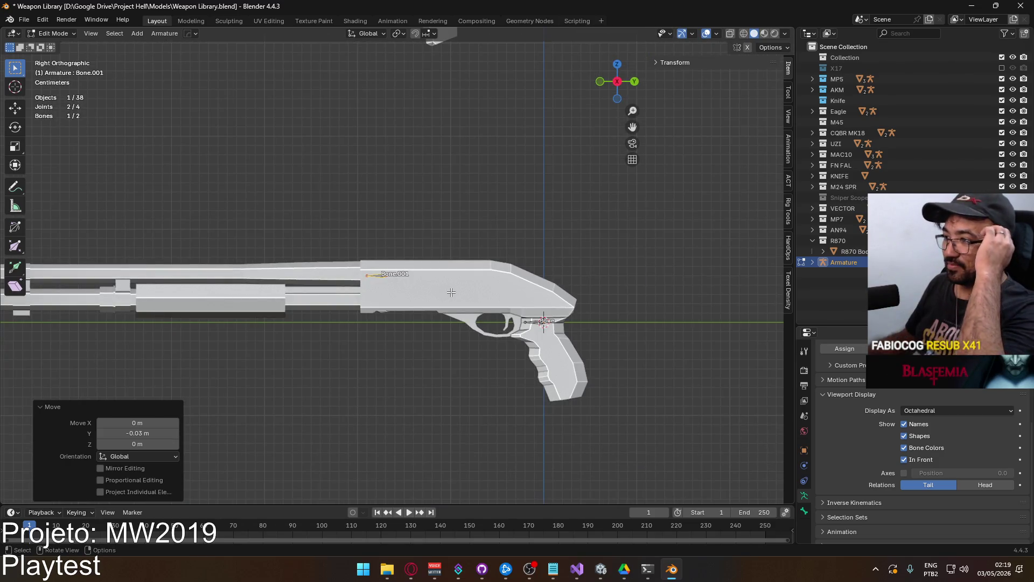
{"action": "scroll", "coordinate": [440, 303], "scroll_direction": "up", "scroll_amount": 3}
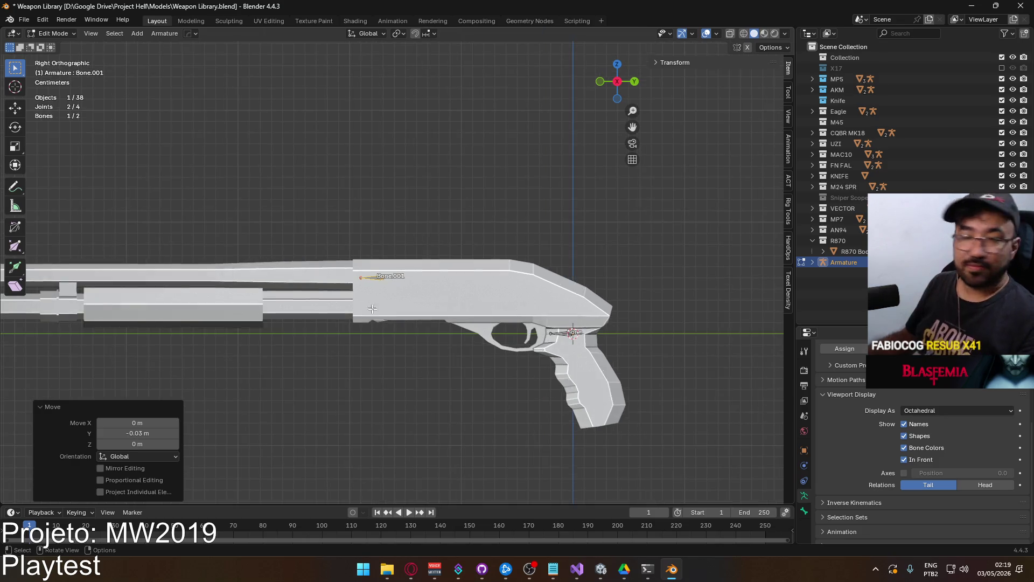
Duplicate Bone.001 as Bone.002 and place it on the magazine tube
{"action": "key", "text": "shift+d"}
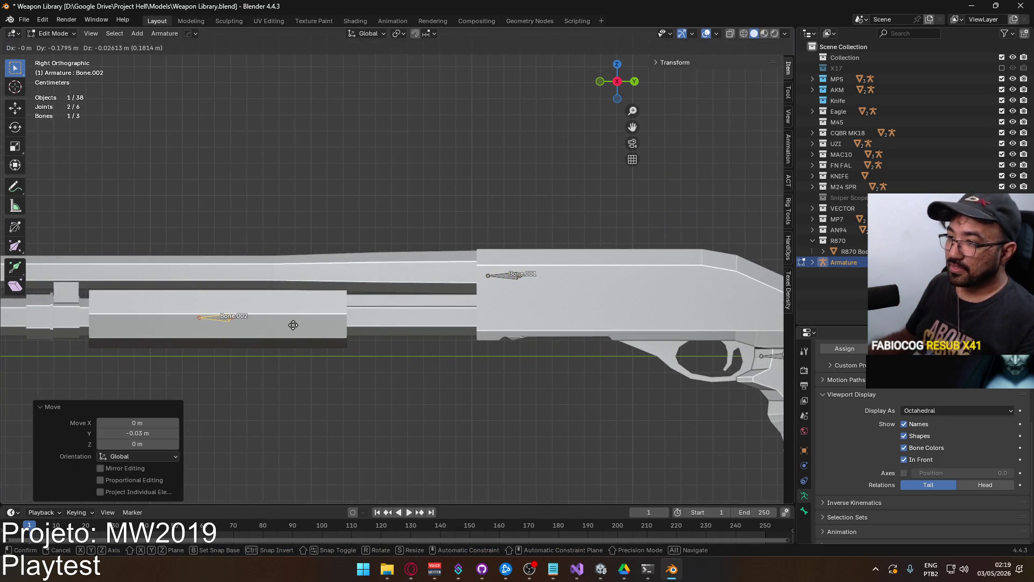
{"action": "left_click", "coordinate": [293, 325]}
{"action": "mouse_move", "coordinate": [293, 325]}
{"action": "middle_mouse_down"}
{"action": "mouse_move", "coordinate": [354, 226]}
{"action": "mouse_move", "coordinate": [484, 280]}
{"action": "mouse_move", "coordinate": [597, 309]}
{"action": "middle_mouse_up"}
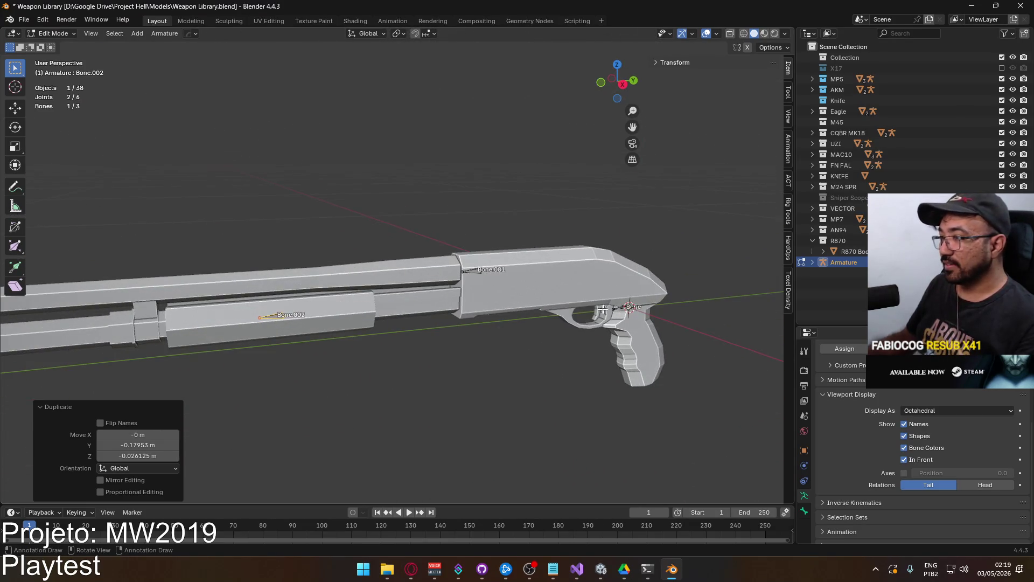
Parent Bone.001 to Bone with Keep Offset
{"action": "left_click", "coordinate": [473, 273]}
{"action": "left_click", "coordinate": [625, 307], "text": "shift"}
{"action": "key", "text": "ctrl+p"}
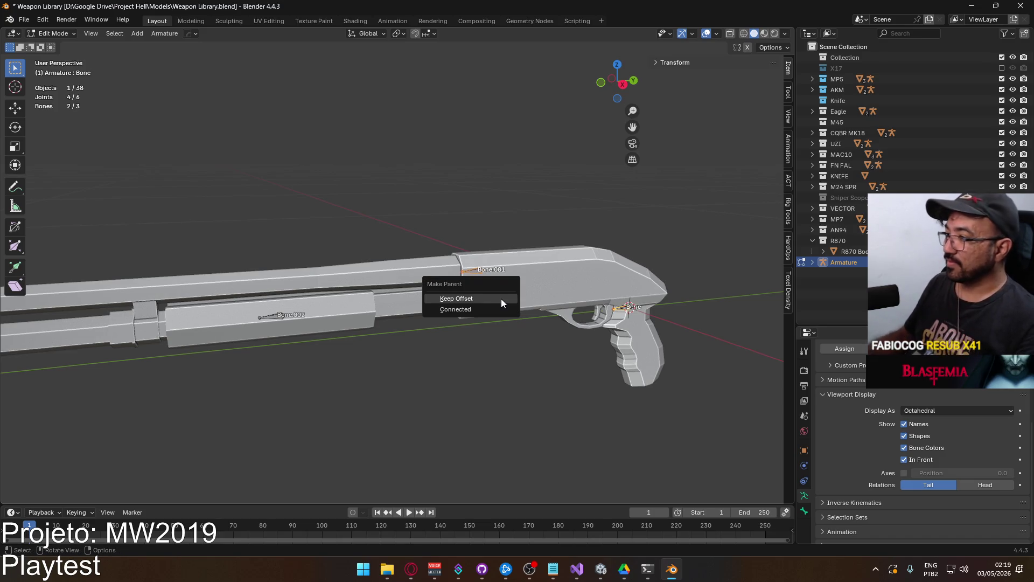
{"action": "left_click", "coordinate": [501, 300]}
Parent Bone.002 to Bone with Keep Offset as well
{"action": "left_click", "coordinate": [276, 316]}
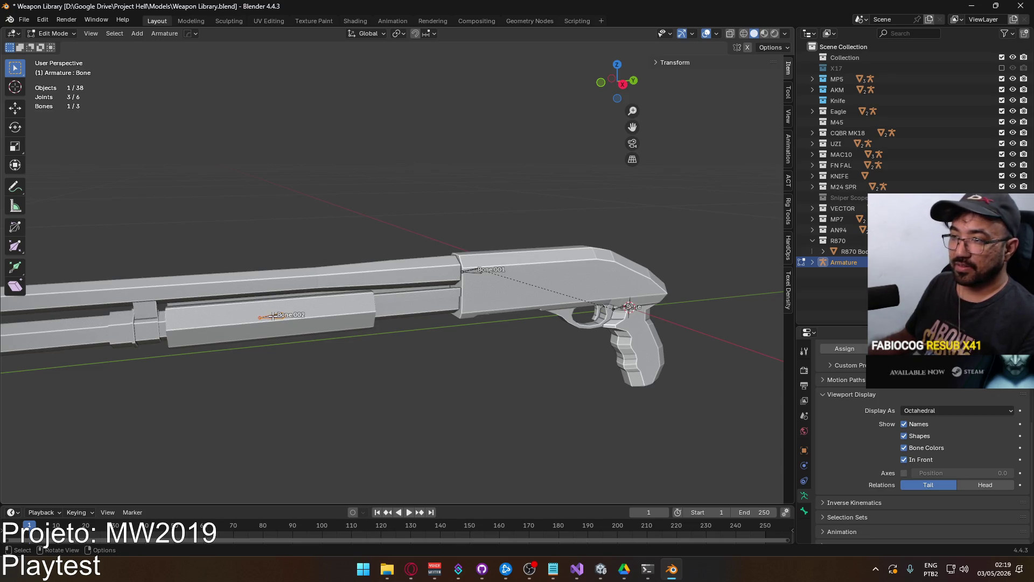
{"action": "scroll", "coordinate": [458, 369], "scroll_direction": "up", "scroll_amount": 1}
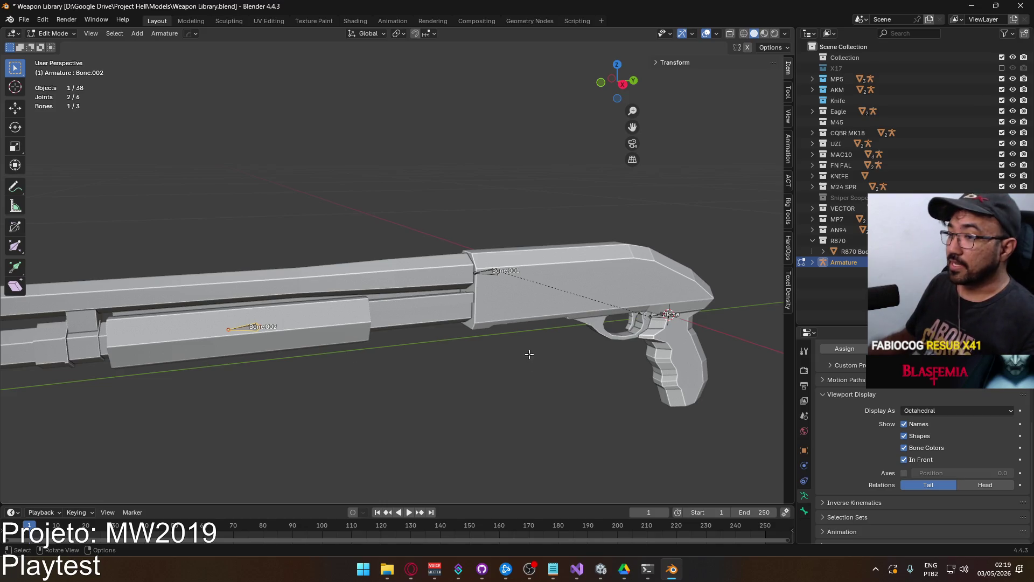
{"action": "left_click", "coordinate": [659, 322], "text": "shift"}
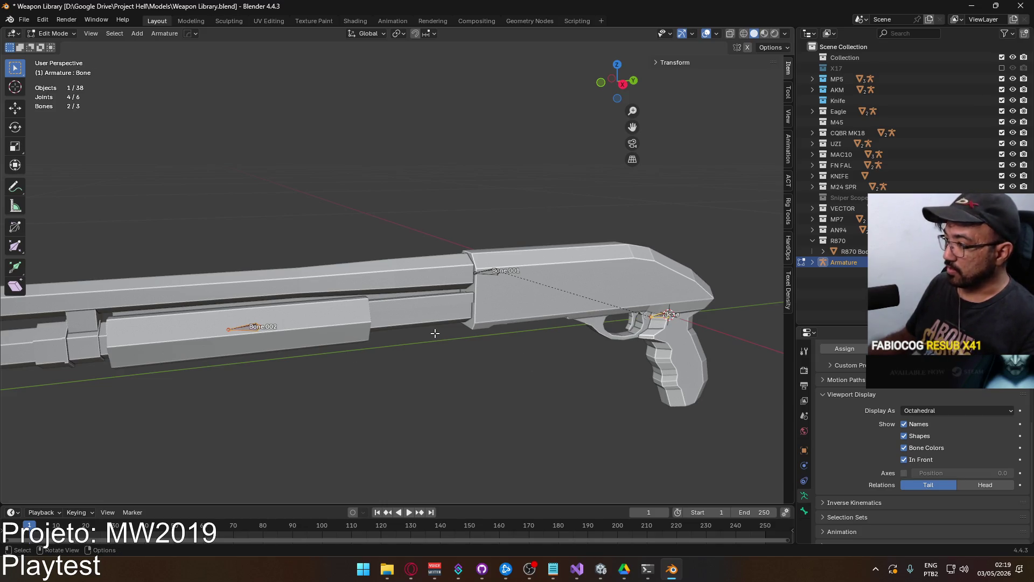
{"action": "key", "text": "ctrl+p"}
{"action": "left_click", "coordinate": [435, 332]}
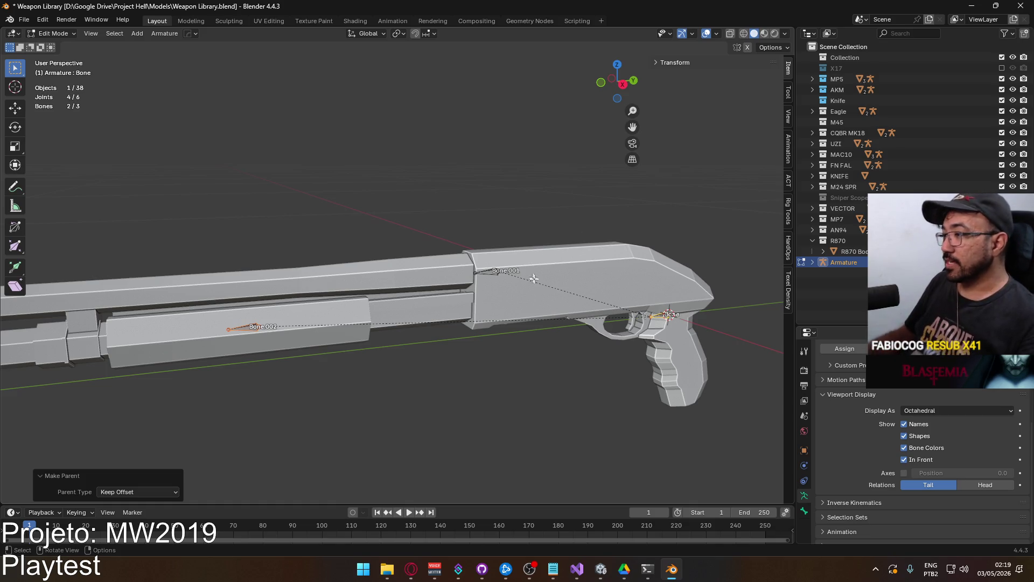
Clear Bone.002's parent and expand the armature's bone hierarchy in the Outliner
{"action": "middle_click_drag", "start_coordinate": [531, 273], "coordinate": [268, 276], "text": "shift"}
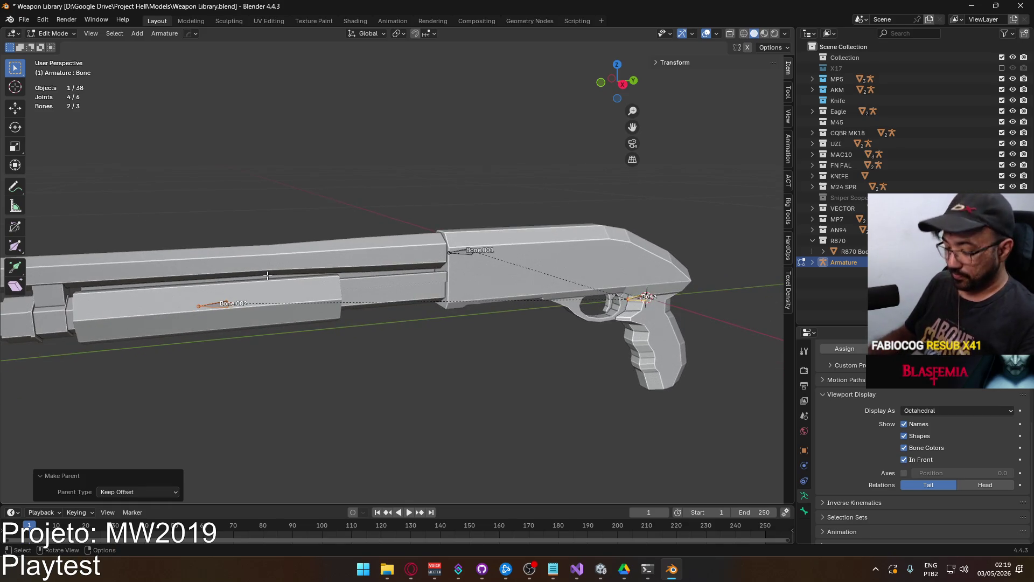
{"action": "key", "text": "alt+p"}
{"action": "left_click", "coordinate": [267, 276]}
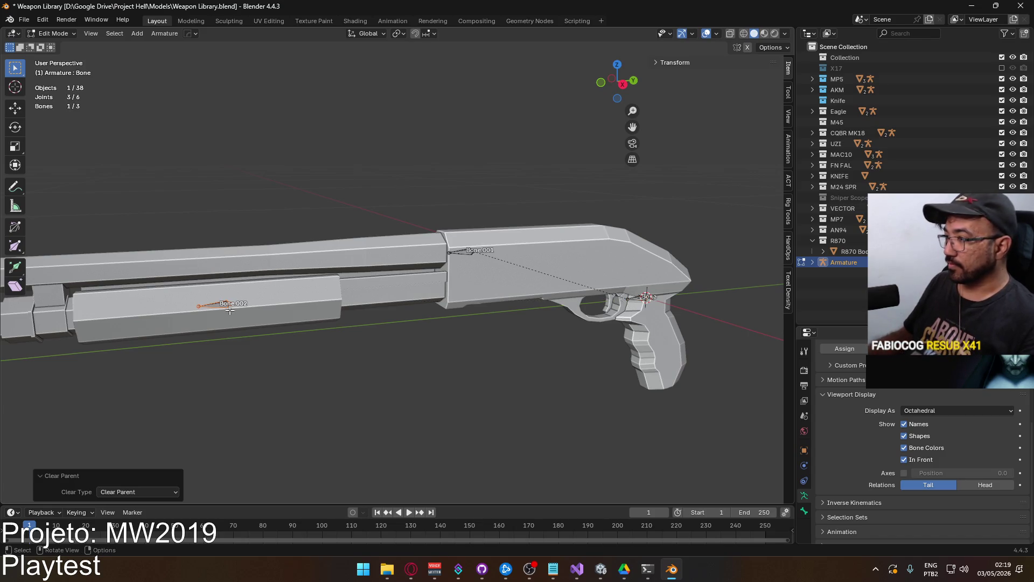
{"action": "left_click", "coordinate": [648, 297]}
{"action": "left_click", "coordinate": [245, 303]}
{"action": "left_click", "coordinate": [812, 263]}
{"action": "left_click", "coordinate": [824, 281]}
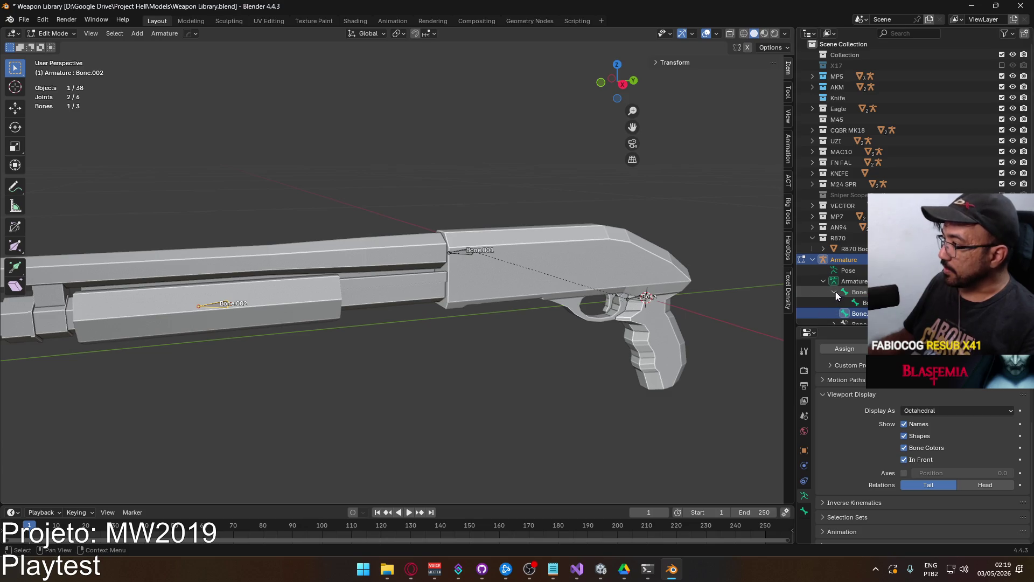
Expand Bone's hierarchy in the Outliner and name the armature data R870
{"action": "left_click", "coordinate": [834, 292]}
{"action": "left_click", "coordinate": [859, 291]}
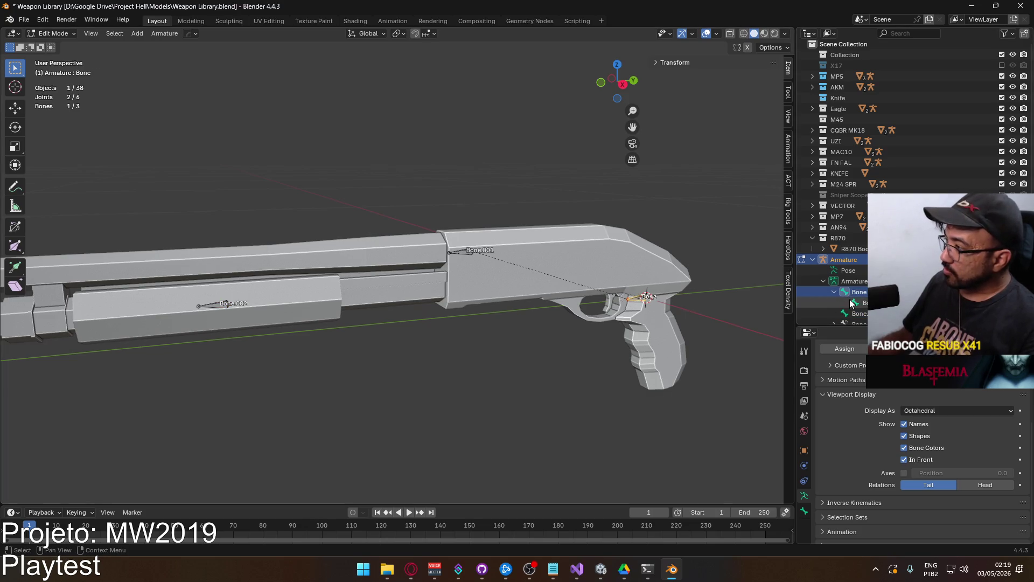
{"action": "scroll", "coordinate": [858, 291], "scroll_direction": "down", "scroll_amount": 1}
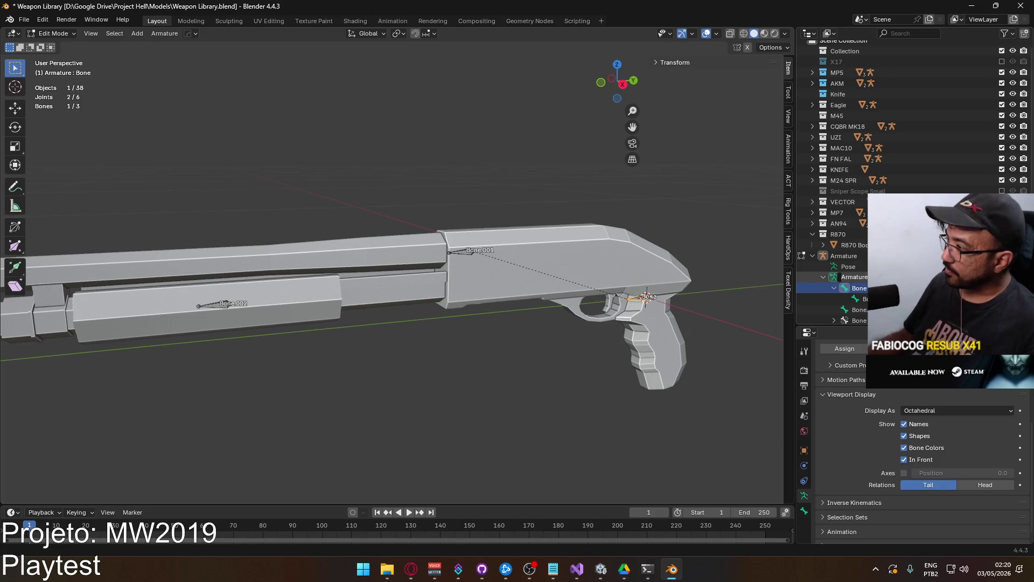
{"action": "double_click", "coordinate": [854, 277]}
{"action": "type", "text": "R870"}
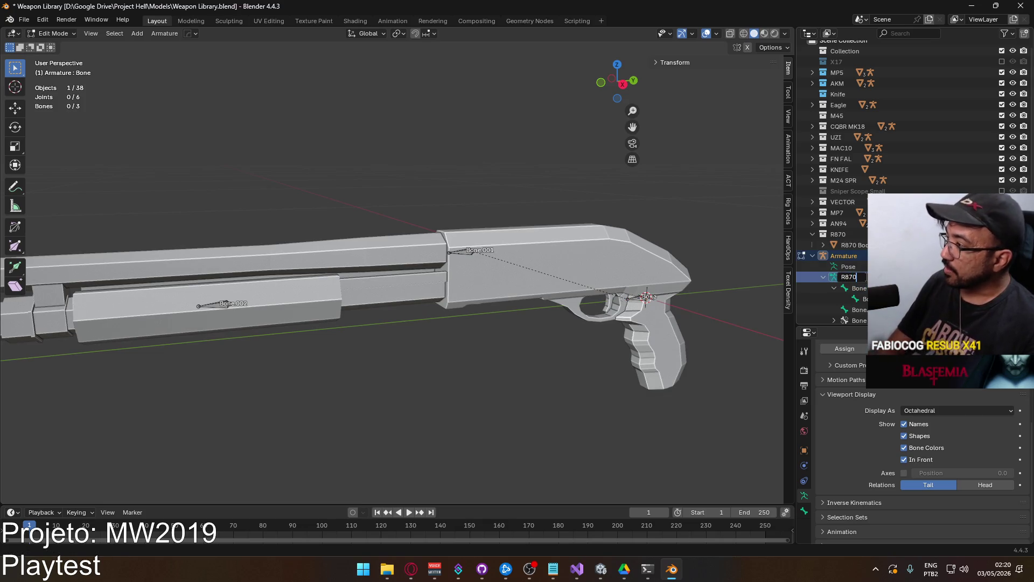
{"action": "key", "text": "Return"}
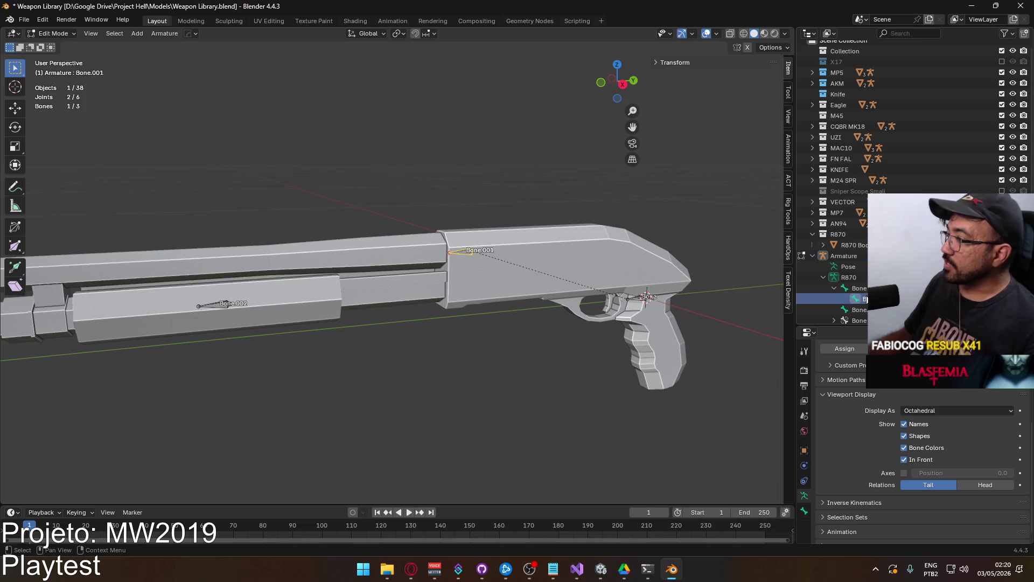
Rename the armature object and its data to 'R870 Rig'
{"action": "left_click", "coordinate": [862, 287]}
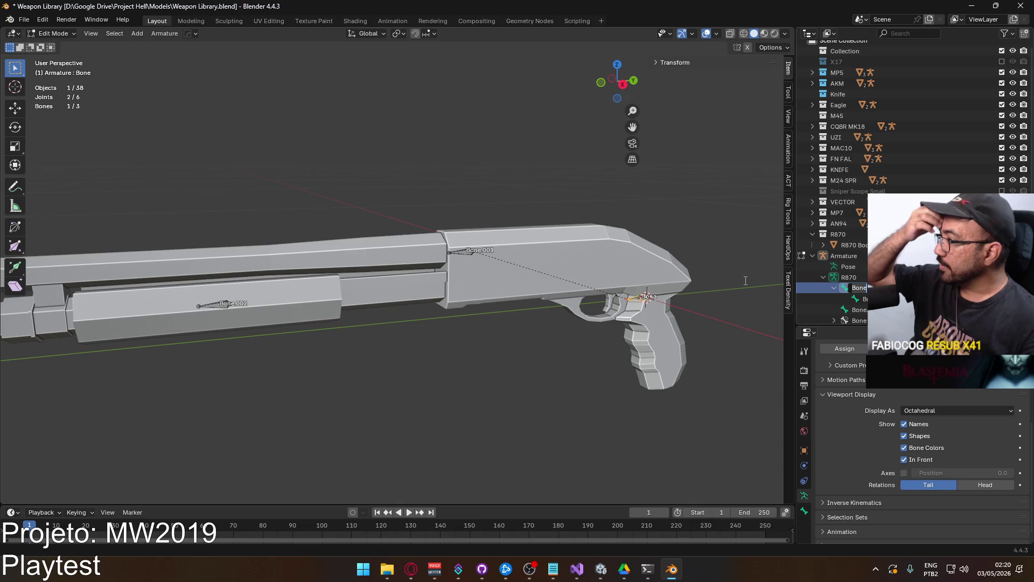
{"action": "double_click", "coordinate": [858, 257]}
{"action": "type", "text": "R870"}
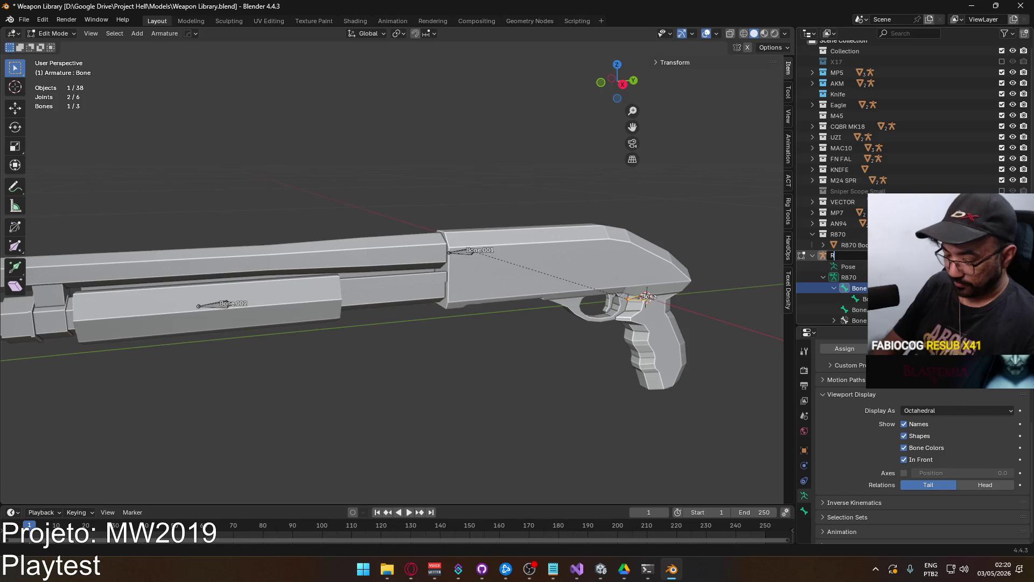
{"action": "type", "text": " Rig"}
{"action": "key", "text": "Return"}
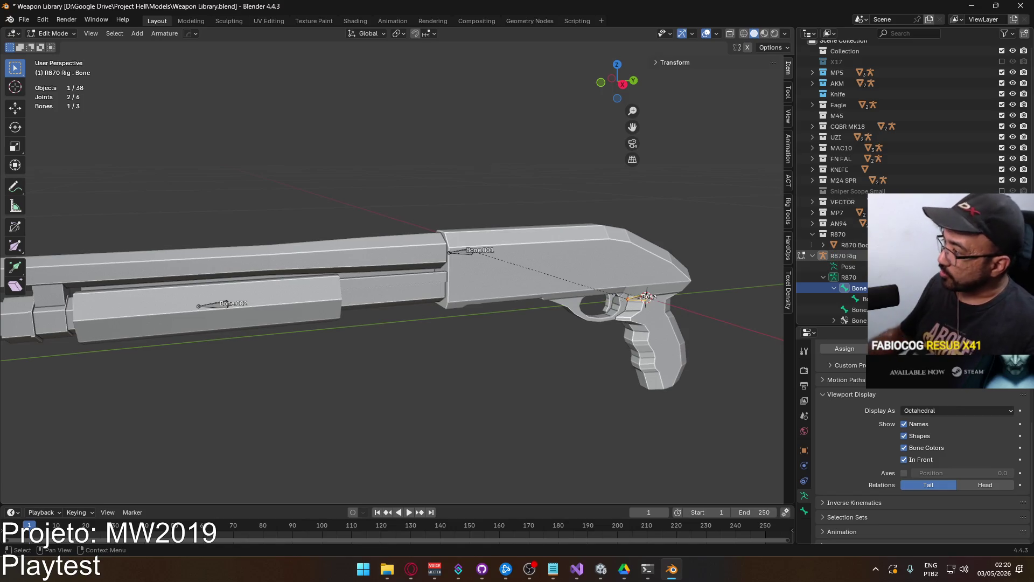
{"action": "left_click", "coordinate": [849, 278]}
{"action": "double_click", "coordinate": [854, 278]}
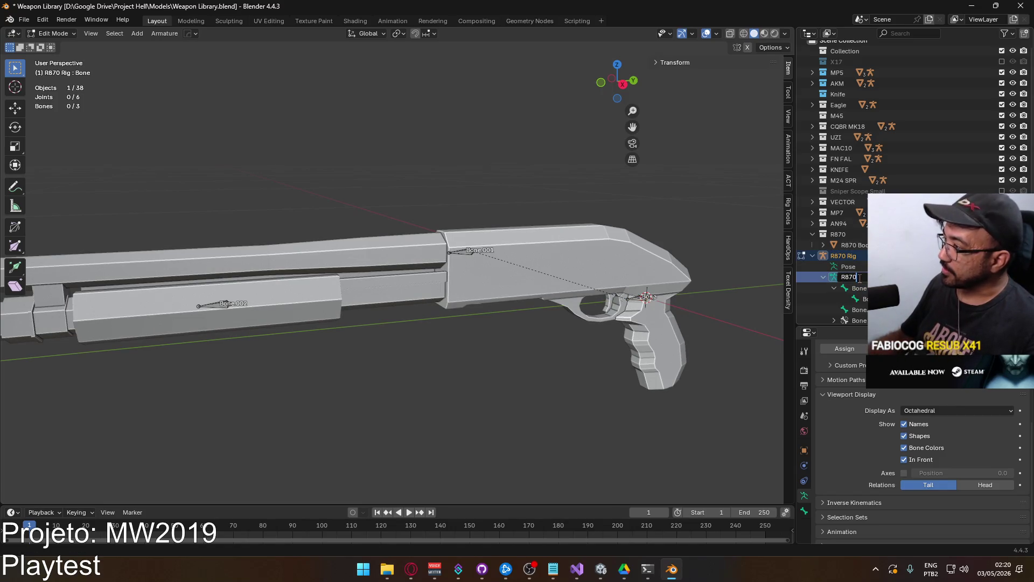
{"action": "type", "text": " Rig"}
{"action": "key", "text": "Return"}
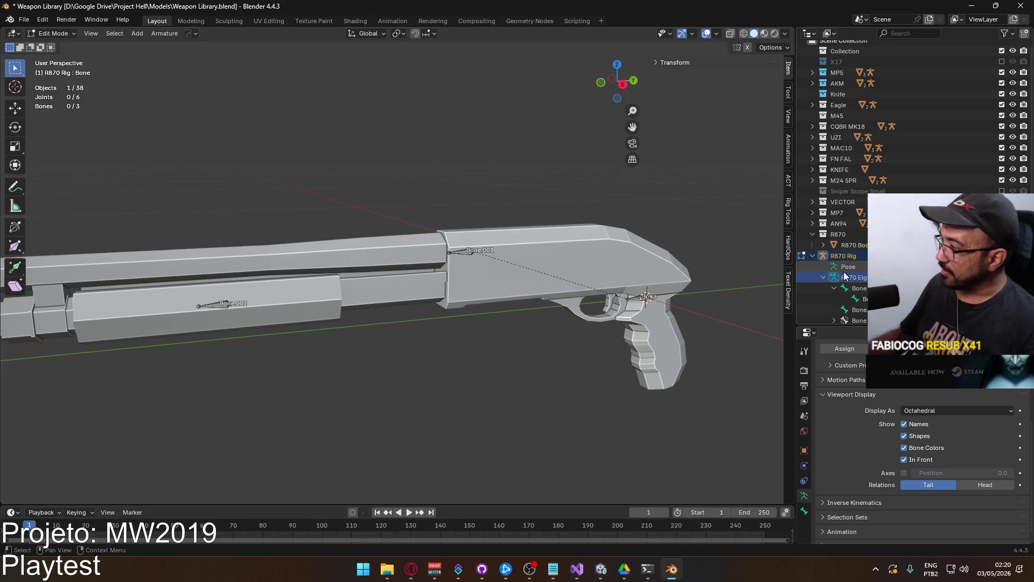
{"action": "left_click", "coordinate": [857, 289]}
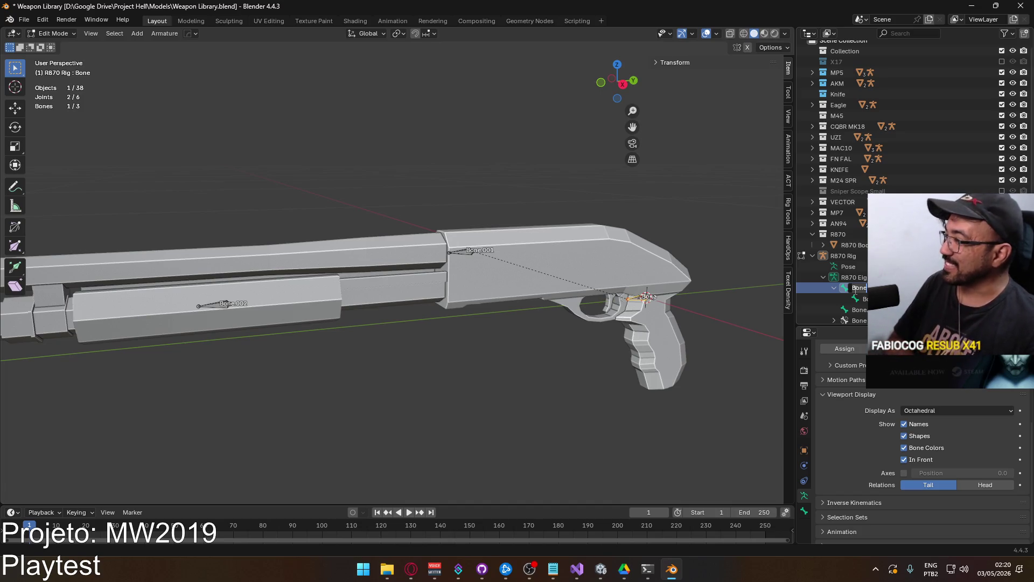
{"action": "double_click", "coordinate": [861, 278]}
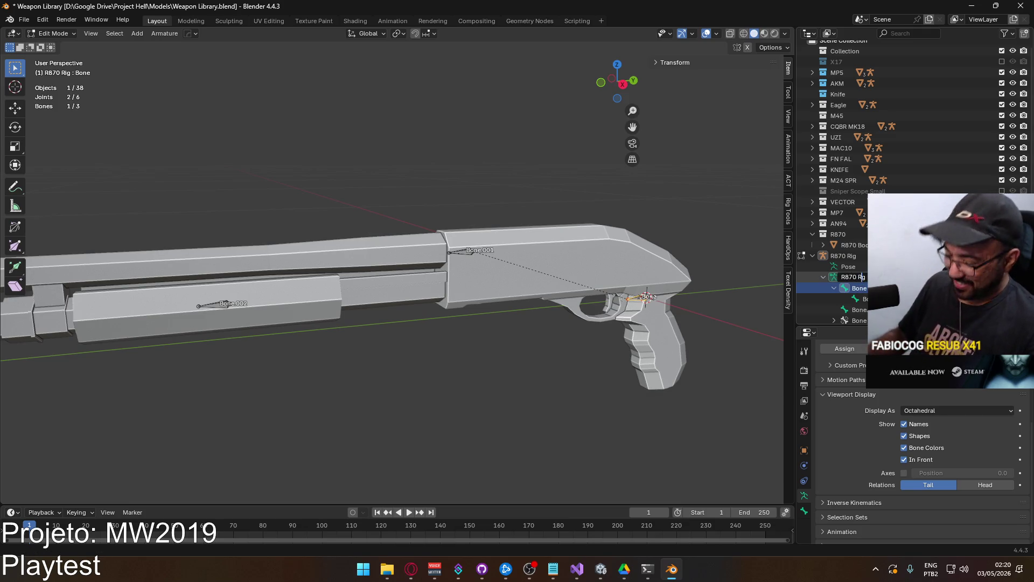
{"action": "key", "text": "Return"}
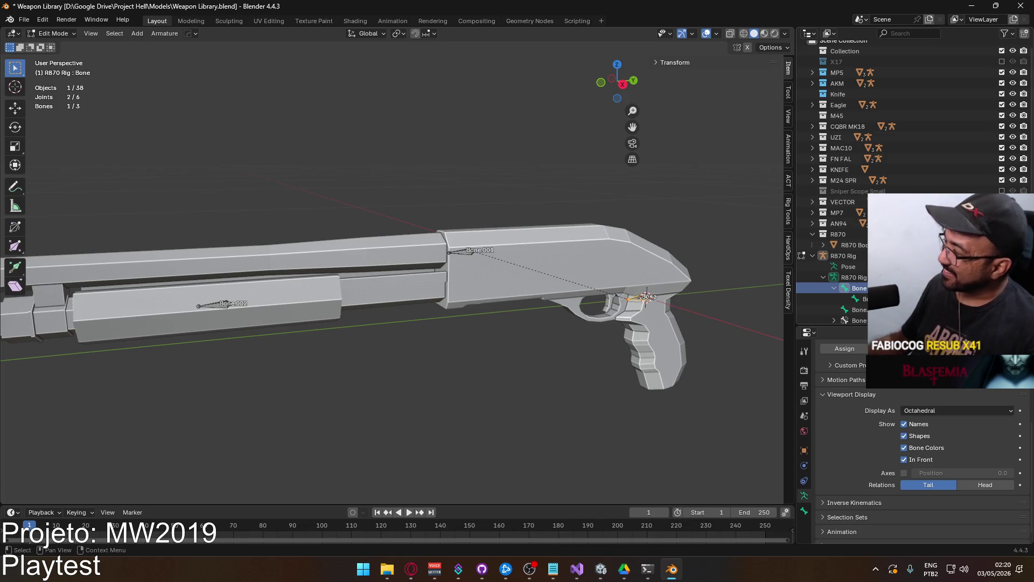
Rename the bones root, slide and mag, then return to Object Mode
{"action": "double_click", "coordinate": [865, 290]}
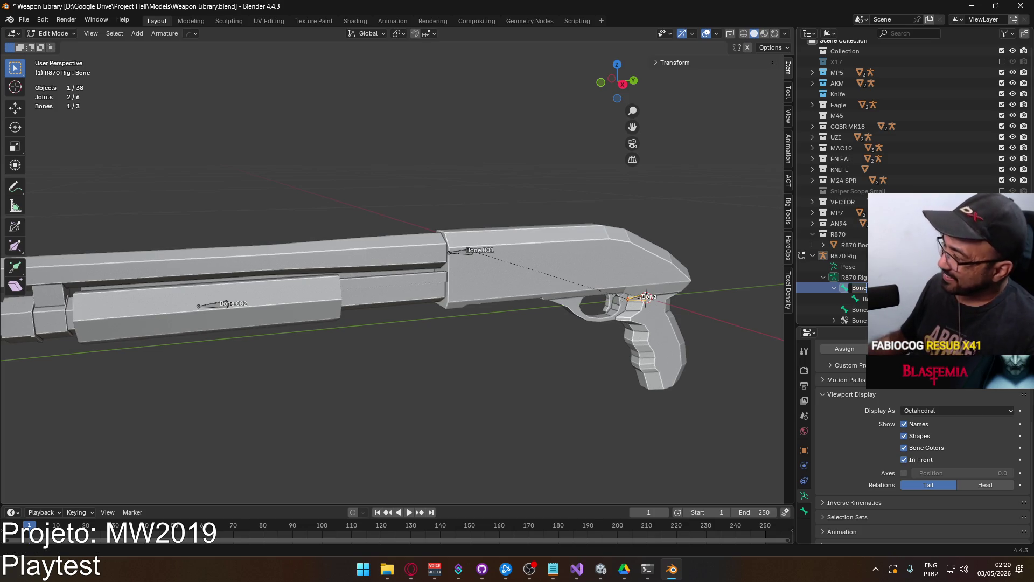
{"action": "type", "text": "root"}
{"action": "key", "text": "Return"}
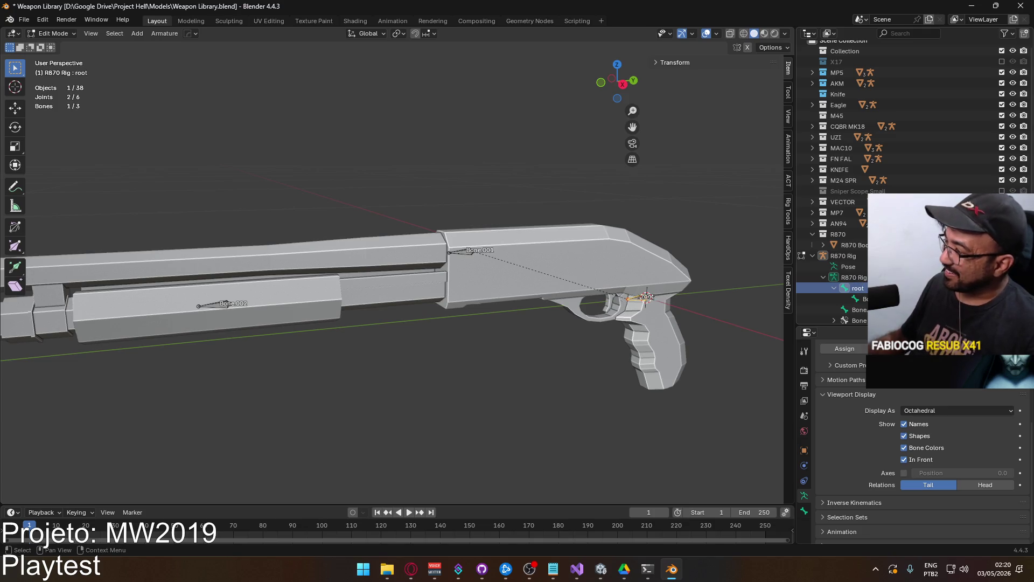
{"action": "left_click", "coordinate": [862, 299]}
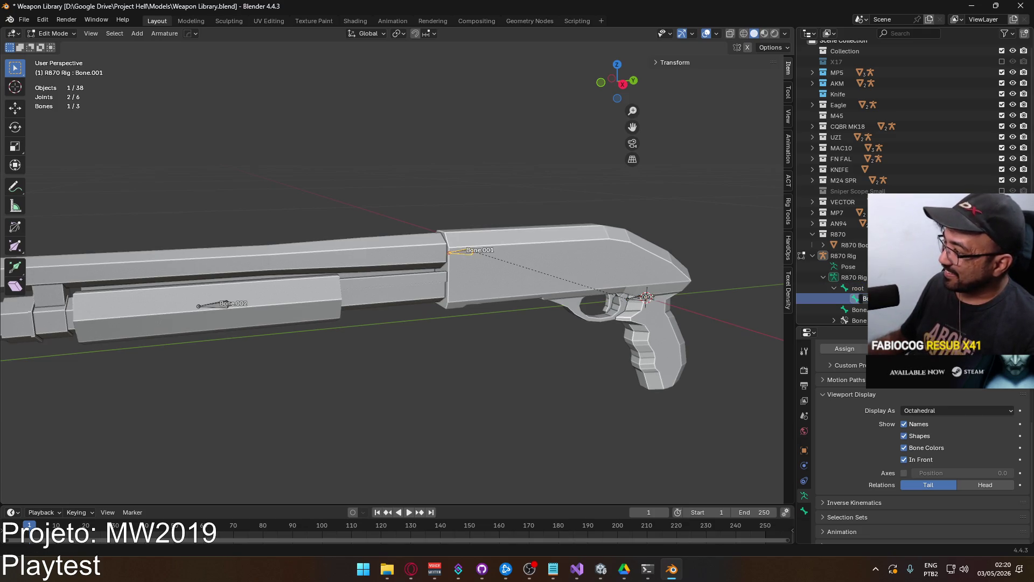
{"action": "type", "text": "slide"}
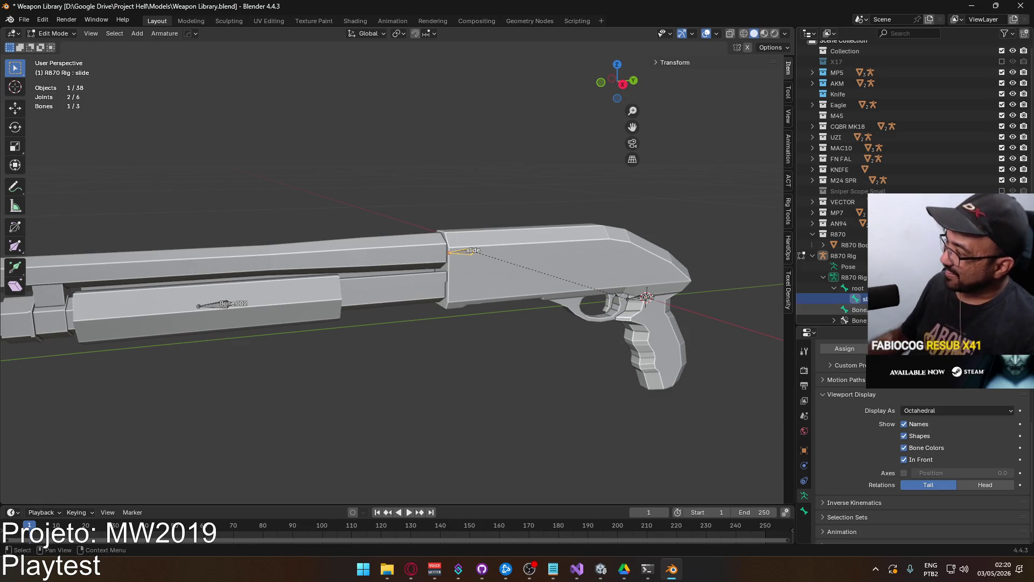
{"action": "key", "text": "Return"}
{"action": "left_click", "coordinate": [860, 310]}
{"action": "type", "text": "ma"}
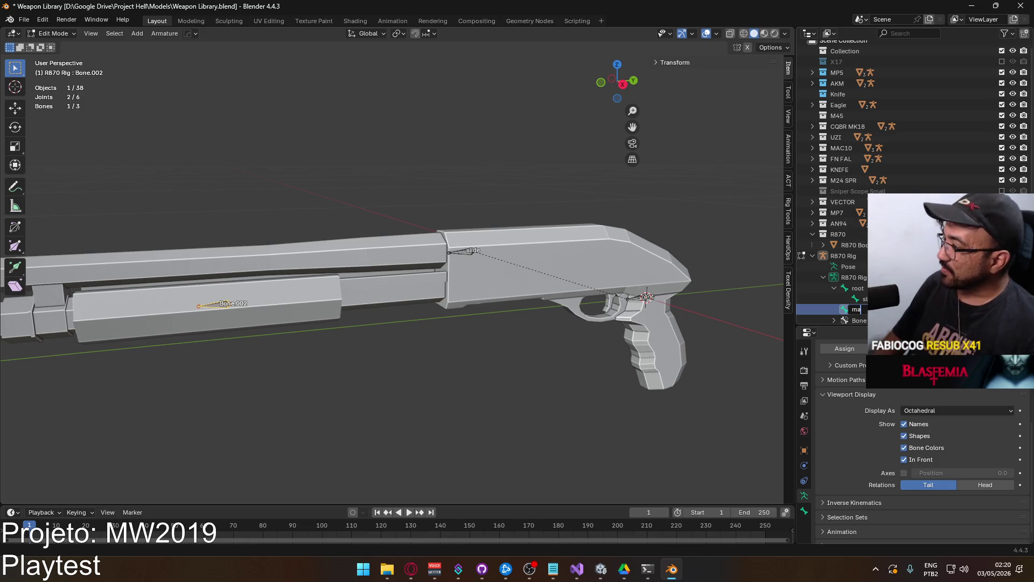
{"action": "type", "text": "g"}
{"action": "key", "text": "Return"}
{"action": "mouse_move", "coordinate": [483, 252]}
{"action": "middle_mouse_down"}
{"action": "mouse_move", "coordinate": [318, 238]}
{"action": "mouse_move", "coordinate": [483, 252]}
{"action": "middle_mouse_up"}
{"action": "key", "text": "Tab"}
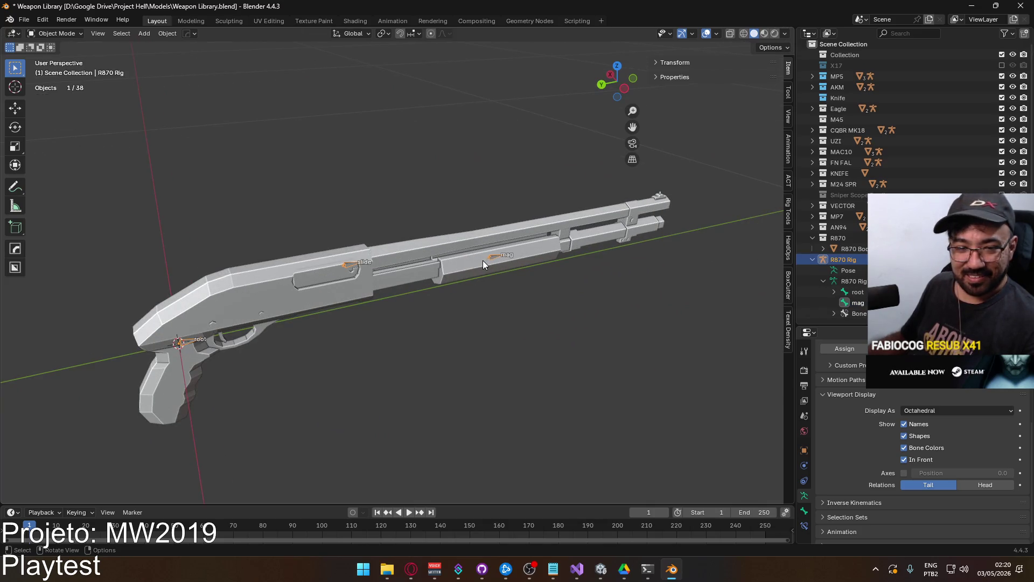
In Pose Mode, give the mag bone a Child Of constraint targeting R870 Rig's root bone
{"action": "key", "text": "Tab"}
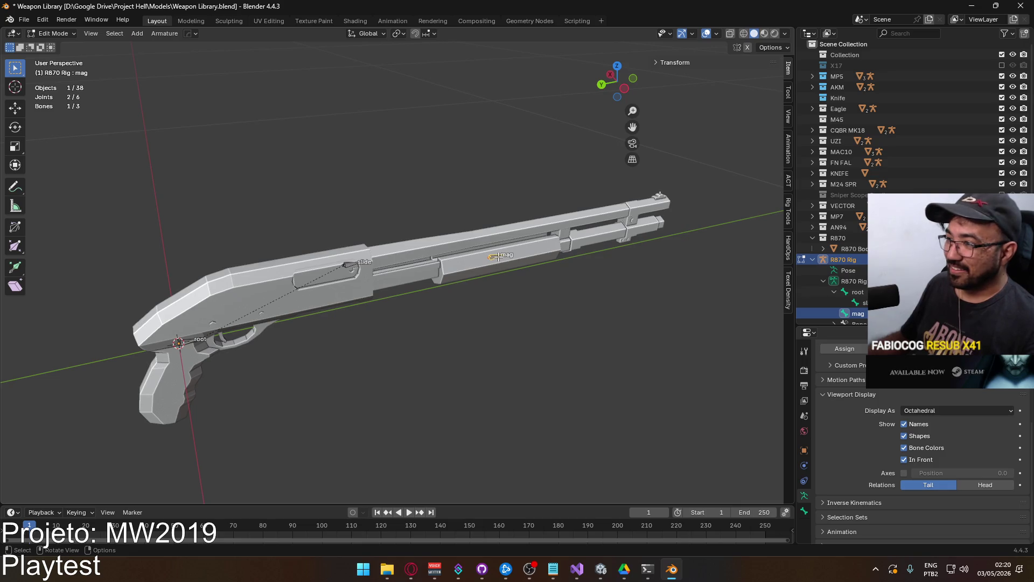
{"action": "left_click", "coordinate": [53, 34]}
{"action": "left_click", "coordinate": [56, 73]}
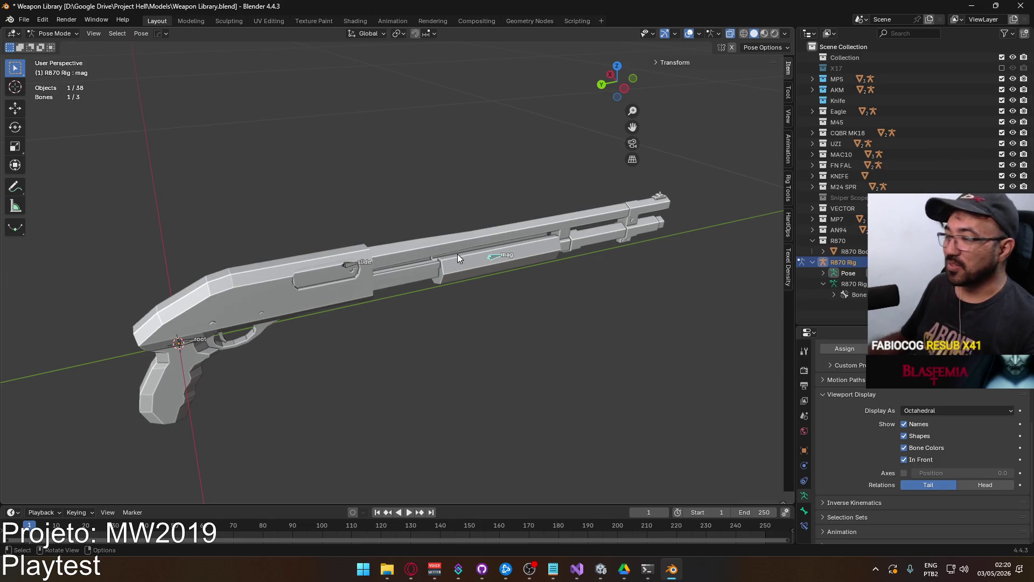
{"action": "left_click", "coordinate": [804, 525]}
{"action": "left_click", "coordinate": [842, 368]}
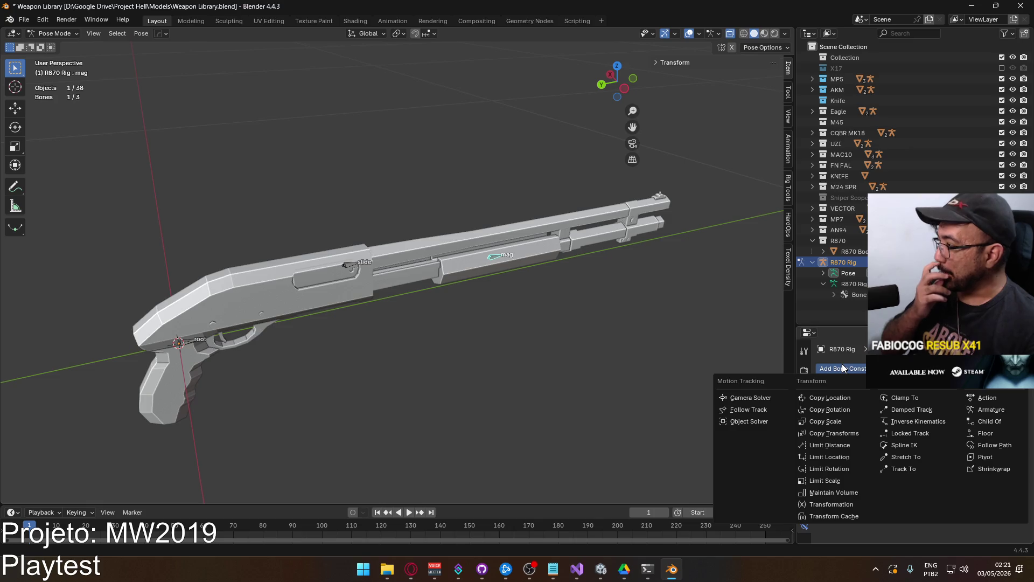
{"action": "left_click", "coordinate": [987, 421]}
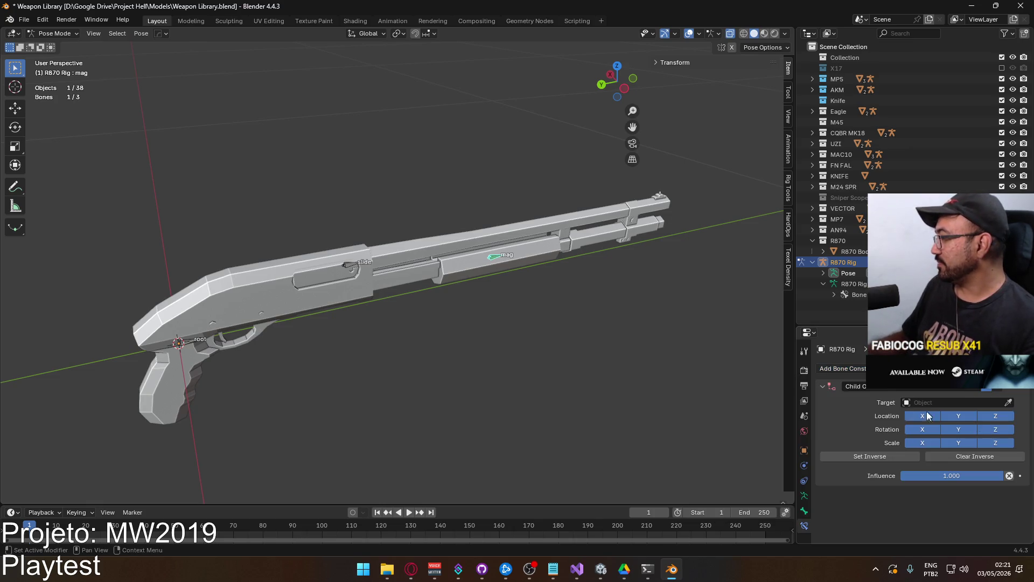
{"action": "left_click", "coordinate": [951, 403]}
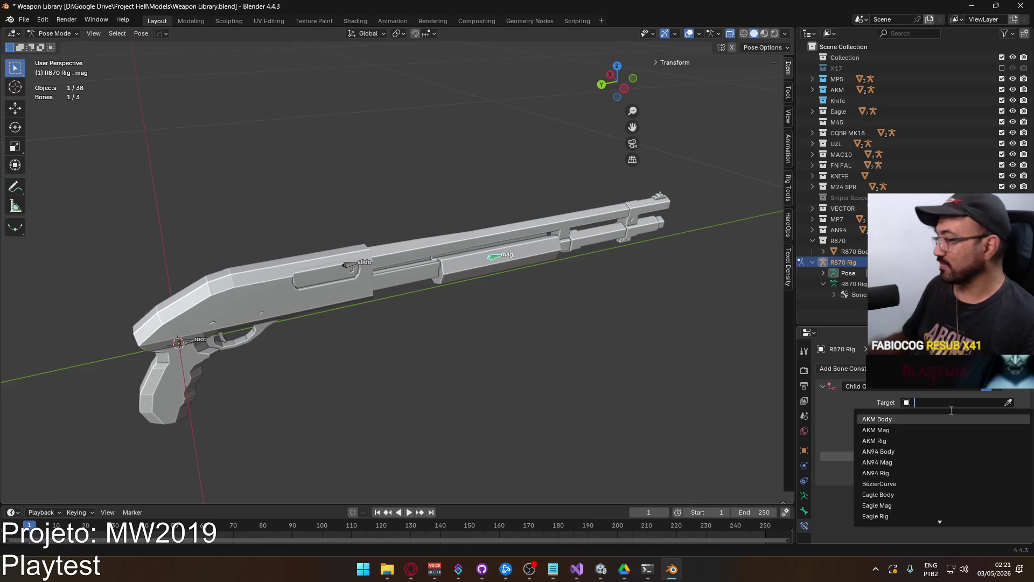
{"action": "type", "text": "rig"}
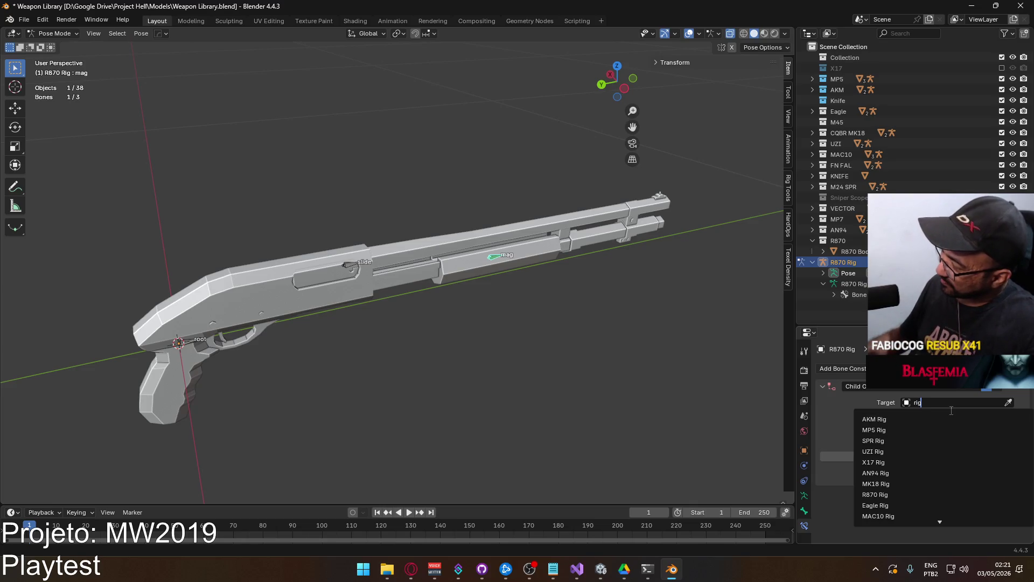
{"action": "left_click", "coordinate": [929, 494]}
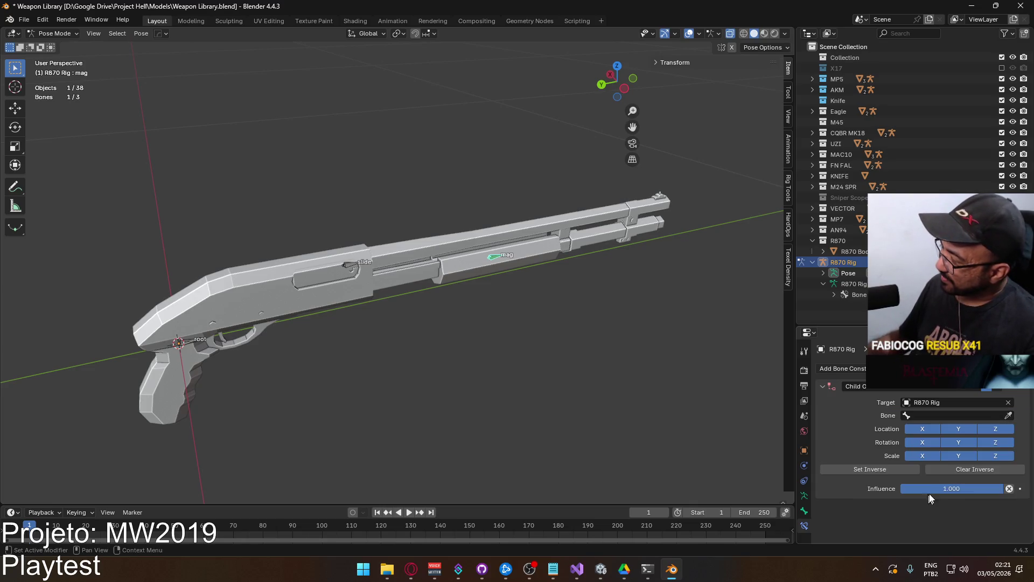
{"action": "left_click", "coordinate": [953, 415]}
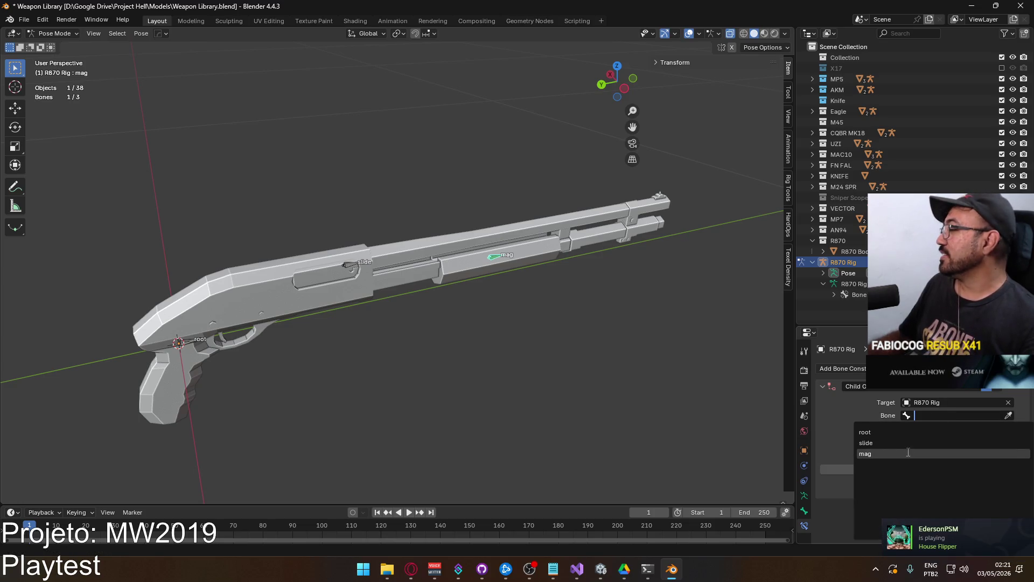
{"action": "left_click", "coordinate": [905, 432]}
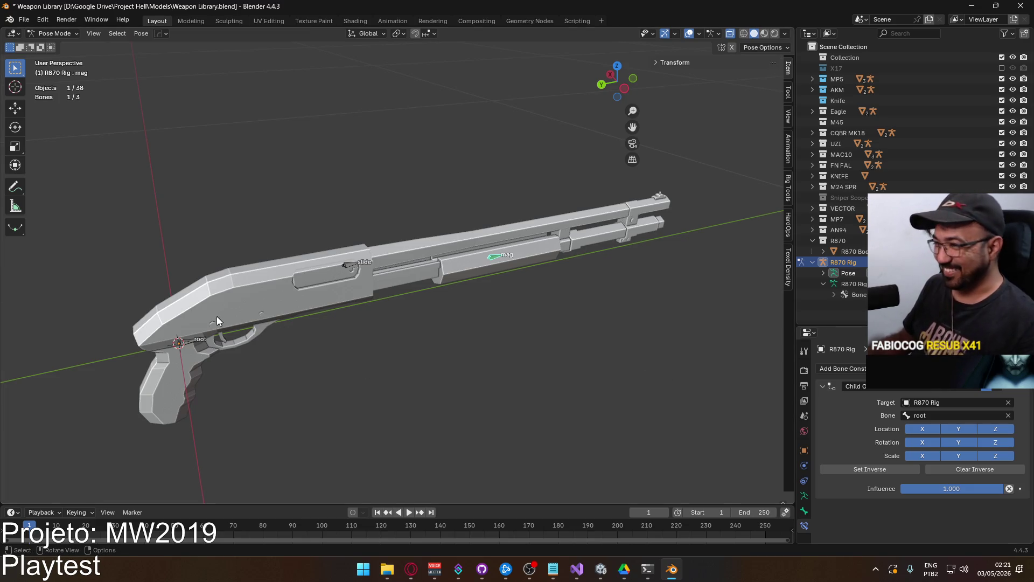
Select the root bone, inspect its nested bones in the outliner, and view the gun end-on
{"action": "left_click", "coordinate": [190, 342]}
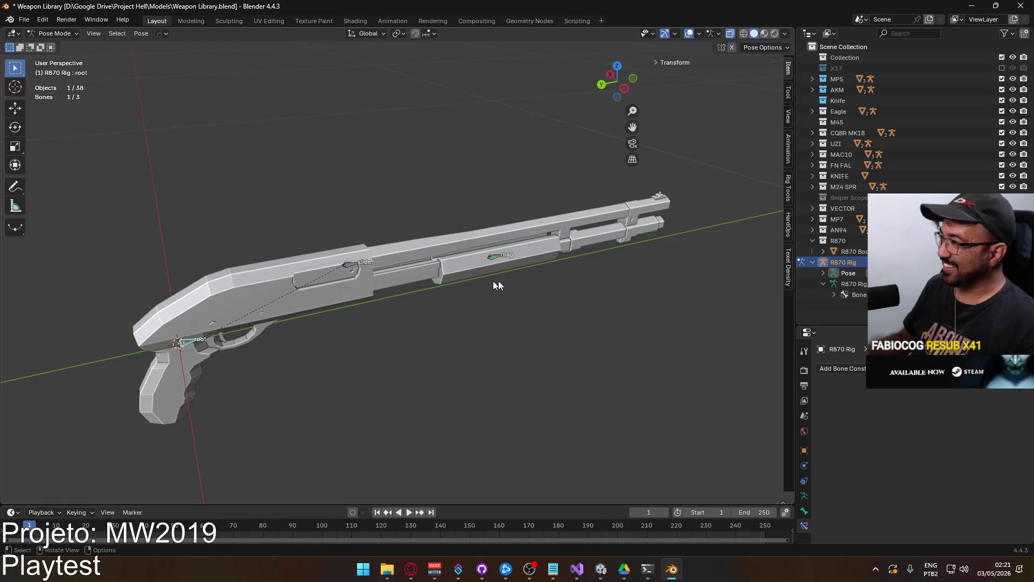
{"action": "left_click", "coordinate": [823, 273]}
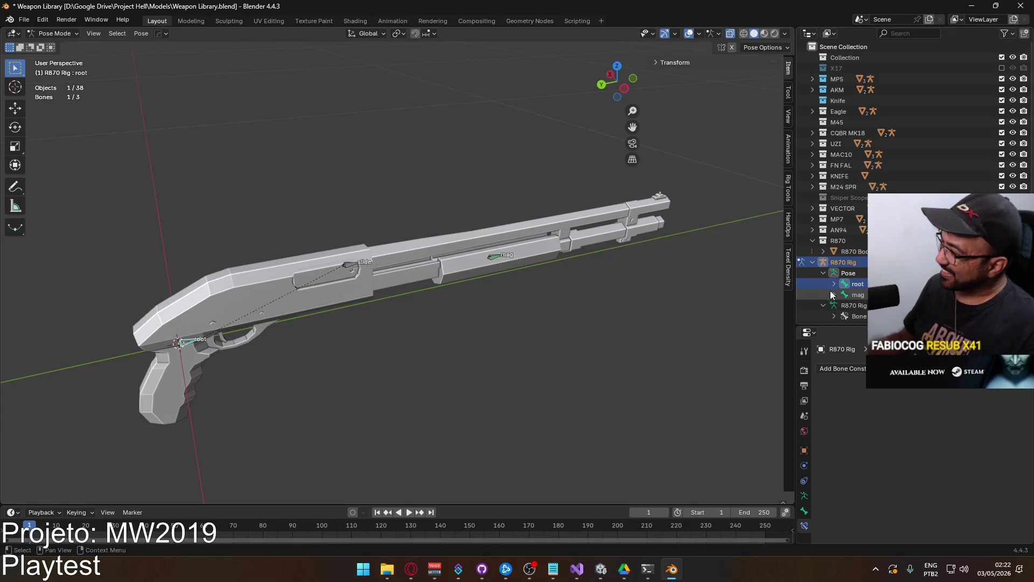
{"action": "left_click", "coordinate": [833, 284]}
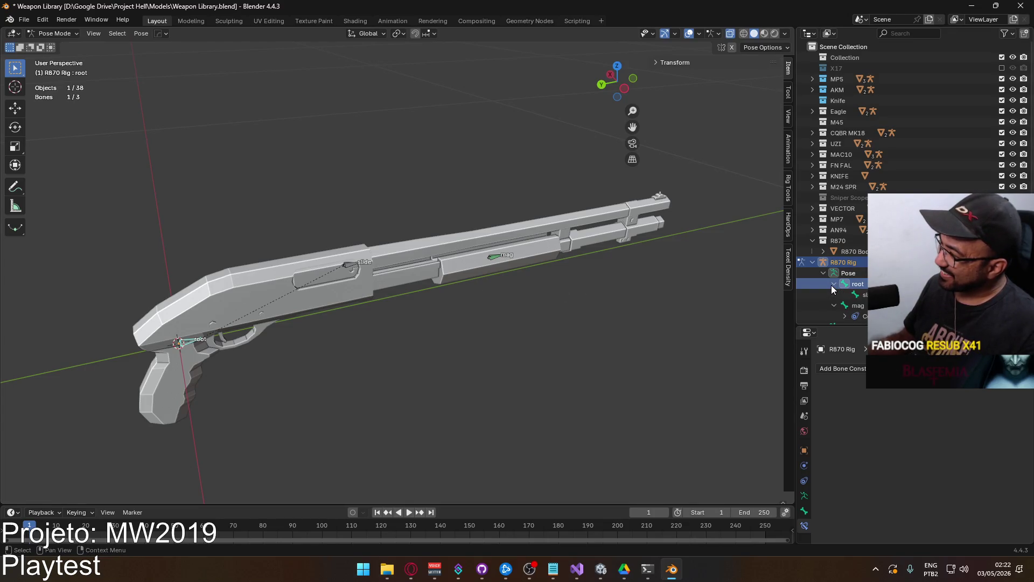
{"action": "left_click_drag", "start_coordinate": [832, 285], "coordinate": [834, 291]}
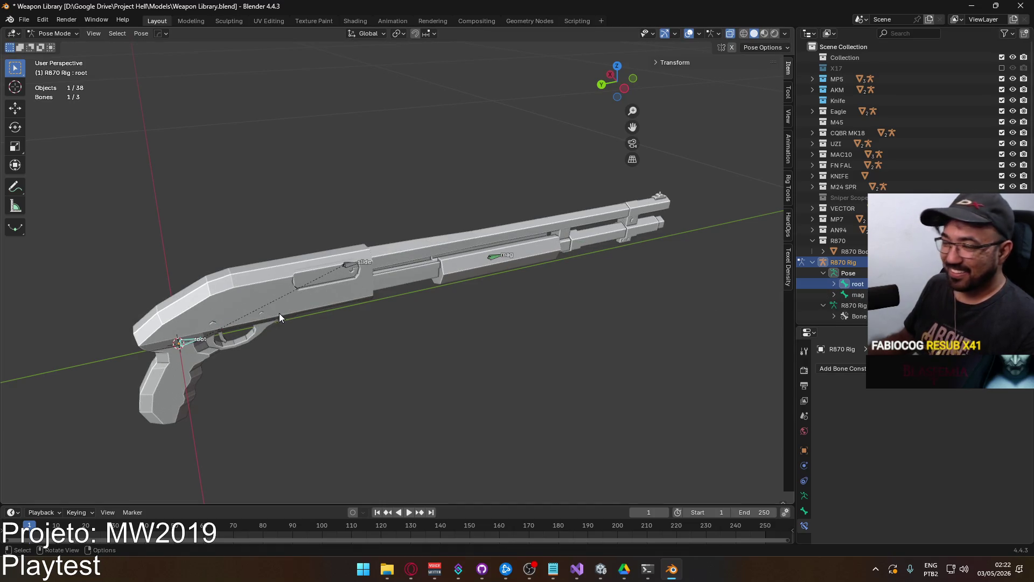
{"action": "mouse_move", "coordinate": [264, 342]}
{"action": "middle_mouse_down"}
{"action": "mouse_move", "coordinate": [445, 237]}
{"action": "mouse_move", "coordinate": [575, 231]}
{"action": "mouse_move", "coordinate": [468, 264]}
{"action": "mouse_move", "coordinate": [377, 256]}
{"action": "mouse_move", "coordinate": [561, 261]}
{"action": "mouse_move", "coordinate": [524, 293]}
{"action": "mouse_move", "coordinate": [363, 259]}
{"action": "mouse_move", "coordinate": [550, 308]}
{"action": "middle_mouse_up"}
Back in Object Mode, parent R870 Body to R870 Rig as Object
{"action": "left_click", "coordinate": [51, 34]}
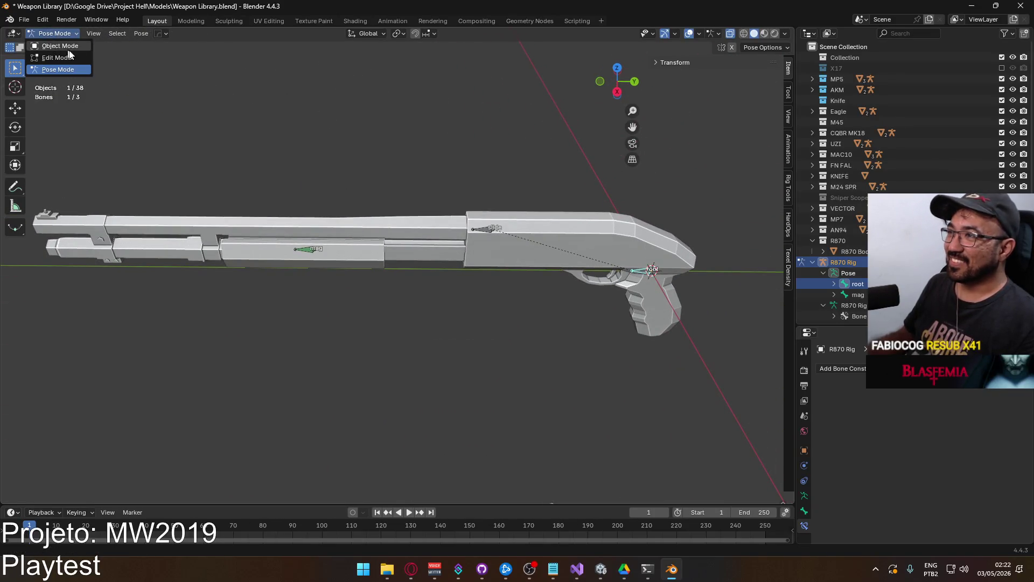
{"action": "left_click", "coordinate": [65, 47]}
{"action": "scroll", "coordinate": [503, 199], "scroll_direction": "down", "scroll_amount": 4}
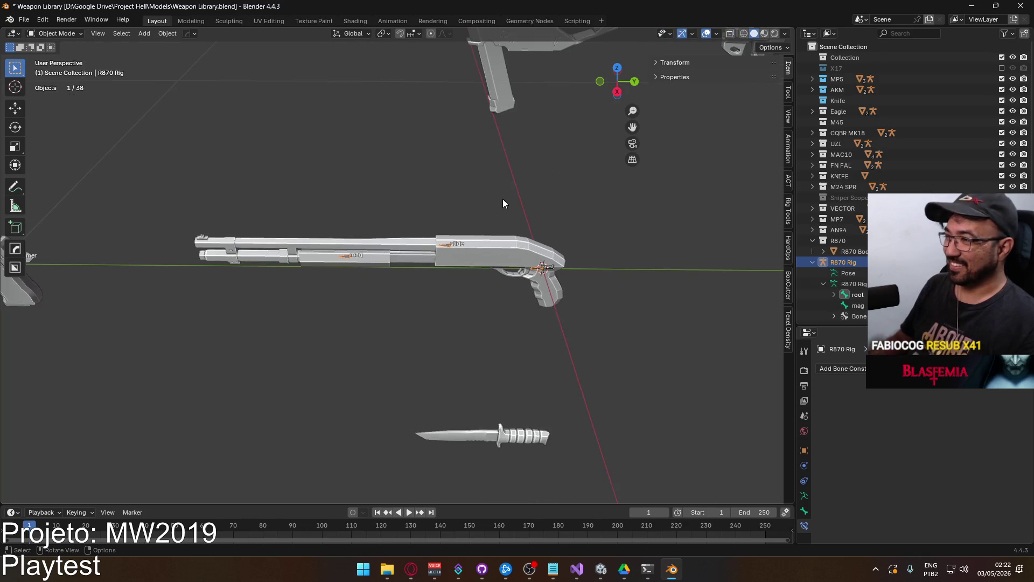
{"action": "key", "text": "KP_3"}
{"action": "left_click", "coordinate": [538, 267]}
{"action": "left_click", "coordinate": [539, 267], "text": "shift"}
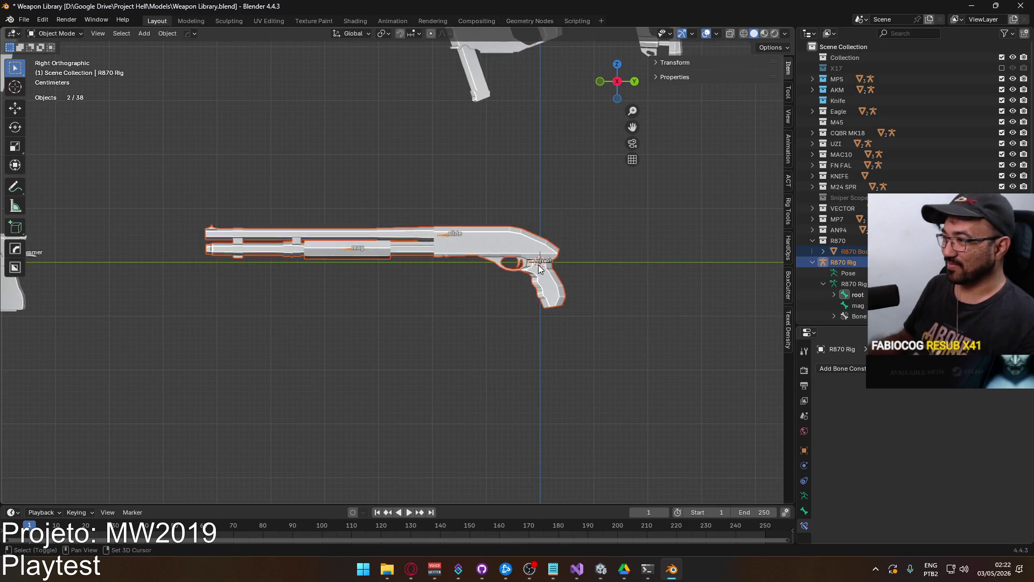
{"action": "key", "text": "Tab"}
{"action": "key", "text": "Tab"}
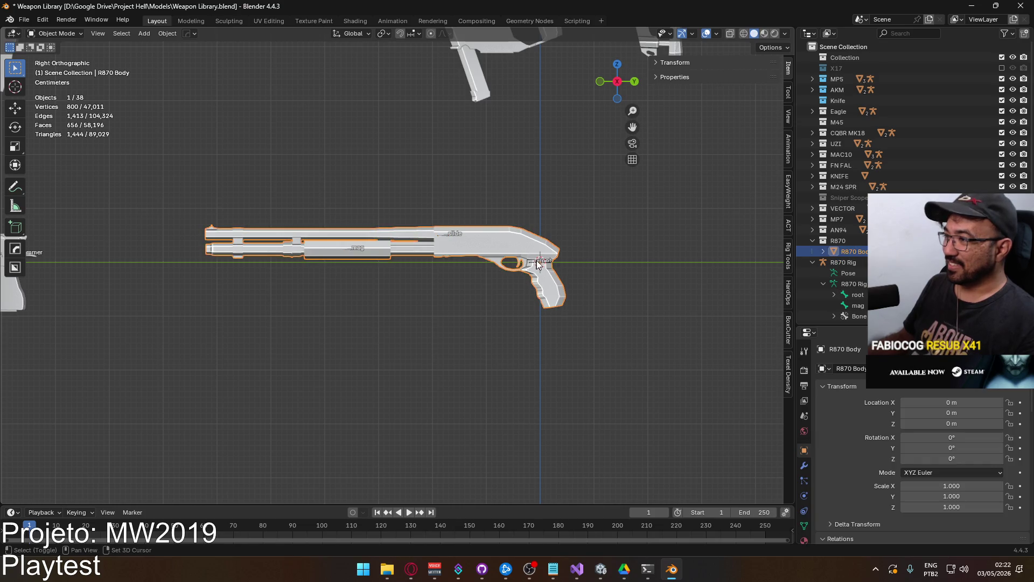
{"action": "key", "text": "ctrl+p"}
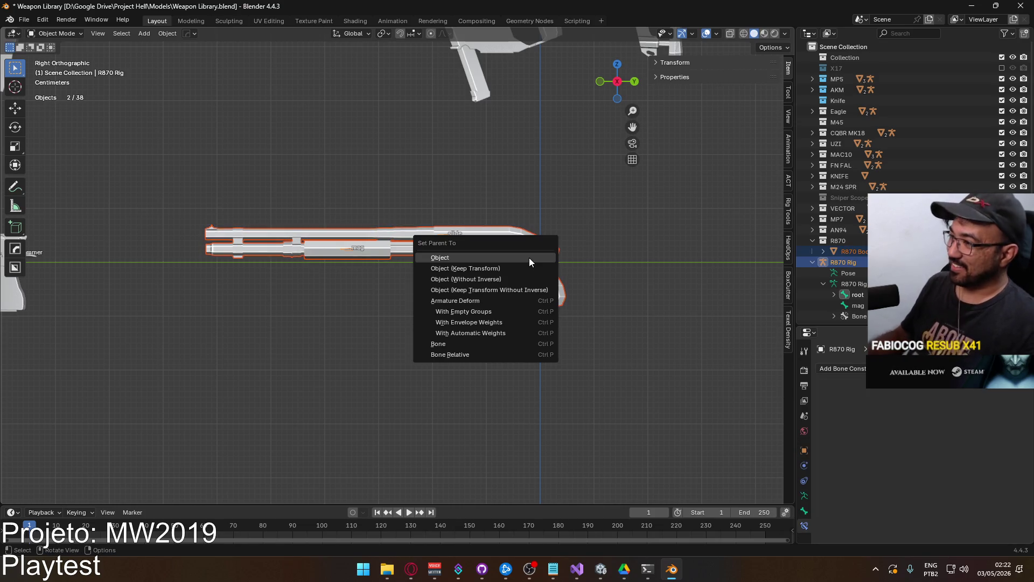
{"action": "left_click", "coordinate": [515, 265]}
Bring up the Move to Collection menu for the rig with M
{"action": "scroll", "coordinate": [541, 281], "scroll_direction": "up", "scroll_amount": 2}
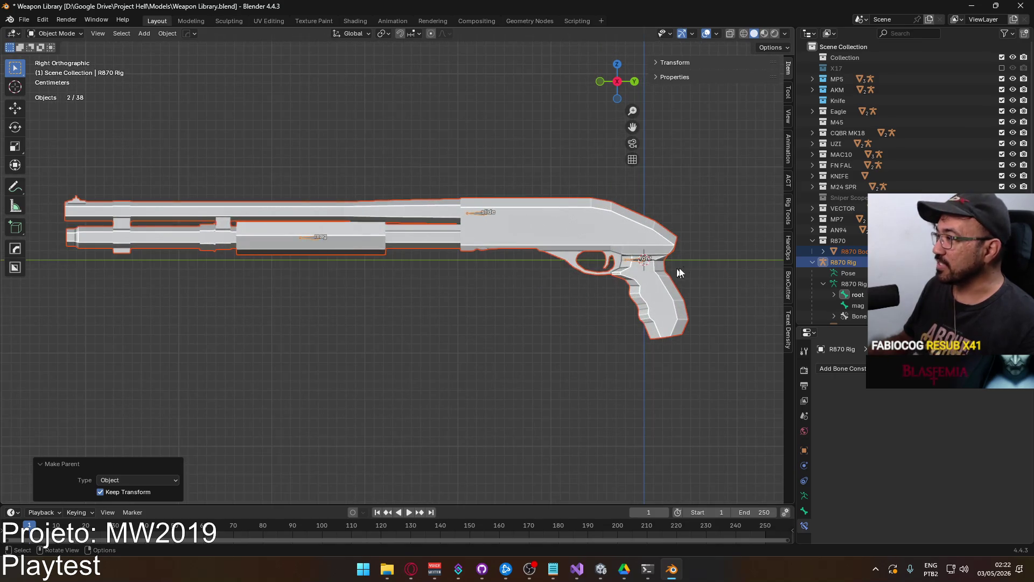
{"action": "scroll", "coordinate": [590, 259], "scroll_direction": "up", "scroll_amount": 2}
{"action": "key", "text": "Tab"}
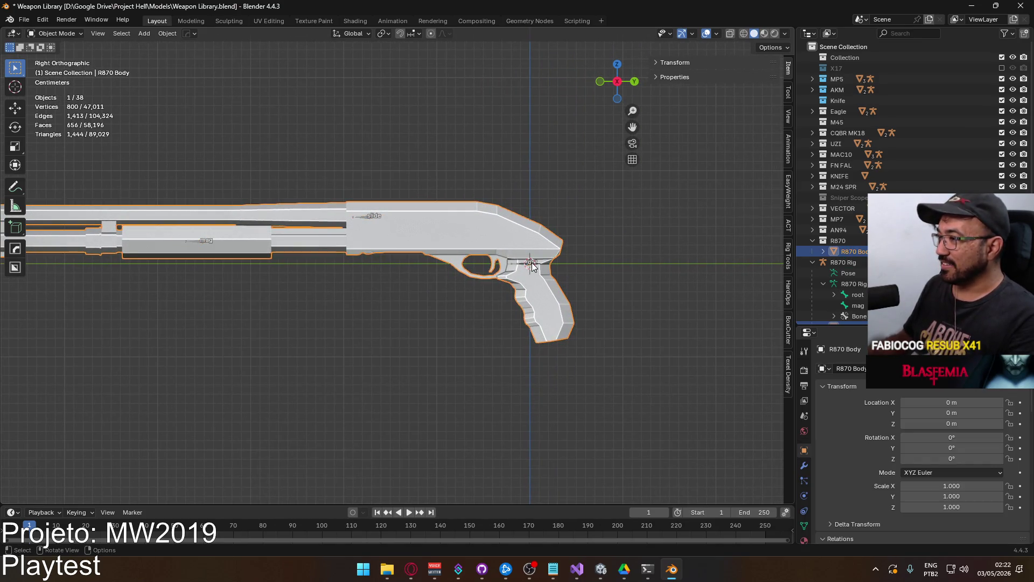
{"action": "key", "text": "Tab"}
{"action": "key", "text": "m"}
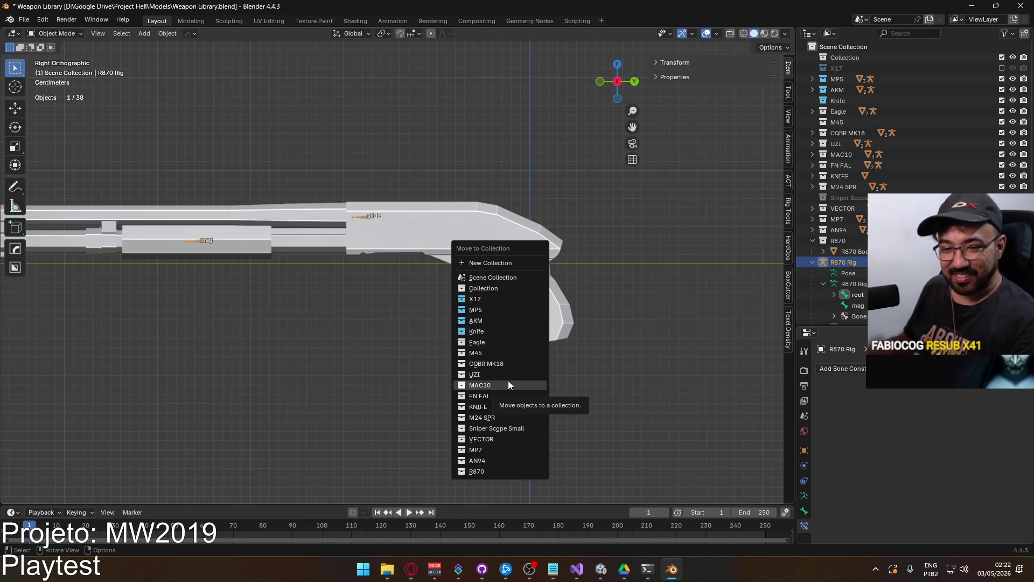
Move the rig into a new R870 collection and save the Weapon Library file
{"action": "left_click", "coordinate": [520, 471]}
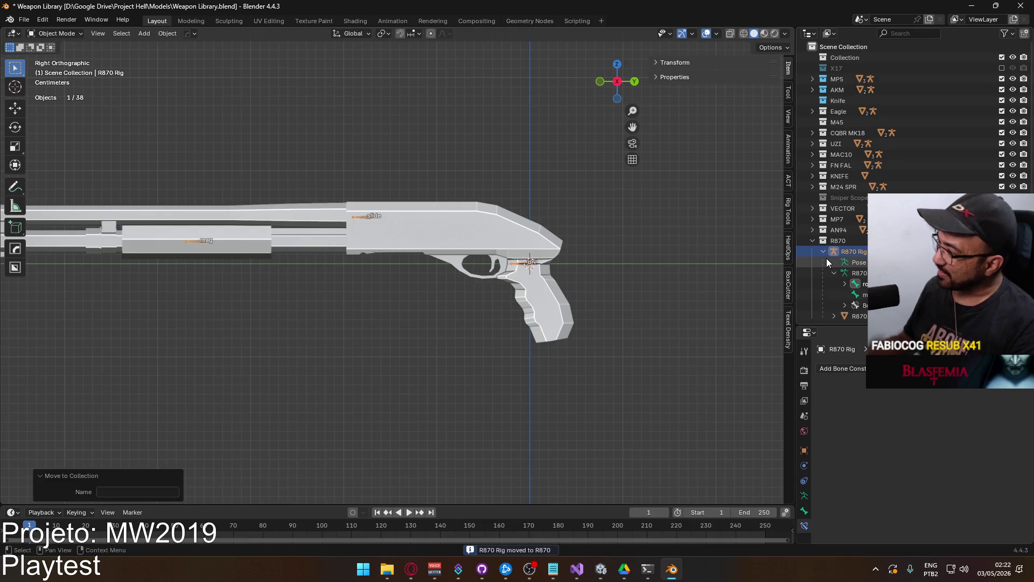
{"action": "left_click", "coordinate": [833, 273]}
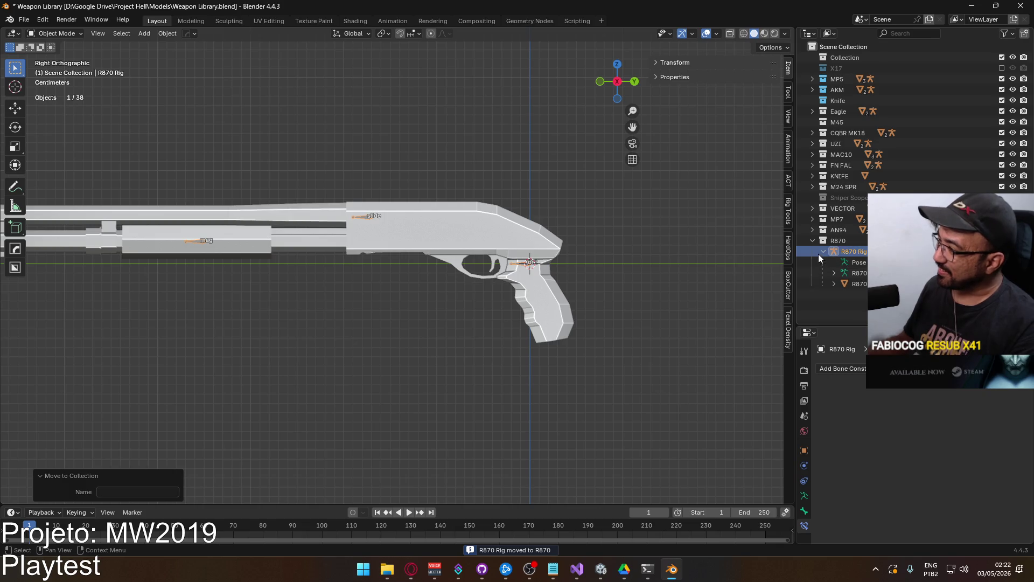
{"action": "left_click", "coordinate": [821, 253]}
{"action": "left_click", "coordinate": [614, 265]}
{"action": "middle_click_drag", "start_coordinate": [573, 264], "coordinate": [466, 291]}
{"action": "key", "text": "ctrl+s"}
Select R870 Rig in the right-side orthographic view and enter Edit Mode on its bones
{"action": "mouse_move", "coordinate": [297, 264]}
{"action": "middle_mouse_down"}
{"action": "mouse_move", "coordinate": [455, 264]}
{"action": "mouse_move", "coordinate": [639, 234]}
{"action": "mouse_move", "coordinate": [542, 225]}
{"action": "mouse_move", "coordinate": [610, 239]}
{"action": "mouse_move", "coordinate": [474, 266]}
{"action": "mouse_move", "coordinate": [539, 254]}
{"action": "mouse_move", "coordinate": [573, 266]}
{"action": "mouse_move", "coordinate": [454, 283]}
{"action": "mouse_move", "coordinate": [263, 229]}
{"action": "mouse_move", "coordinate": [248, 250]}
{"action": "mouse_move", "coordinate": [288, 273]}
{"action": "mouse_move", "coordinate": [421, 282]}
{"action": "mouse_move", "coordinate": [478, 323]}
{"action": "mouse_move", "coordinate": [350, 231]}
{"action": "mouse_move", "coordinate": [421, 213]}
{"action": "mouse_move", "coordinate": [415, 229]}
{"action": "middle_mouse_up"}
{"action": "scroll", "coordinate": [474, 266], "scroll_direction": "up", "scroll_amount": 5}
{"action": "left_click", "coordinate": [465, 332]}
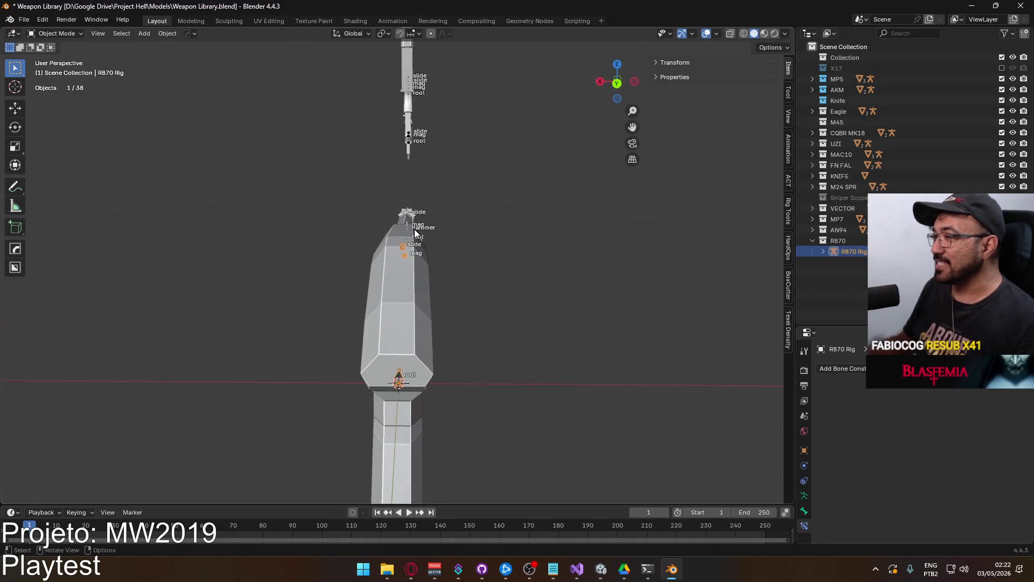
{"action": "key", "text": "KP_3"}
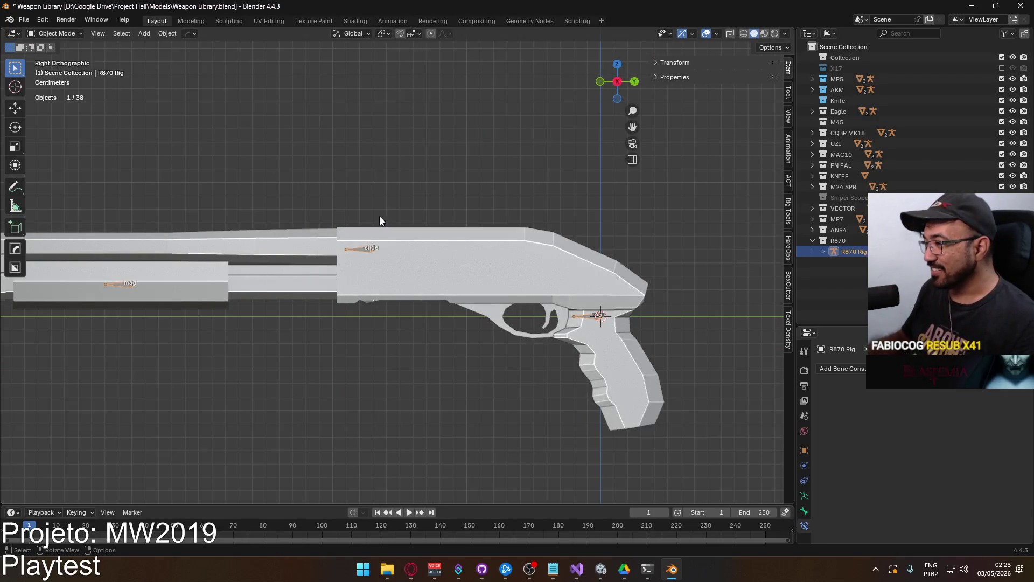
{"action": "scroll", "coordinate": [408, 240], "scroll_direction": "down", "scroll_amount": 5}
{"action": "scroll", "coordinate": [408, 240], "scroll_direction": "down", "scroll_amount": 3}
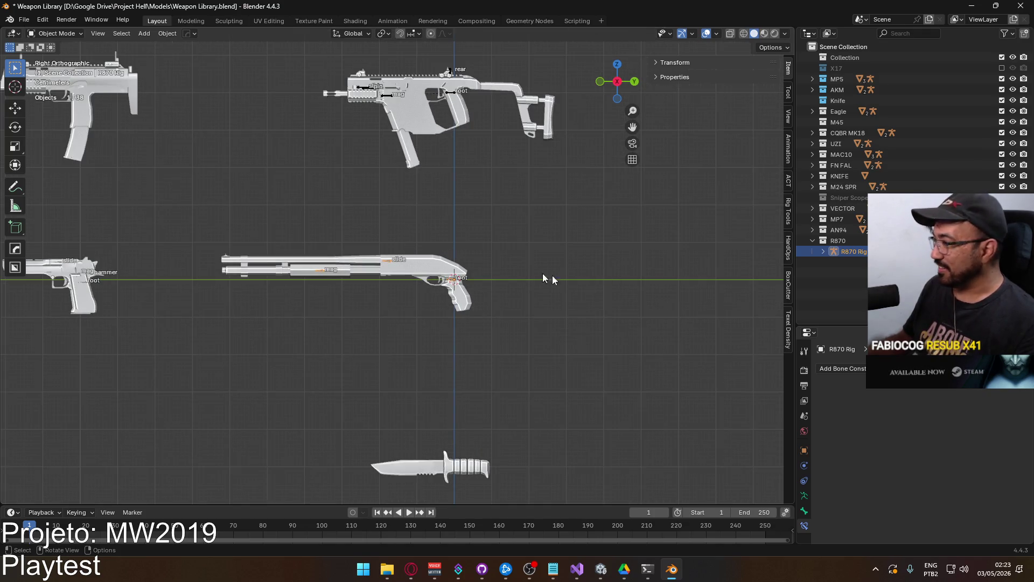
{"action": "scroll", "coordinate": [407, 267], "scroll_direction": "up", "scroll_amount": 4}
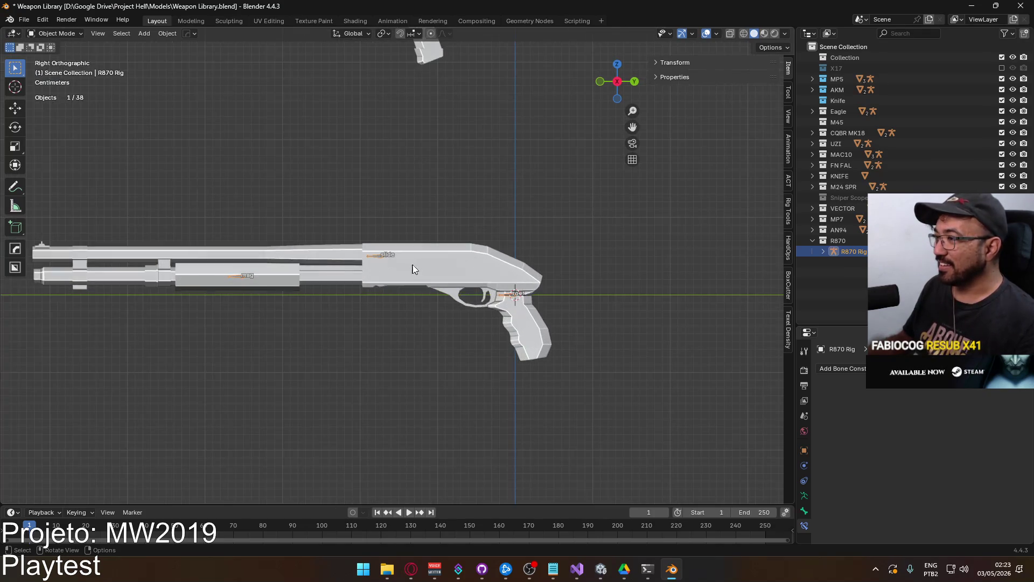
{"action": "key", "text": "Tab"}
Set the root bone's roll to 180° and reset the slide bone's roll to 0°
{"action": "left_click", "coordinate": [699, 63]}
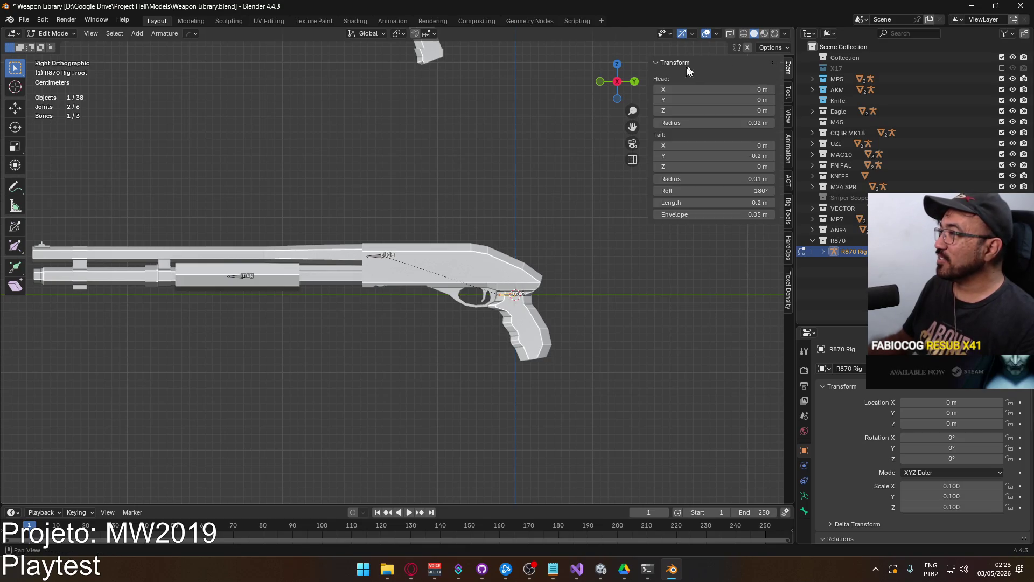
{"action": "left_click", "coordinate": [690, 192]}
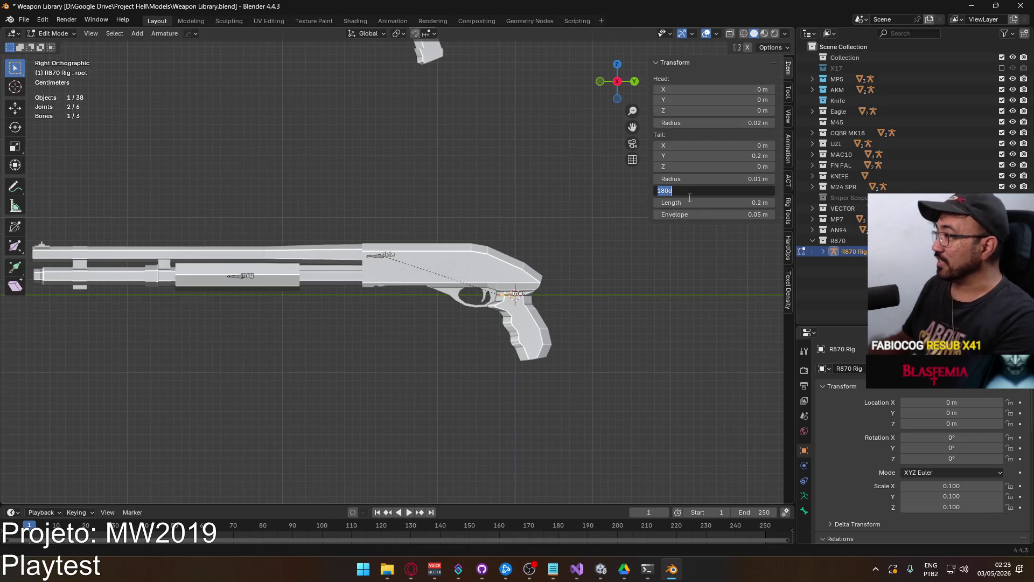
{"action": "type", "text": "0"}
{"action": "key", "text": "Return"}
{"action": "left_click", "coordinate": [377, 254]}
{"action": "key", "text": "alt+r"}
{"action": "left_click", "coordinate": [238, 286]}
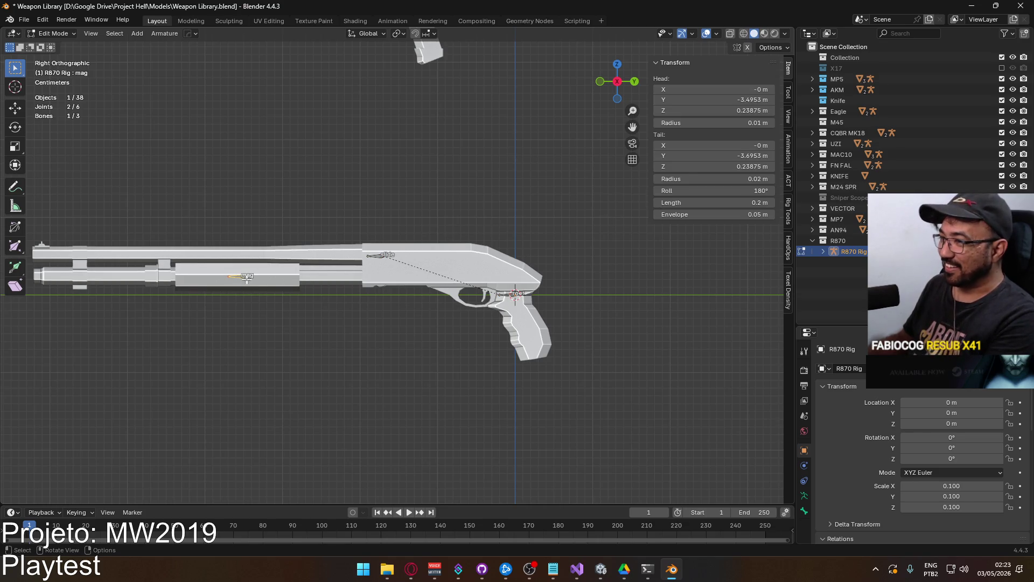
{"action": "left_click", "coordinate": [380, 255]}
{"action": "left_click", "coordinate": [508, 295]}
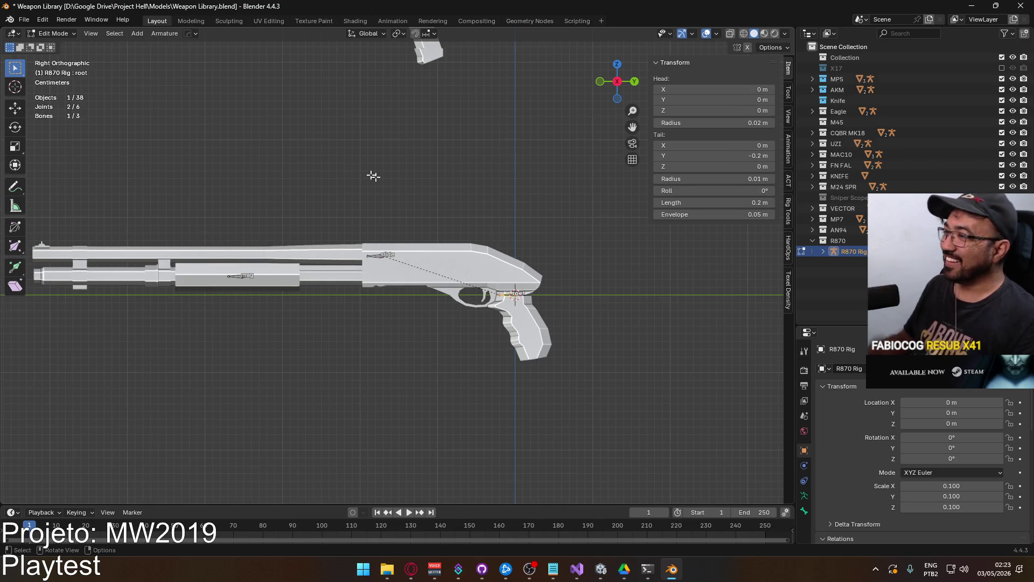
In Pose Mode, reset the mag bone's Child Of constraint so it snaps back into the magazine tube
{"action": "left_click", "coordinate": [73, 35]}
{"action": "left_click", "coordinate": [59, 46]}
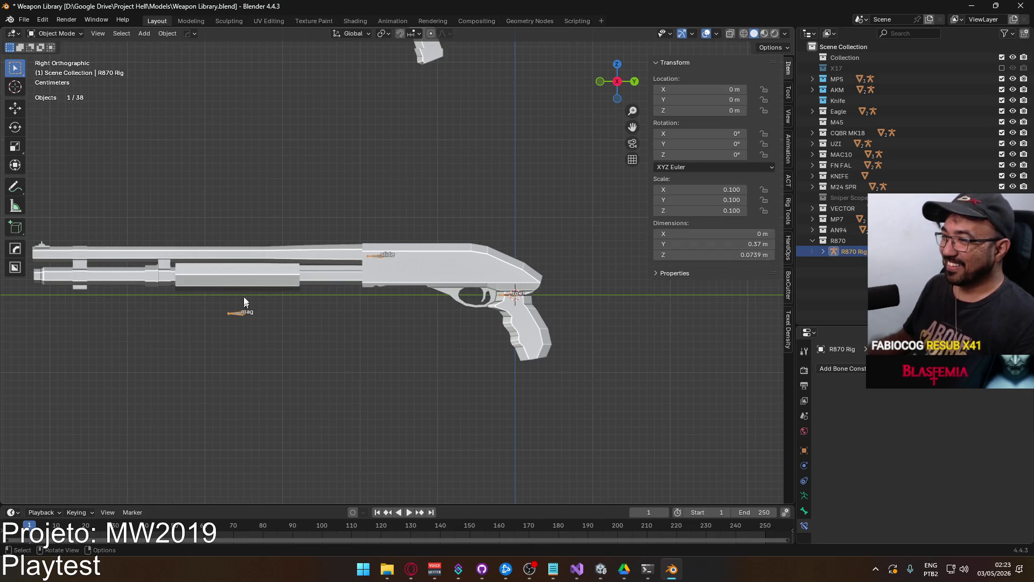
{"action": "left_click", "coordinate": [55, 33]}
{"action": "left_click", "coordinate": [68, 73]}
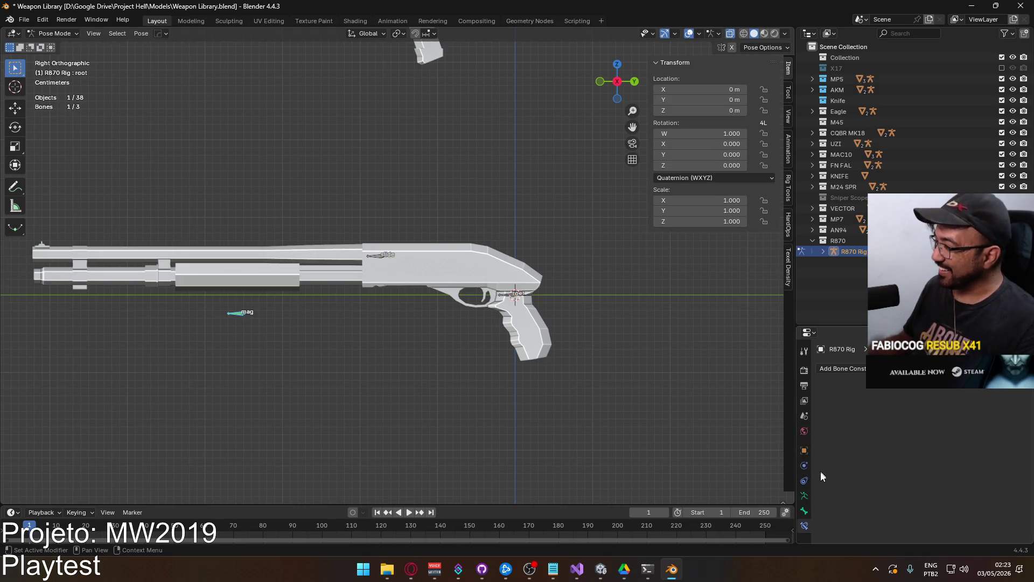
{"action": "left_click", "coordinate": [805, 495]}
{"action": "scroll", "coordinate": [878, 481], "scroll_direction": "down", "scroll_amount": 3}
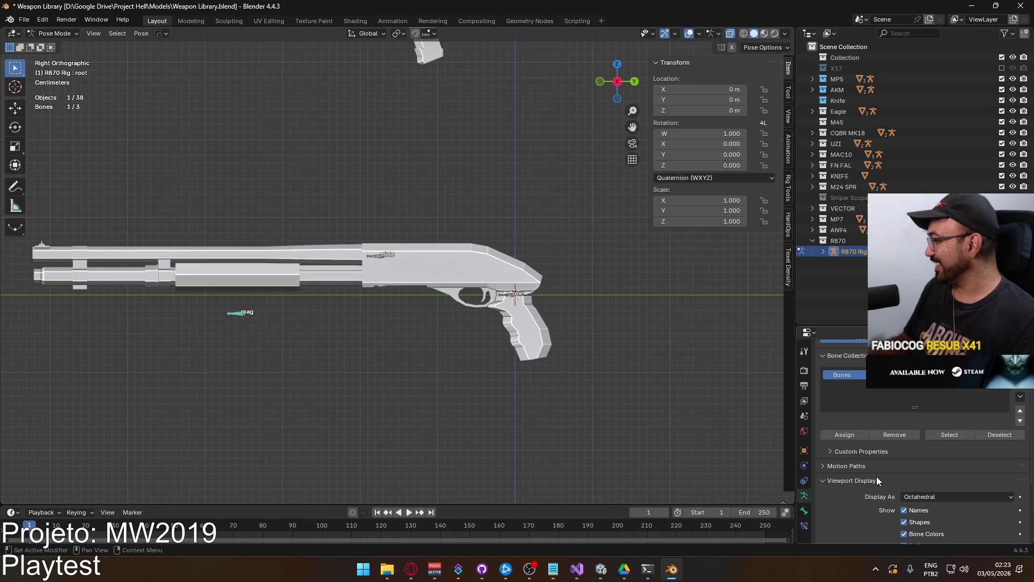
{"action": "left_click", "coordinate": [804, 511]}
{"action": "scroll", "coordinate": [821, 517], "scroll_direction": "down", "scroll_amount": 8}
{"action": "left_click", "coordinate": [804, 524]}
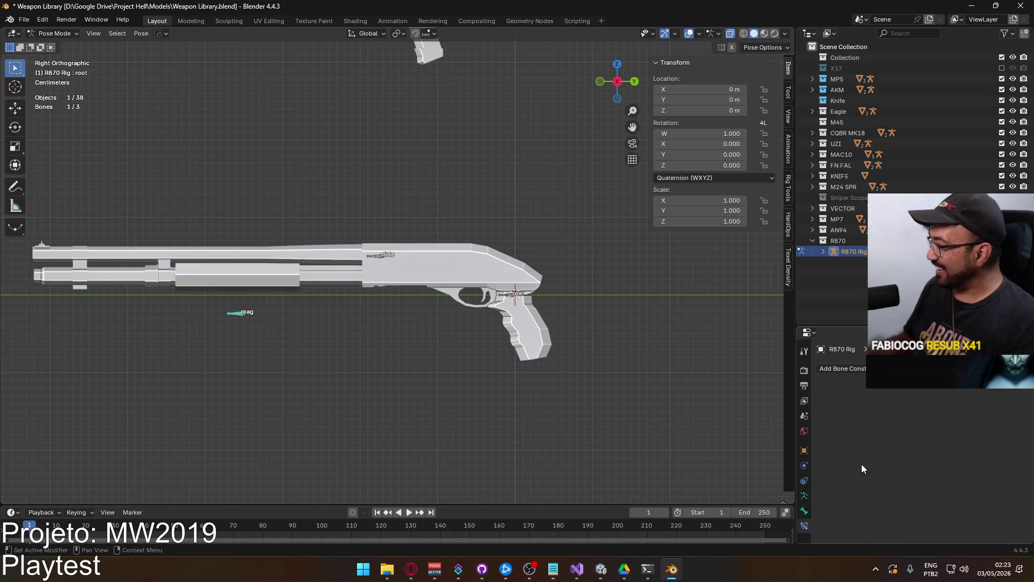
{"action": "left_click", "coordinate": [243, 311]}
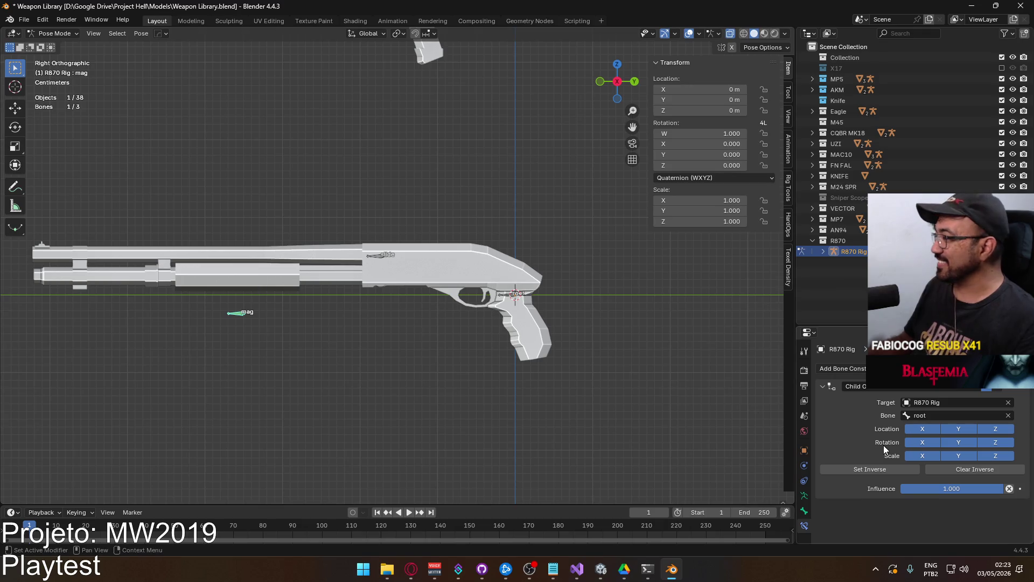
{"action": "left_click", "coordinate": [870, 469]}
Return to Object Mode and save the Weapon Library file
{"action": "left_click", "coordinate": [53, 33]}
{"action": "left_click", "coordinate": [54, 46]}
{"action": "key", "text": "ctrl+s"}
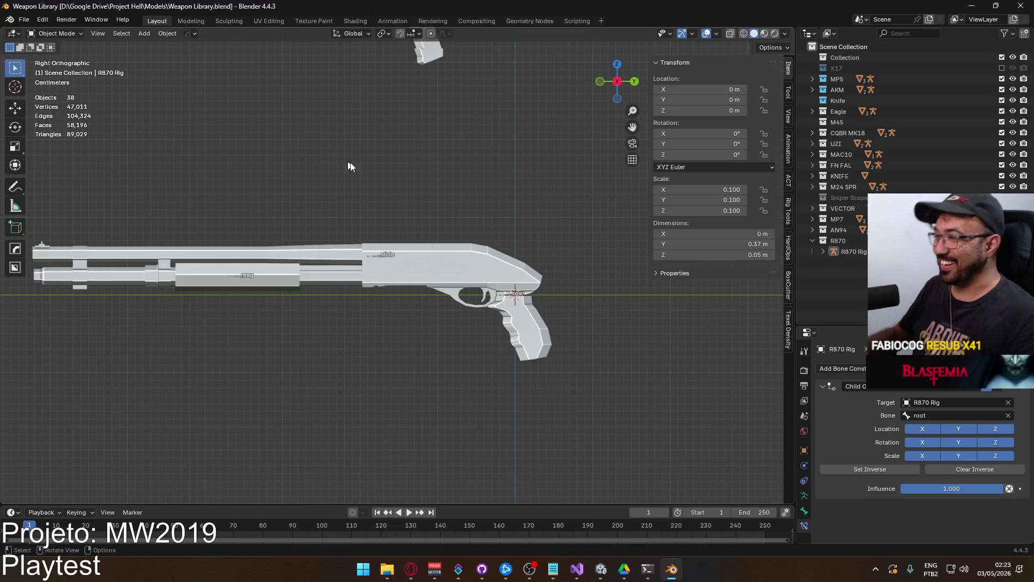
Check the rig's root bone in Pose Mode from the side view, then return to Object Mode
{"action": "left_click", "coordinate": [512, 297]}
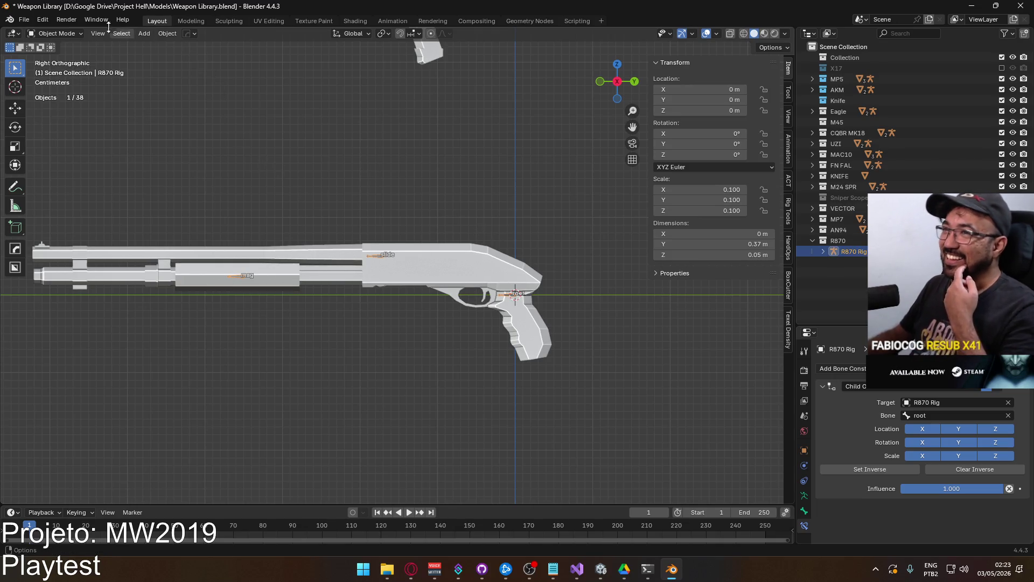
{"action": "left_click", "coordinate": [53, 33]}
{"action": "left_click", "coordinate": [64, 69]}
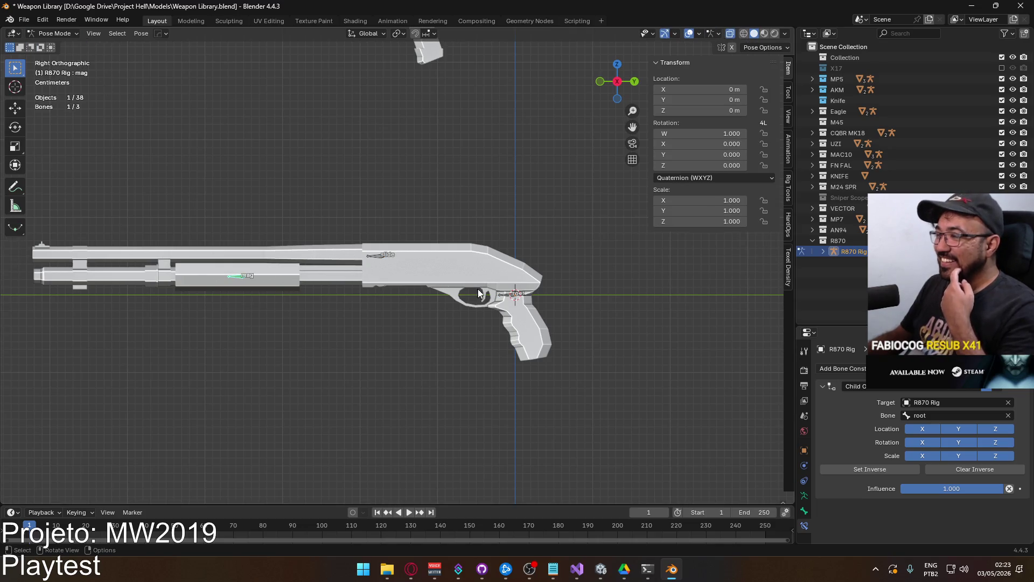
{"action": "left_click", "coordinate": [508, 296]}
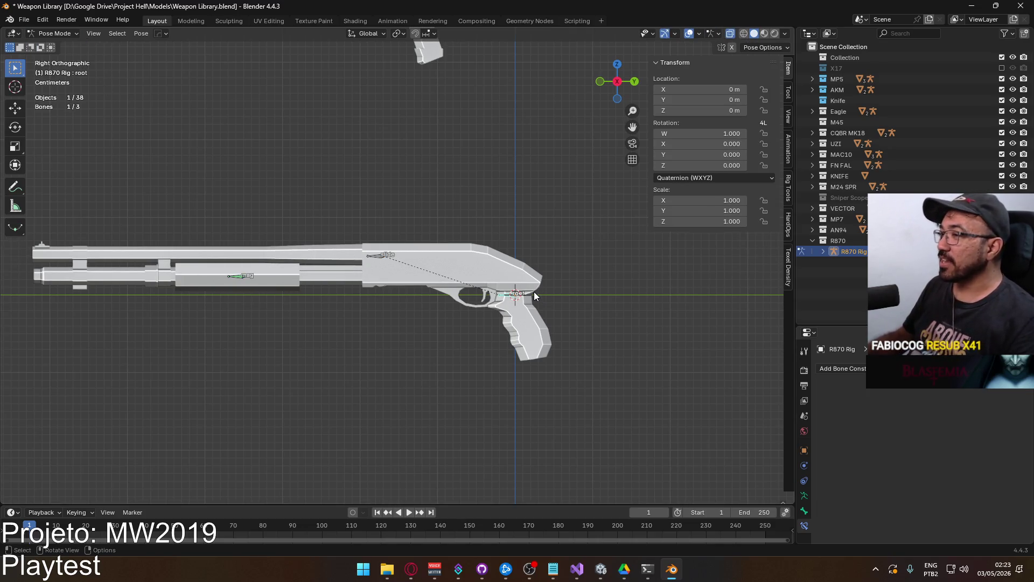
{"action": "scroll", "coordinate": [542, 322], "scroll_direction": "up", "scroll_amount": 5}
{"action": "mouse_move", "coordinate": [542, 322]}
{"action": "middle_mouse_down"}
{"action": "mouse_move", "coordinate": [427, 205]}
{"action": "mouse_move", "coordinate": [451, 143]}
{"action": "mouse_move", "coordinate": [496, 148]}
{"action": "mouse_move", "coordinate": [603, 277]}
{"action": "mouse_move", "coordinate": [531, 275]}
{"action": "middle_mouse_up"}
{"action": "key", "text": "KP_3"}
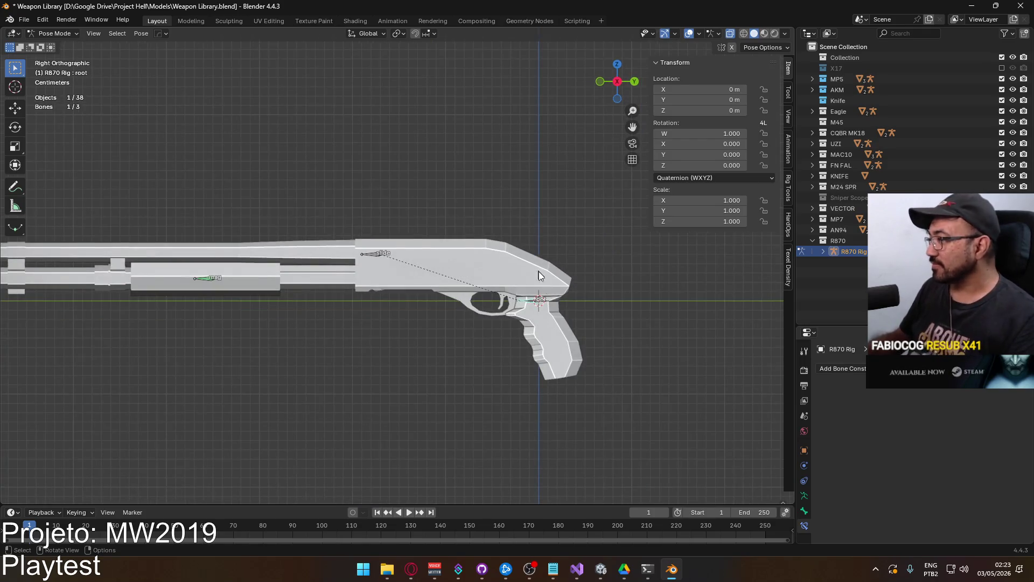
{"action": "scroll", "coordinate": [526, 255], "scroll_direction": "down", "scroll_amount": 3}
{"action": "left_click", "coordinate": [54, 33]}
{"action": "left_click", "coordinate": [51, 47]}
Select R870 Body with the R870 Rig, enter Weight Paint mode, and enable face selection masking
{"action": "left_click", "coordinate": [436, 264]}
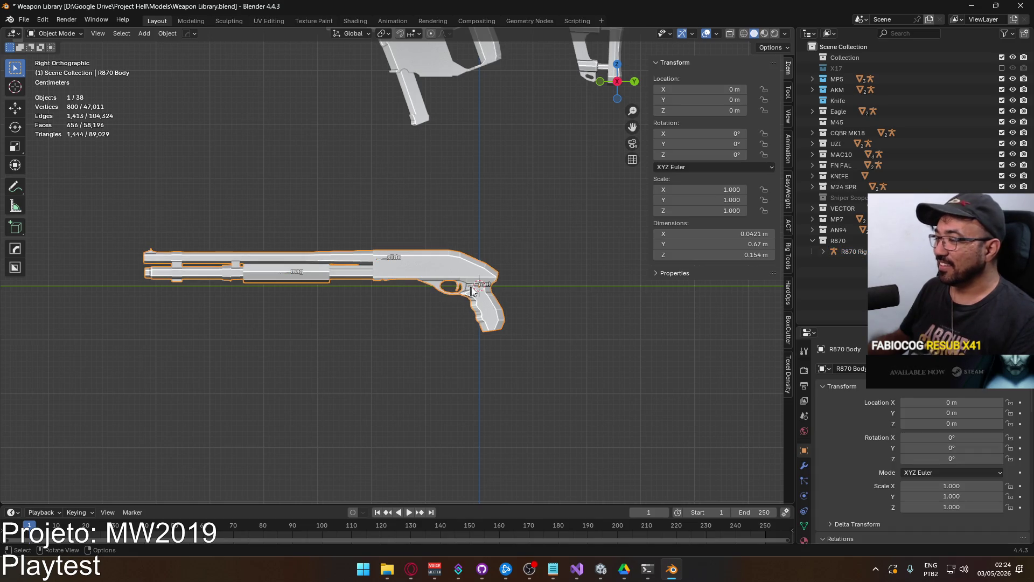
{"action": "scroll", "coordinate": [467, 289], "scroll_direction": "up", "scroll_amount": 3}
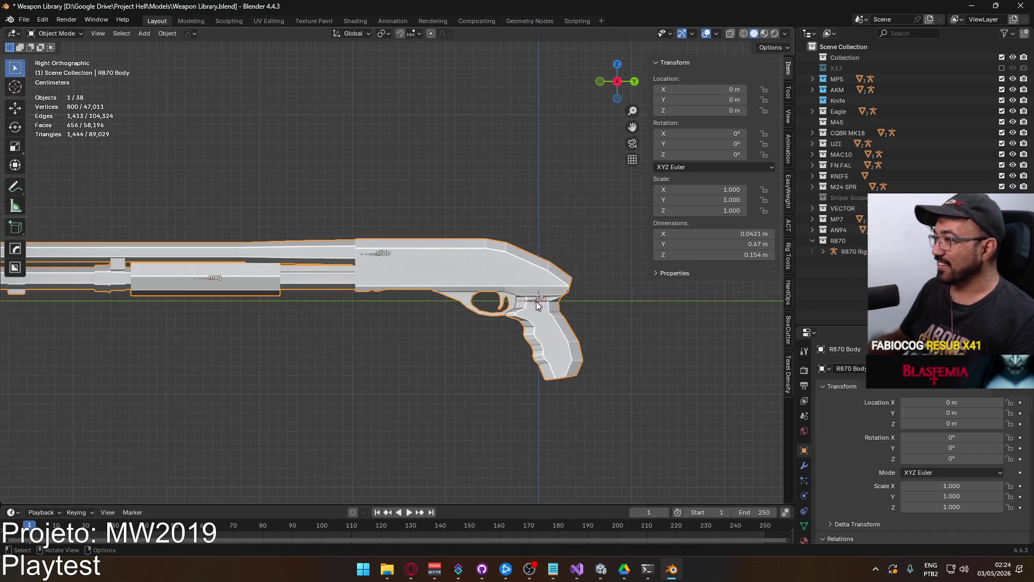
{"action": "left_click", "coordinate": [537, 303]}
{"action": "left_click", "coordinate": [474, 263]}
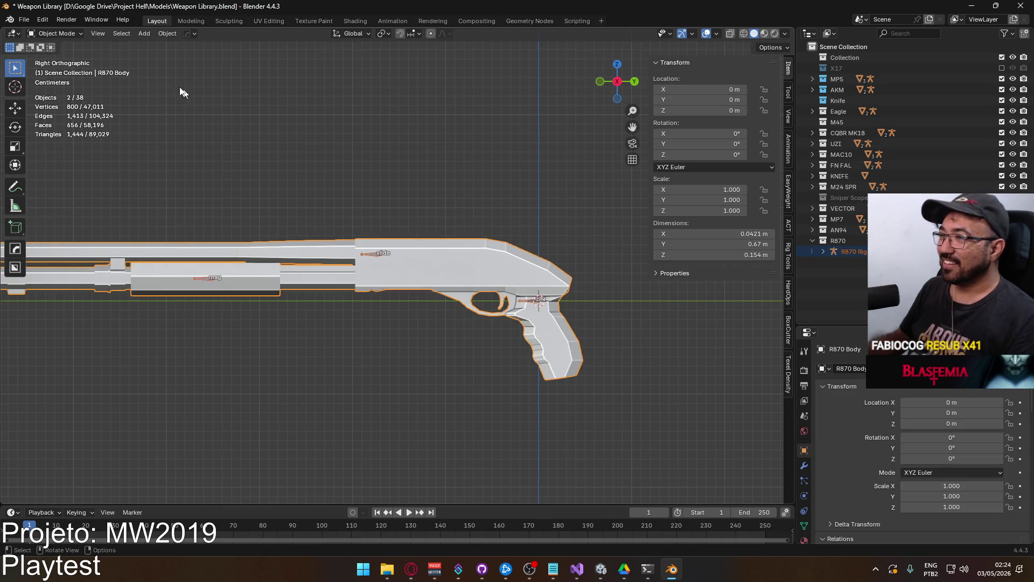
{"action": "left_click", "coordinate": [57, 34]}
{"action": "key", "text": "w"}
{"action": "scroll", "coordinate": [404, 216], "scroll_direction": "down", "scroll_amount": 2}
{"action": "scroll", "coordinate": [409, 216], "scroll_direction": "up", "scroll_amount": 2}
{"action": "scroll", "coordinate": [411, 214], "scroll_direction": "down", "scroll_amount": 1}
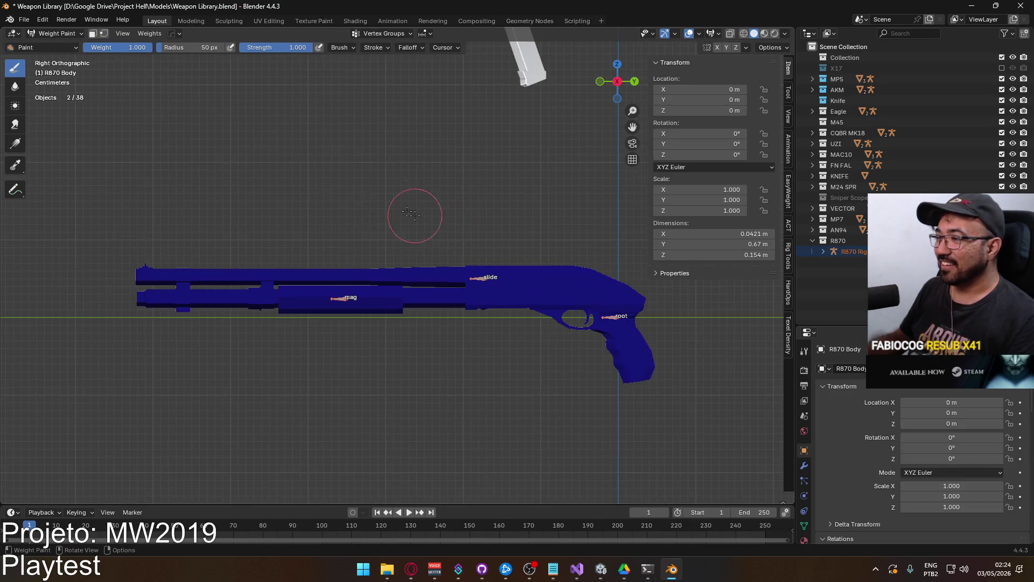
{"action": "left_click", "coordinate": [93, 33]}
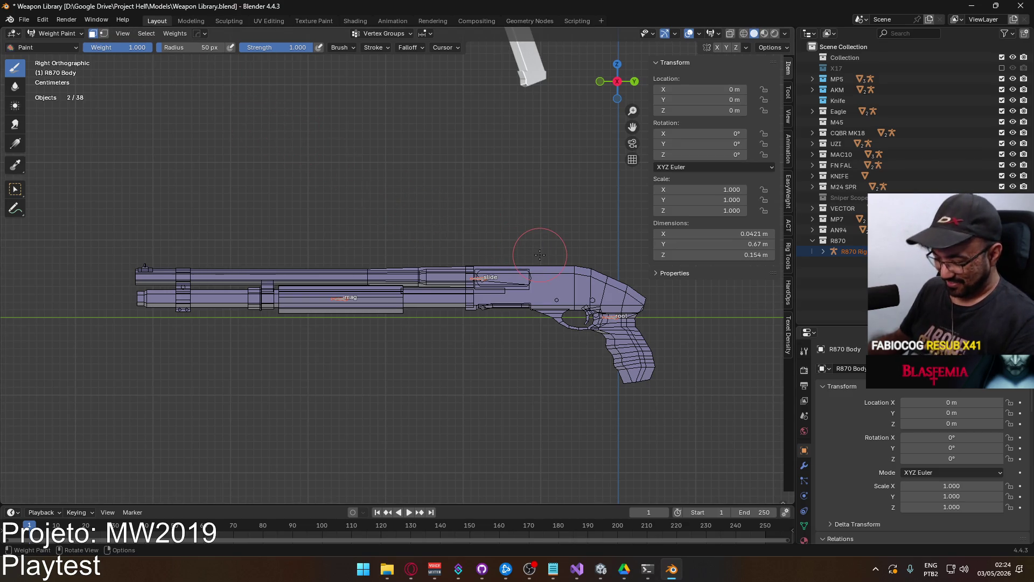
Paint weight onto the shotgun receiver, deselect the masked faces, and look along the barrel
{"action": "mouse_move", "coordinate": [567, 276]}
{"action": "middle_mouse_down"}
{"action": "mouse_move", "coordinate": [546, 216]}
{"action": "mouse_move", "coordinate": [501, 238]}
{"action": "mouse_move", "coordinate": [232, 266]}
{"action": "middle_mouse_up"}
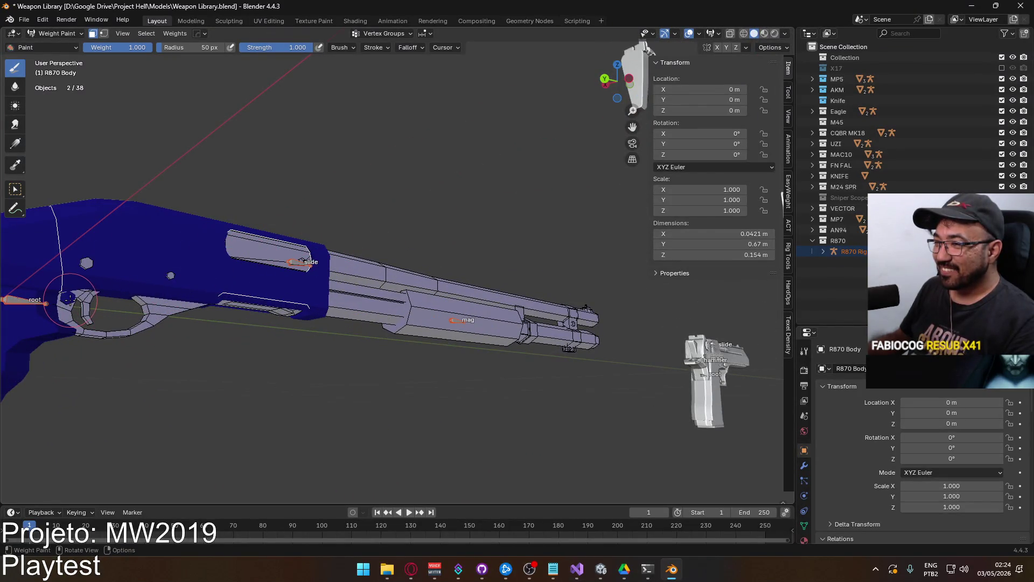
{"action": "key", "text": "shift+l"}
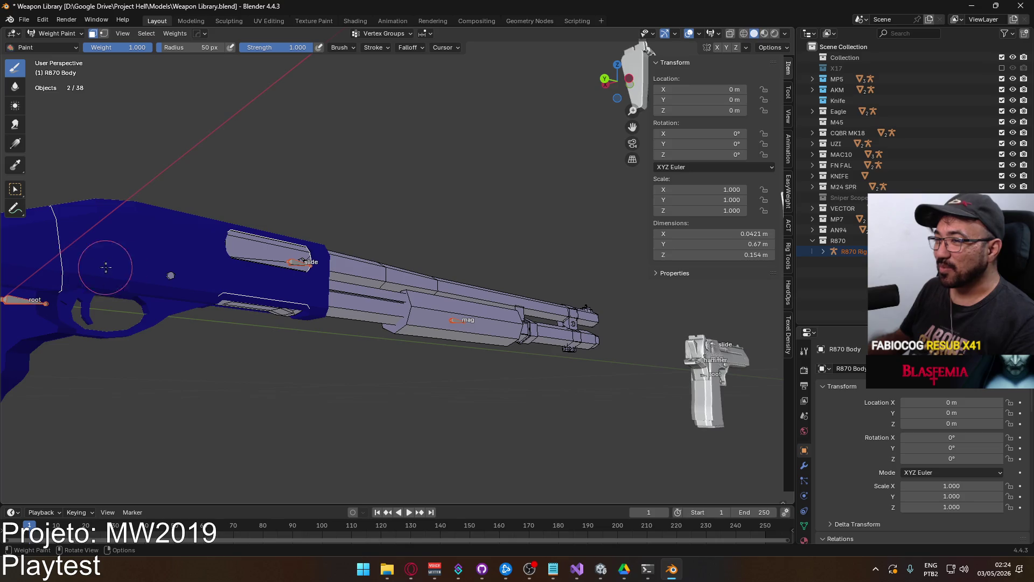
{"action": "mouse_move", "coordinate": [226, 267]}
{"action": "middle_mouse_down"}
{"action": "mouse_move", "coordinate": [349, 225]}
{"action": "mouse_move", "coordinate": [406, 241]}
{"action": "mouse_move", "coordinate": [404, 275]}
{"action": "mouse_move", "coordinate": [427, 301]}
{"action": "middle_mouse_up"}
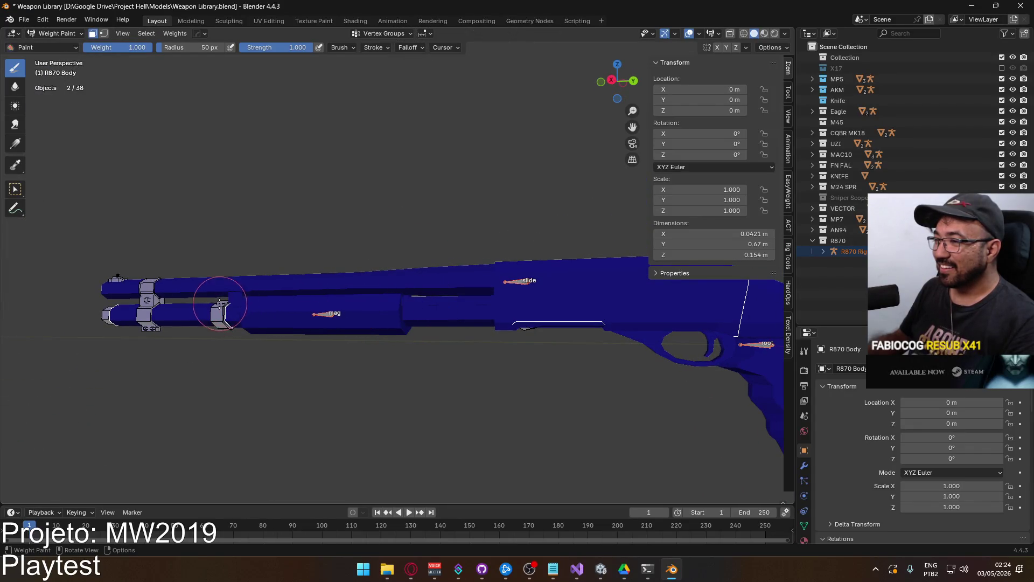
{"action": "mouse_move", "coordinate": [200, 301]}
{"action": "middle_mouse_down"}
{"action": "mouse_move", "coordinate": [300, 257]}
{"action": "mouse_move", "coordinate": [196, 231]}
{"action": "middle_mouse_up"}
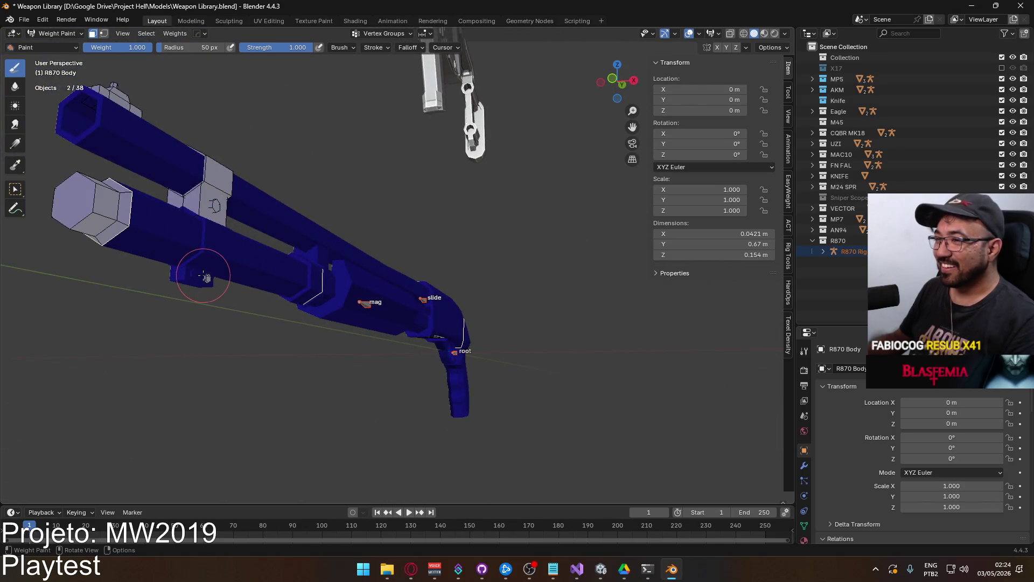